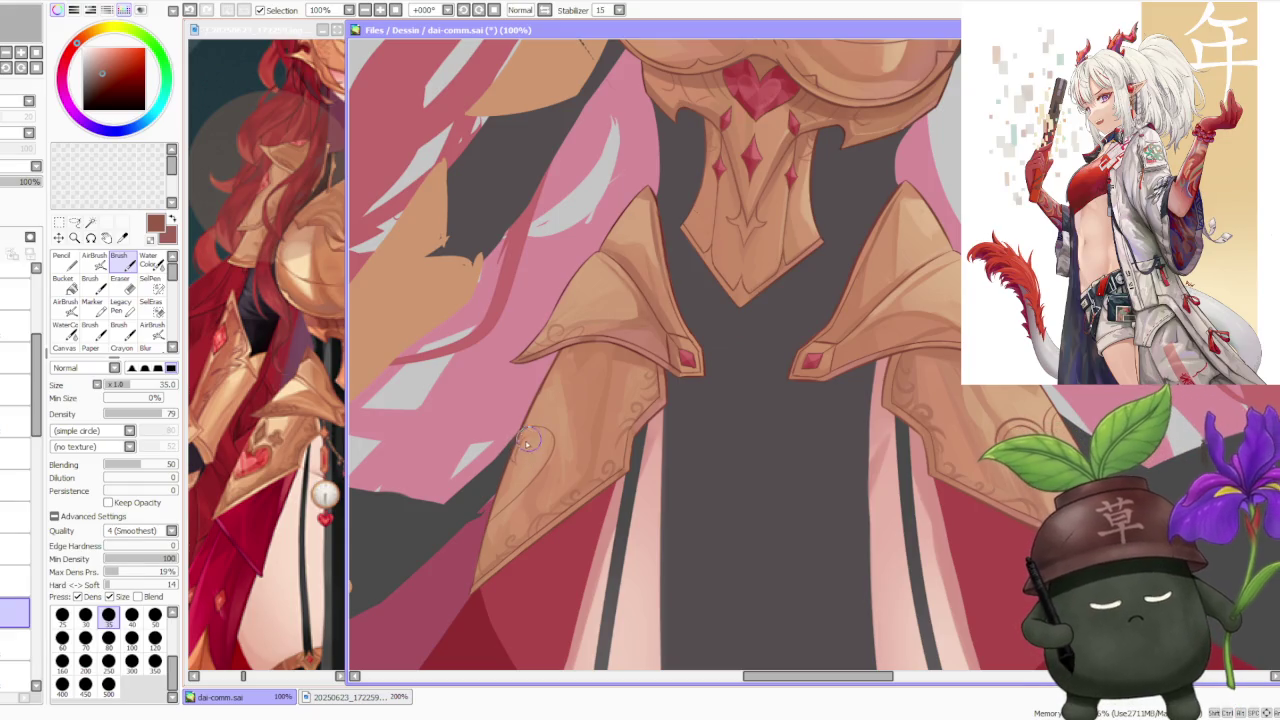
- Paint faint shading along the edge of the tan thigh armor plate
mouse_move(493, 511)
left_mouse_down()
mouse_move(545, 440)
mouse_move(533, 472)
left_mouse_up()
key("ctrl+z")
key("ctrl+z")
key("ctrl+z")
scroll(540, 447, "down", 2)
scroll(784, 313, "down", 1)
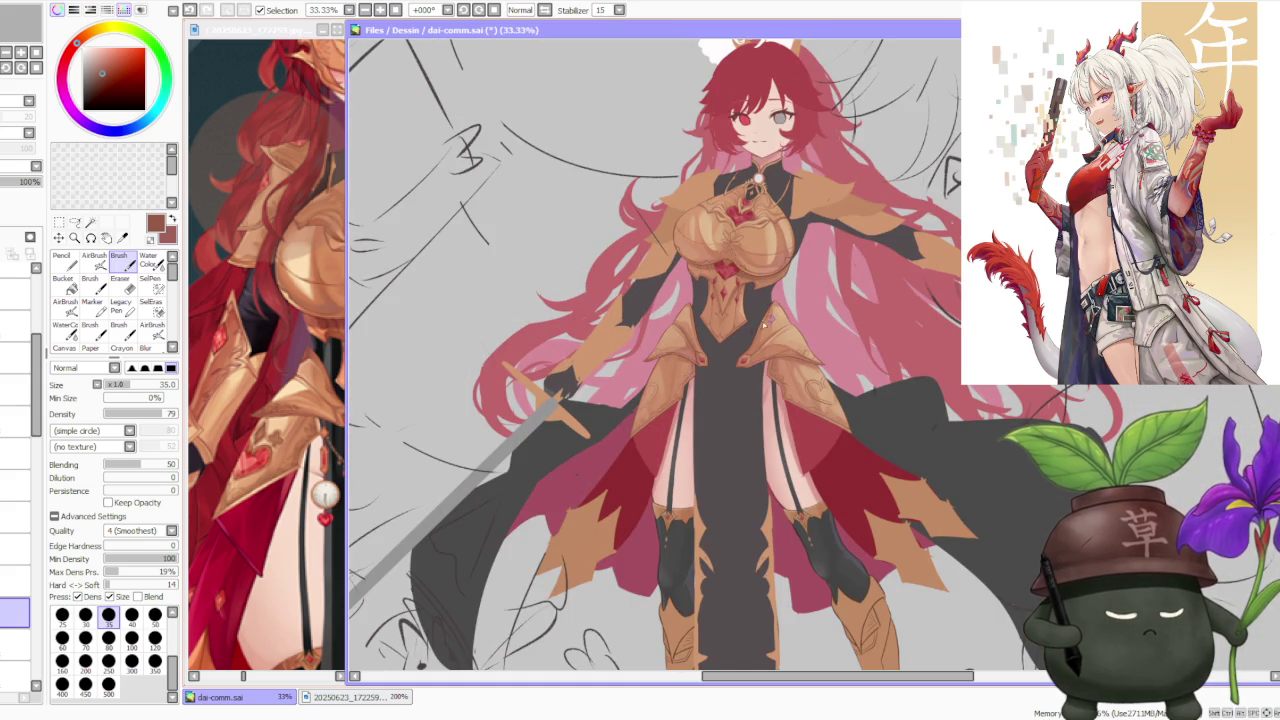
scroll(772, 320, "up", 1)
scroll(700, 380, "up", 1)
scroll(543, 457, "up", 1)
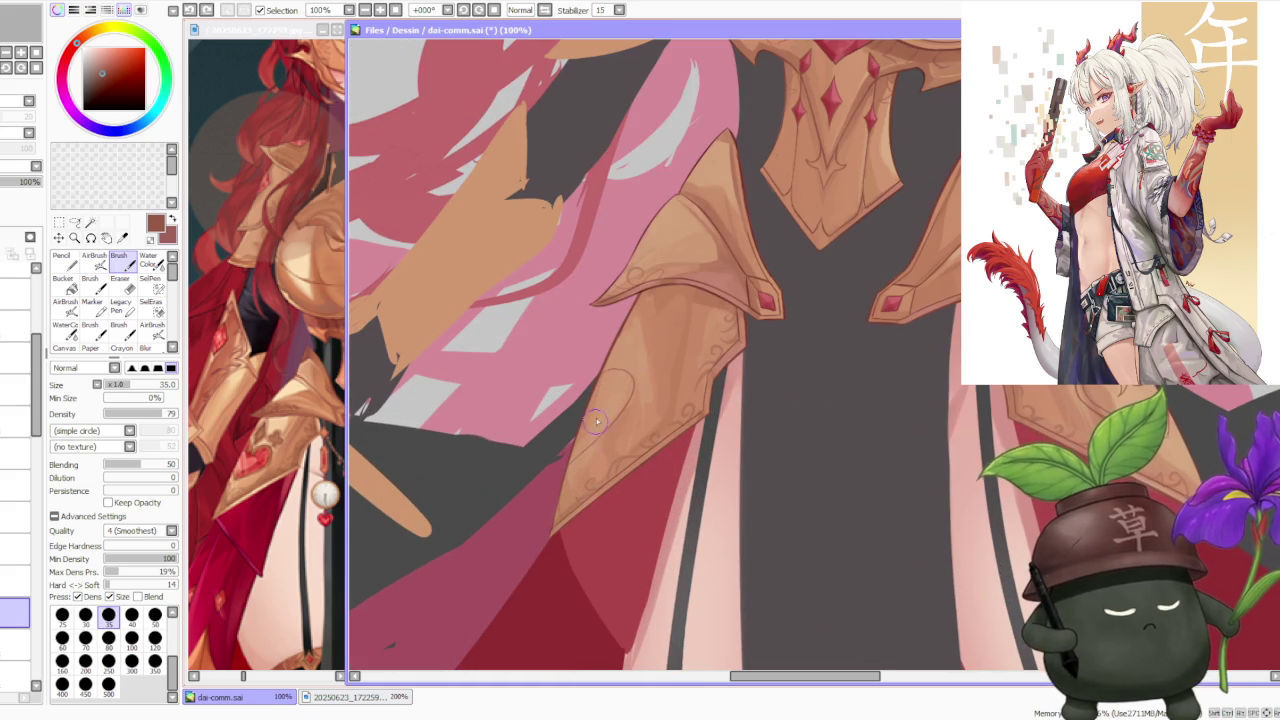
left_click_drag(574, 451, 633, 357)
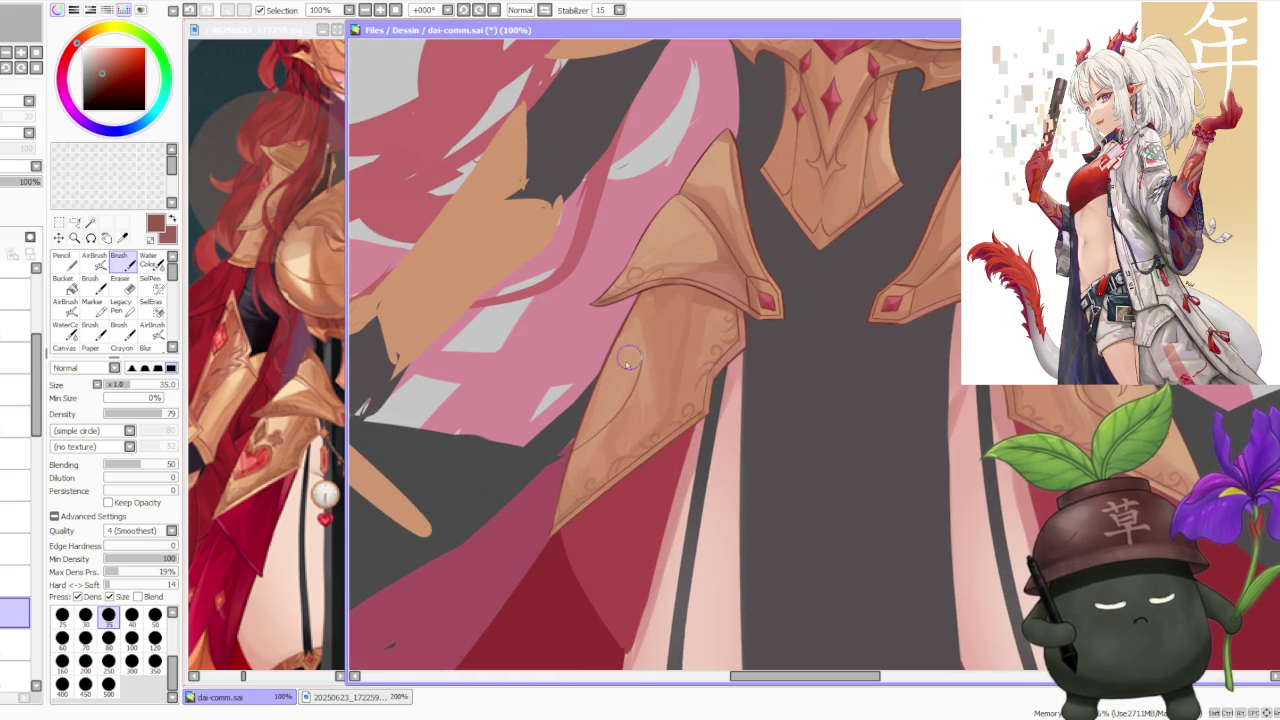
mouse_move(570, 460)
left_mouse_down()
mouse_move(630, 365)
mouse_move(604, 372)
left_mouse_up()
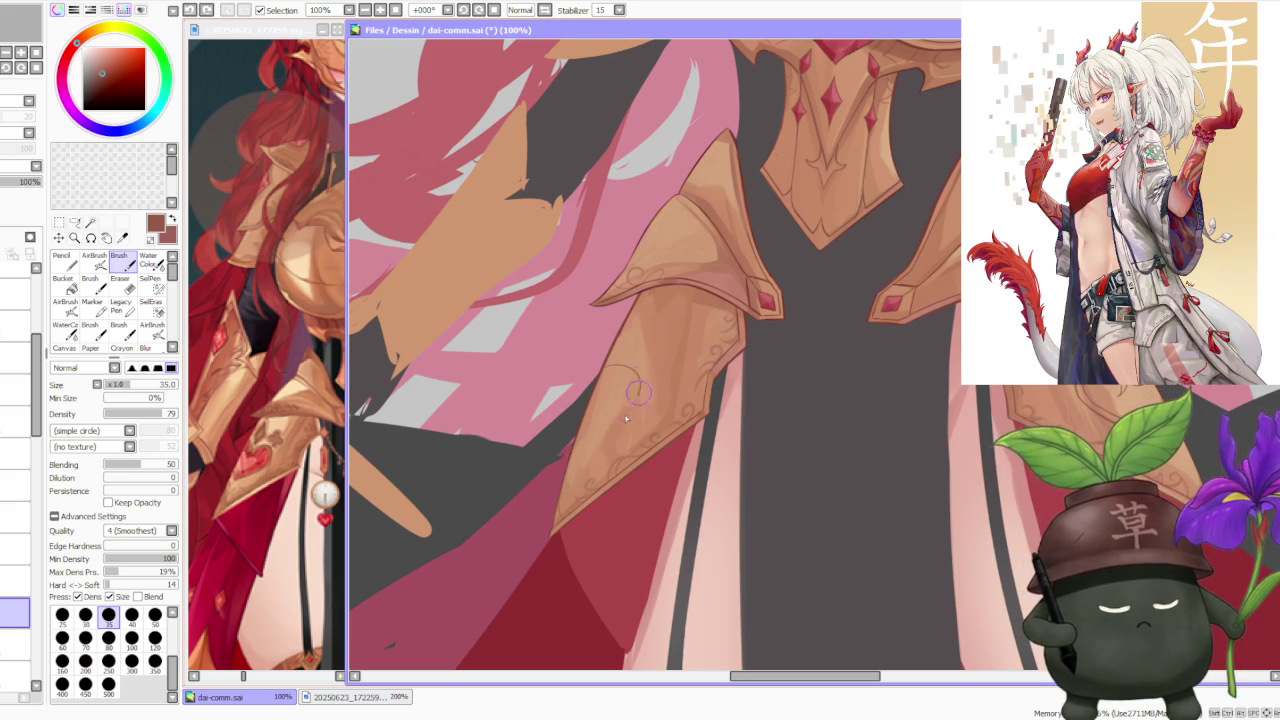
scroll(579, 463, "up", 1)
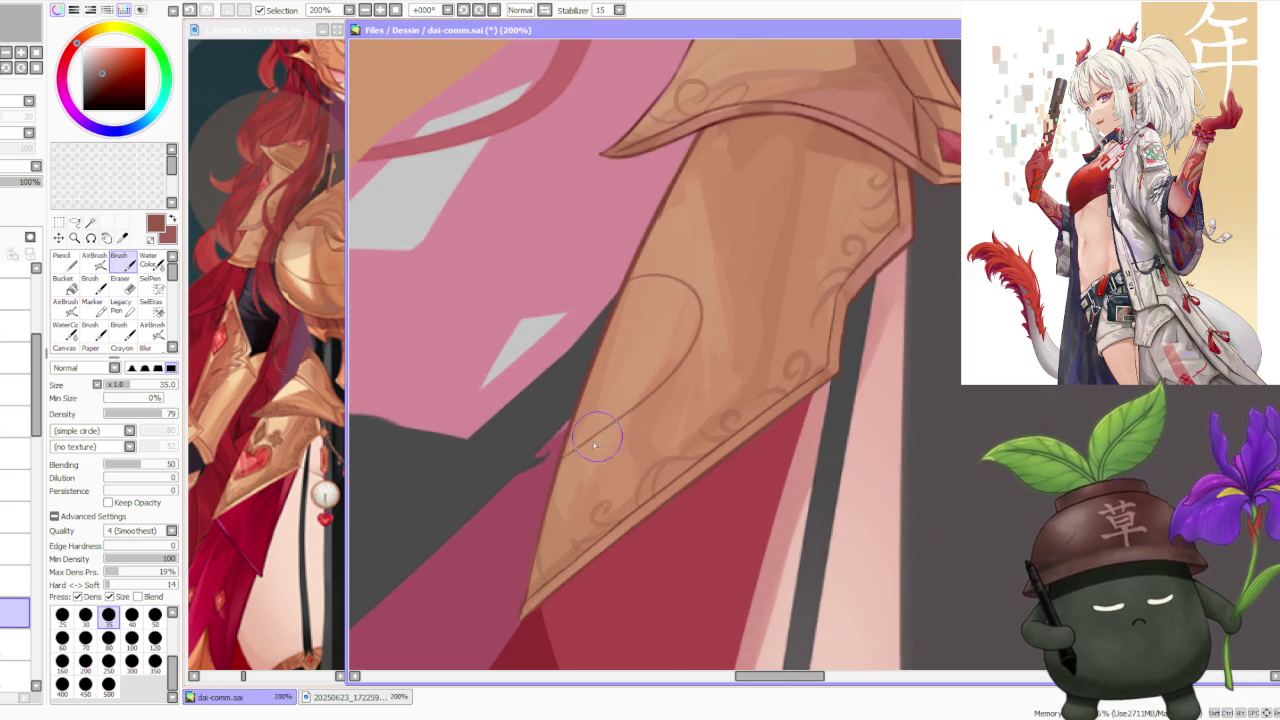
scroll(600, 435, "down", 1)
scroll(632, 437, "down", 1)
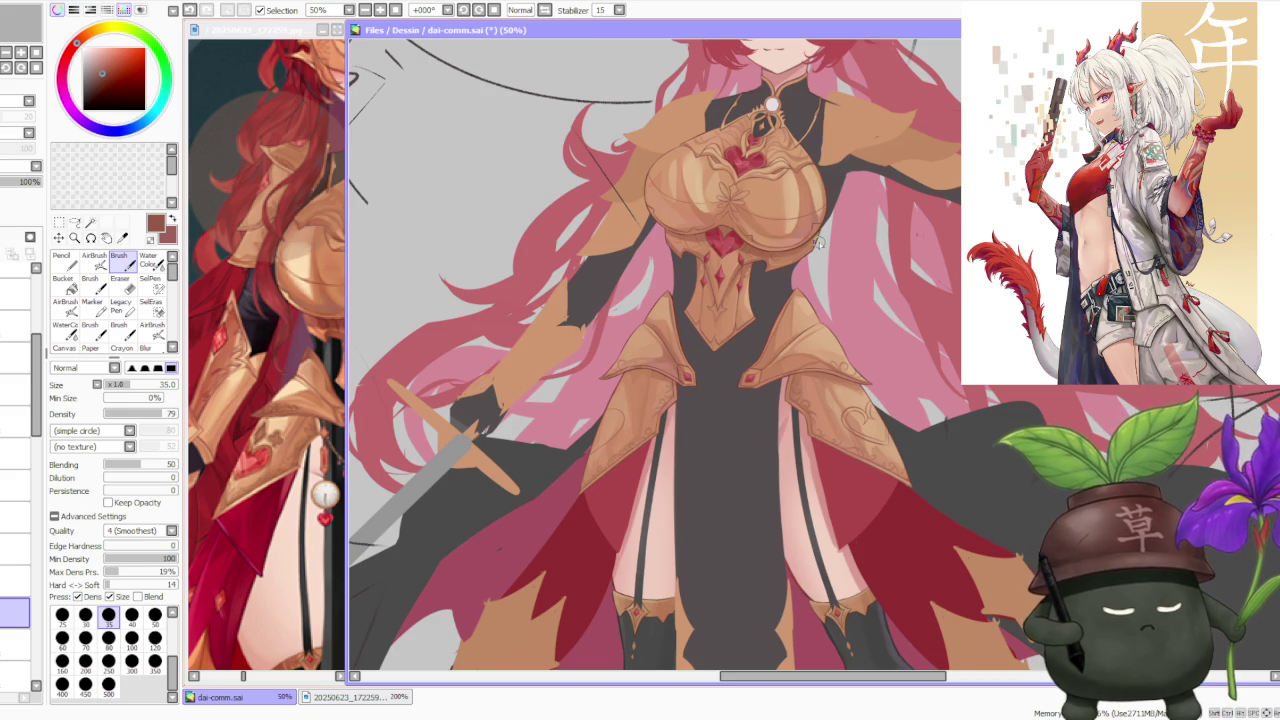
scroll(765, 158, "down", 1)
scroll(863, 397, "up", 2)
scroll(863, 397, "up", 1)
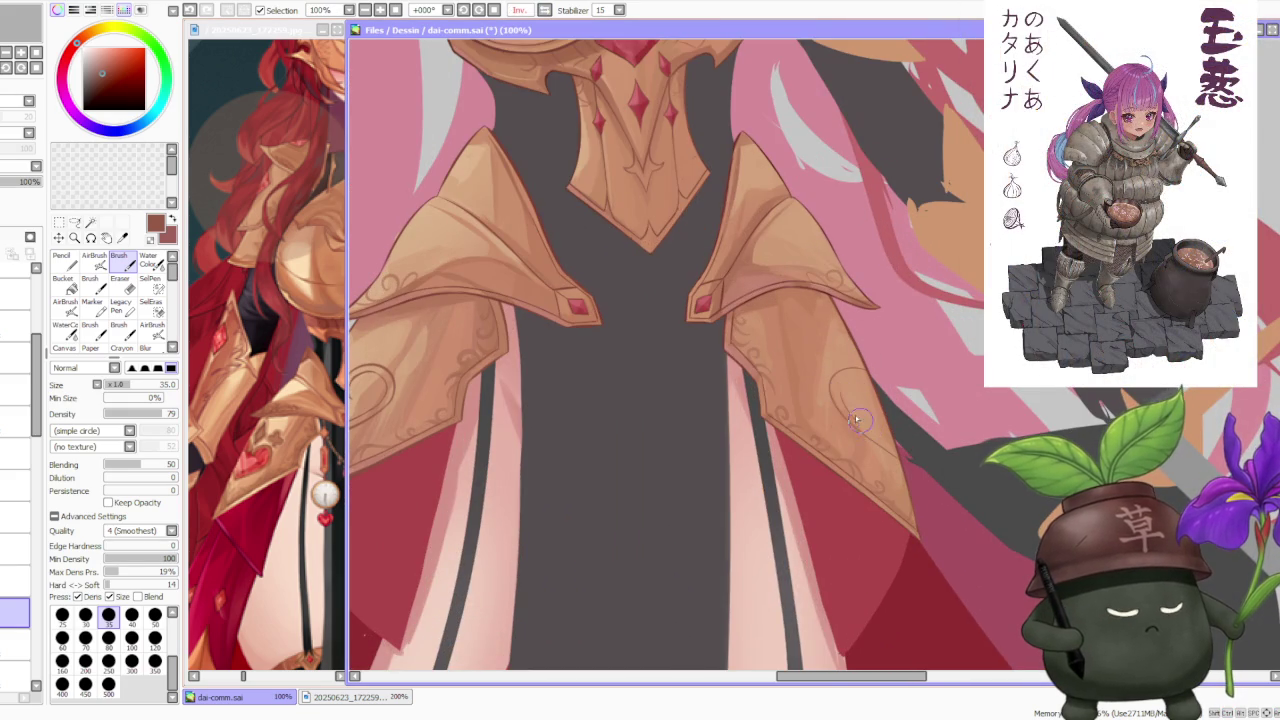
- Draw a curled ornament line on the armor plate, redrawing it until it fits
left_click_drag(830, 388, 866, 428)
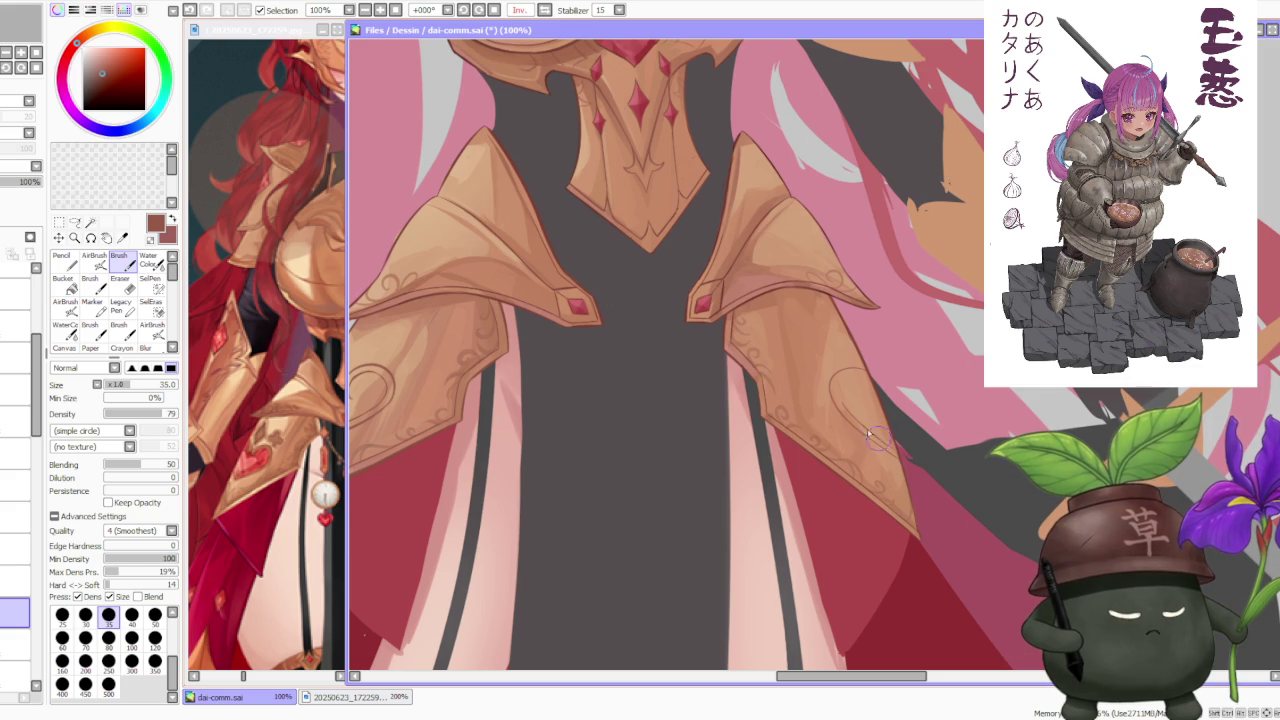
key("ctrl+z")
mouse_move(862, 382)
left_mouse_down()
mouse_move(846, 405)
mouse_move(855, 417)
left_mouse_up()
key("ctrl+z")
key("ctrl+z")
key("ctrl+z")
left_click_drag(840, 372, 852, 412)
key("ctrl+z")
mouse_move(842, 368)
left_mouse_down()
mouse_move(850, 412)
mouse_move(868, 380)
left_mouse_up()
key("ctrl+z")
key("ctrl+z")
key("ctrl+z")
key("ctrl+z")
key("ctrl+z")
scroll(866, 358, "down", 3)
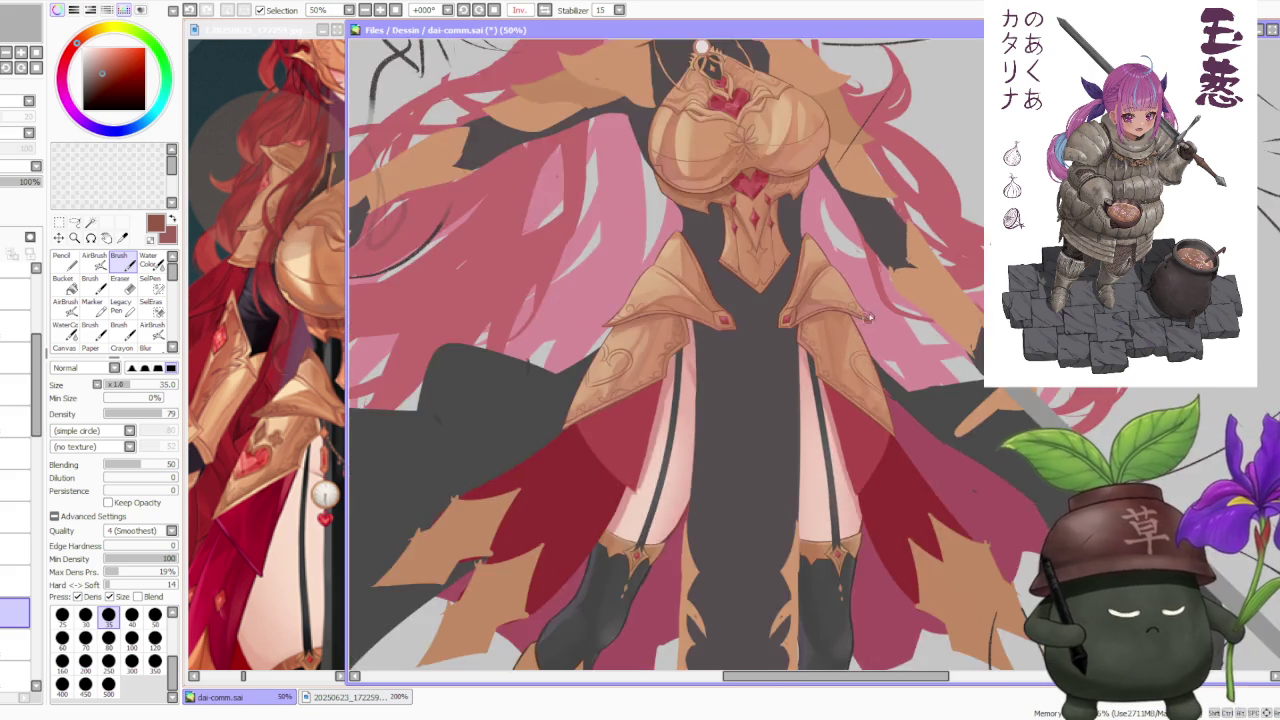
scroll(876, 302, "up", 2)
scroll(891, 325, "up", 1)
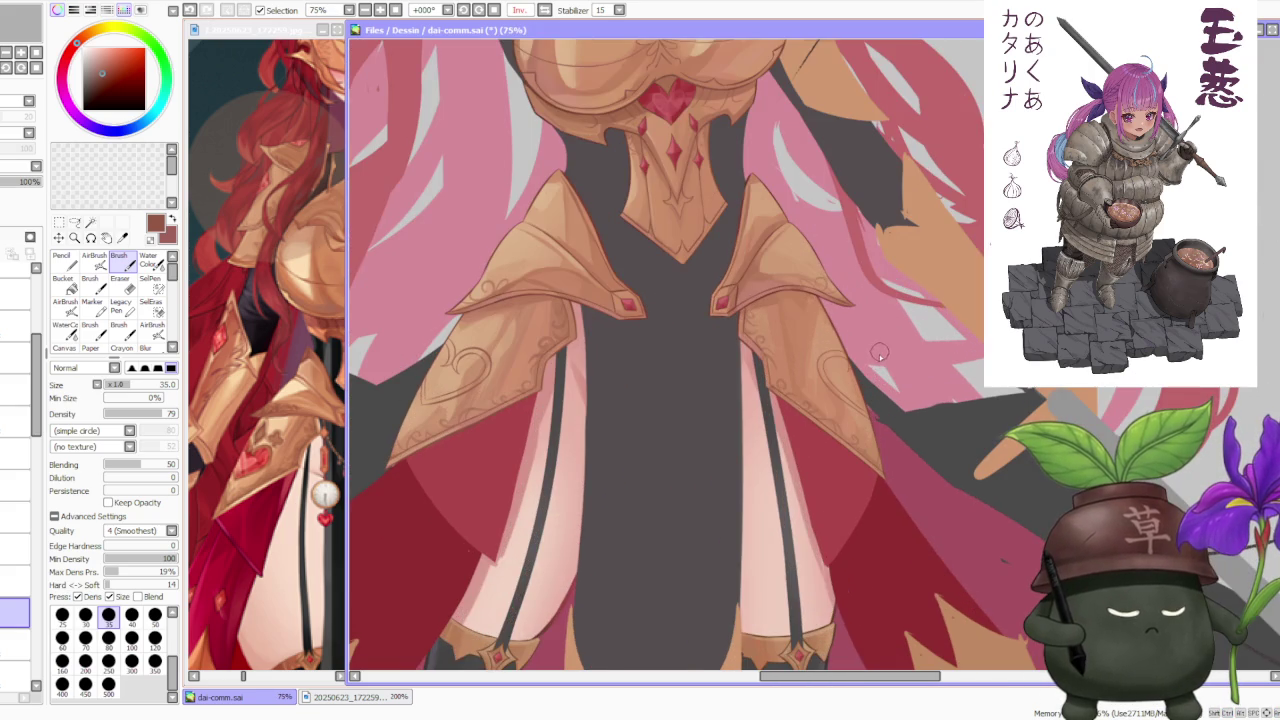
scroll(876, 364, "up", 2)
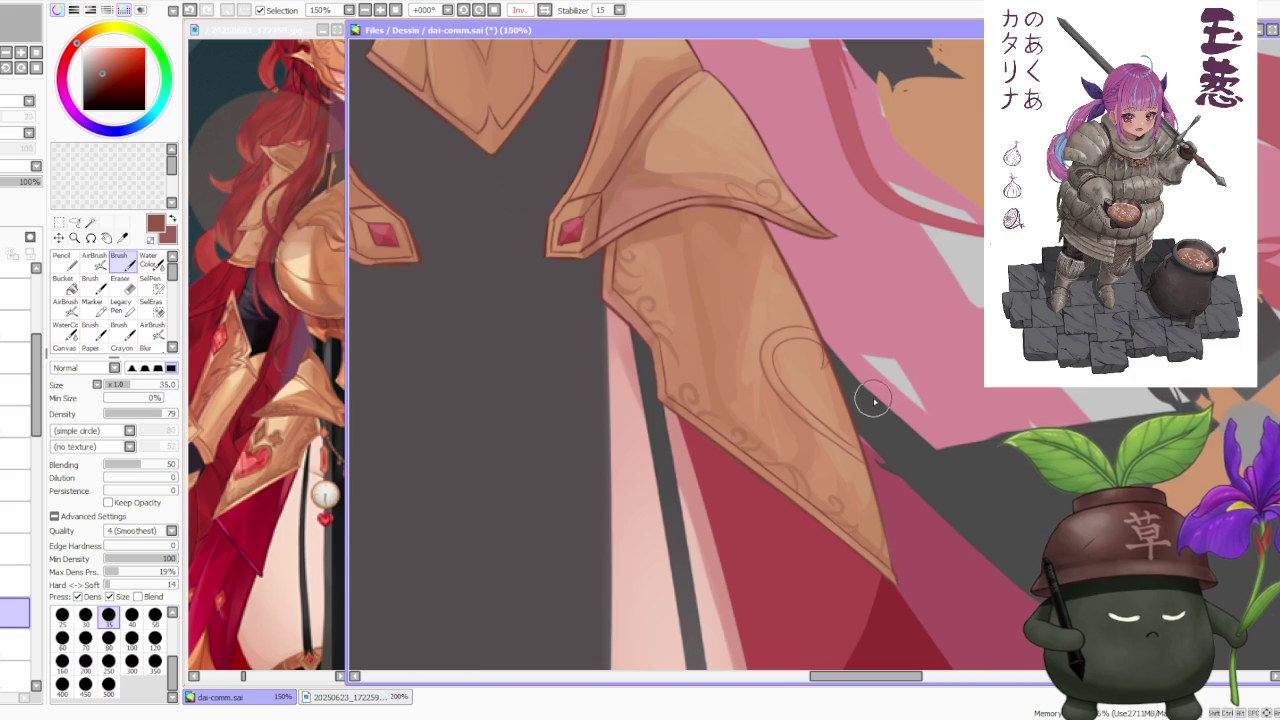
scroll(873, 402, "down", 2)
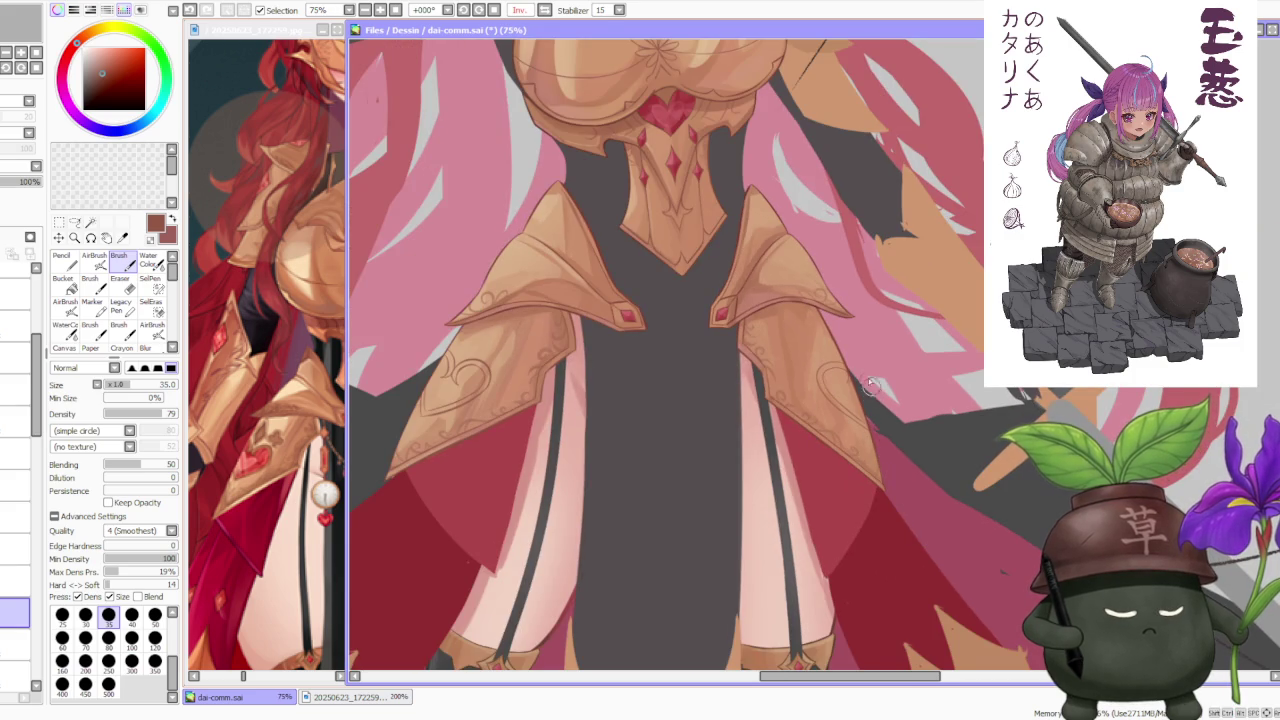
scroll(872, 390, "up", 2)
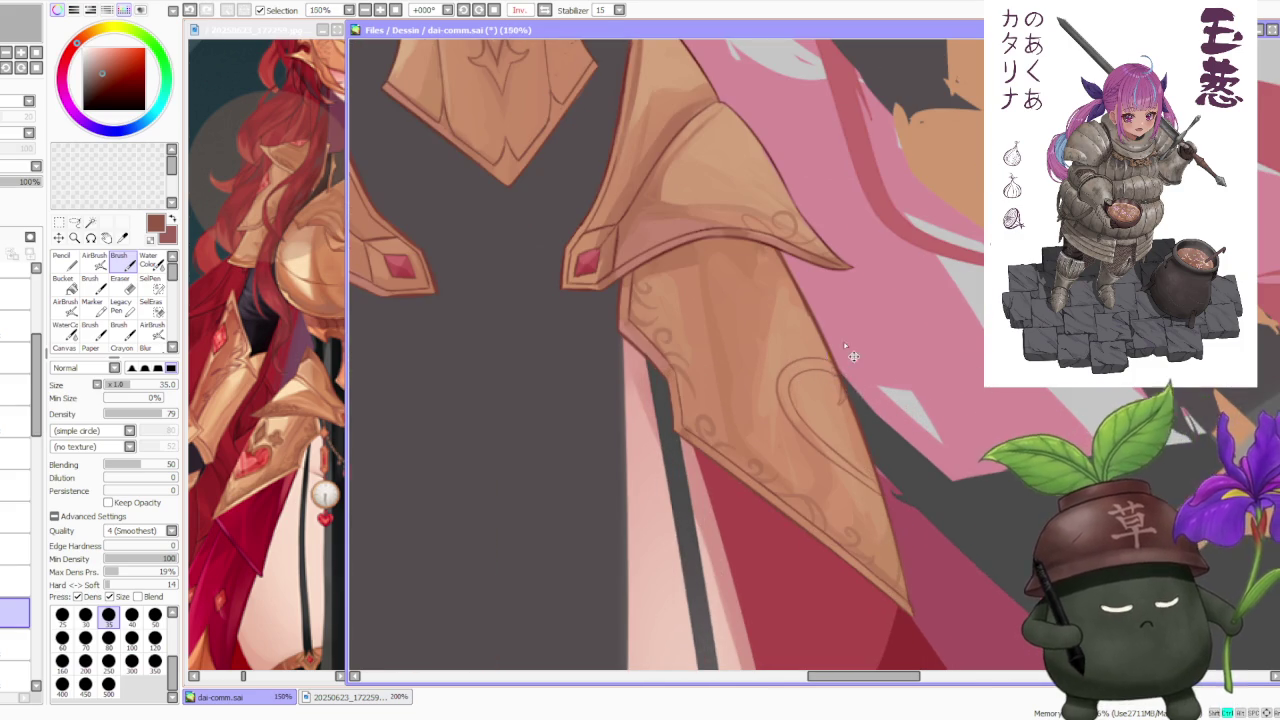
scroll(845, 349, "down", 3)
scroll(849, 278, "down", 2)
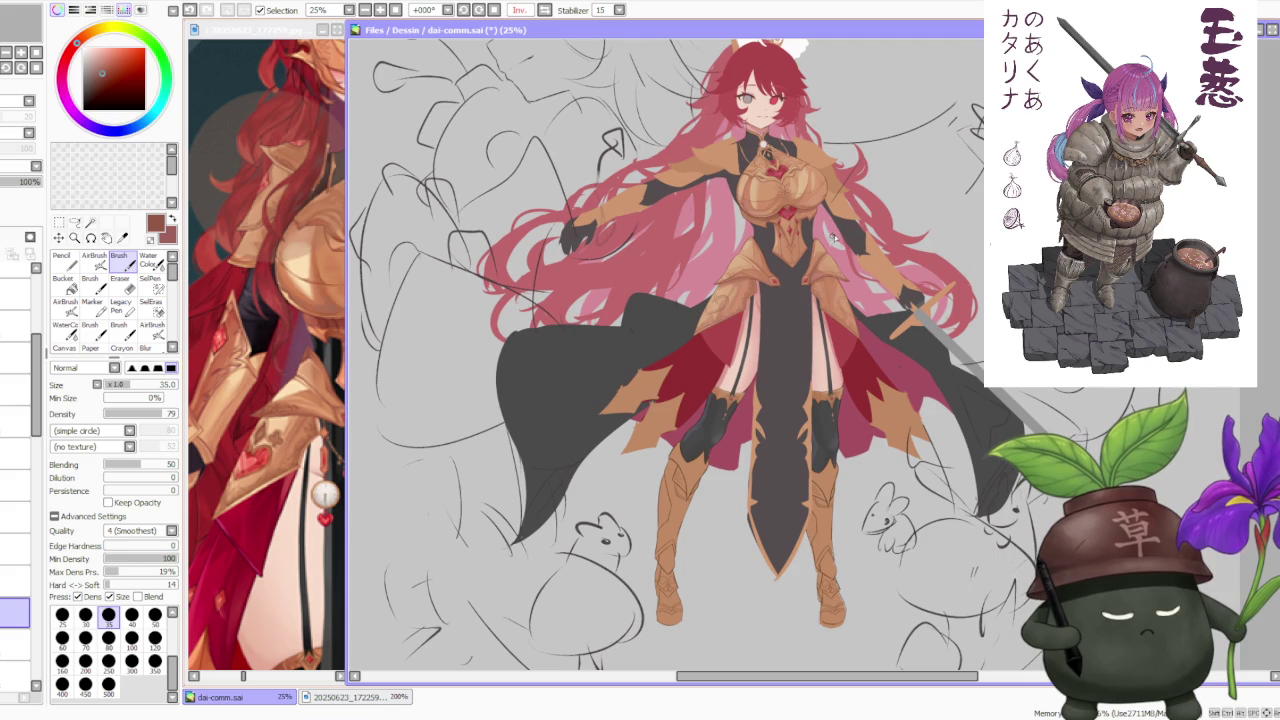
- Flip the canvas view back to unmirrored and inspect the armor plate
key("h")
scroll(915, 186, "down", 1)
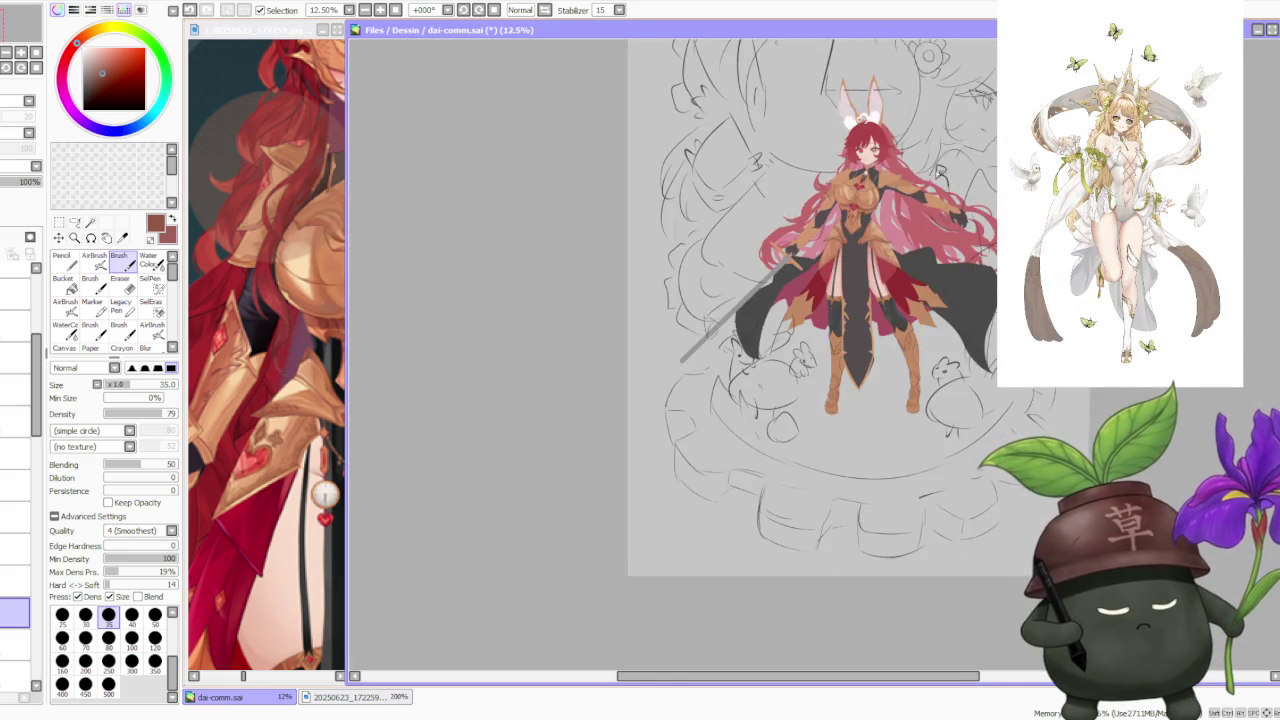
scroll(915, 186, "up", 2)
scroll(879, 309, "up", 3)
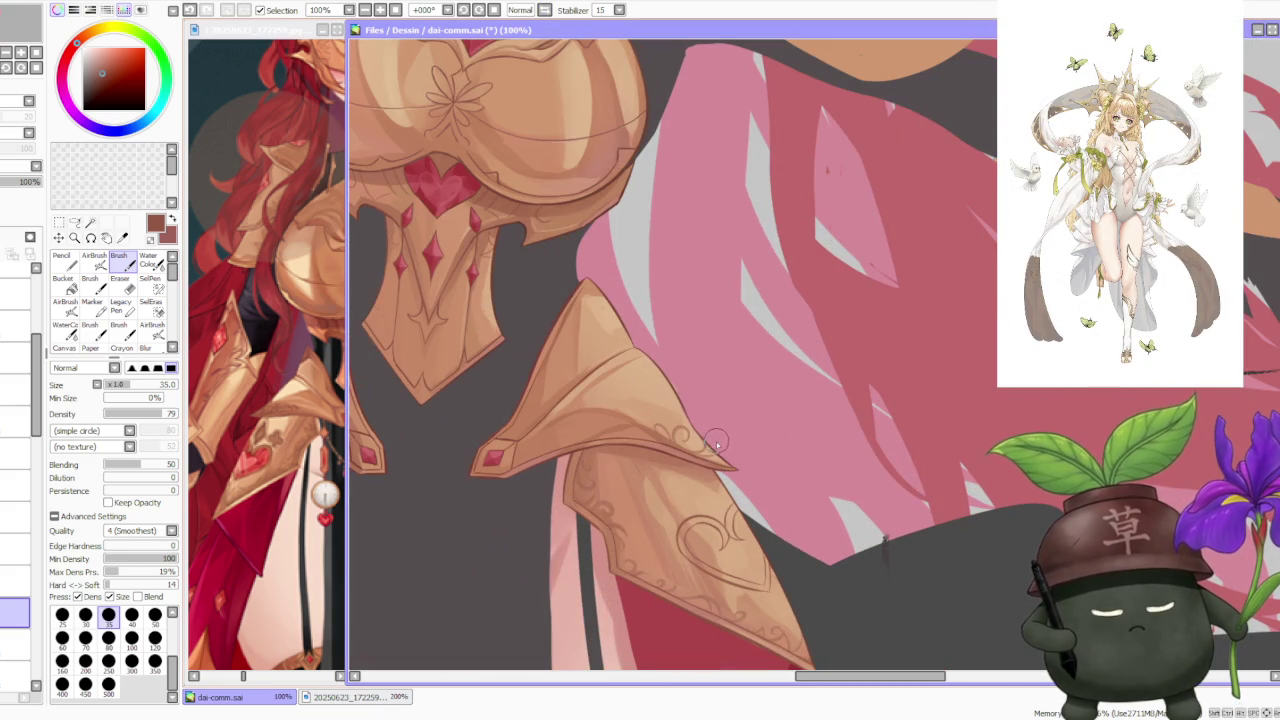
scroll(705, 441, "up", 1)
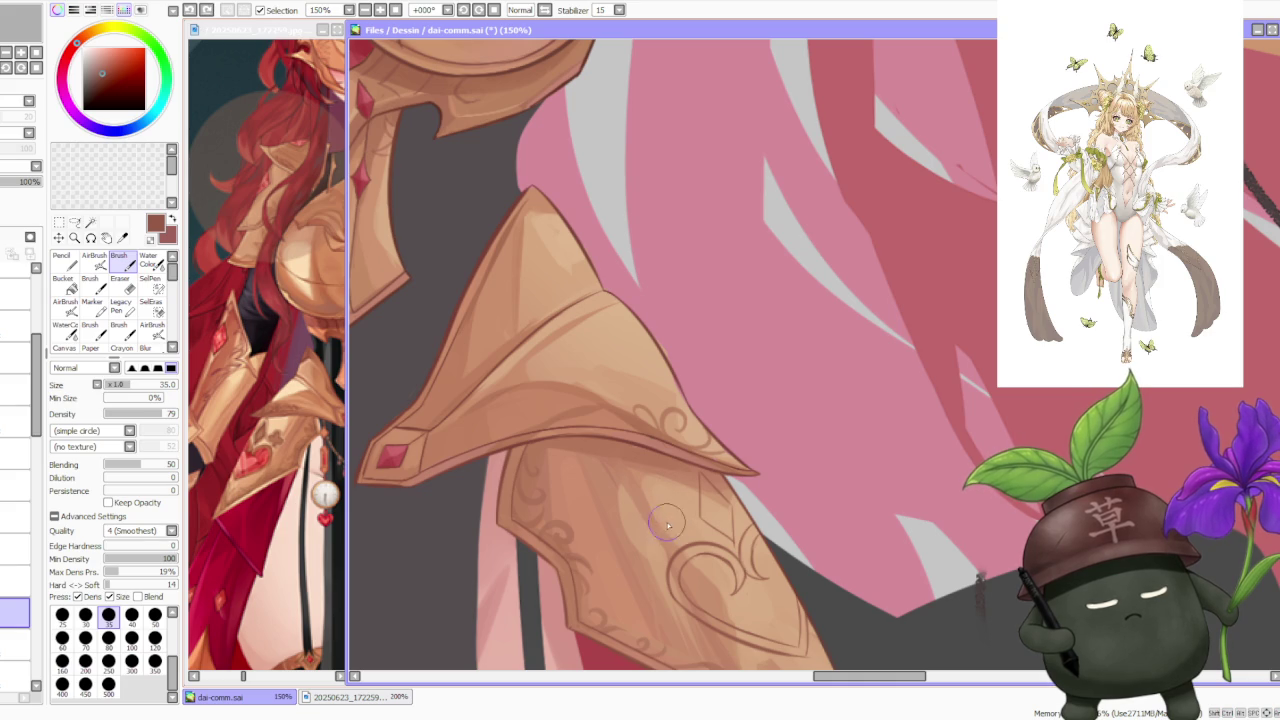
- Compare recent strokes with undo/redo, then draw a small clover beside the curl
key("ctrl+z")
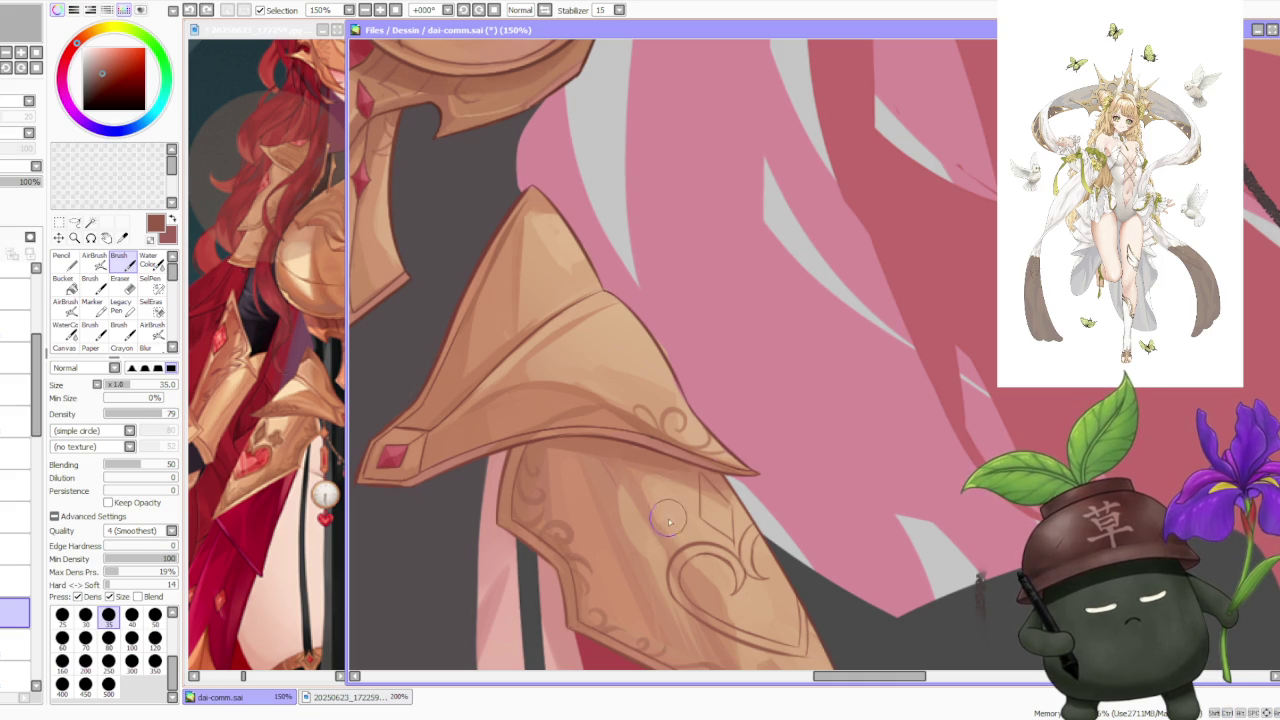
key("ctrl+y")
key("ctrl+z")
key("ctrl+y")
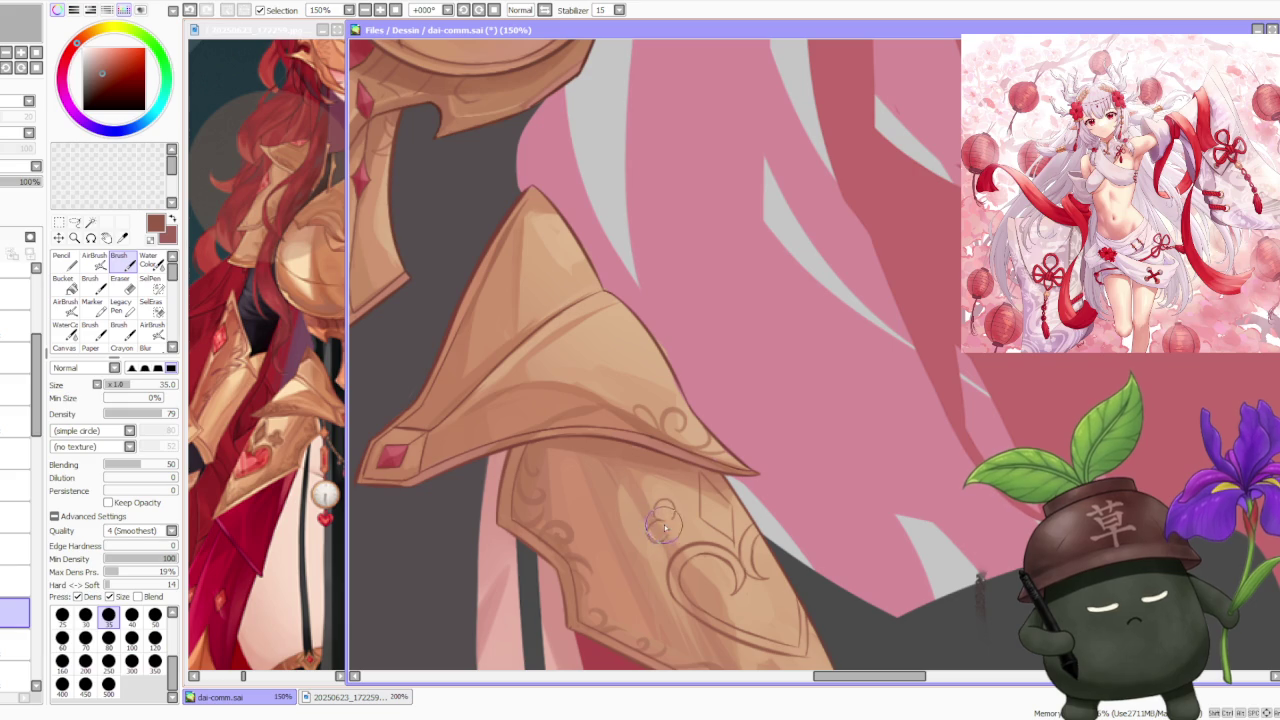
left_click_drag(662, 512, 682, 530)
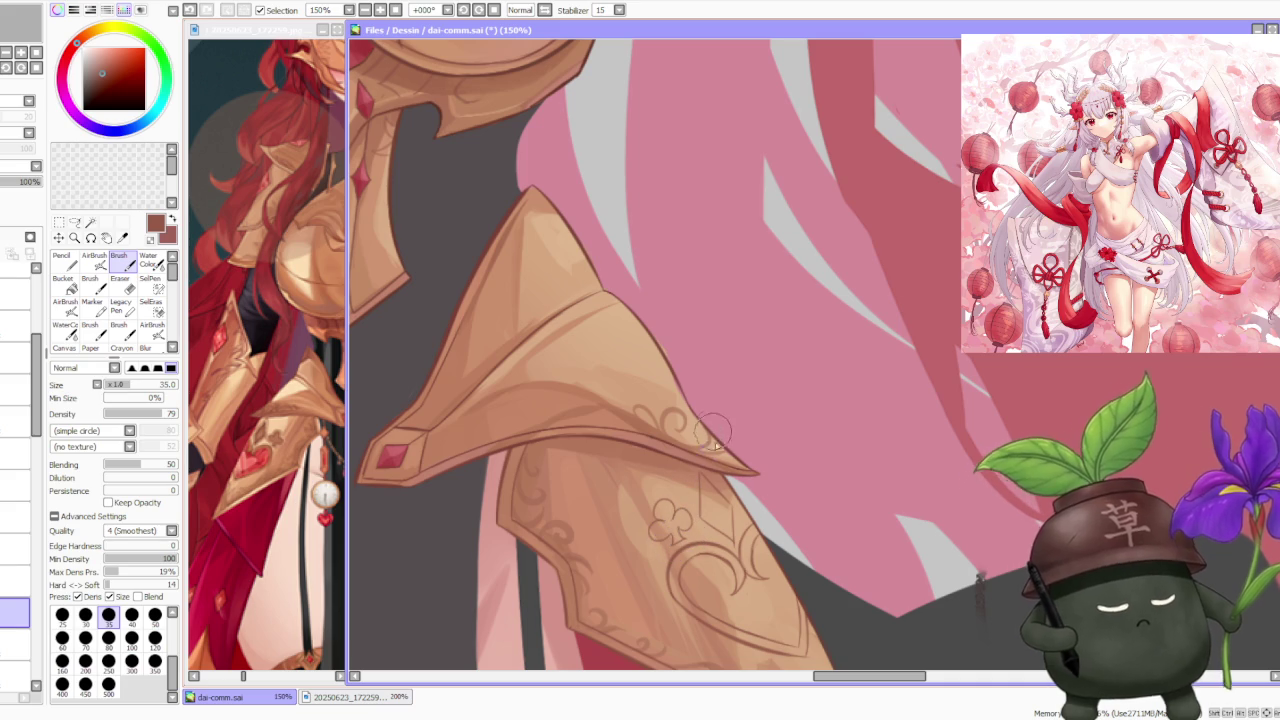
scroll(746, 482, "down", 5)
scroll(746, 482, "up", 2)
scroll(746, 482, "up", 4)
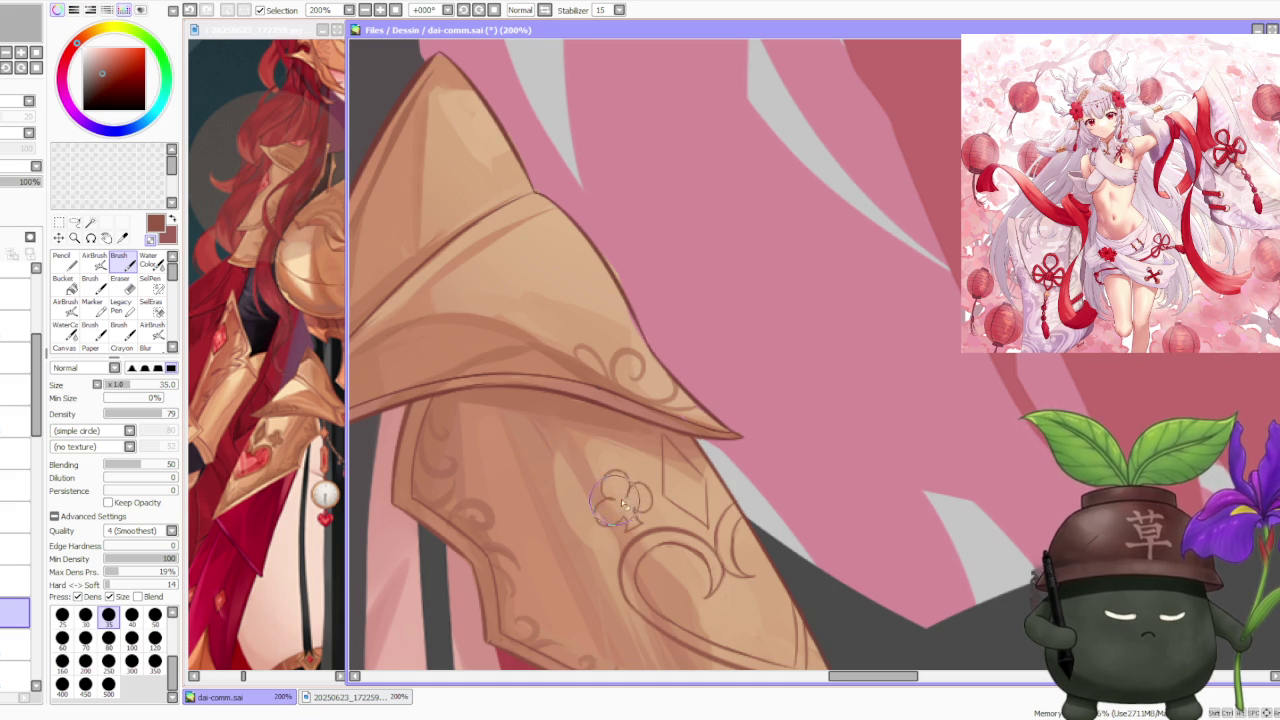
- Zoom around to check the clover, then choose the freehand Lasso tool
scroll(620, 500, "down", 3)
scroll(692, 400, "down", 3)
scroll(692, 400, "down", 1)
scroll(598, 445, "up", 3)
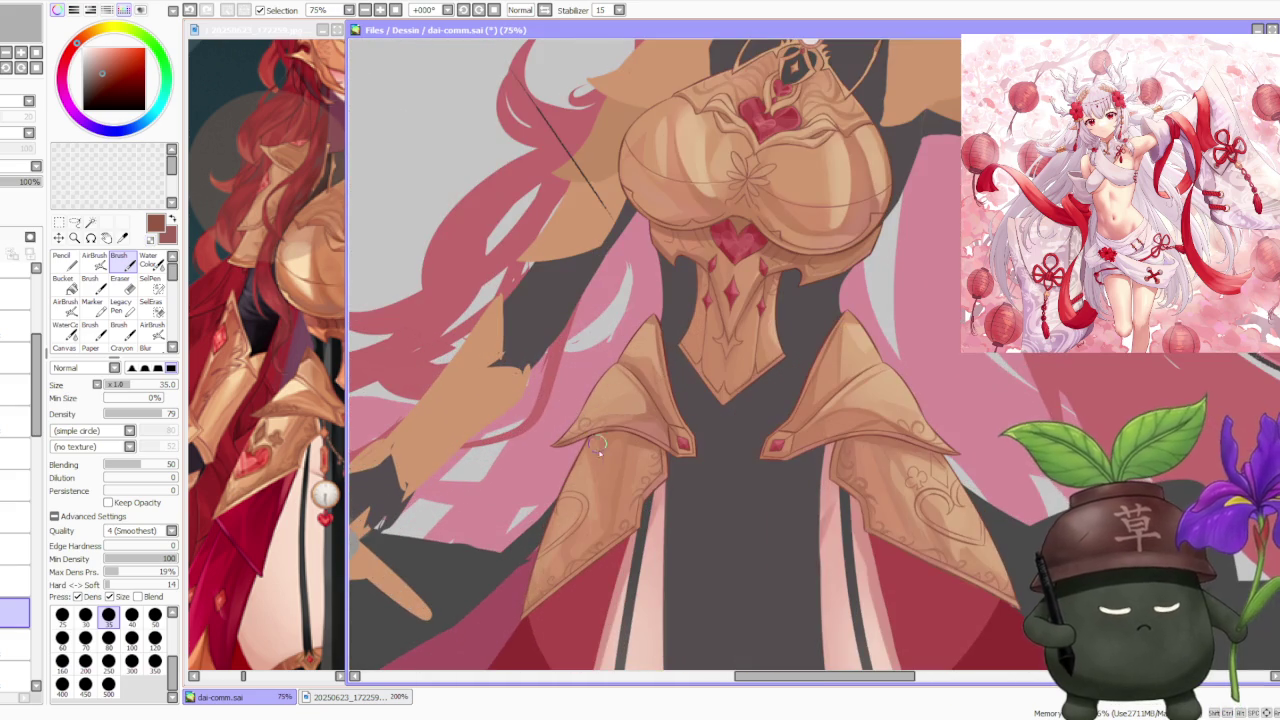
scroll(571, 475, "up", 1)
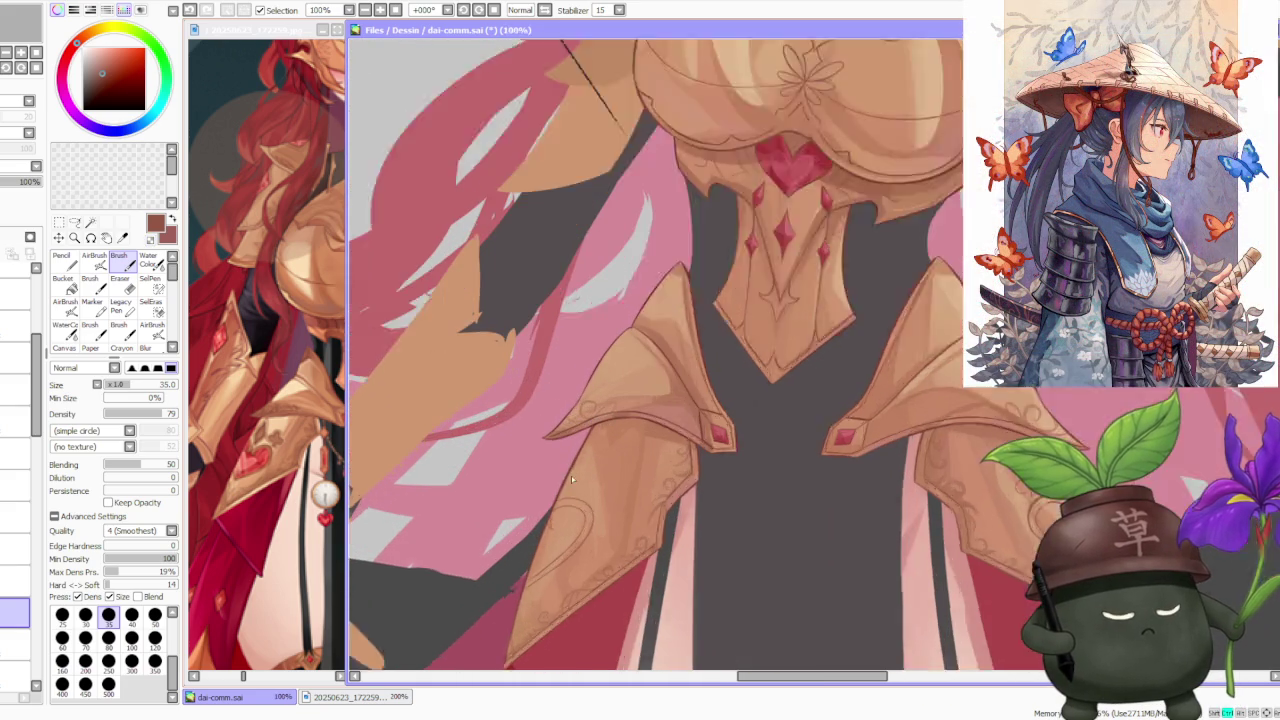
scroll(571, 475, "up", 1)
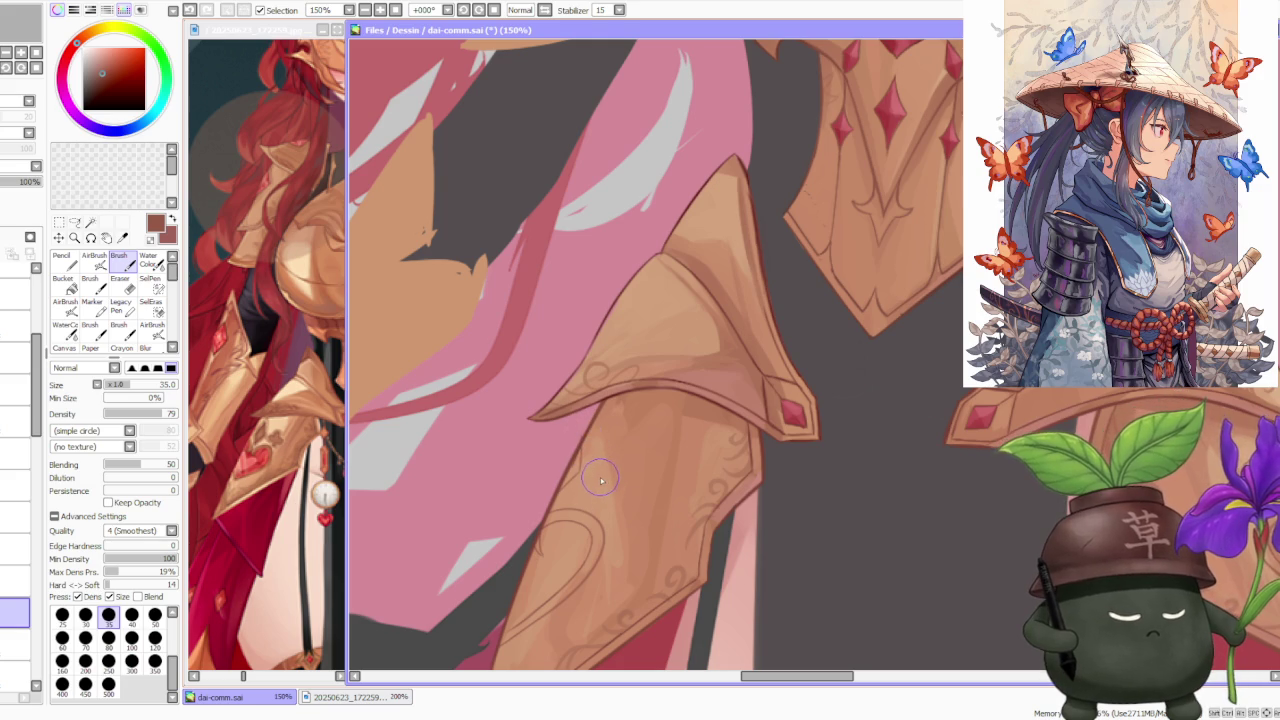
scroll(603, 480, "down", 1)
scroll(603, 480, "down", 1)
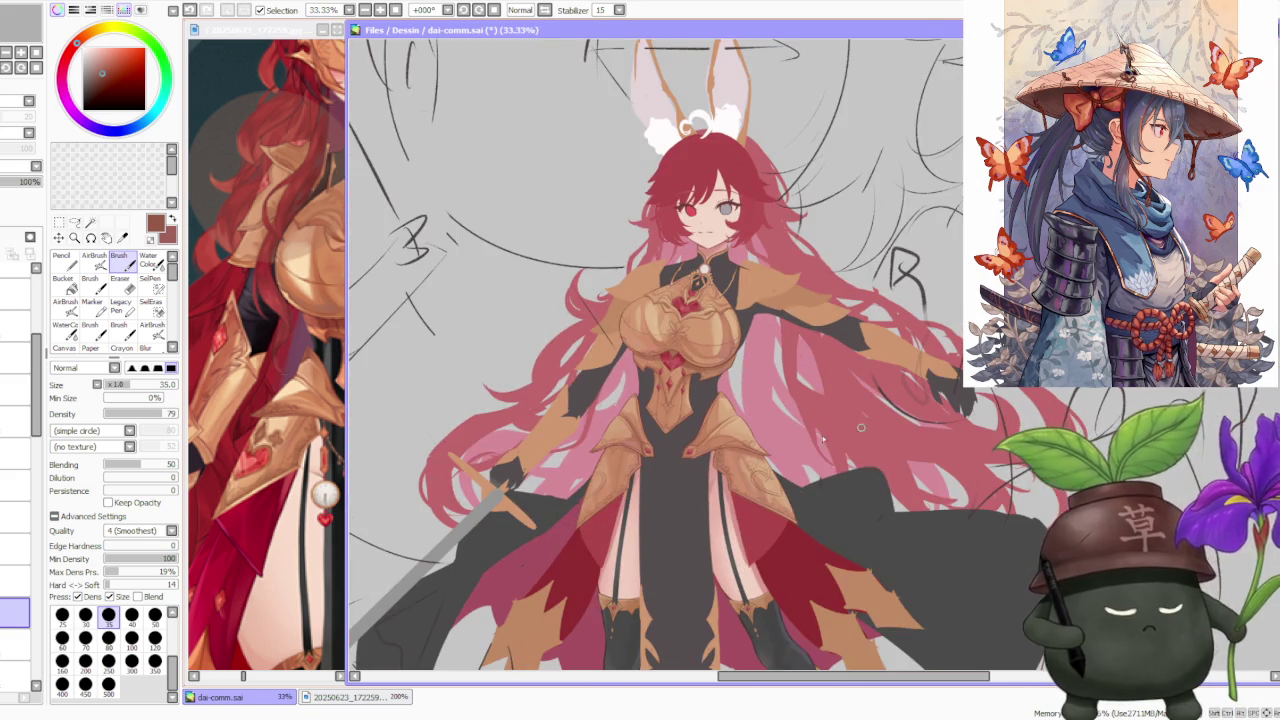
scroll(716, 510, "up", 2)
scroll(716, 510, "up", 1)
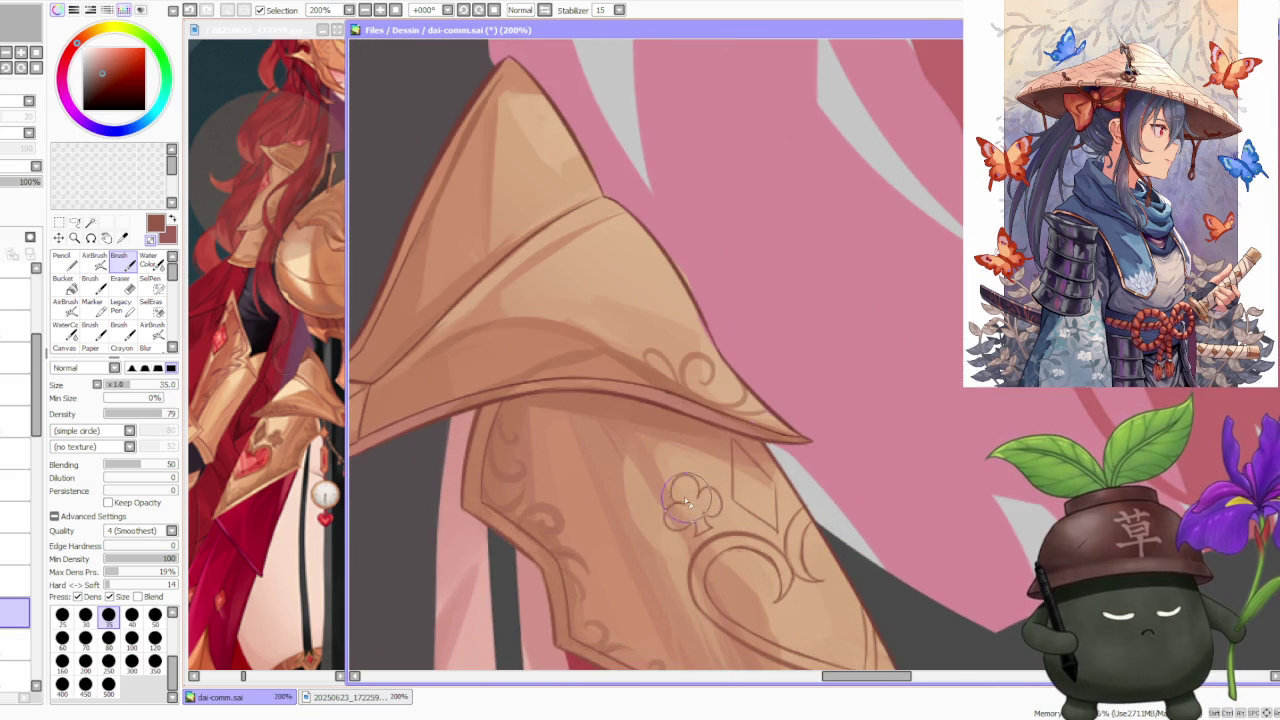
scroll(712, 490, "down", 2)
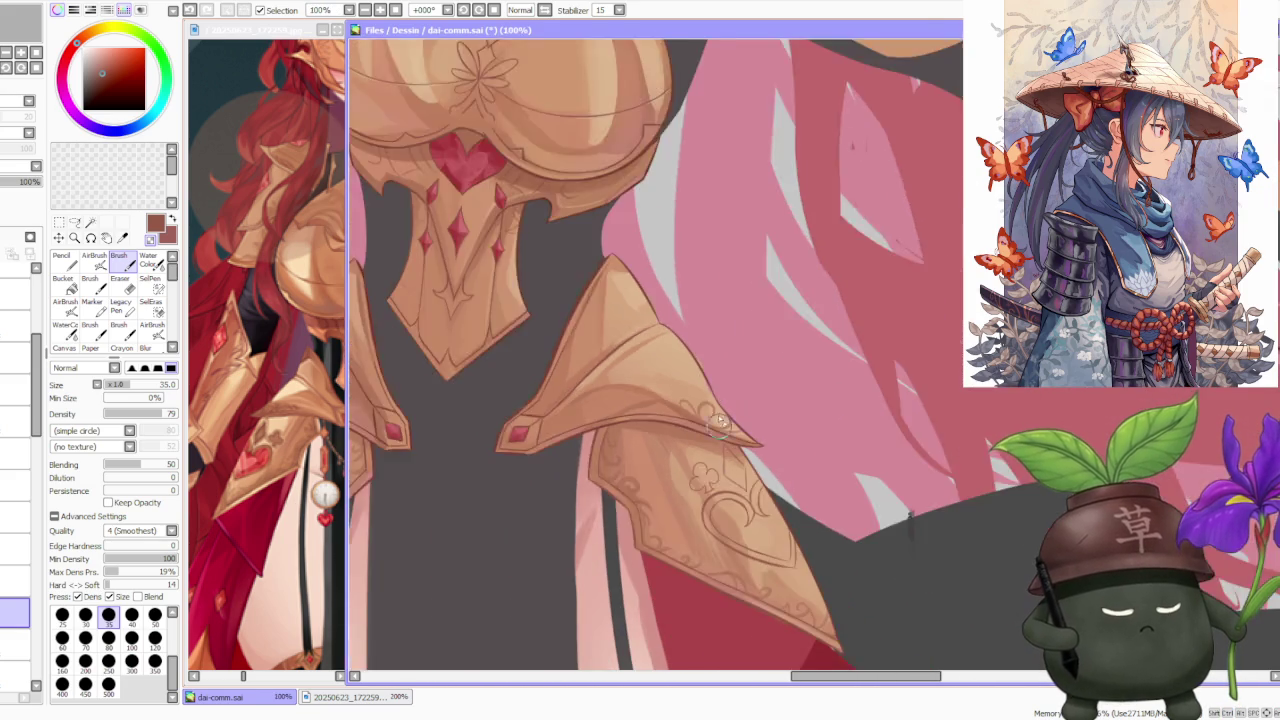
scroll(731, 403, "down", 1)
left_click(76, 222)
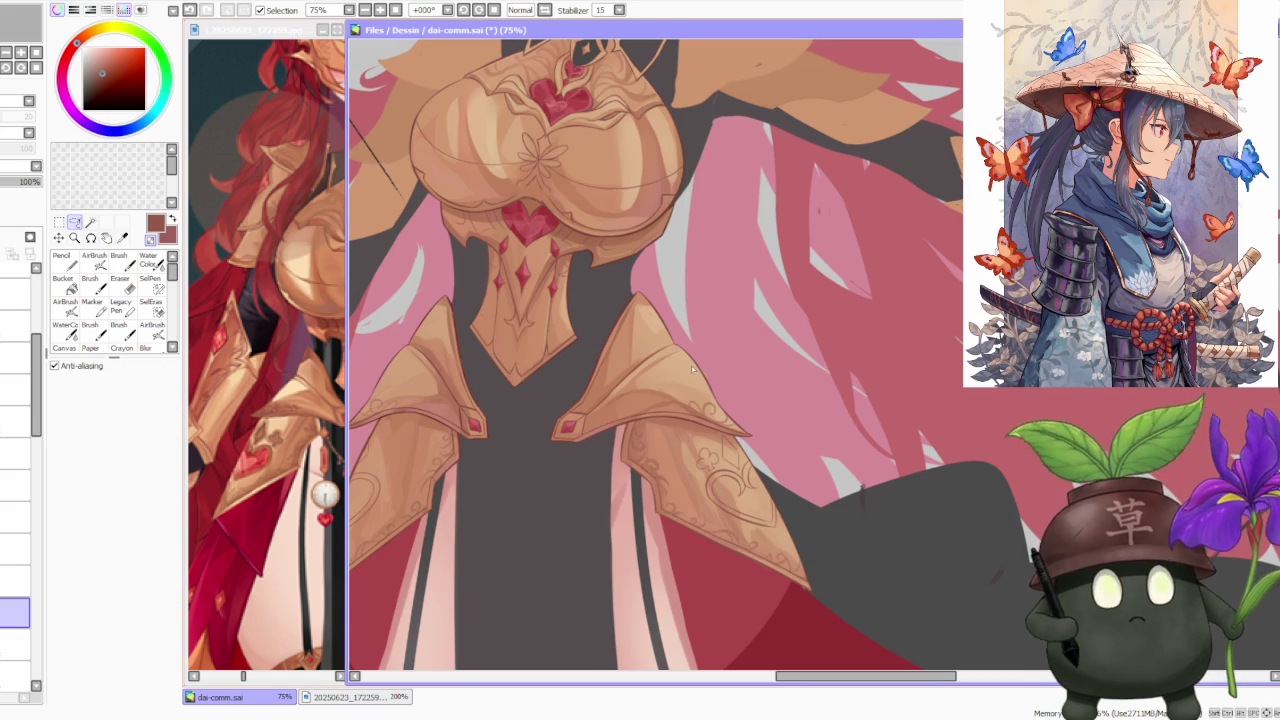
- Free Deform the selected clover, shrinking and repositioning it beside the curl ornament
scroll(687, 367, "up", 1)
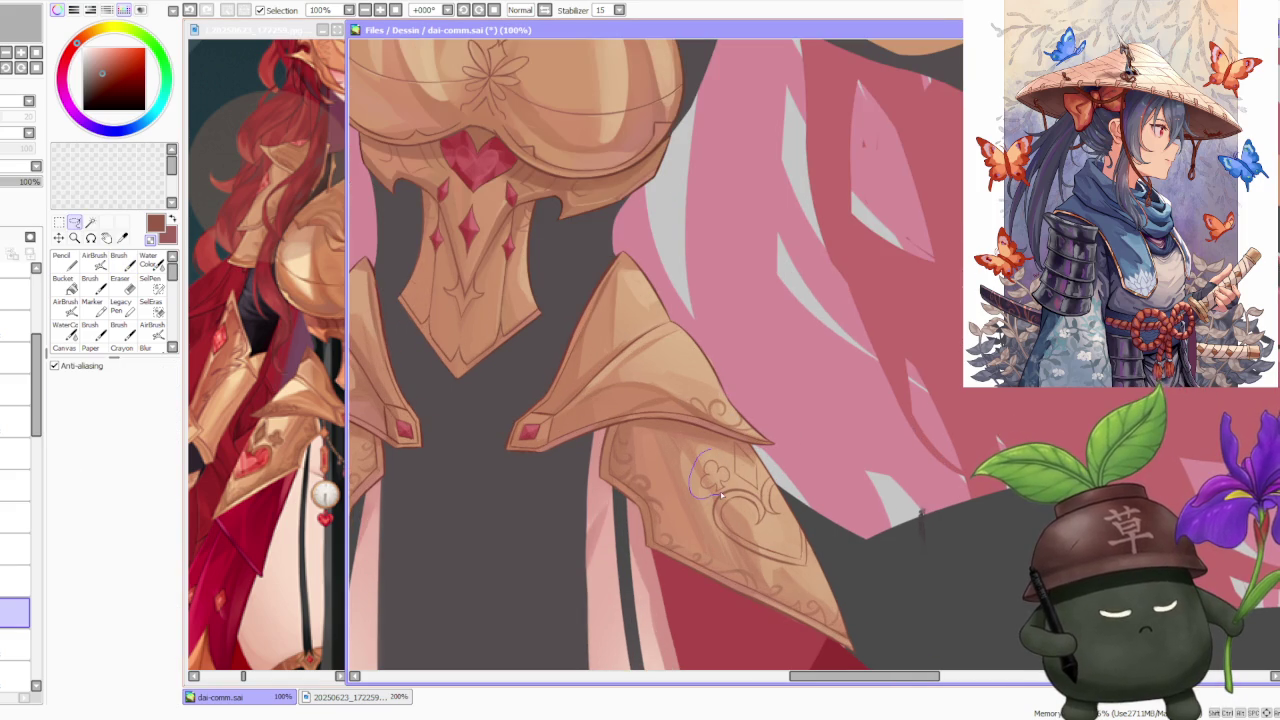
scroll(715, 378, "down", 2)
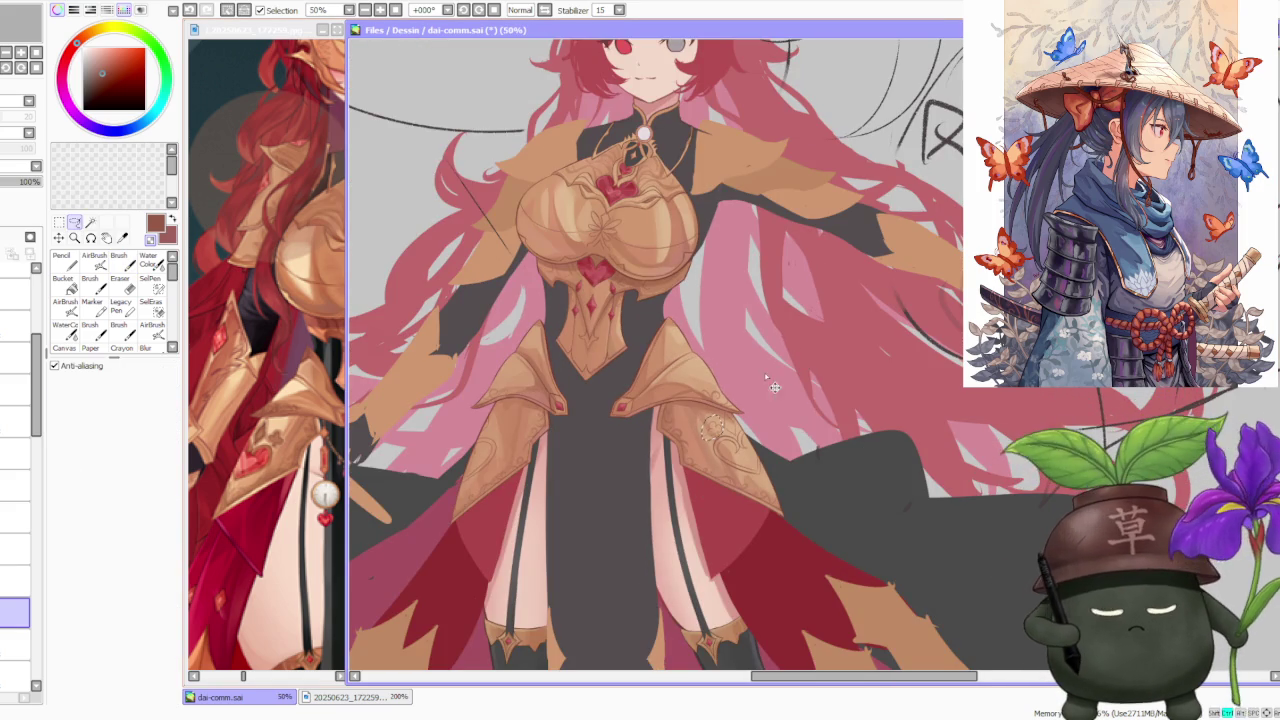
scroll(500, 435, "up", 3)
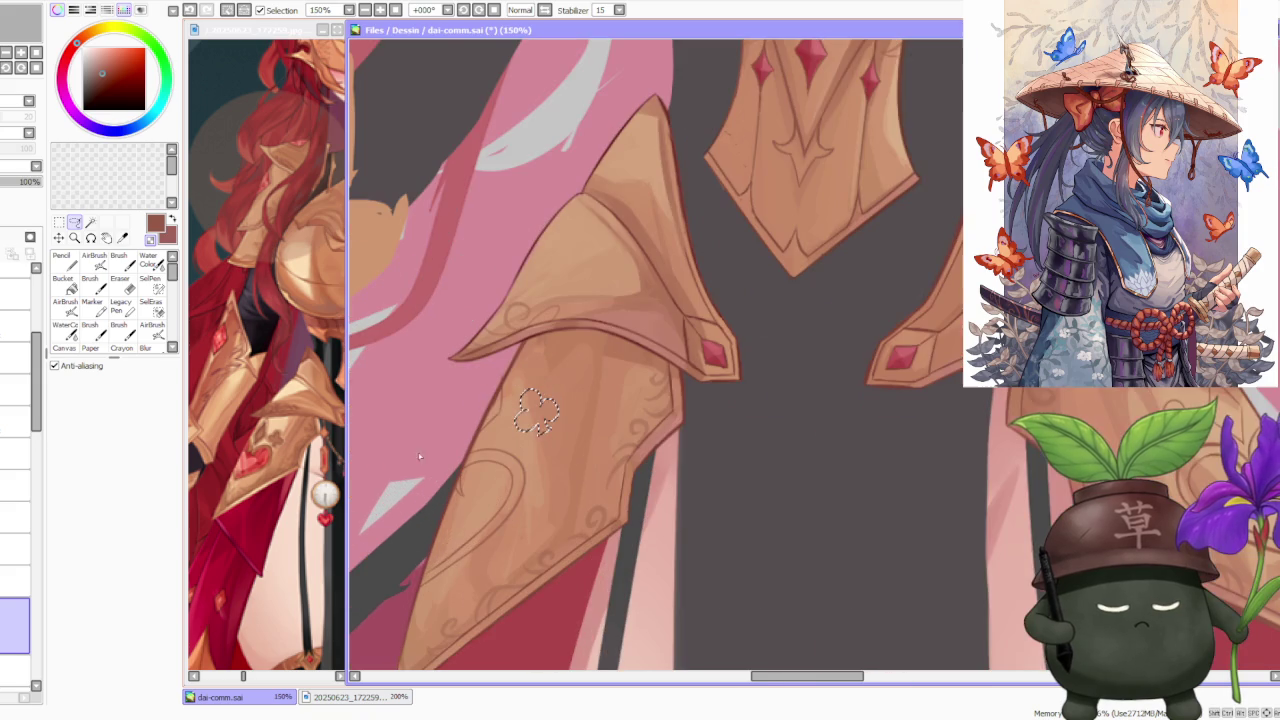
key("ctrl+t")
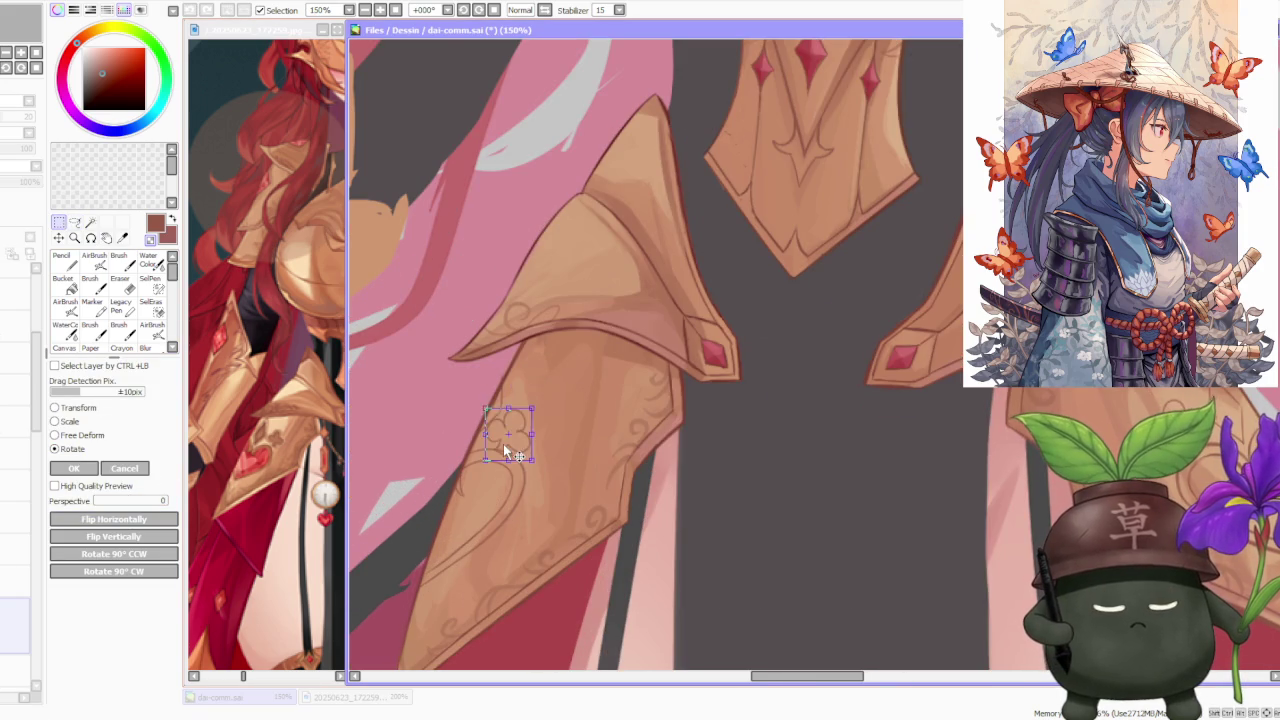
scroll(461, 451, "up", 1)
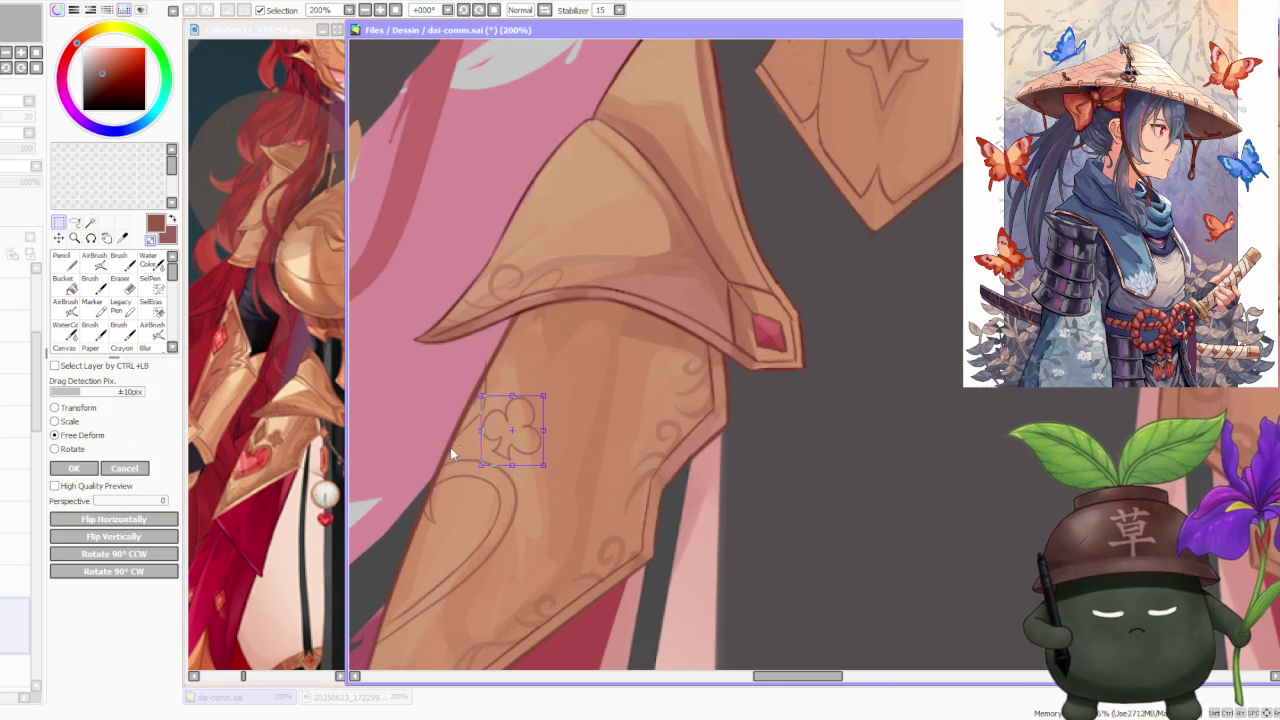
left_click_drag(487, 432, 505, 437)
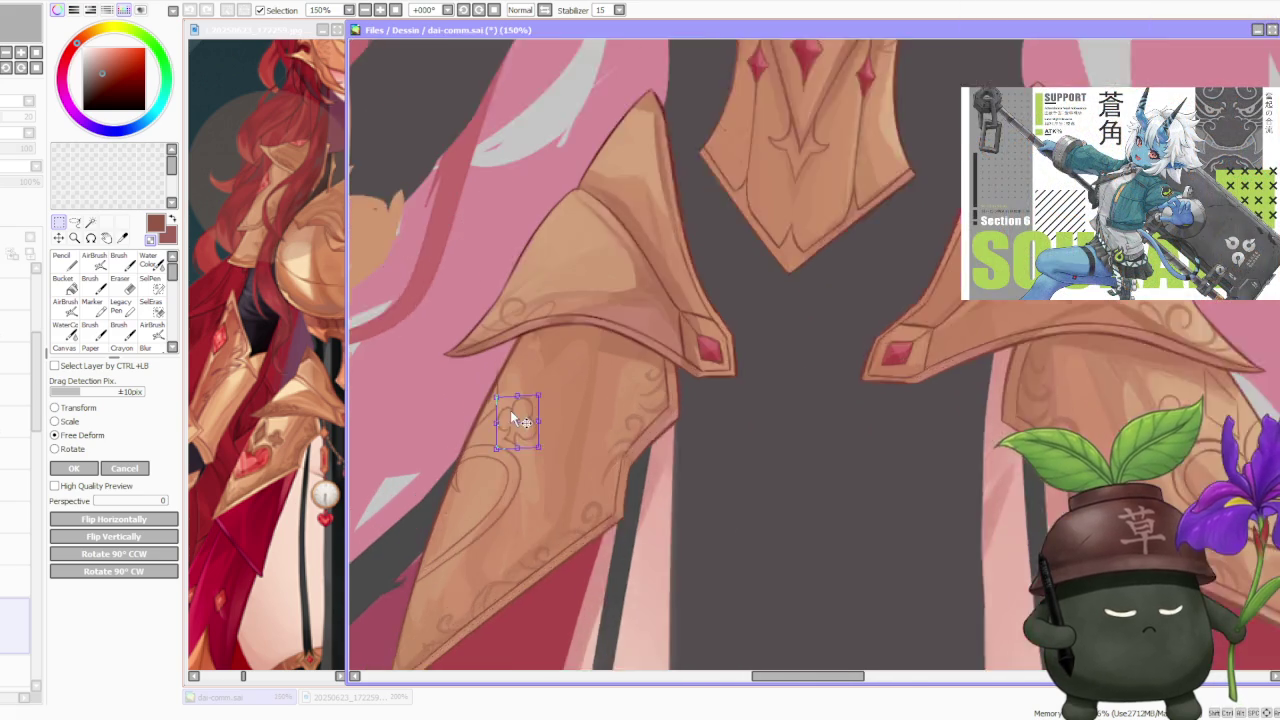
scroll(515, 430, "down", 2)
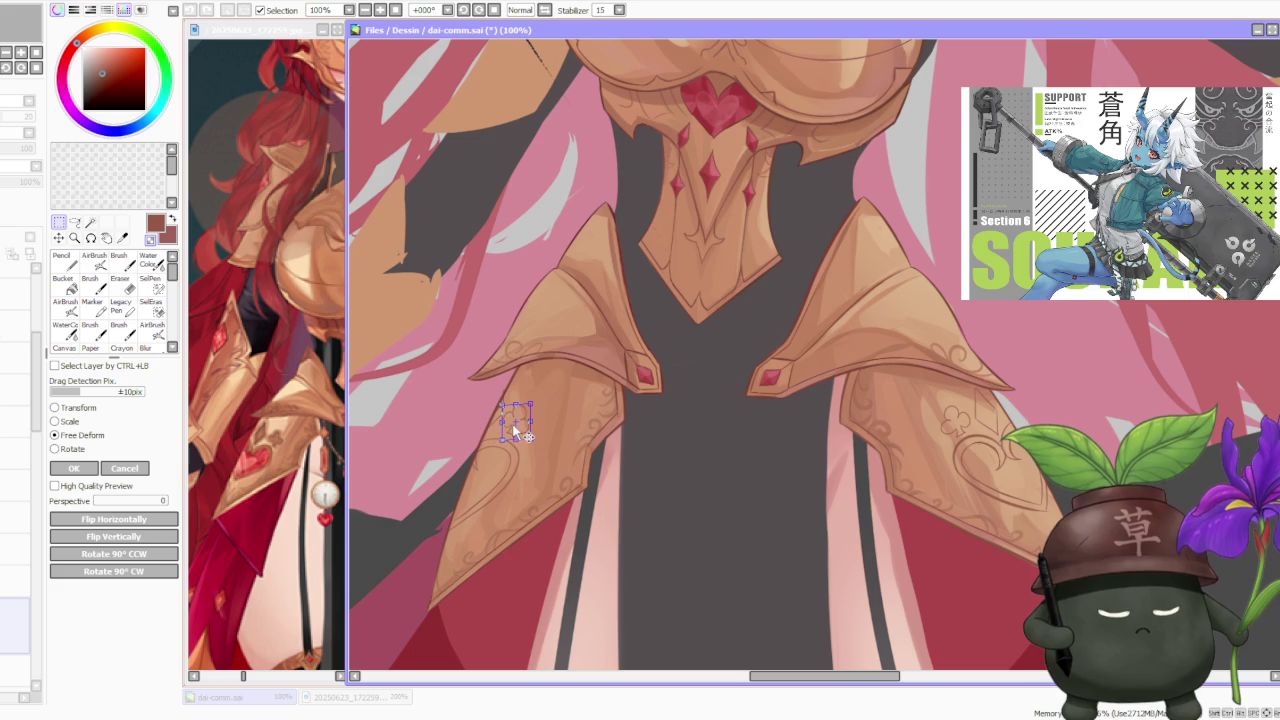
scroll(520, 425, "up", 1)
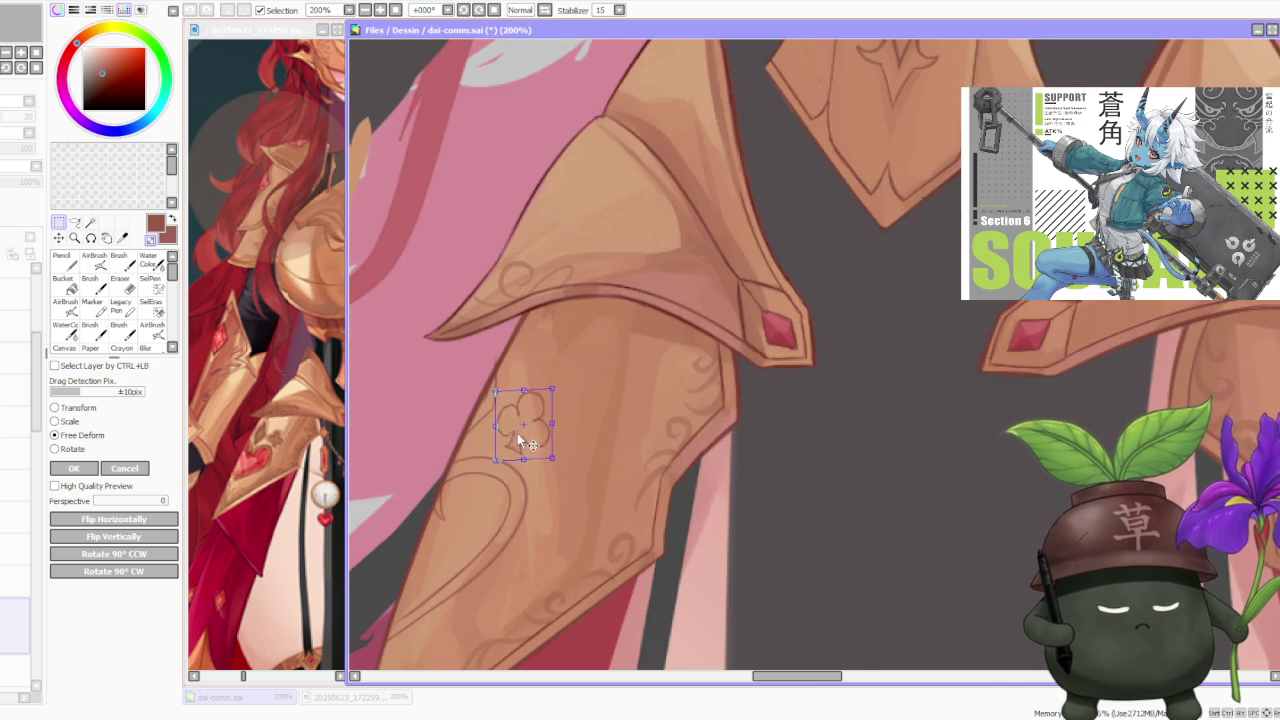
scroll(515, 432, "up", 1)
left_click(70, 467)
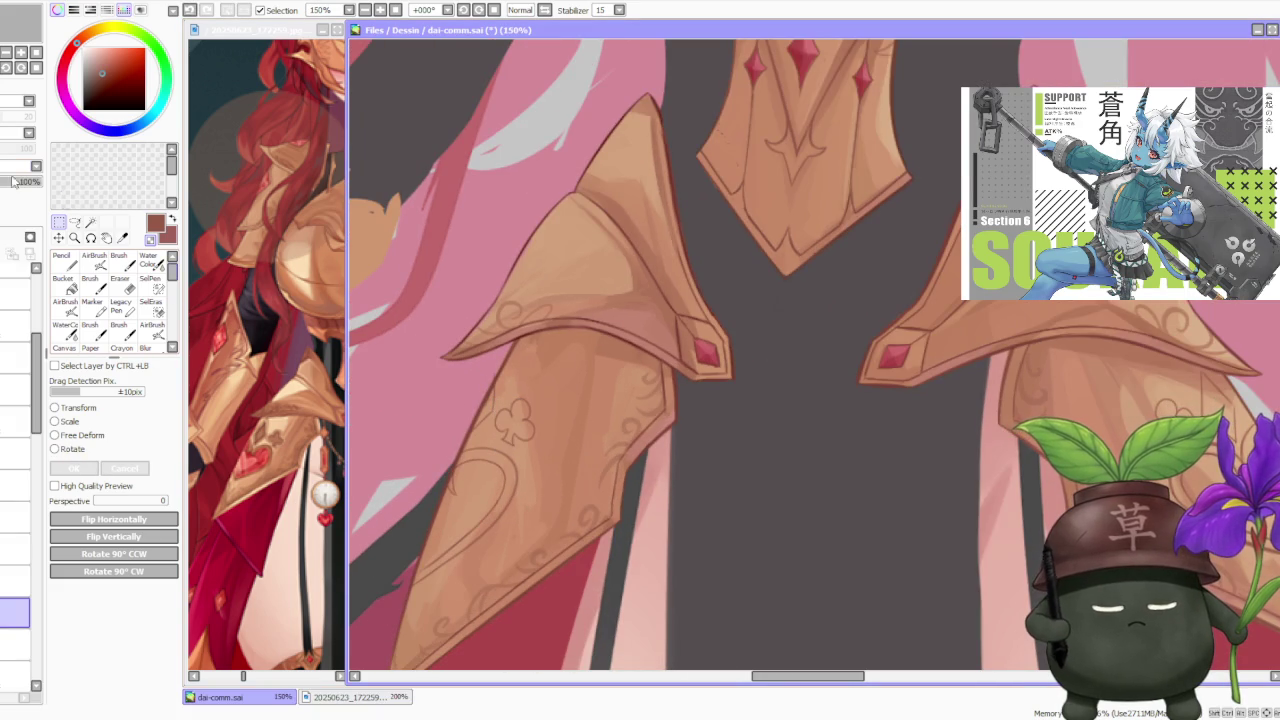
- Move to the layer below and sample the chest gem's red
scroll(655, 298, "down", 2)
scroll(655, 298, "down", 2)
scroll(655, 298, "down", 1)
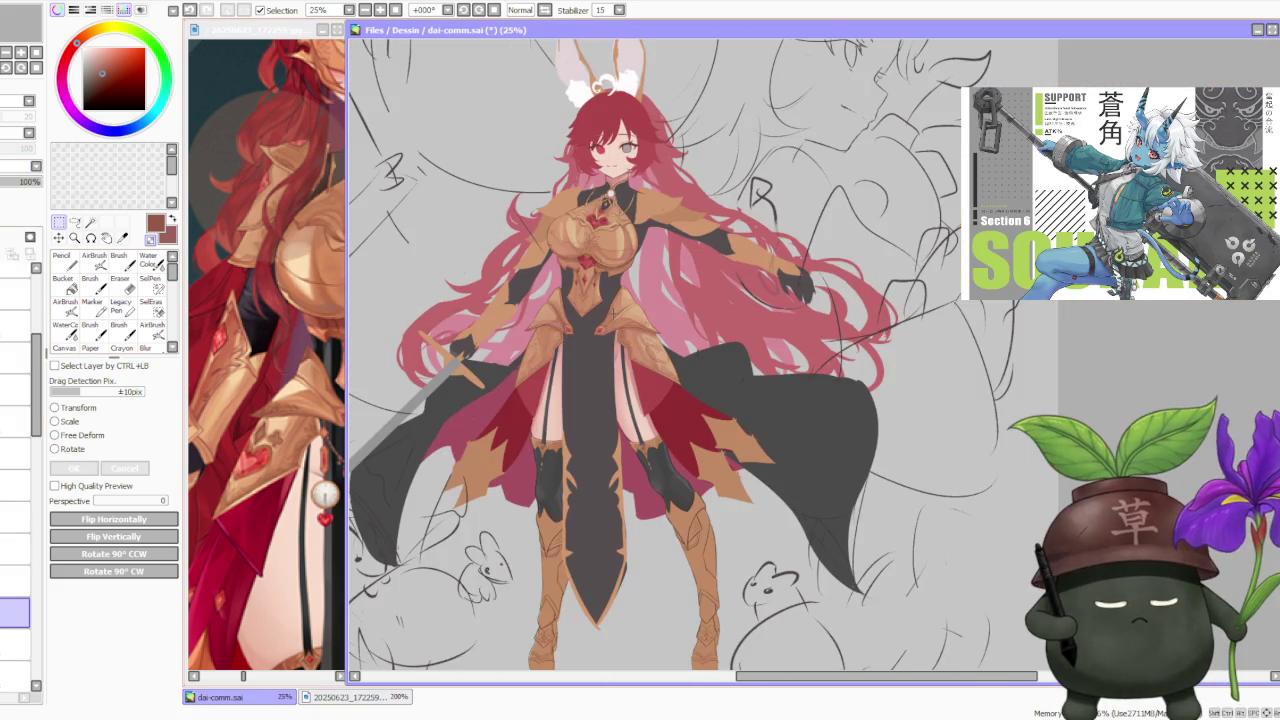
scroll(655, 298, "up", 1)
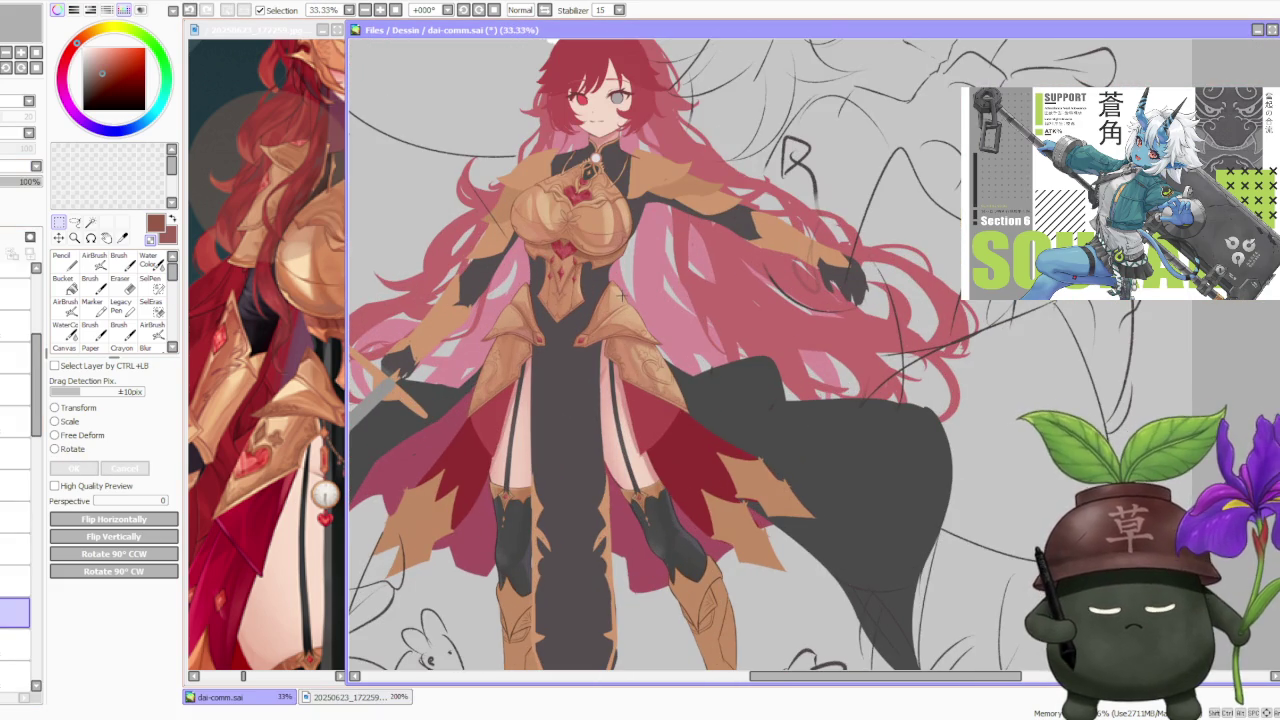
scroll(620, 309, "up", 1)
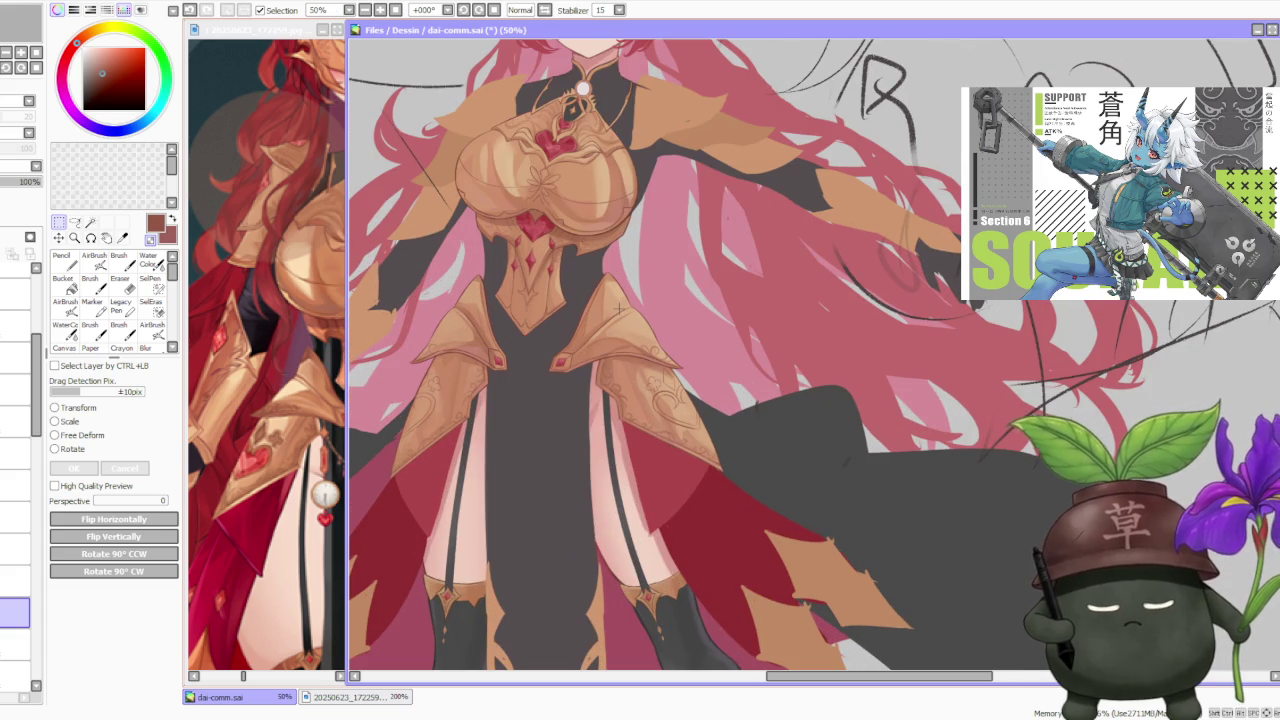
left_click(15, 645)
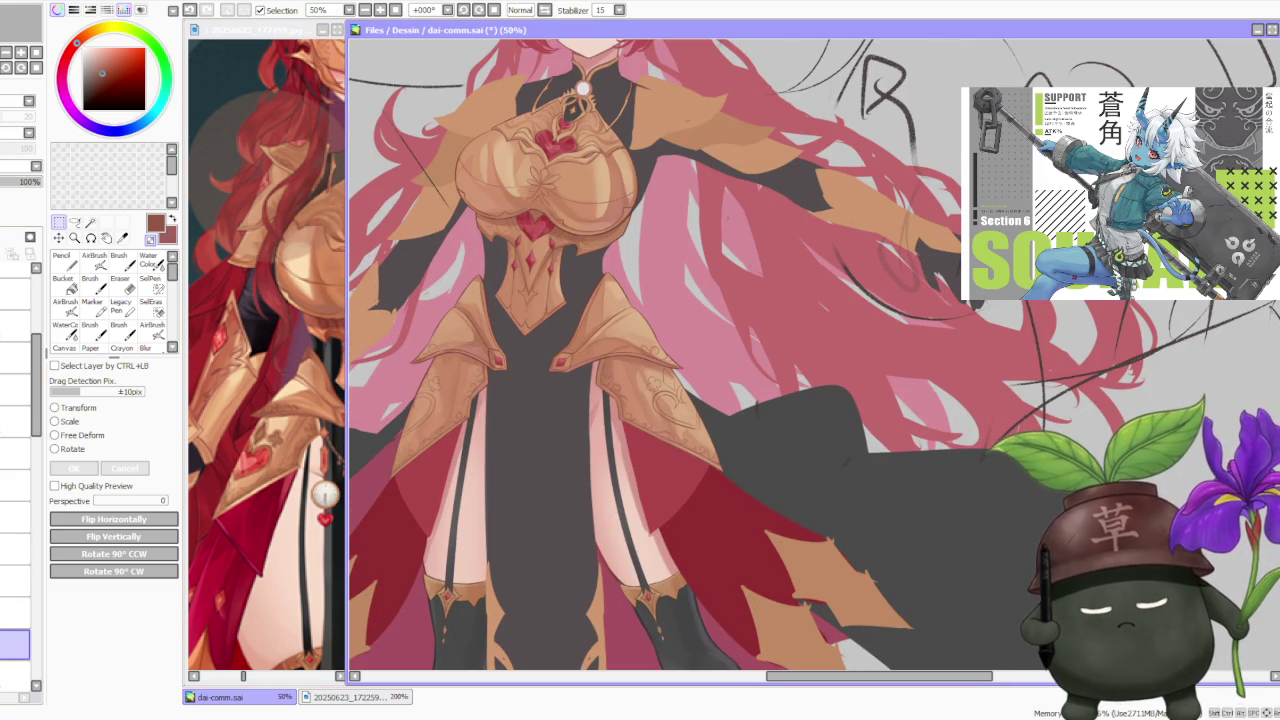
scroll(545, 240, "up", 2)
scroll(545, 240, "up", 1)
left_click(577, 235, "alt")
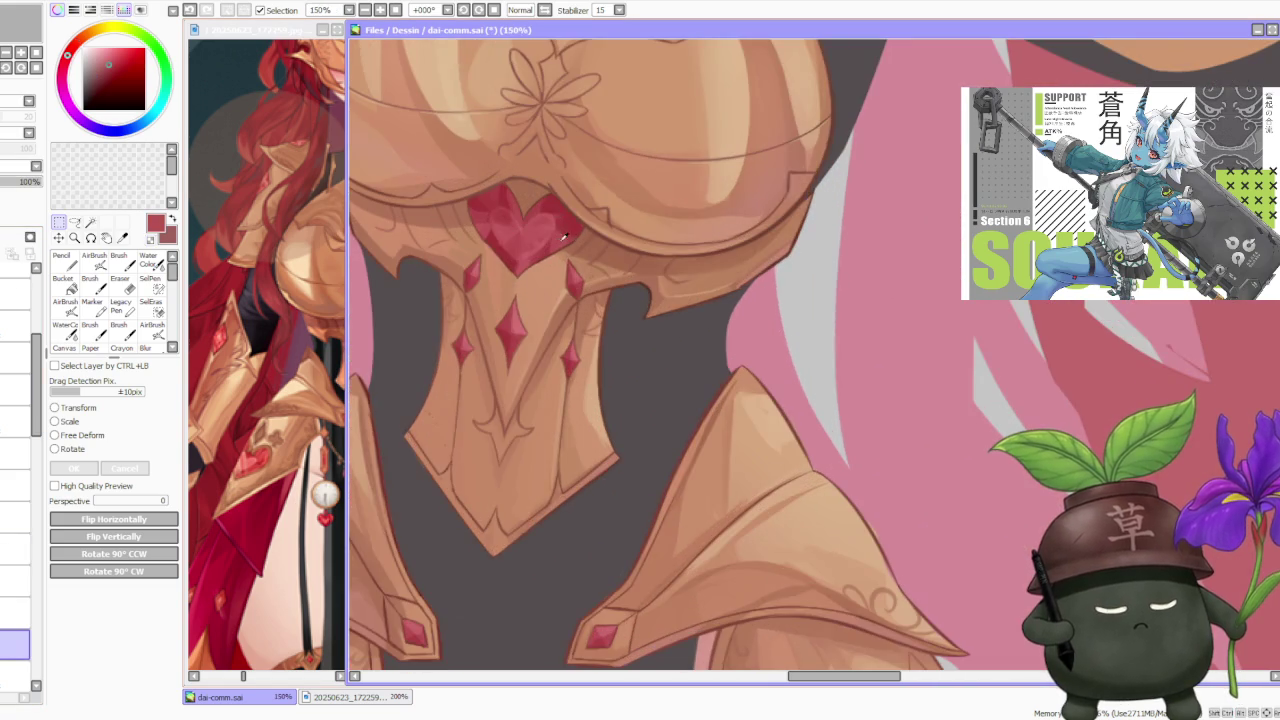
scroll(577, 235, "down", 3)
- Brush a red heart shape onto the right thigh plate's ornament
key("b")
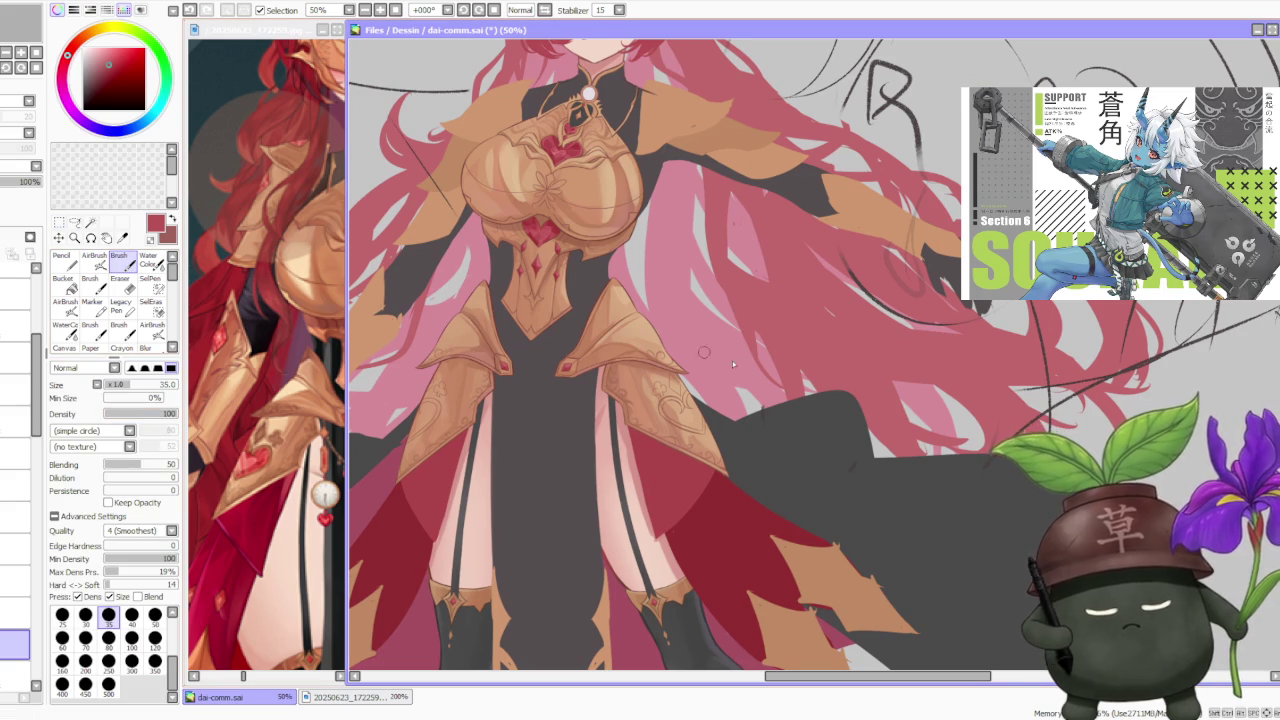
scroll(665, 390, "up", 3)
mouse_move(665, 457)
left_mouse_down()
mouse_move(672, 432)
mouse_move(638, 412)
mouse_move(640, 455)
mouse_move(645, 430)
mouse_move(668, 415)
mouse_move(645, 436)
mouse_move(670, 470)
mouse_move(655, 478)
mouse_move(670, 460)
mouse_move(651, 425)
left_mouse_up()
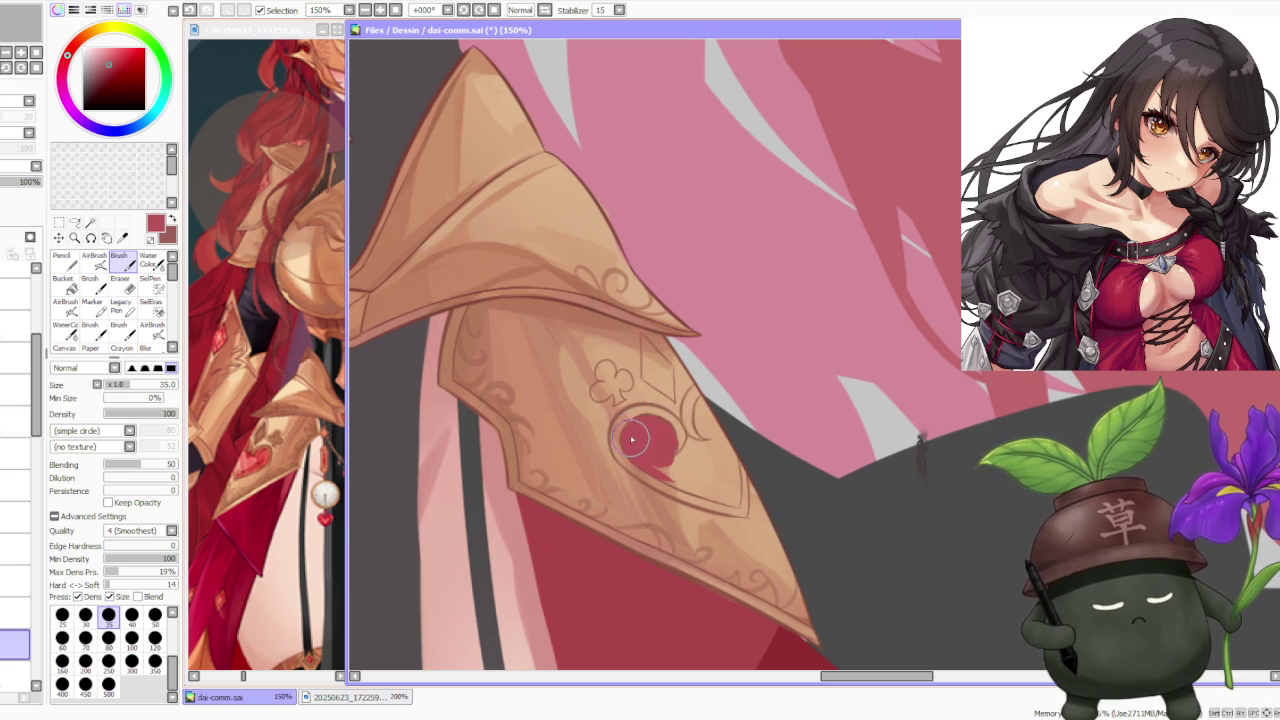
mouse_move(660, 470)
left_mouse_down()
mouse_move(740, 506)
mouse_move(708, 492)
mouse_move(740, 506)
mouse_move(704, 413)
mouse_move(689, 441)
left_mouse_up()
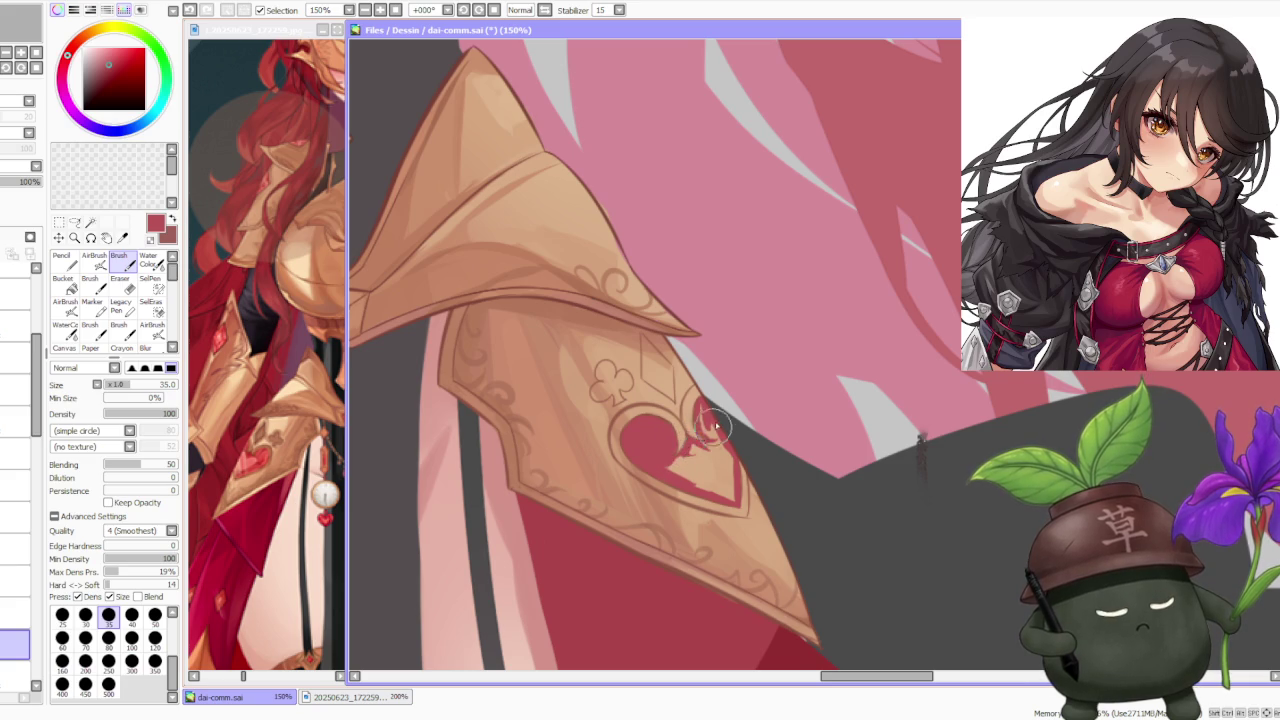
- Bucket-fill the gaps inside the red heart, then return to the Brush
left_click(65, 285)
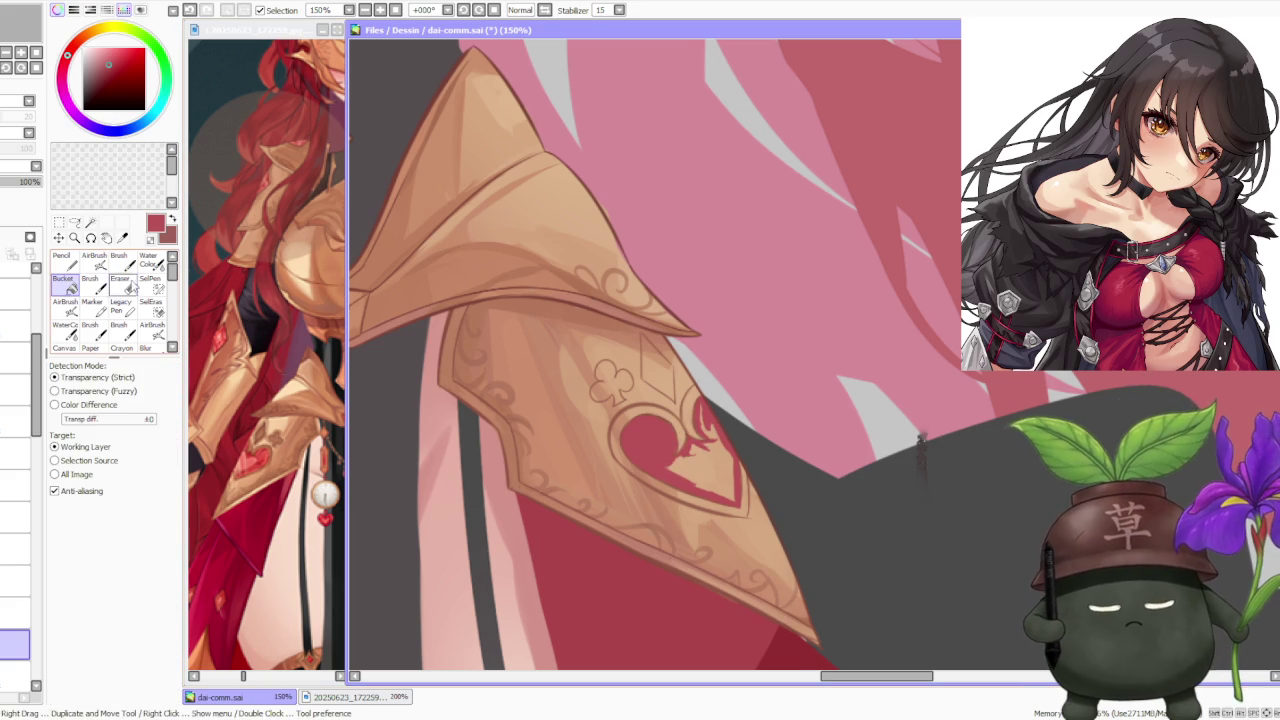
left_click(716, 465)
scroll(715, 433, "down", 3)
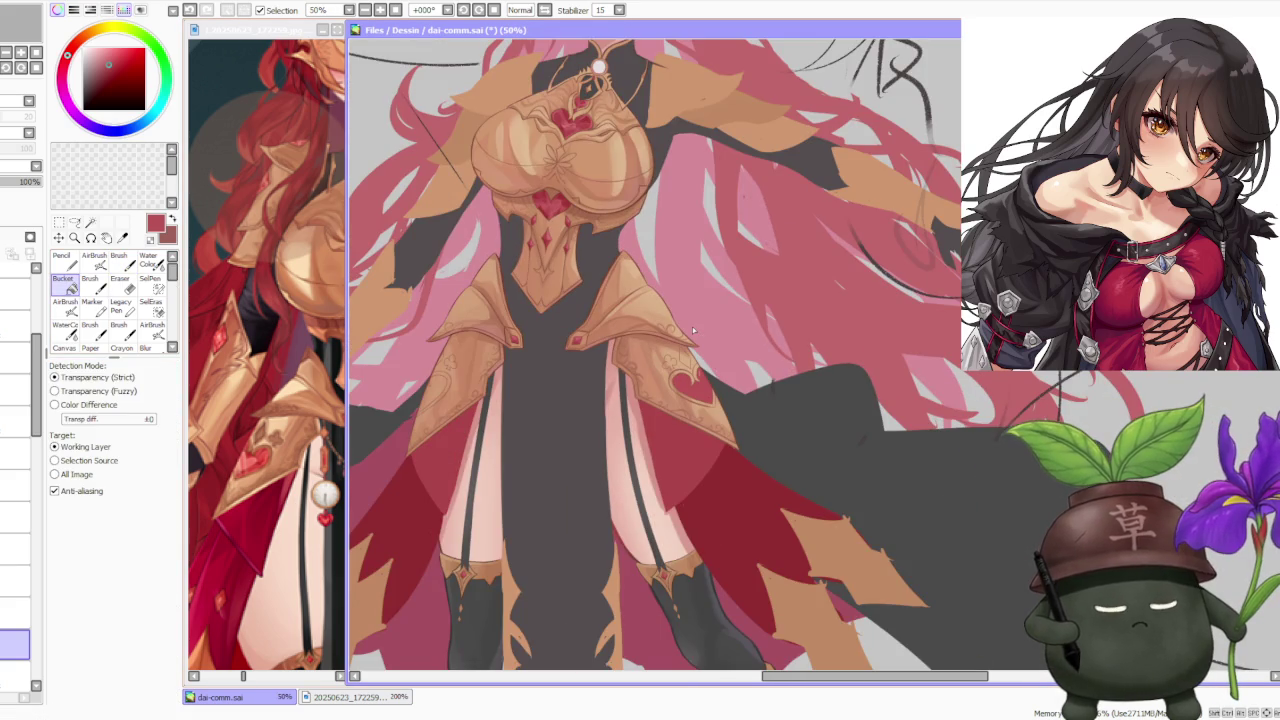
key("b")
scroll(694, 360, "up", 1)
scroll(695, 395, "up", 1)
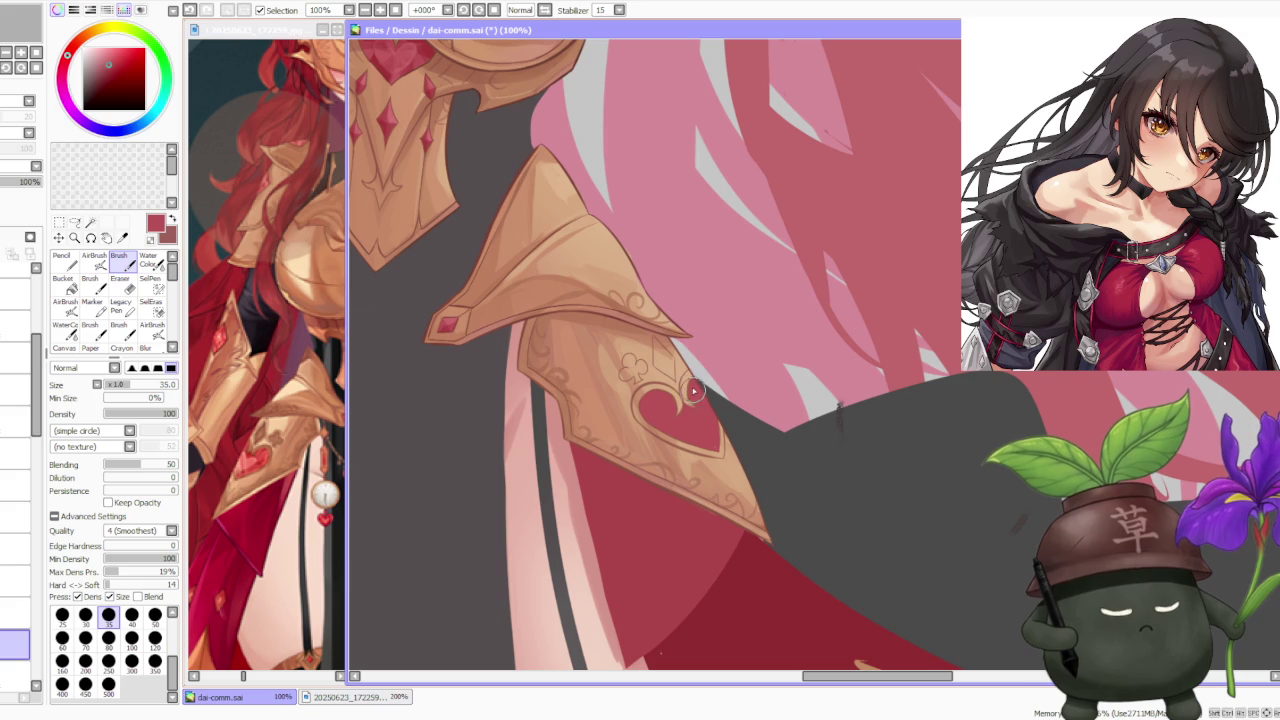
scroll(709, 430, "down", 2)
scroll(640, 400, "down", 1)
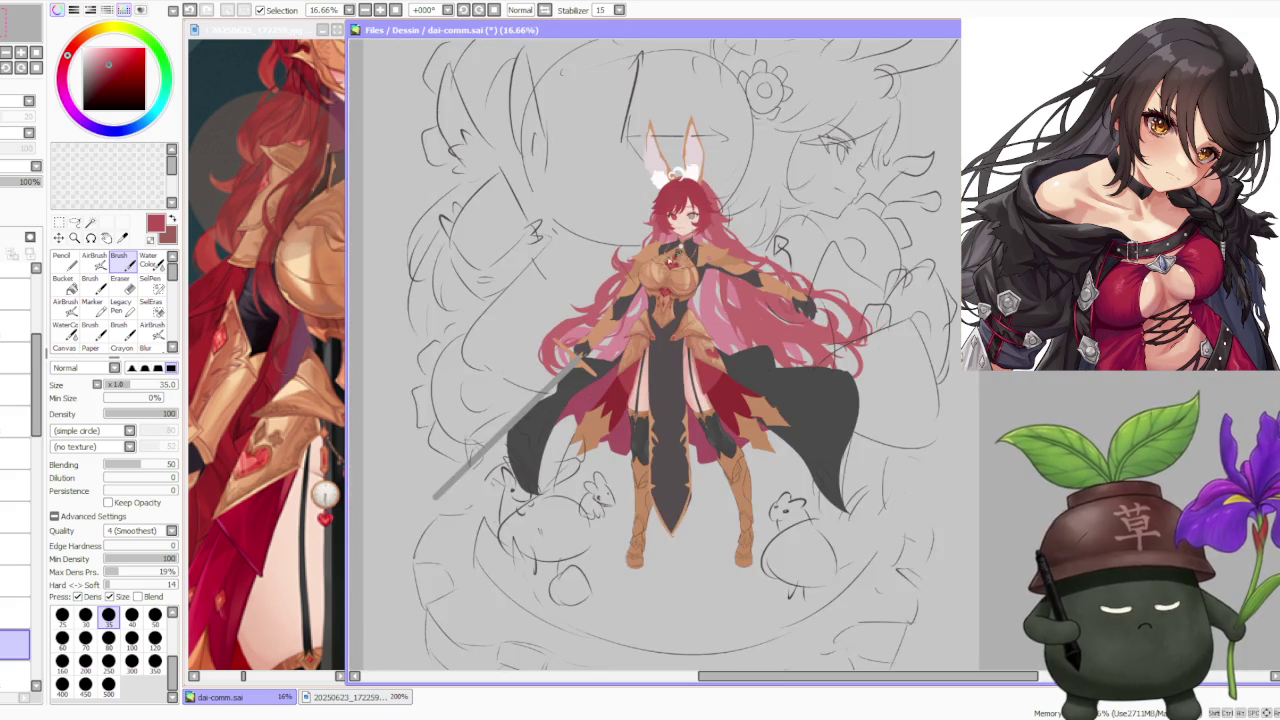
scroll(600, 410, "up", 1)
scroll(566, 425, "up", 2)
scroll(566, 425, "up", 1)
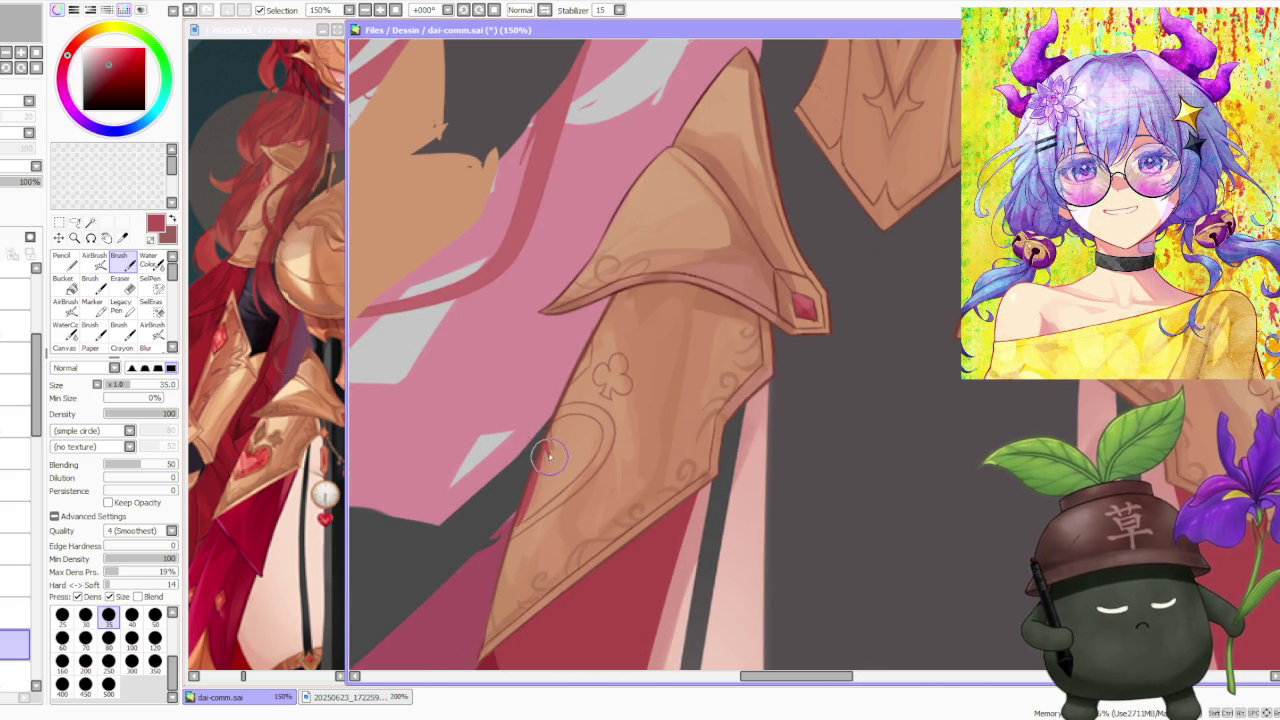
- Outline a red heart on the left plate and bucket-fill it solid red
mouse_move(548, 470)
left_mouse_down()
mouse_move(517, 530)
mouse_move(589, 459)
mouse_move(570, 498)
left_mouse_up()
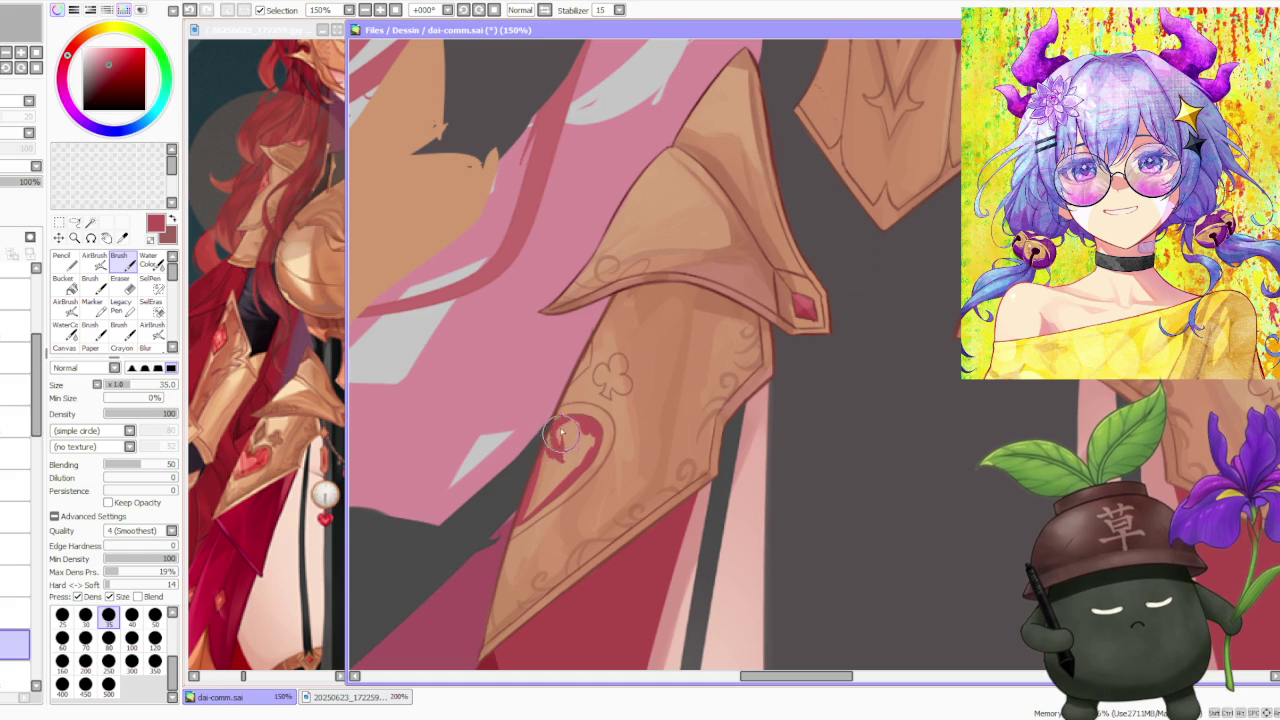
left_click(63, 283)
left_click(578, 425)
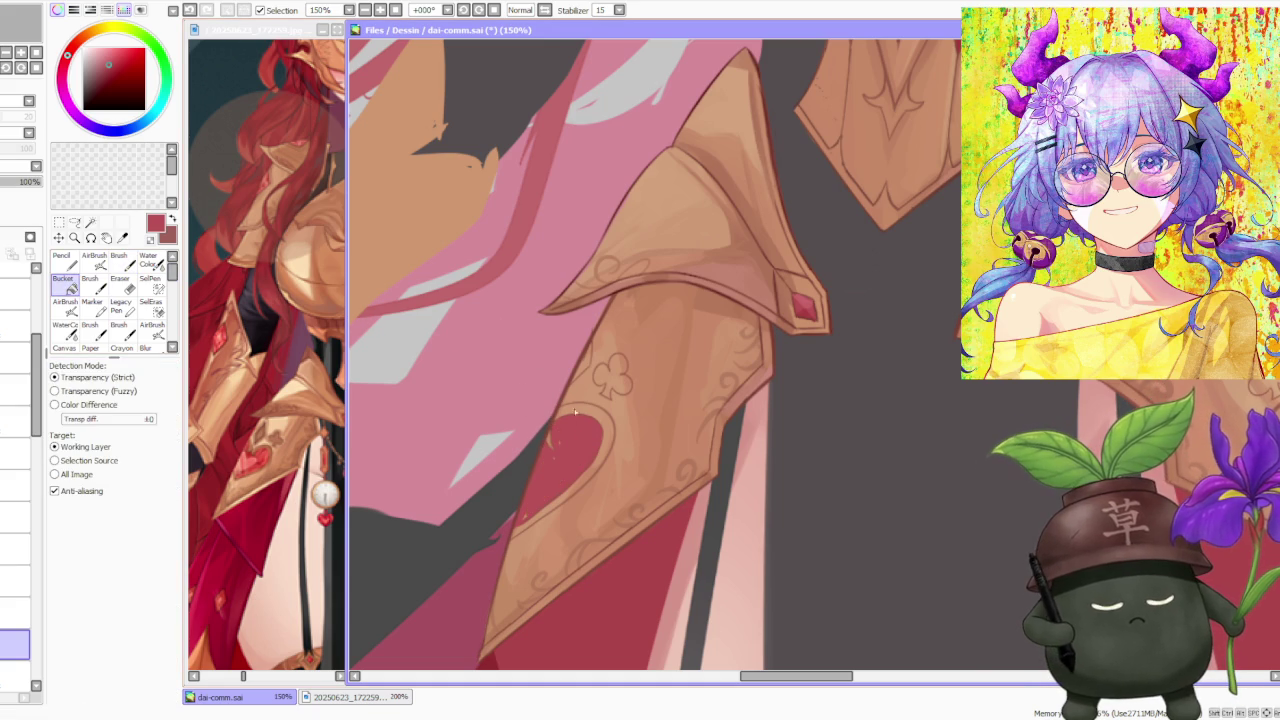
key("b")
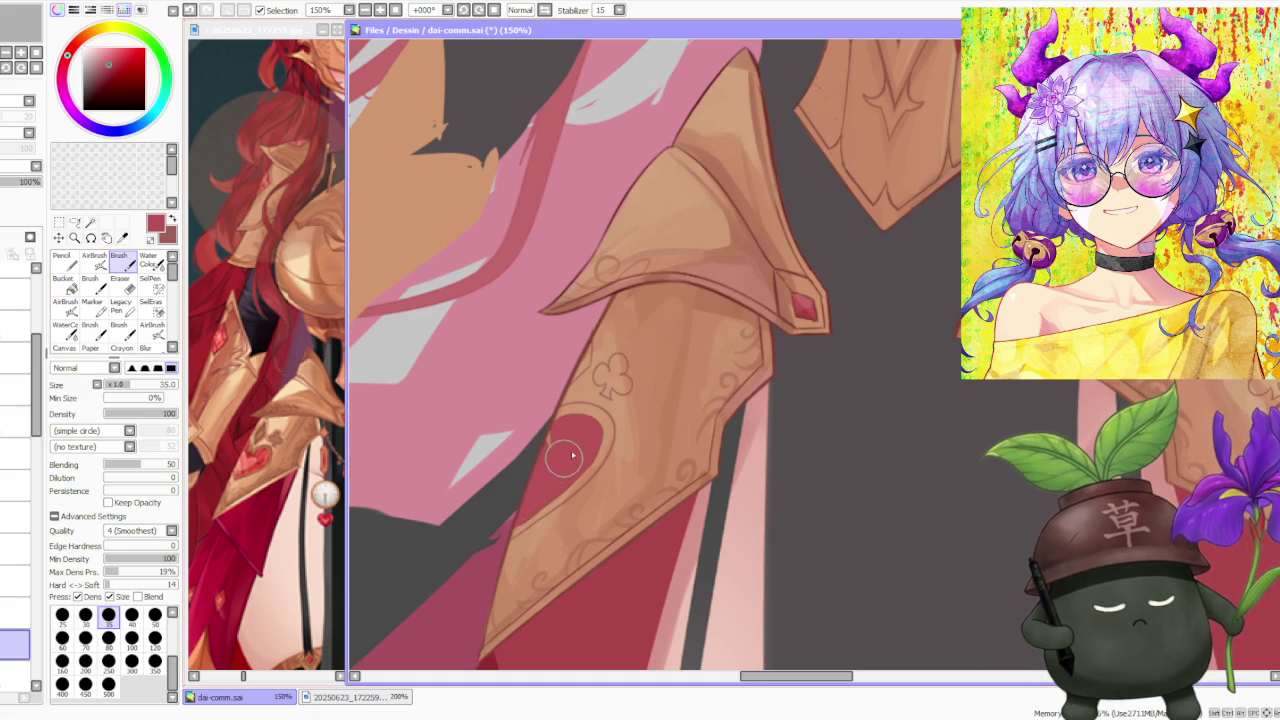
scroll(565, 460, "down", 5)
scroll(818, 362, "down", 1)
scroll(833, 383, "up", 1)
- Sample the brown armor linework colour and select the linework layer
scroll(830, 380, "up", 2)
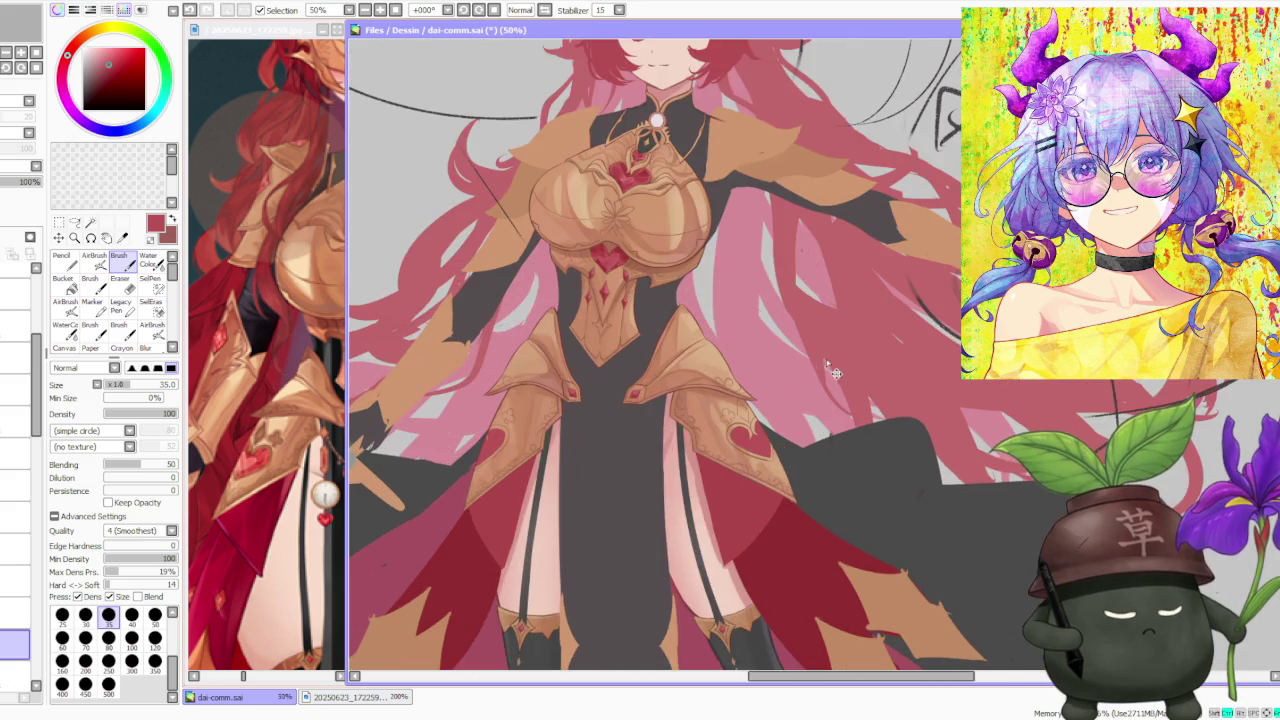
scroll(824, 380, "up", 1)
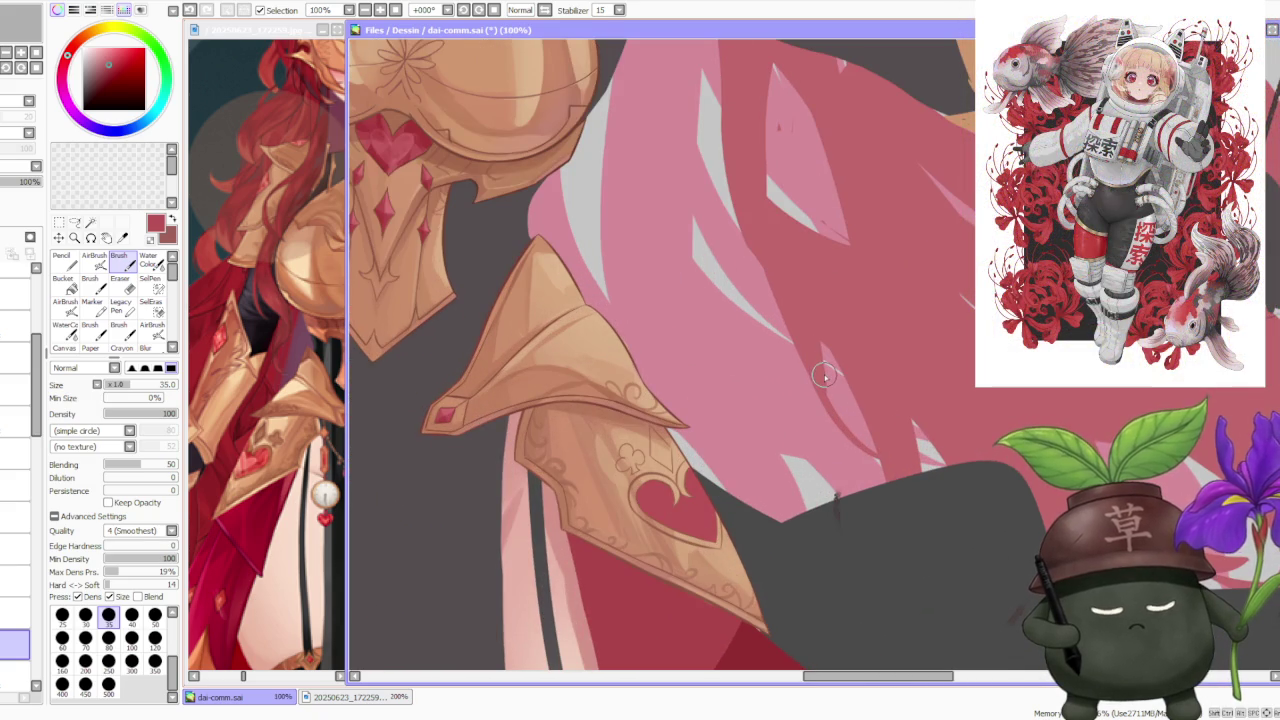
left_click(557, 474, "alt")
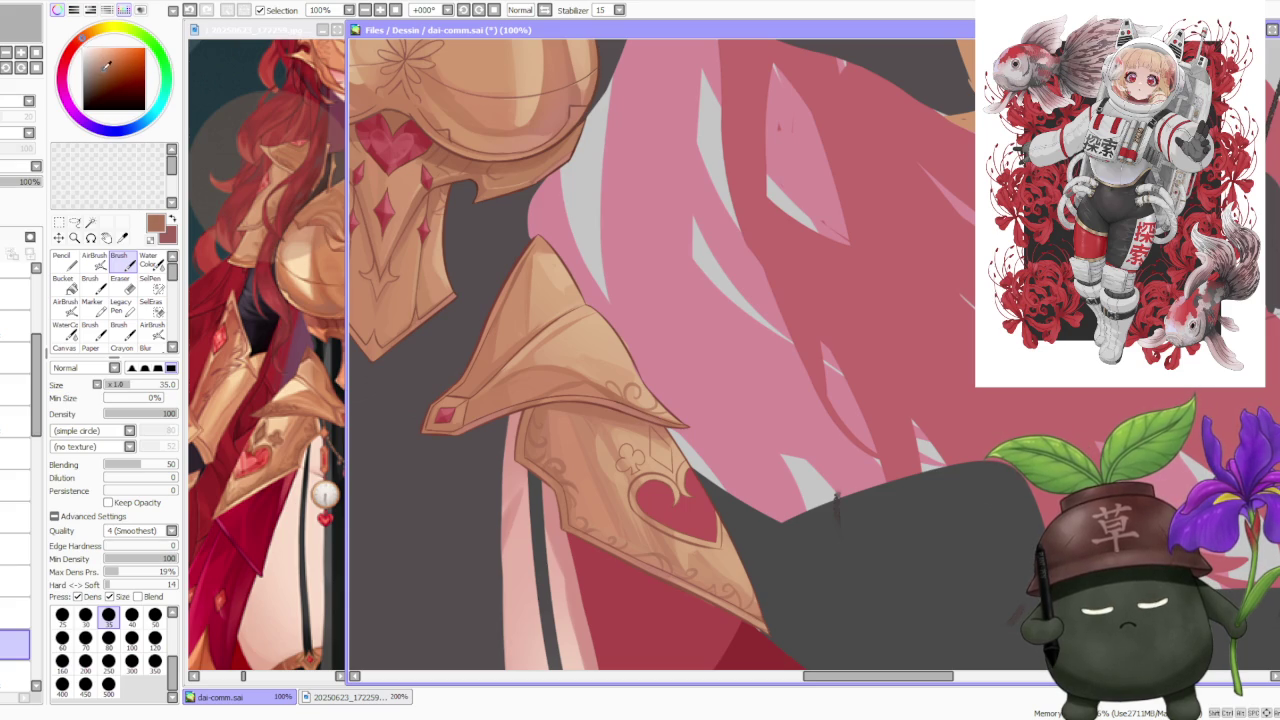
left_click(15, 676)
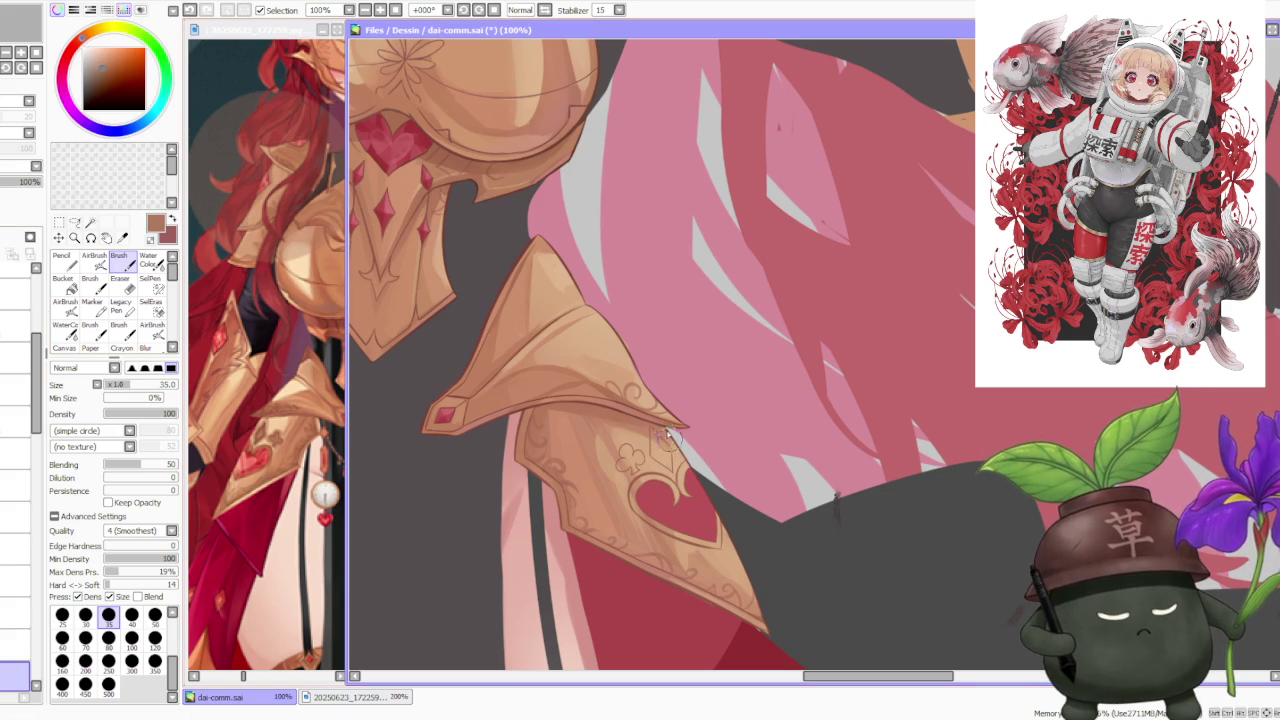
- Redraw the clover symbol and heart outline in brown, undoing missteps
key("ctrl+z")
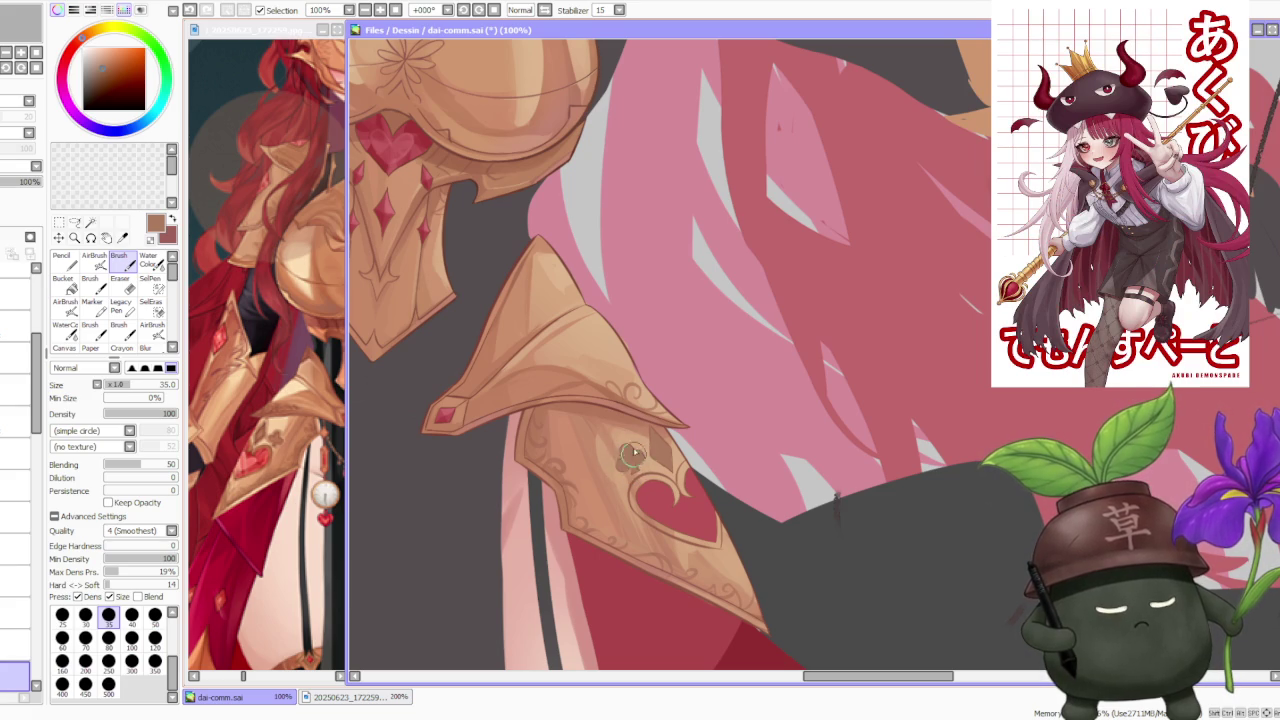
left_click_drag(660, 482, 678, 505)
key("ctrl+z")
key("ctrl+z")
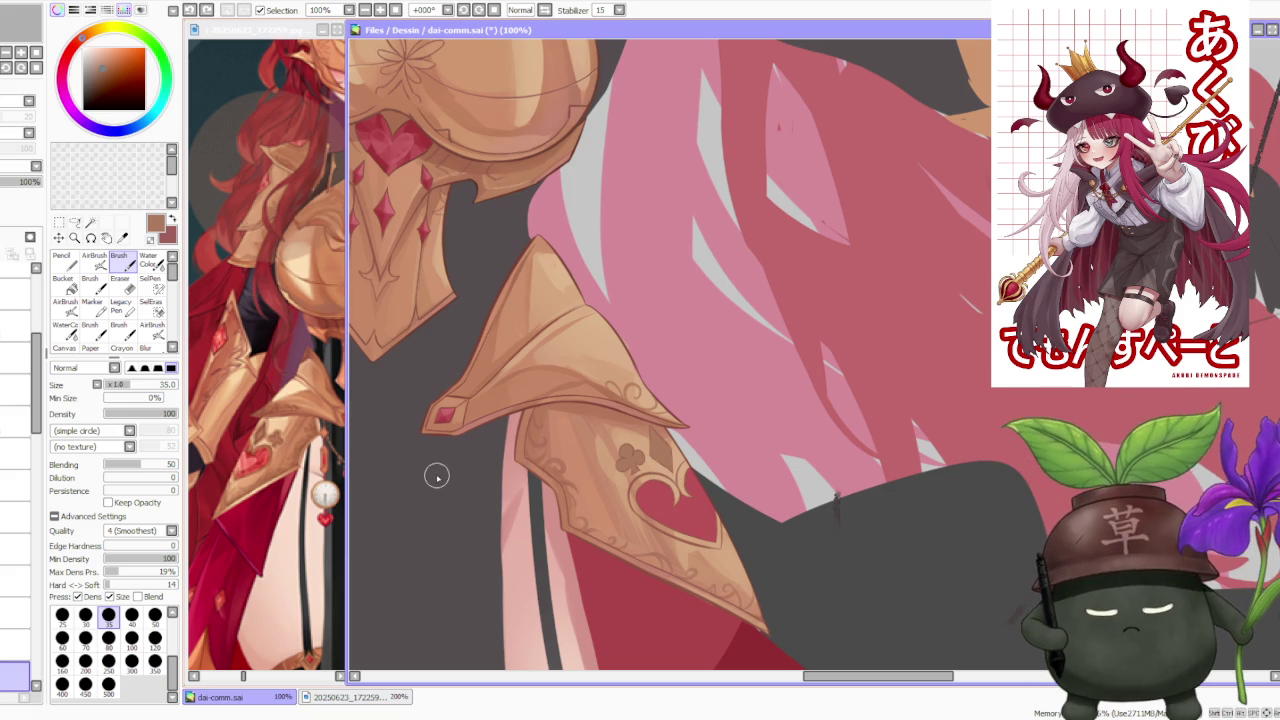
scroll(36, 480, "down", 3)
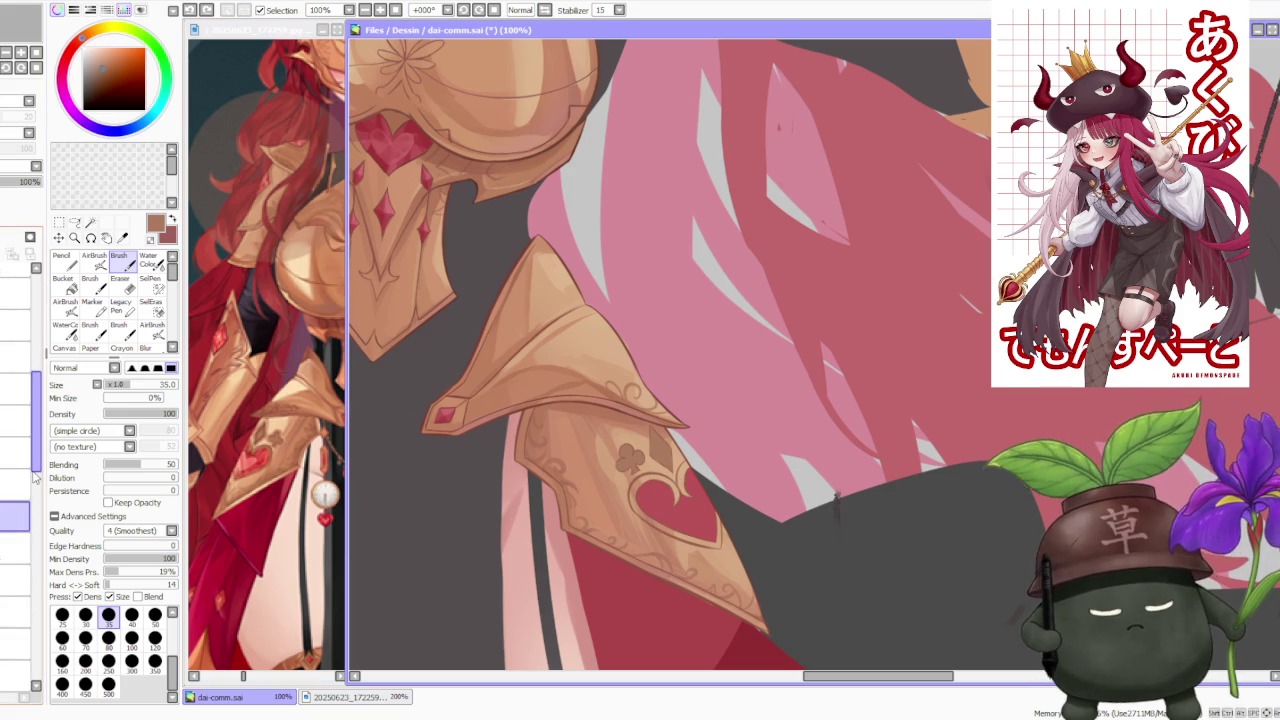
left_click(650, 487)
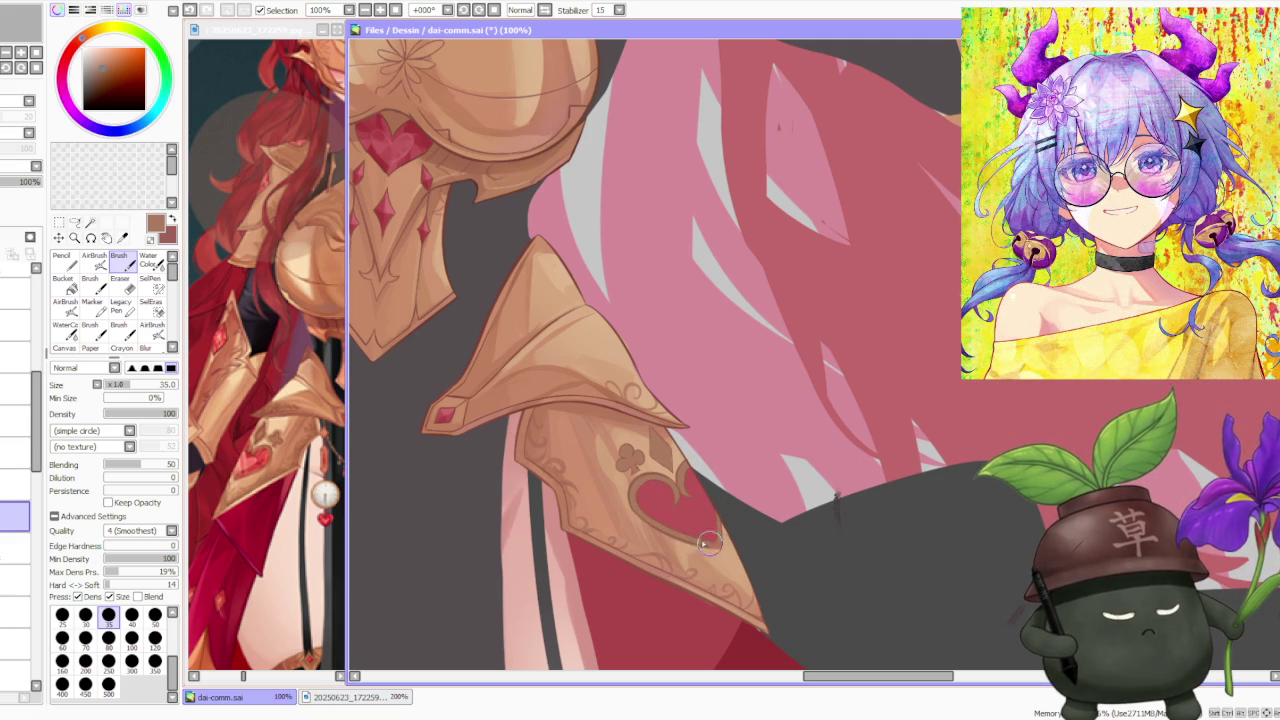
- Paint a small brown club motif above the red heart on the plate
scroll(676, 511, "down", 2)
scroll(680, 420, "down", 2)
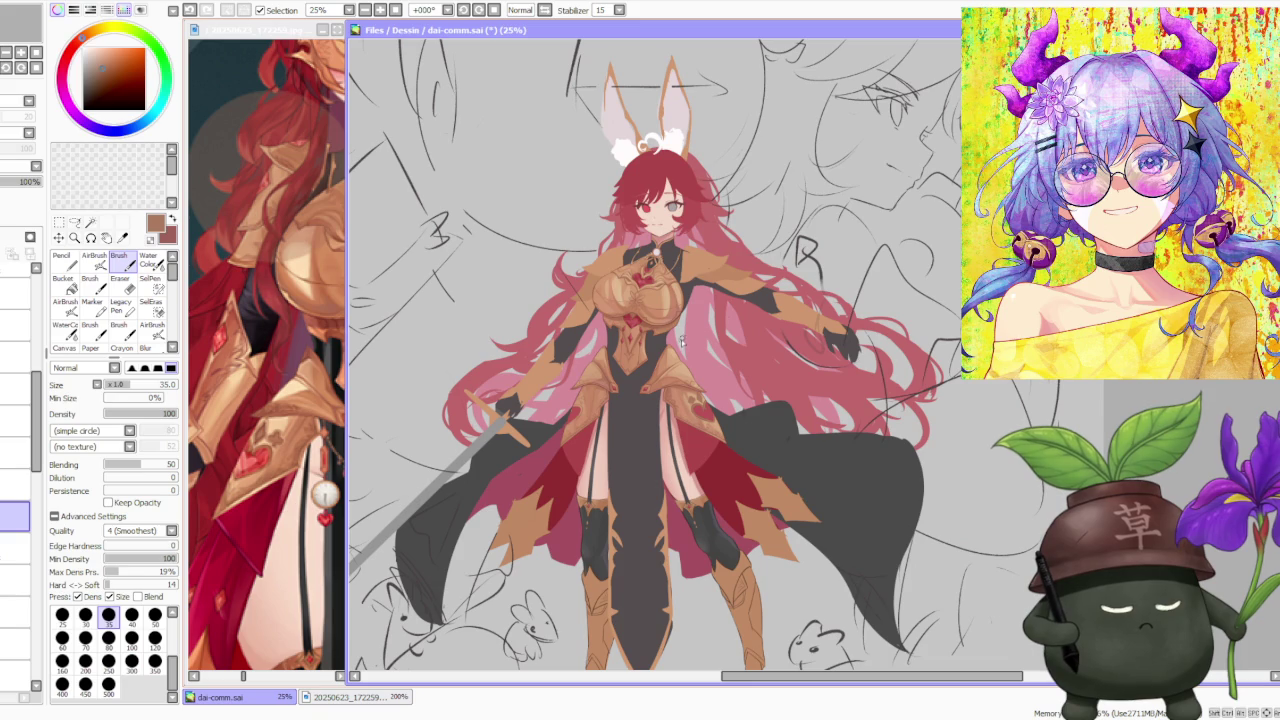
scroll(620, 420, "up", 4)
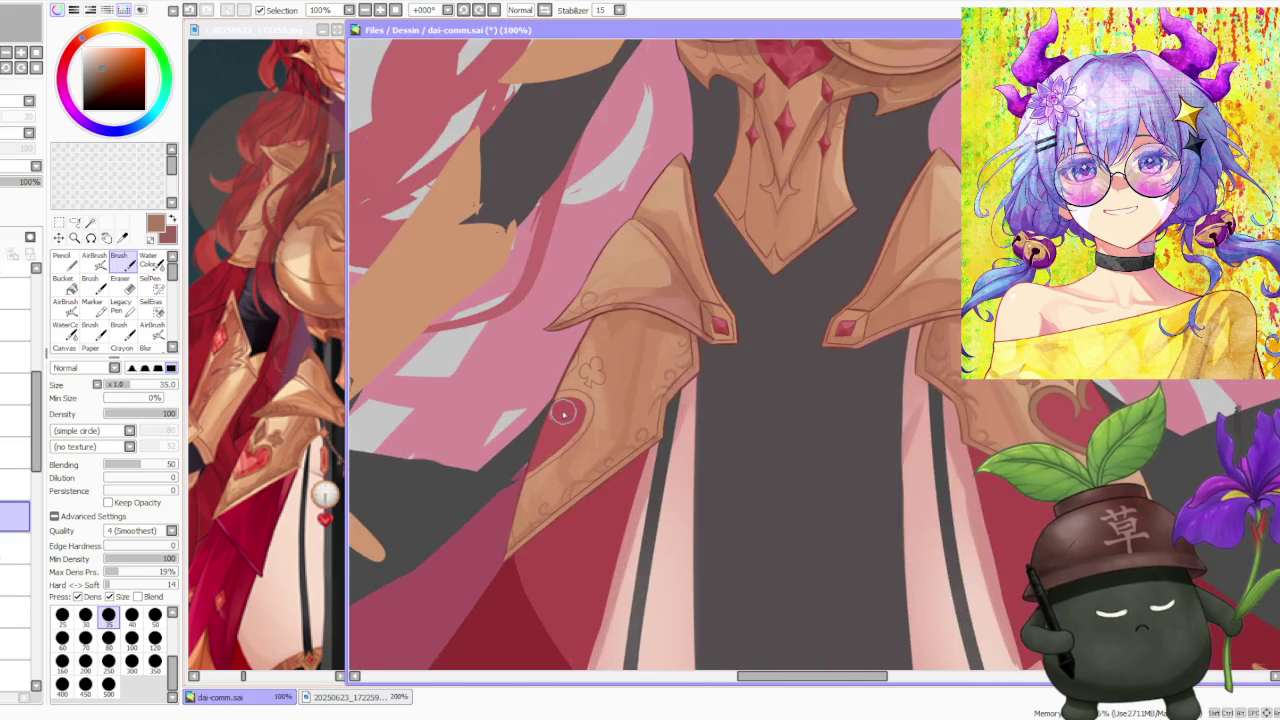
scroll(539, 496, "up", 1)
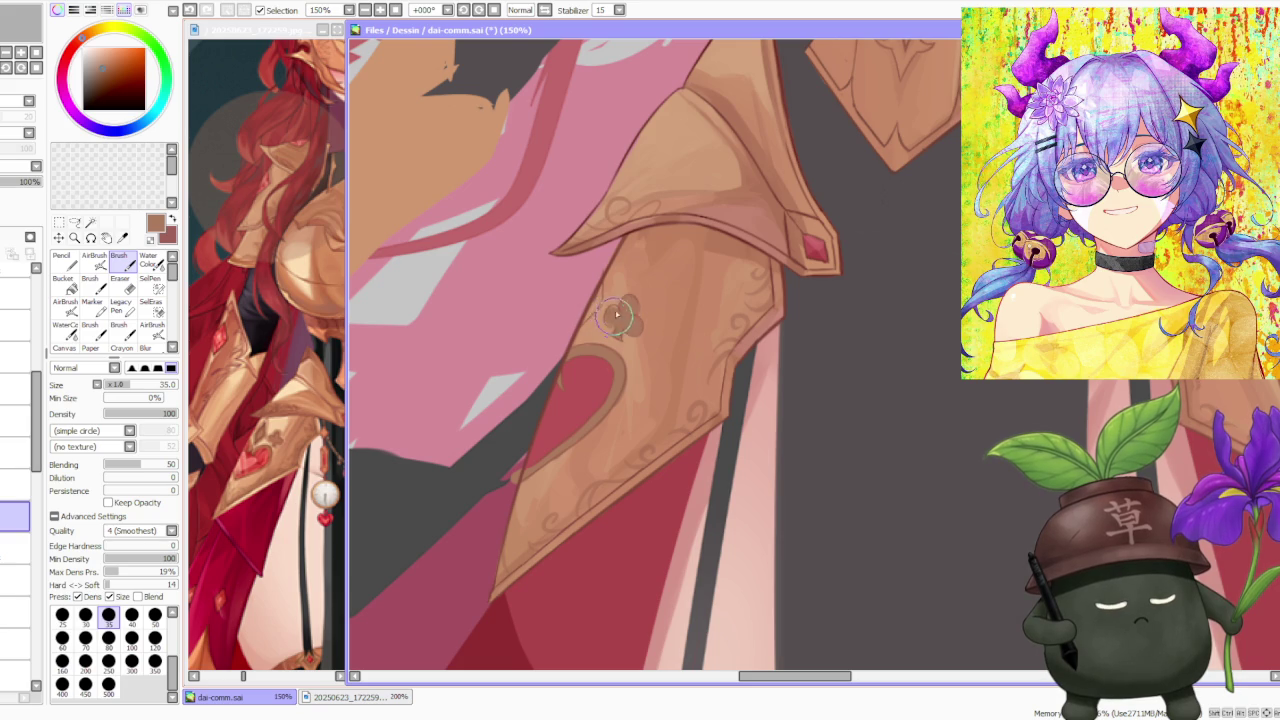
left_click_drag(610, 325, 600, 305)
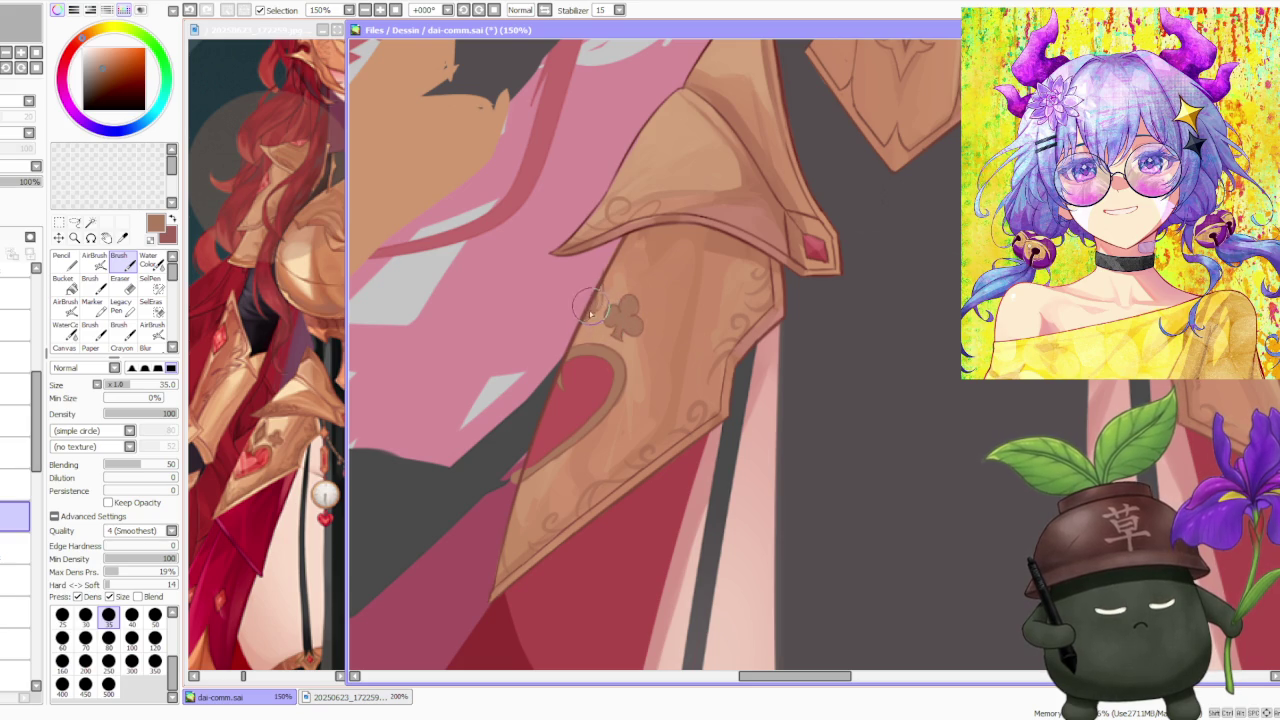
- Switch to transparent colour and move to the layer one above
key("minus")
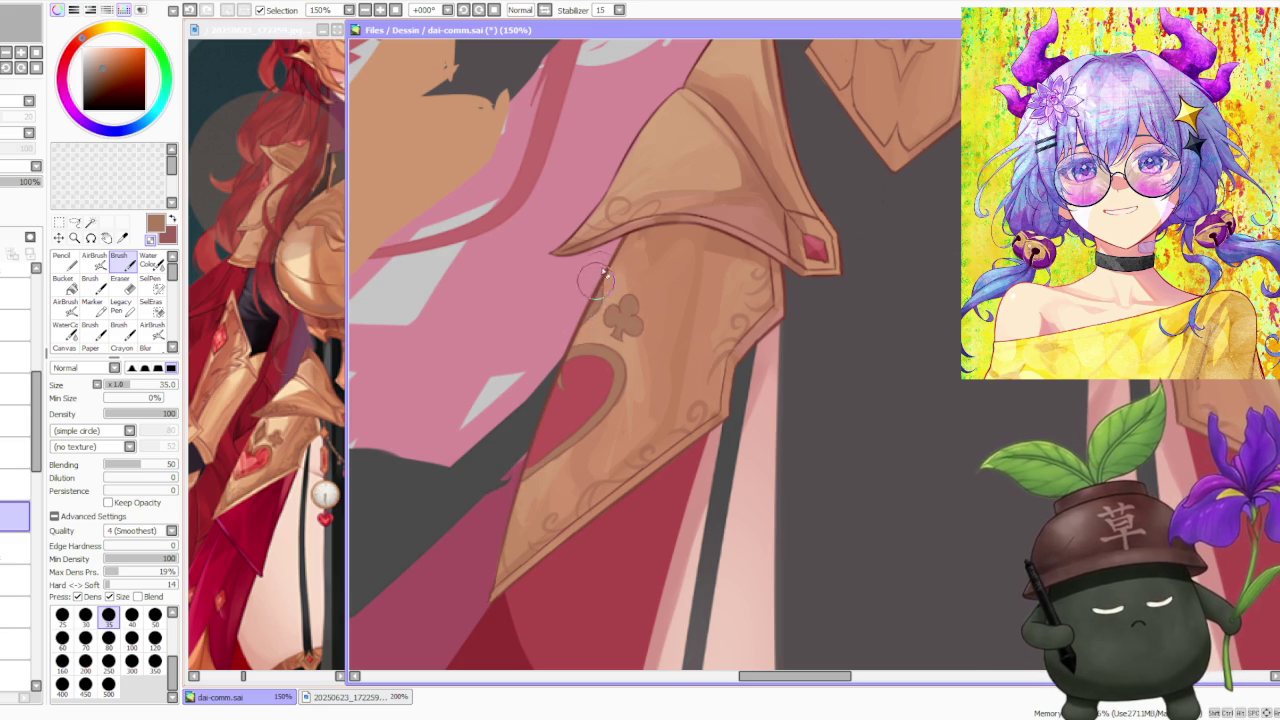
left_click(15, 485)
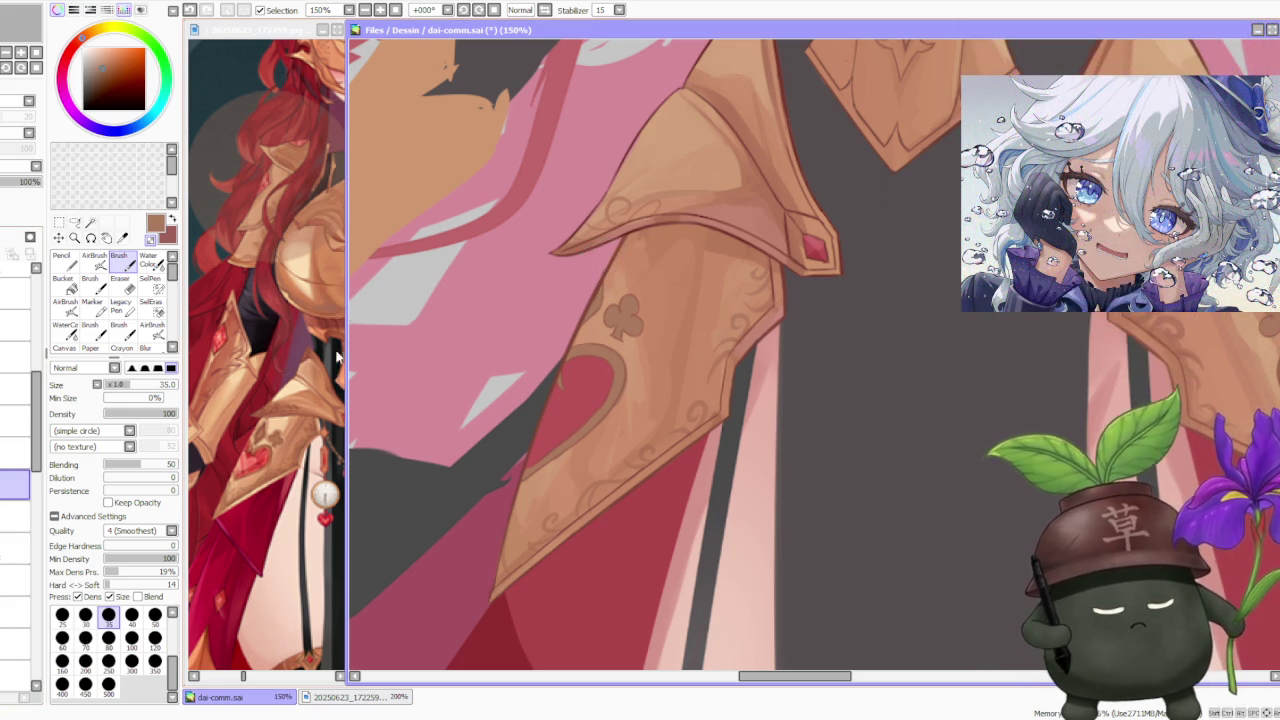
key("Up")
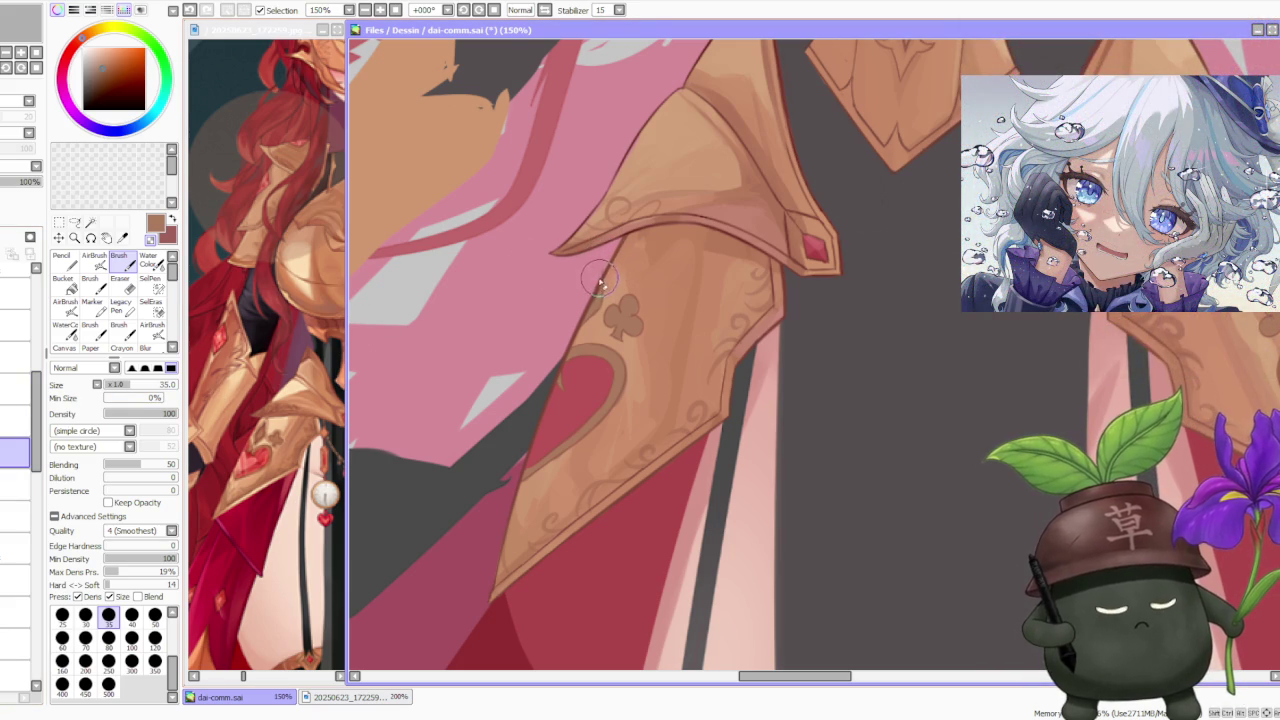
scroll(597, 283, "down", 2)
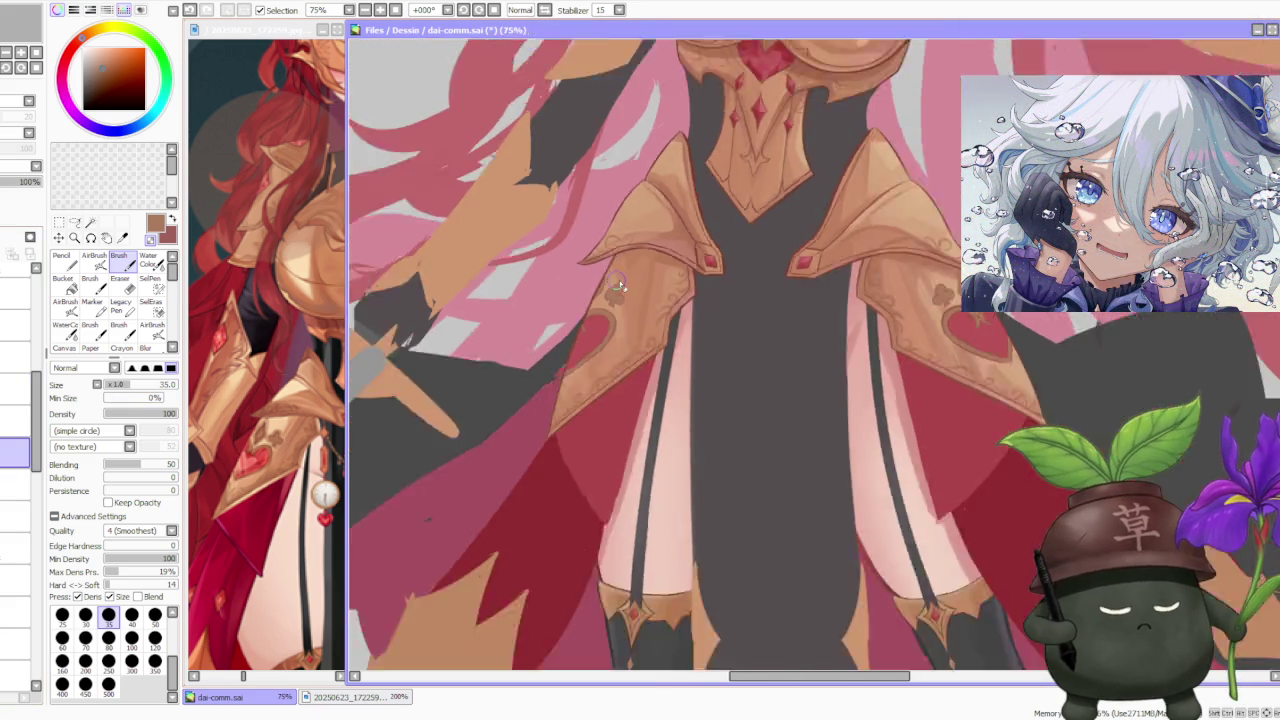
- Return to the armour layer, sample its light tan, and set brush size 120
scroll(616, 280, "down", 2)
scroll(683, 275, "down", 2)
scroll(805, 255, "down", 2)
scroll(815, 225, "up", 3)
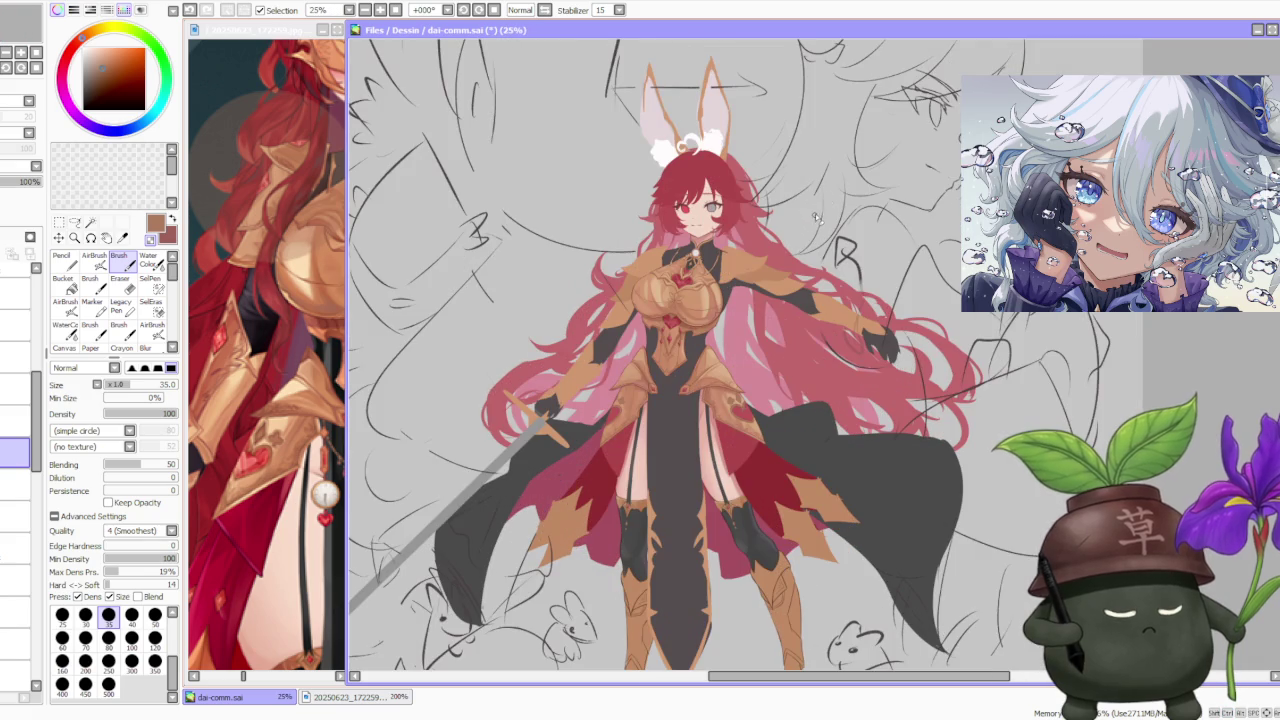
scroll(760, 432, "down", 2)
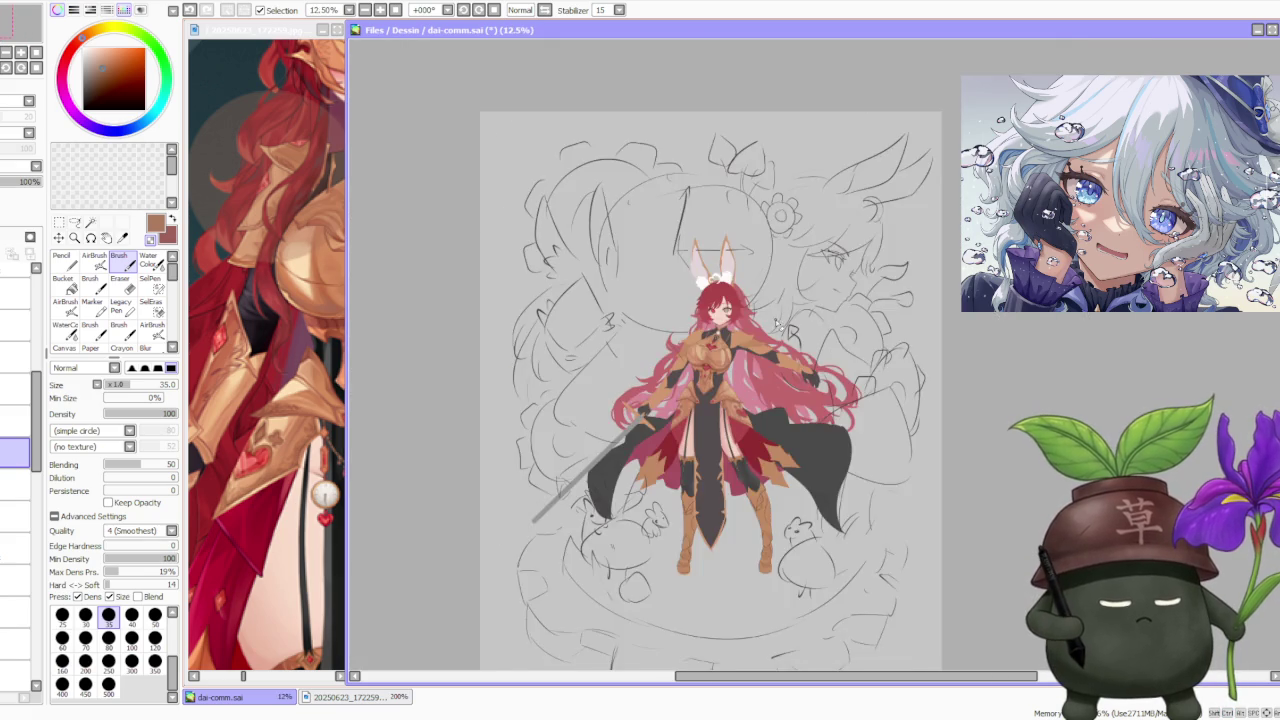
scroll(770, 385, "up", 3)
scroll(780, 377, "down", 1)
scroll(781, 370, "up", 3)
scroll(751, 446, "up", 3)
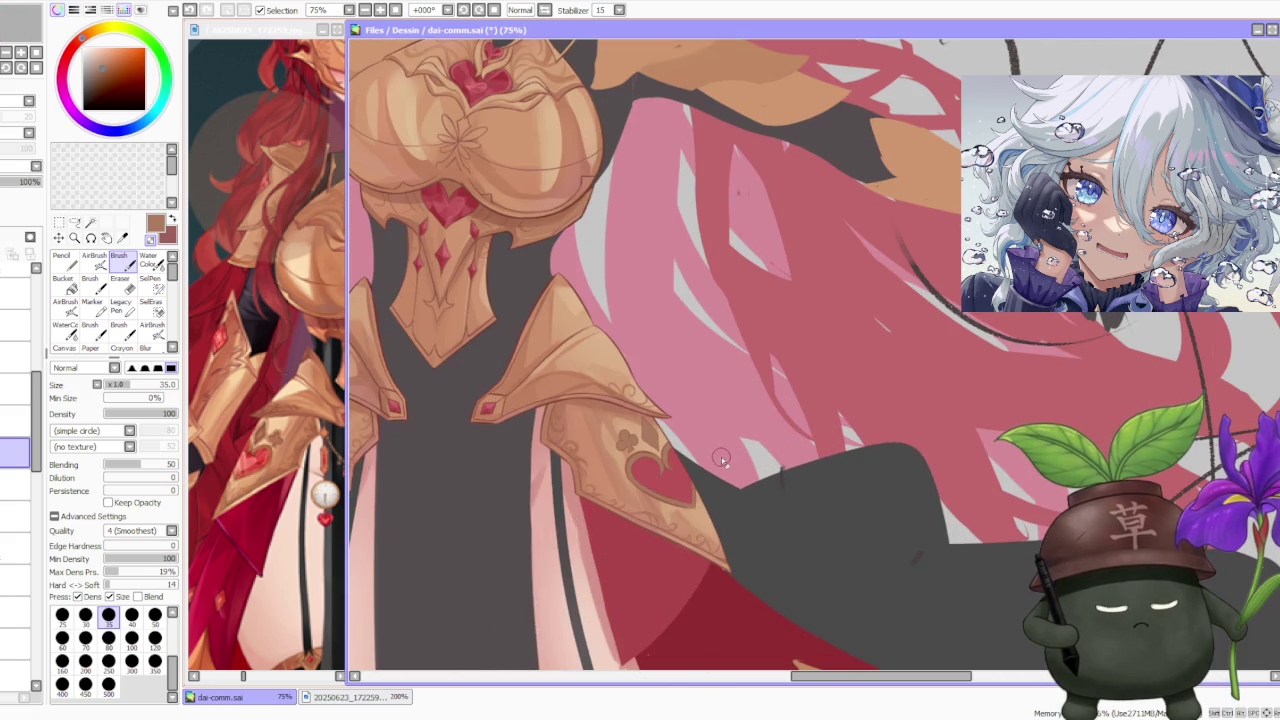
scroll(624, 466, "up", 2)
scroll(680, 452, "down", 1)
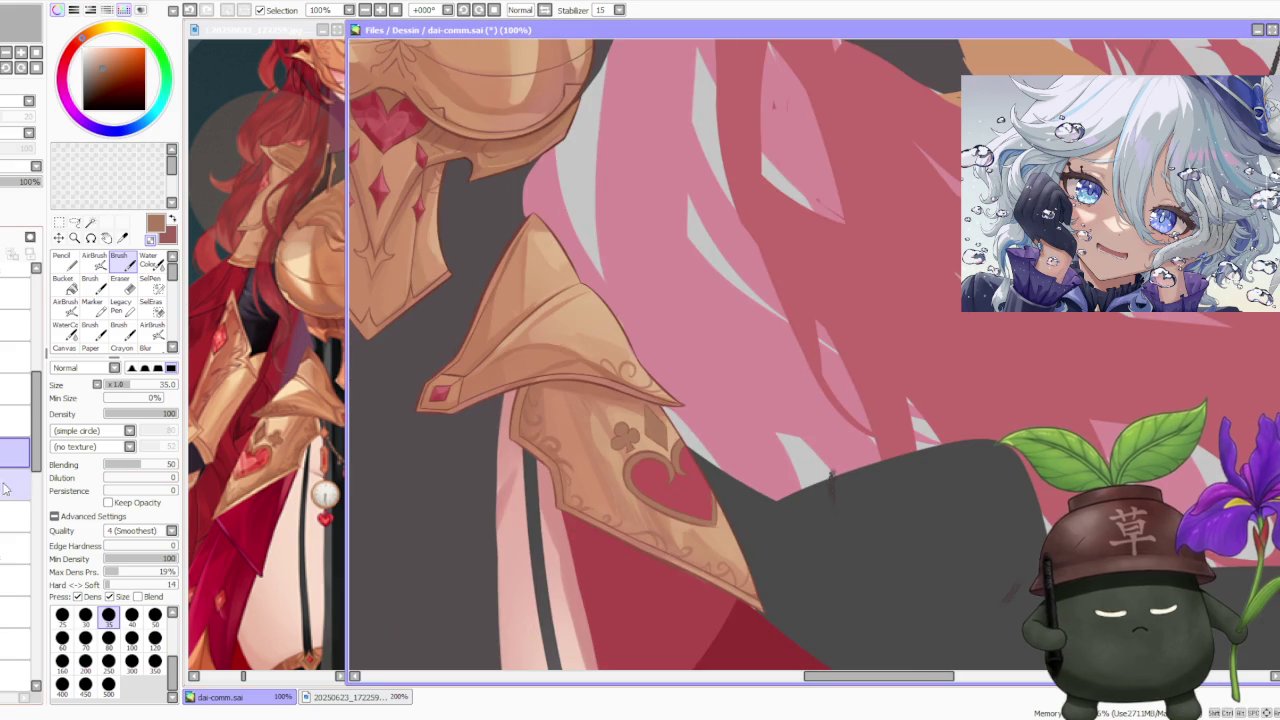
left_click(3, 515)
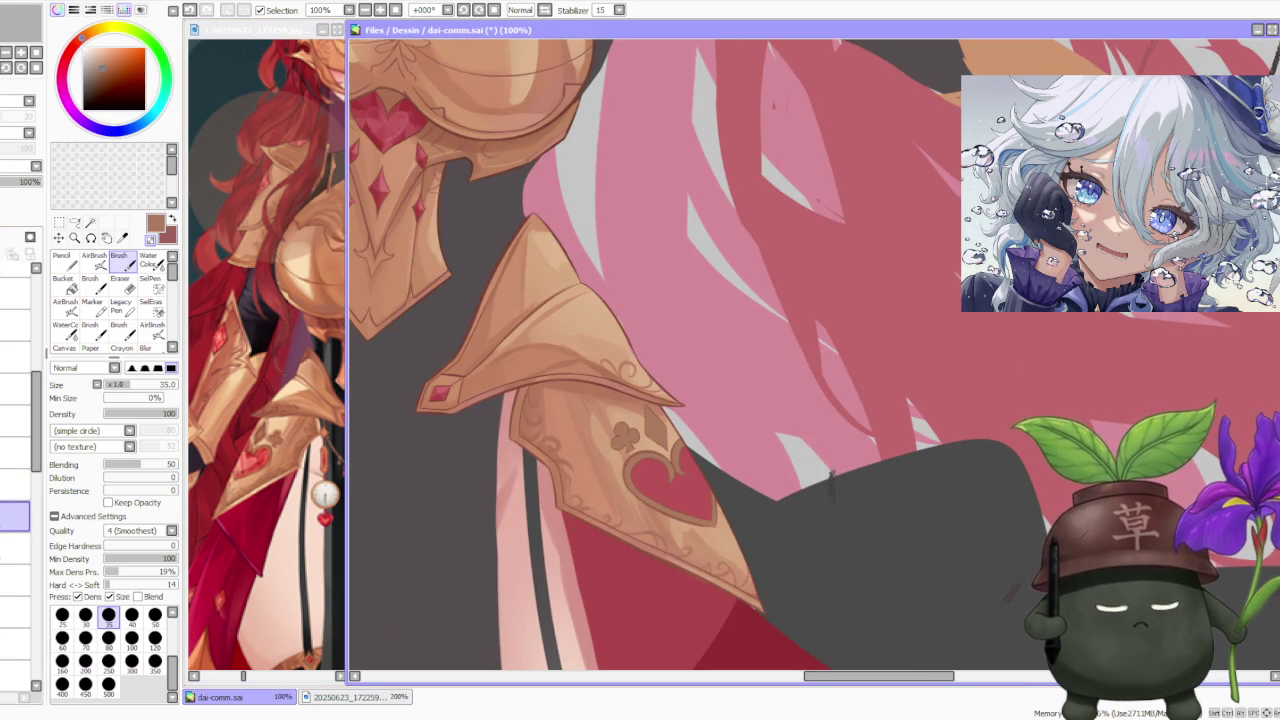
left_click(595, 408, "alt")
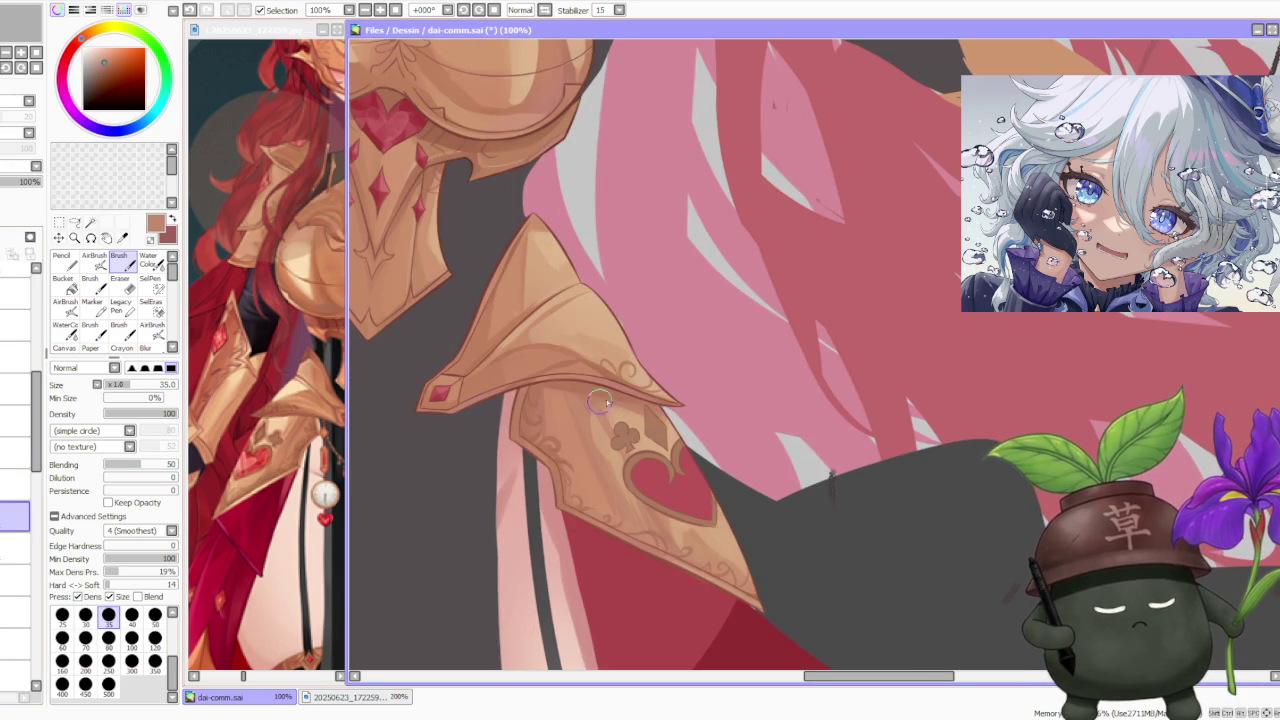
left_click(155, 637)
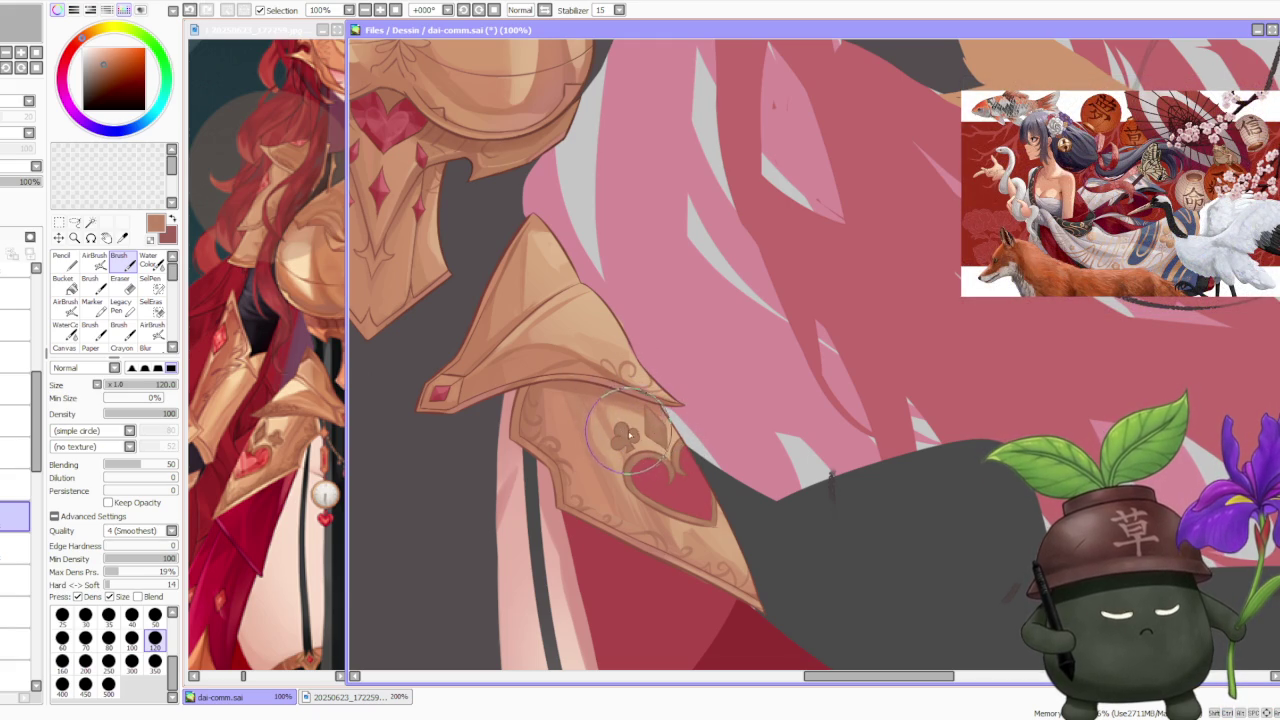
- Brush soft tan shading around the club motif, then set brush size 50 and undo that stroke
scroll(662, 322, "down", 2)
scroll(650, 310, "down", 2)
scroll(505, 360, "up", 4)
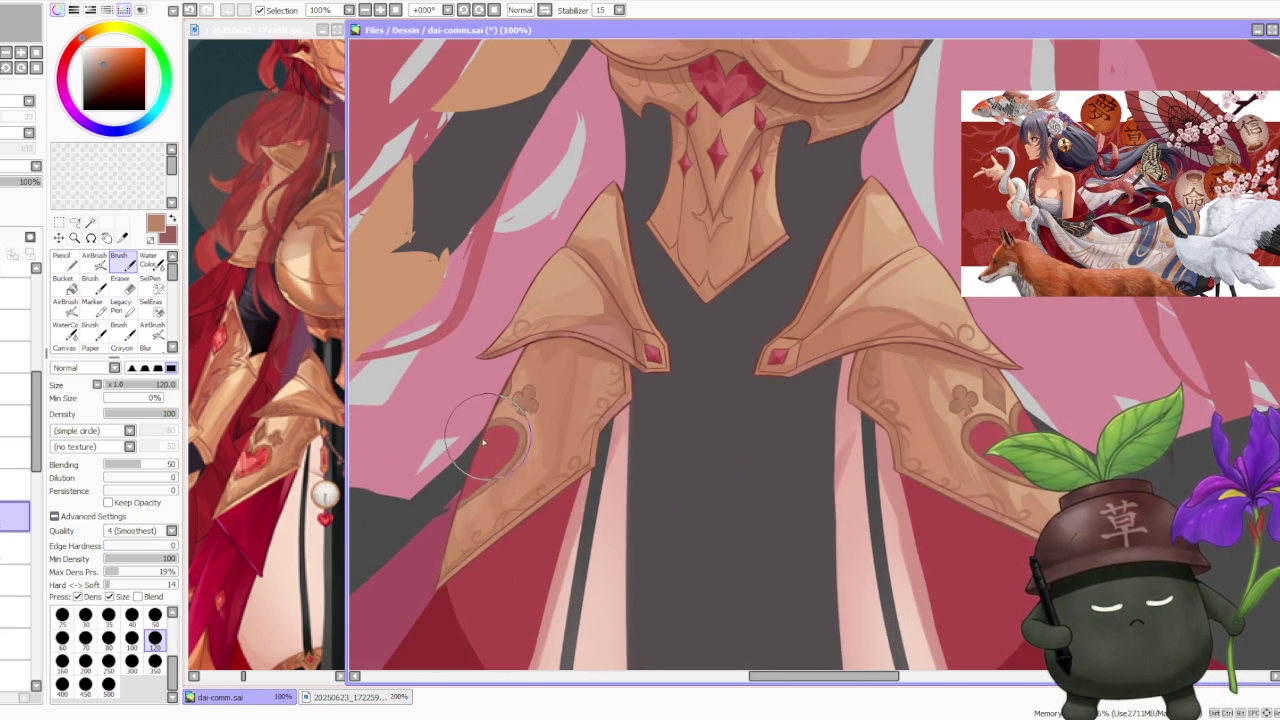
scroll(678, 428, "down", 3)
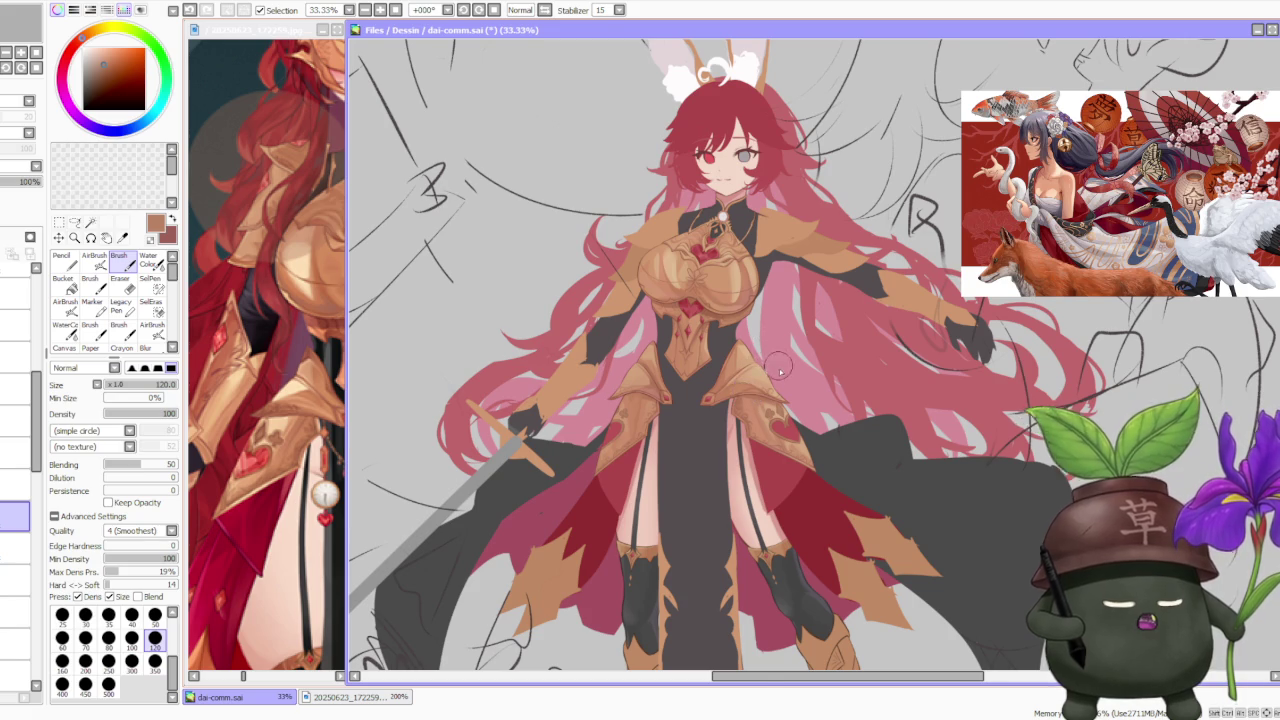
scroll(748, 395, "up", 2)
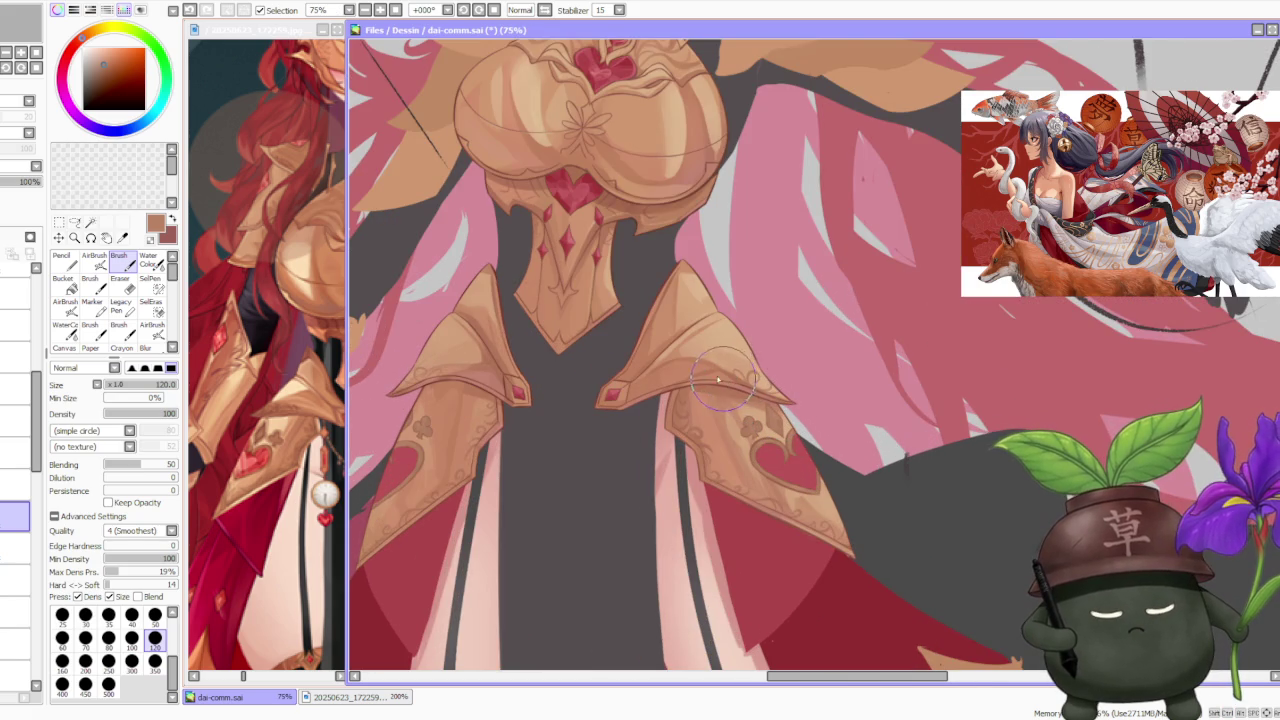
scroll(760, 385, "up", 2)
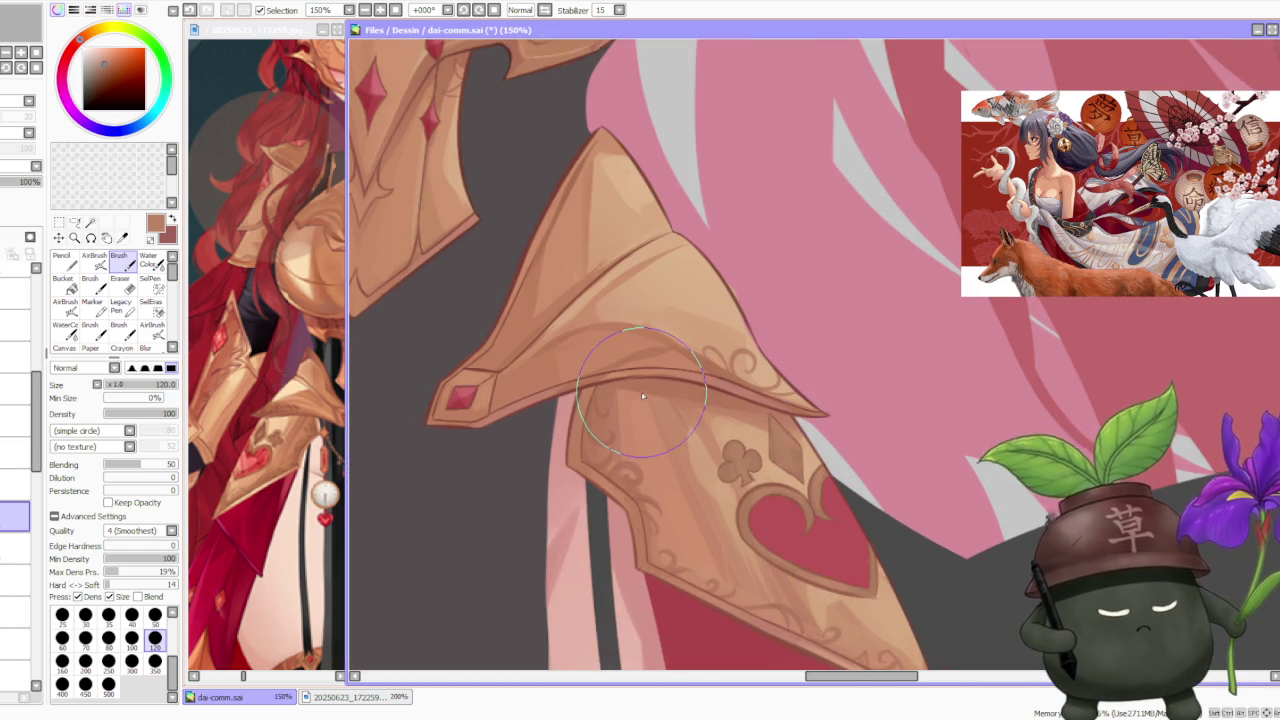
left_click(715, 445, "alt")
mouse_move(723, 462)
left_mouse_down()
mouse_move(772, 443)
mouse_move(799, 470)
left_mouse_up()
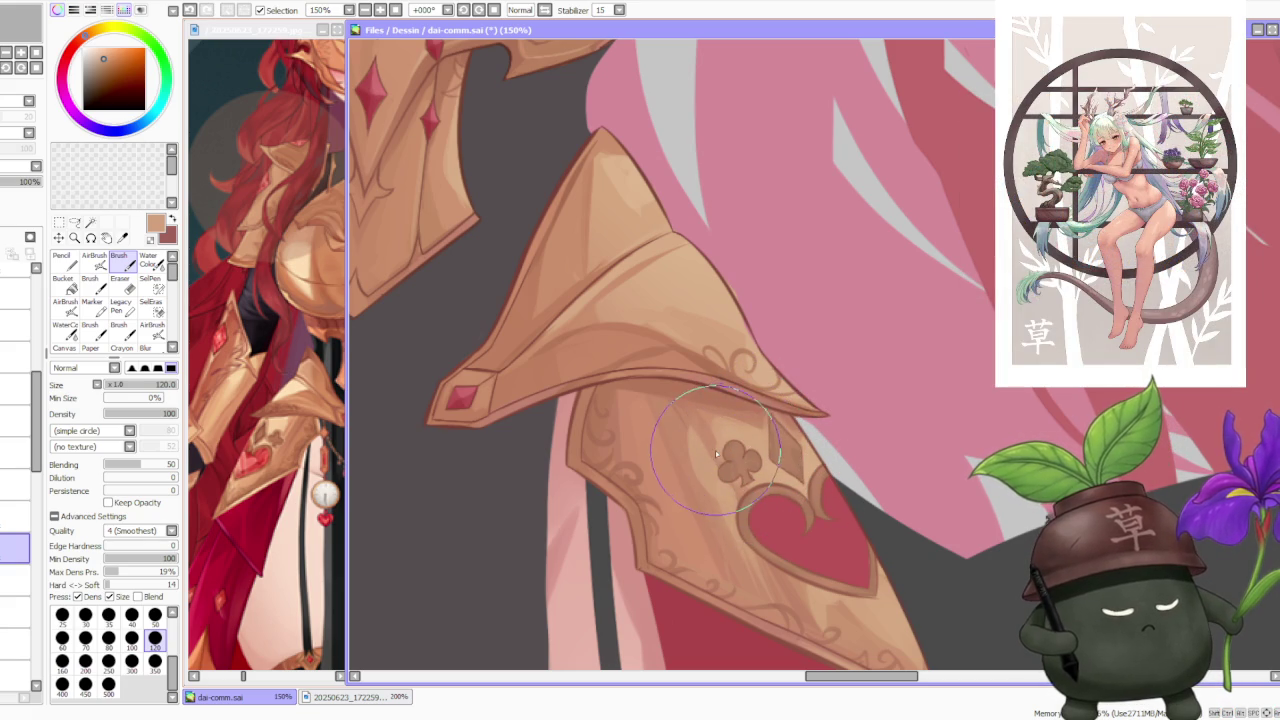
left_click(155, 614)
key("ctrl+z")
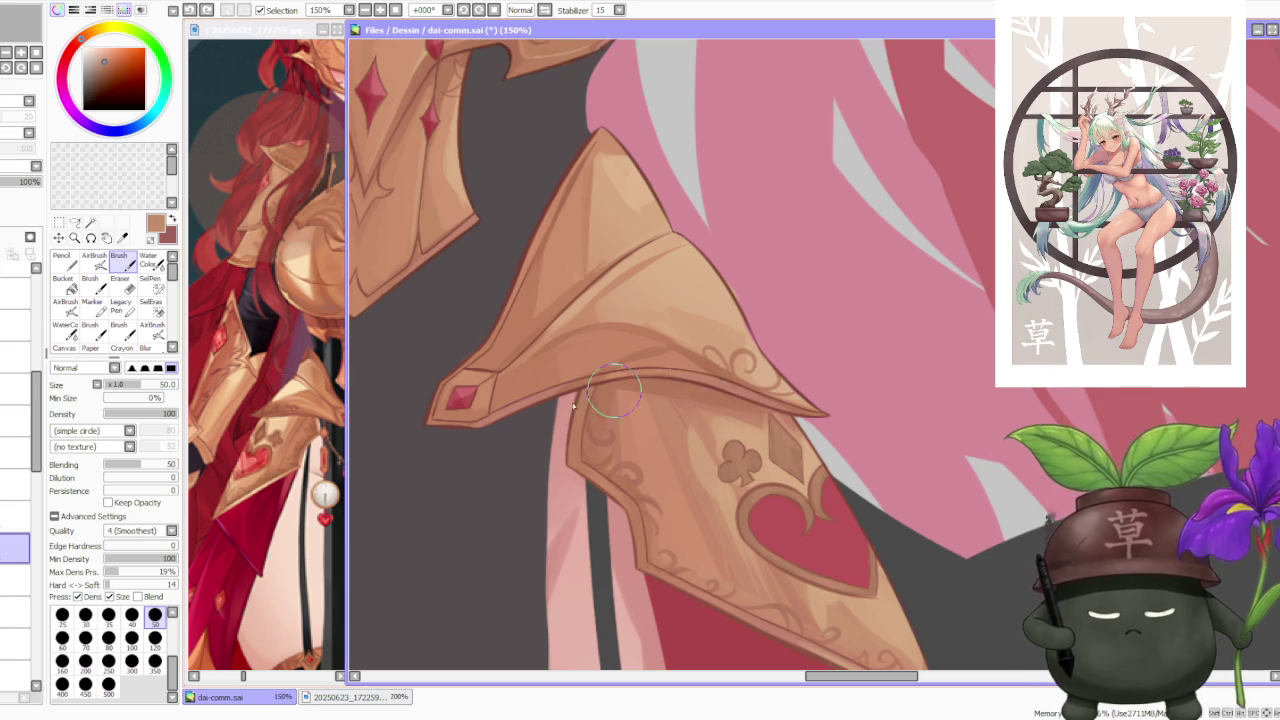
- Lower brush blending to 38 and blend tans over the club motif, undoing stray strokes
left_click_drag(150, 465, 140, 467)
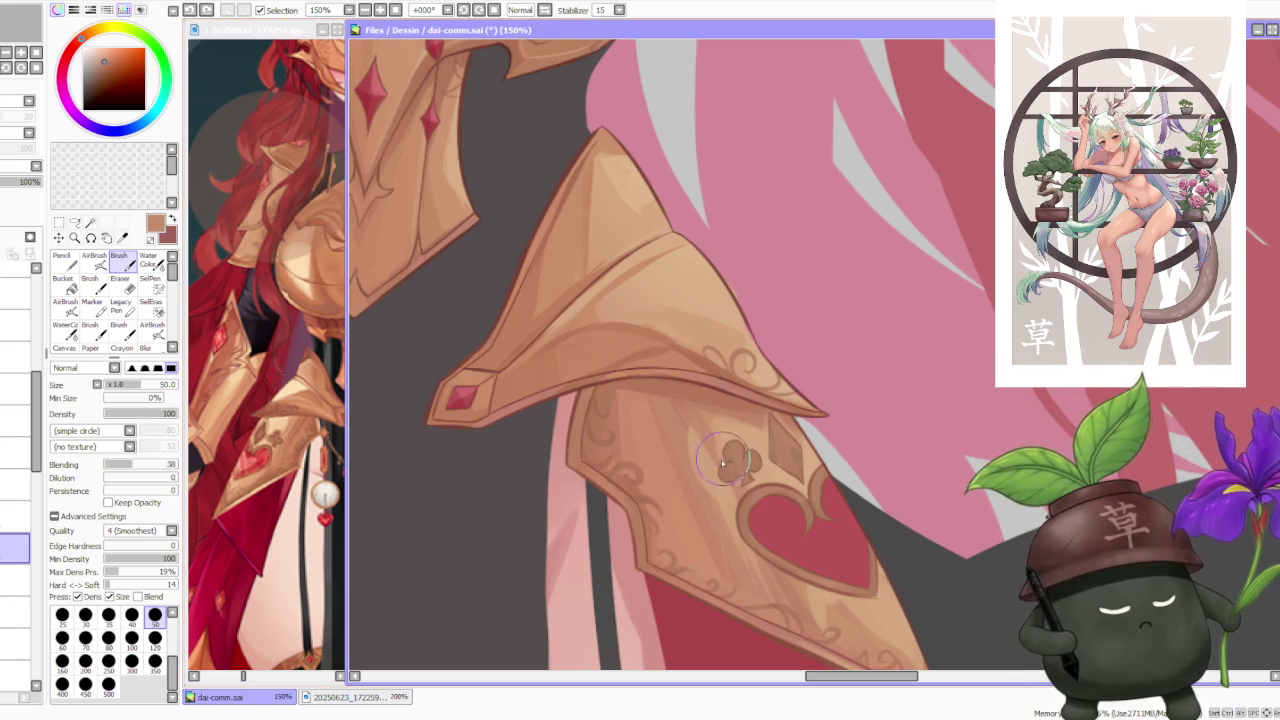
mouse_move(720, 458)
left_mouse_down()
mouse_move(736, 437)
mouse_move(752, 450)
mouse_move(745, 440)
mouse_move(768, 486)
left_mouse_up()
key("ctrl+z")
key("ctrl+z")
key("ctrl+z")
key("ctrl+z")
key("ctrl+z")
key("ctrl+z")
left_click_drag(745, 440, 765, 492)
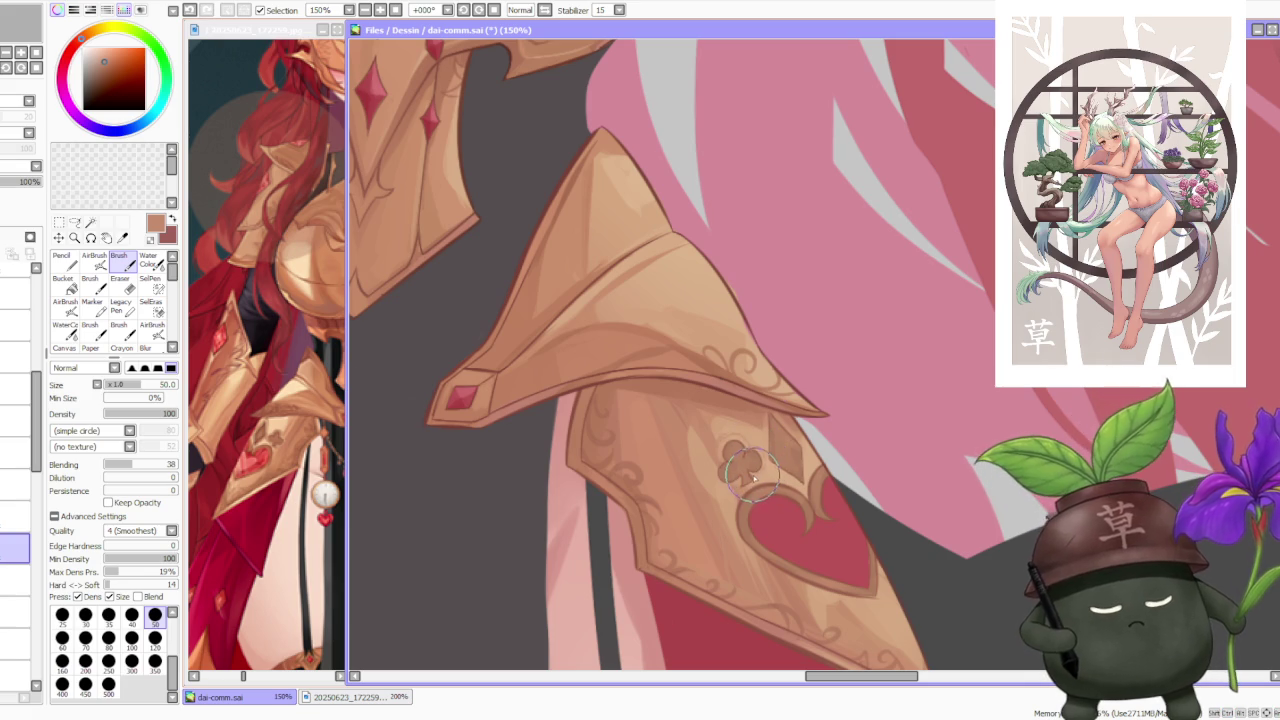
left_click_drag(740, 450, 805, 500)
key("ctrl+z")
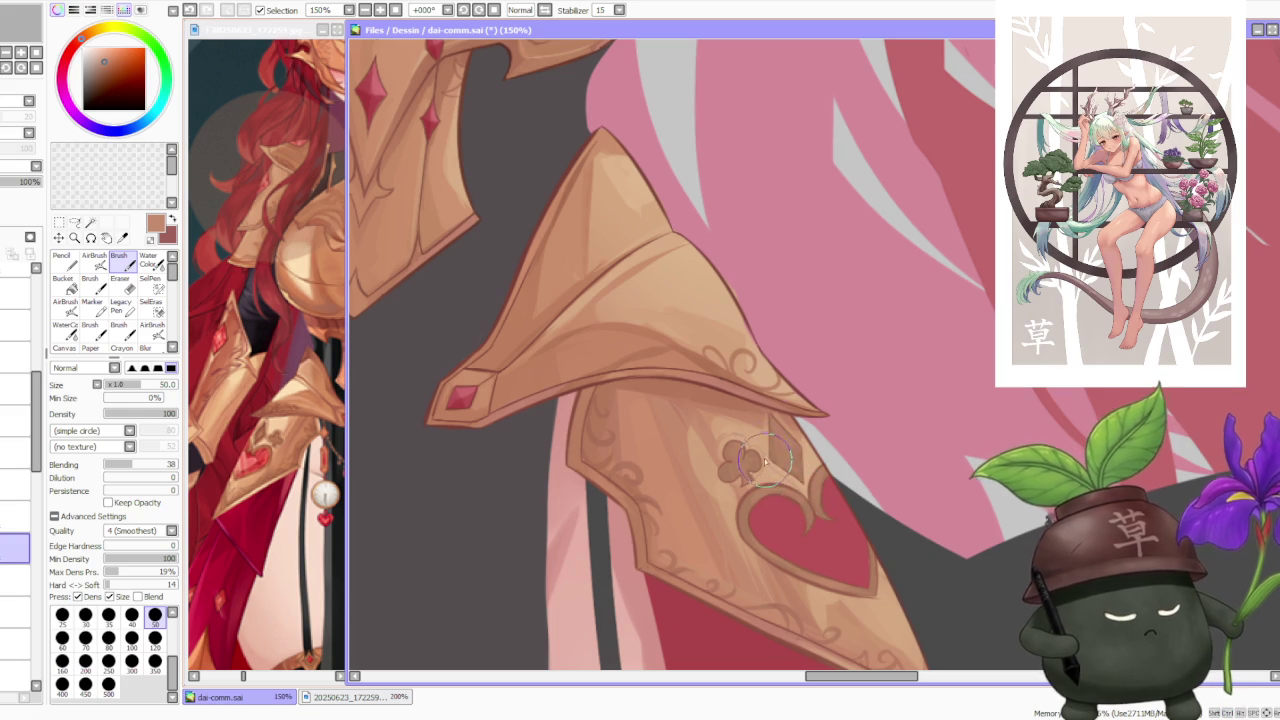
- Repaint the club motif smaller and higher, with a darker diamond to its right
left_click_drag(745, 450, 765, 460)
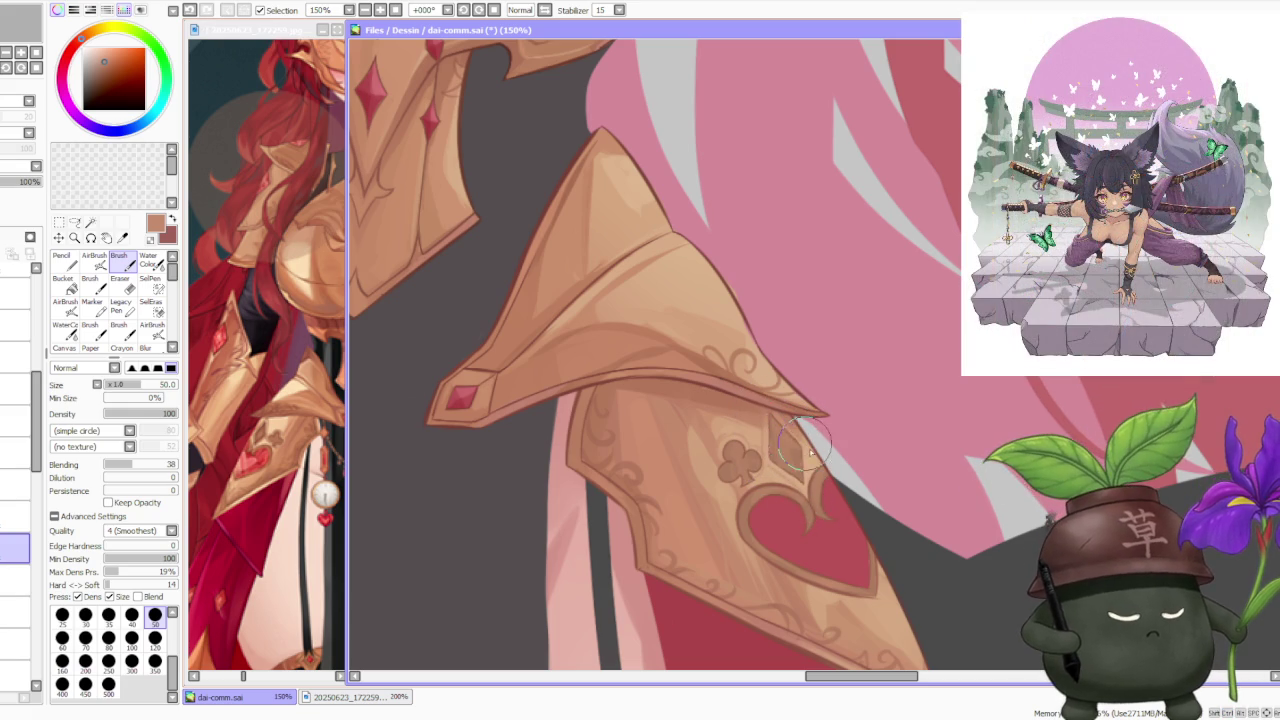
left_click_drag(795, 425, 778, 465)
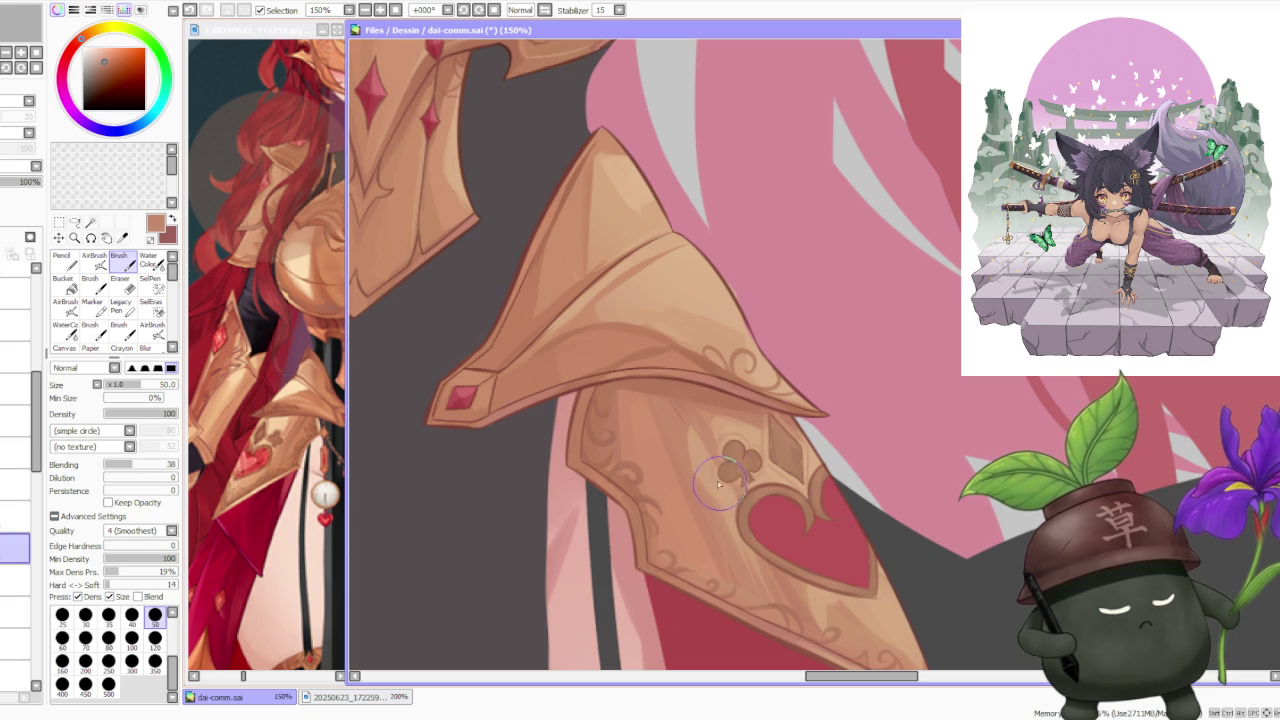
left_click_drag(737, 483, 745, 470)
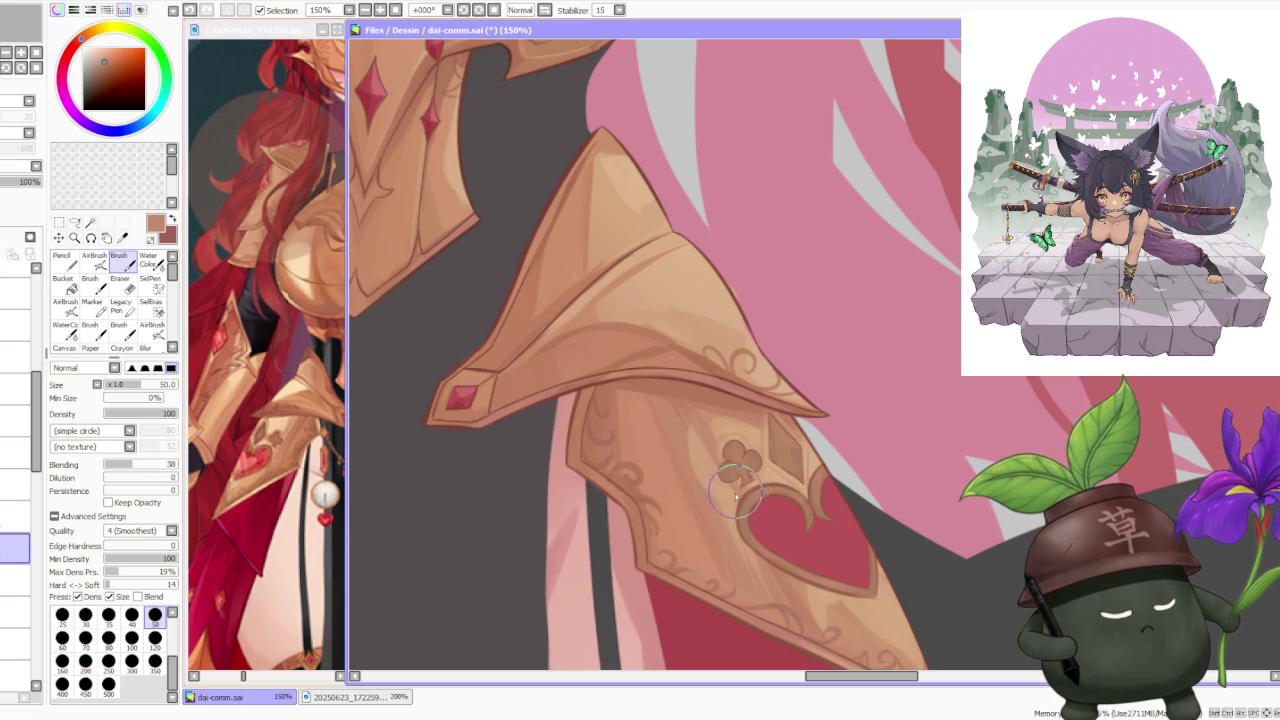
scroll(785, 390, "down", 2)
scroll(740, 430, "up", 3)
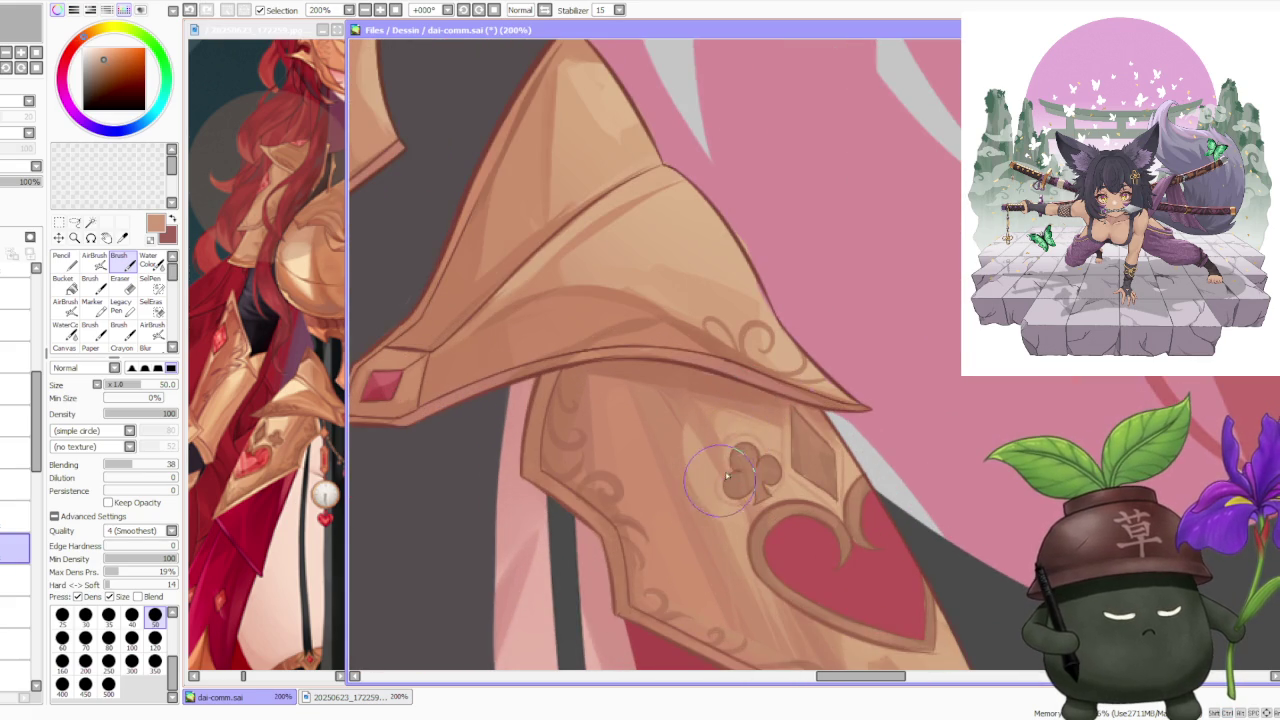
left_click_drag(745, 465, 758, 442)
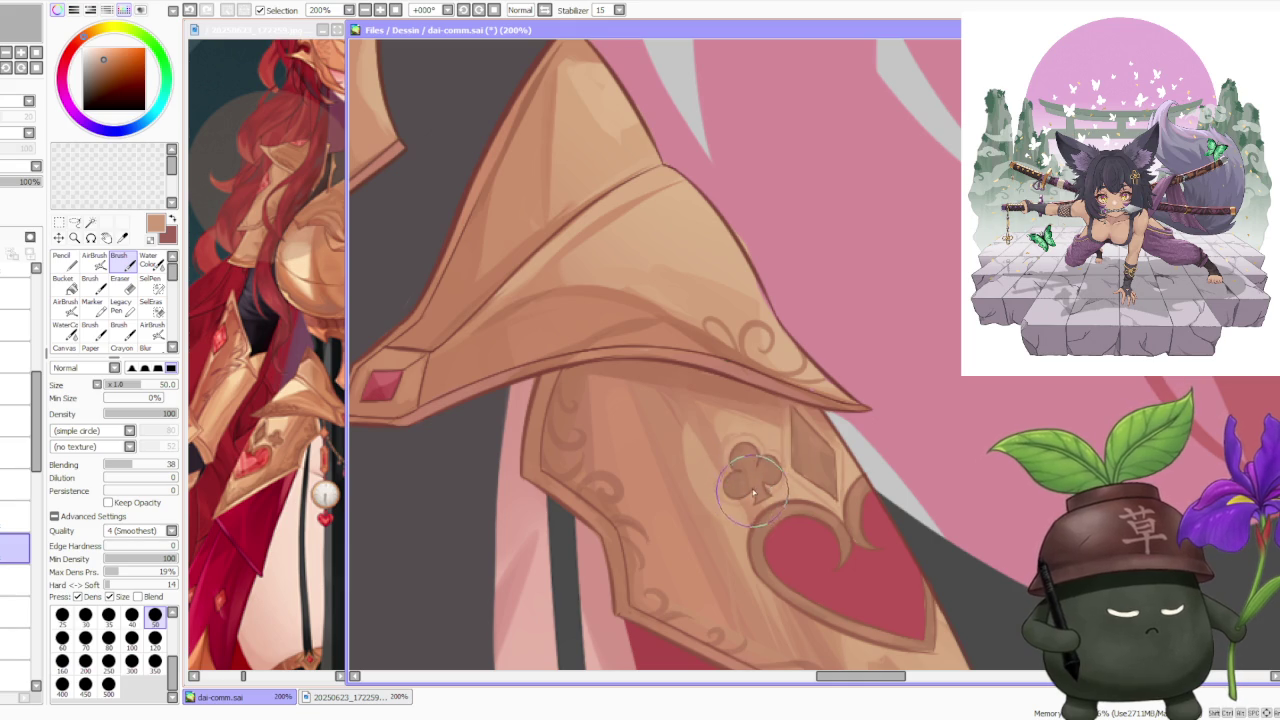
- Sample darker and lighter tans from the armour and undo the last club-motif stroke
scroll(780, 470, "down", 3)
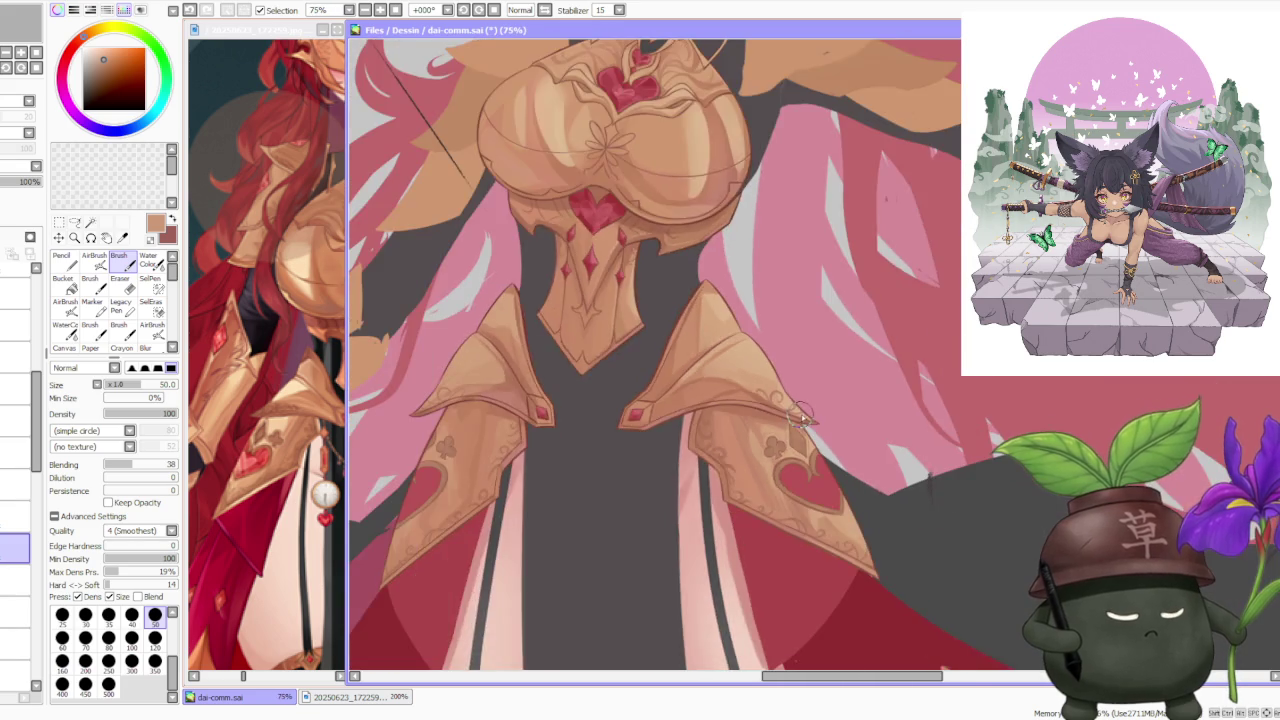
scroll(812, 421, "down", 1)
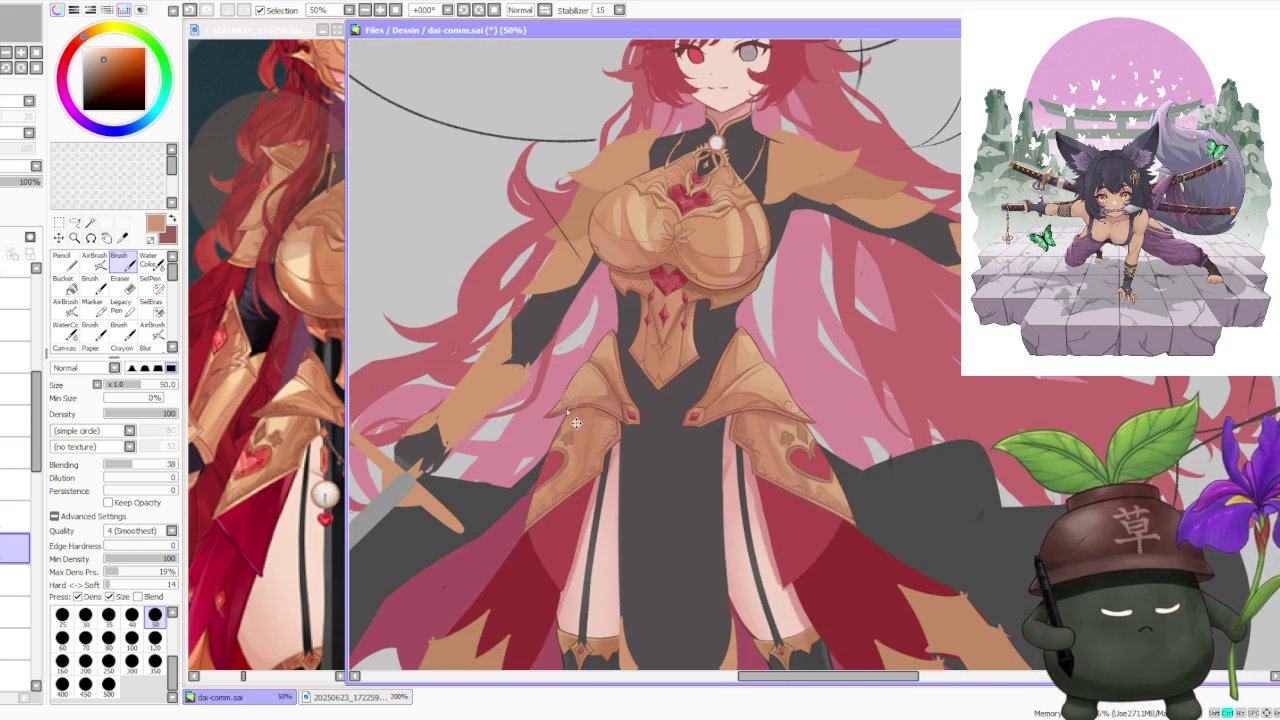
scroll(576, 450, "up", 3)
left_click(578, 425, "alt")
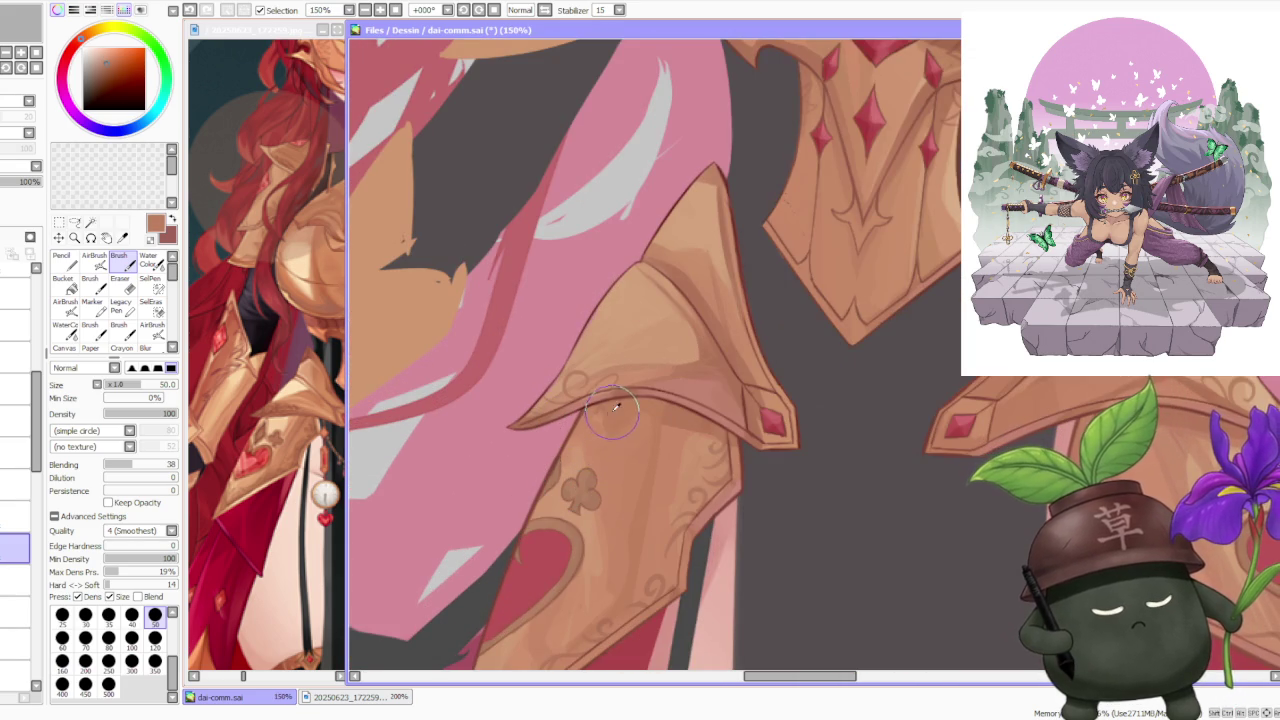
scroll(583, 527, "up", 1)
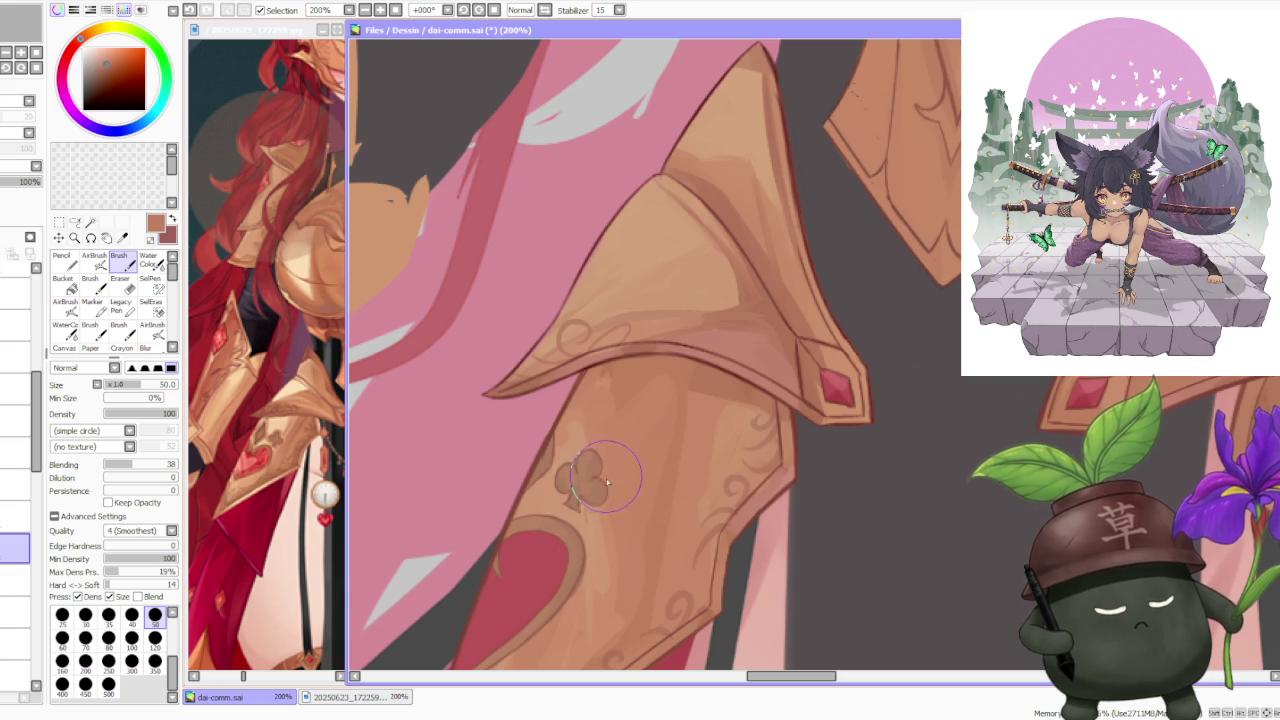
left_click(580, 437, "alt")
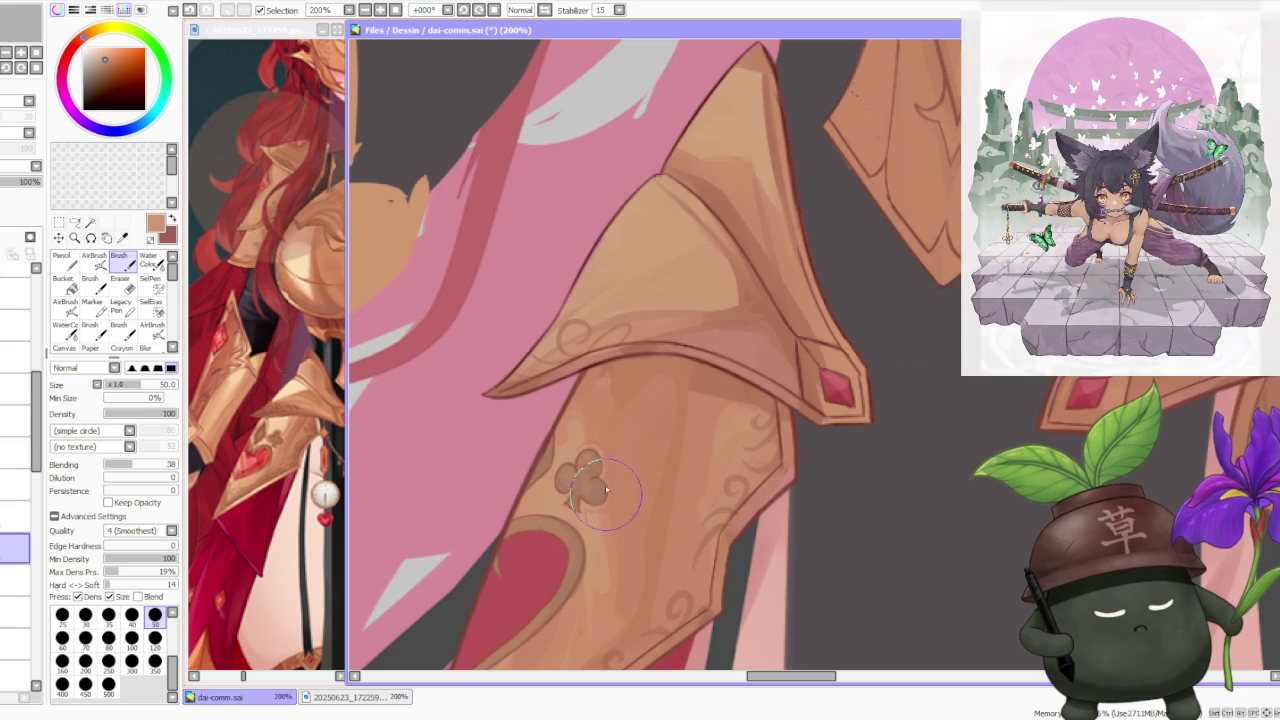
left_click(614, 381, "alt")
key("ctrl+z")
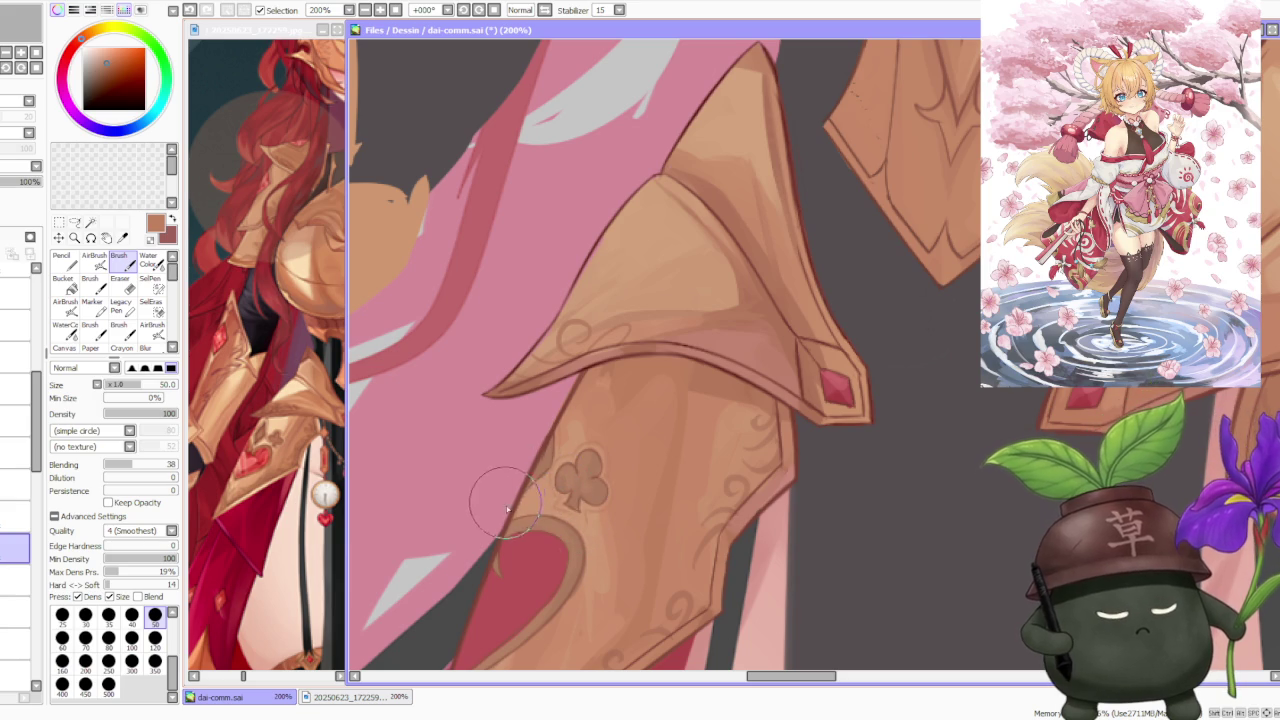
scroll(772, 380, "down", 3)
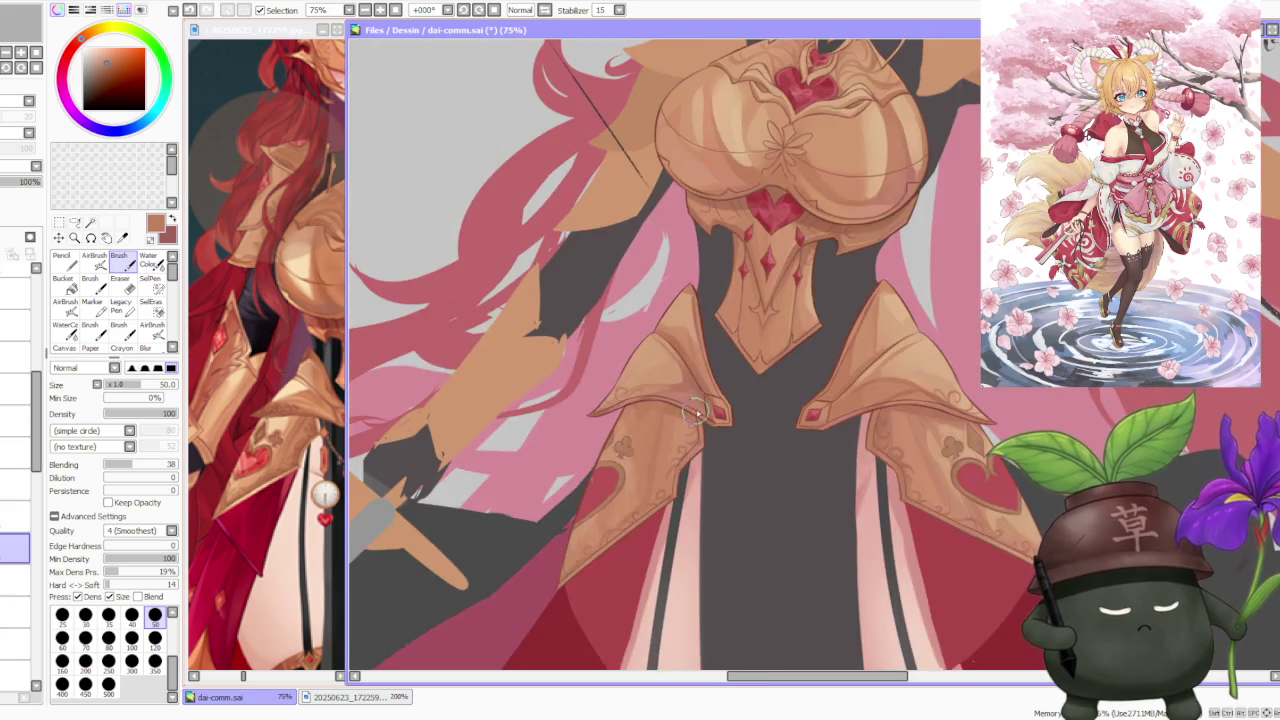
- Zoom out and back in to review the whole knight figure
scroll(772, 380, "down", 1)
scroll(840, 382, "down", 1)
scroll(902, 384, "down", 2)
scroll(915, 360, "up", 2)
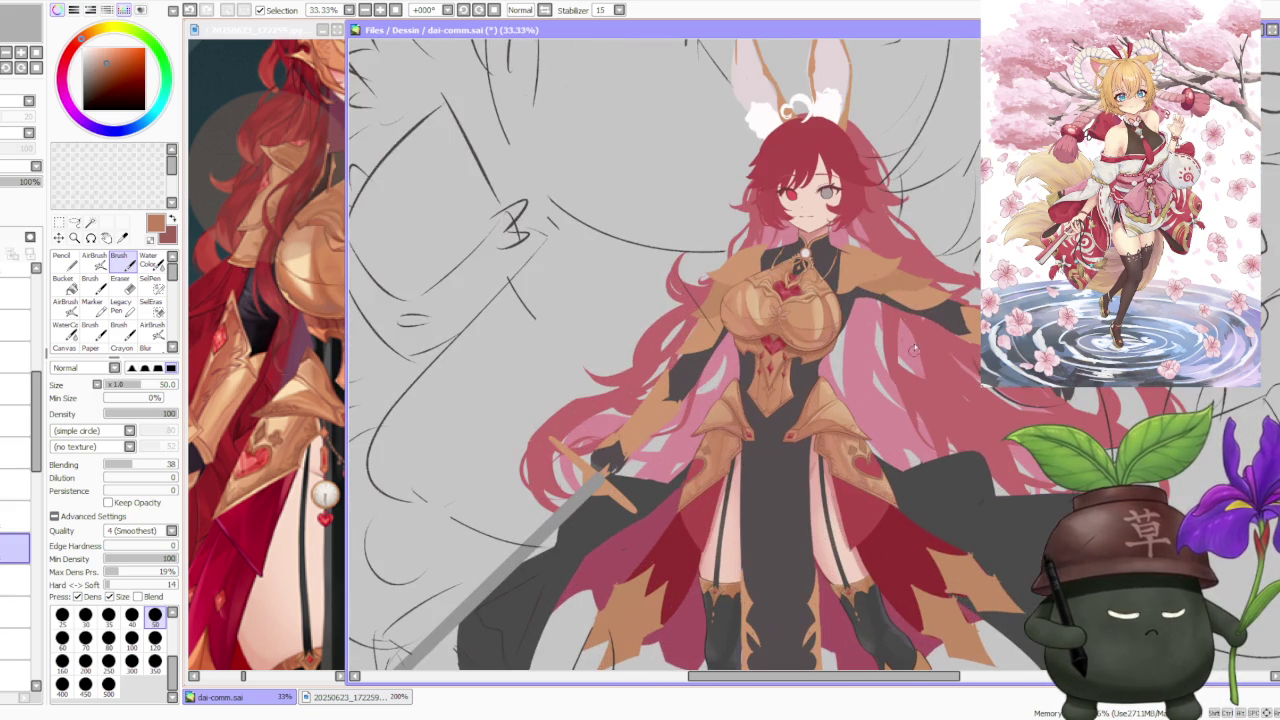
scroll(651, 310, "down", 1)
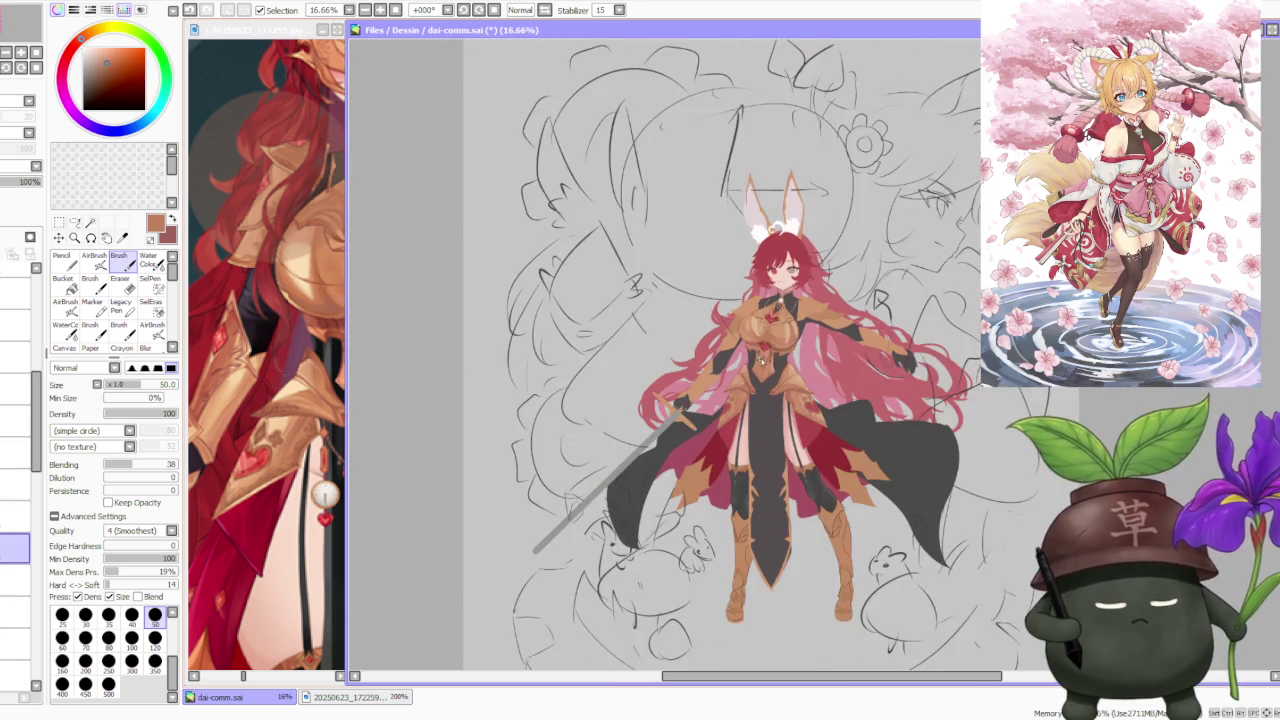
scroll(878, 410, "up", 1)
scroll(819, 360, "up", 1)
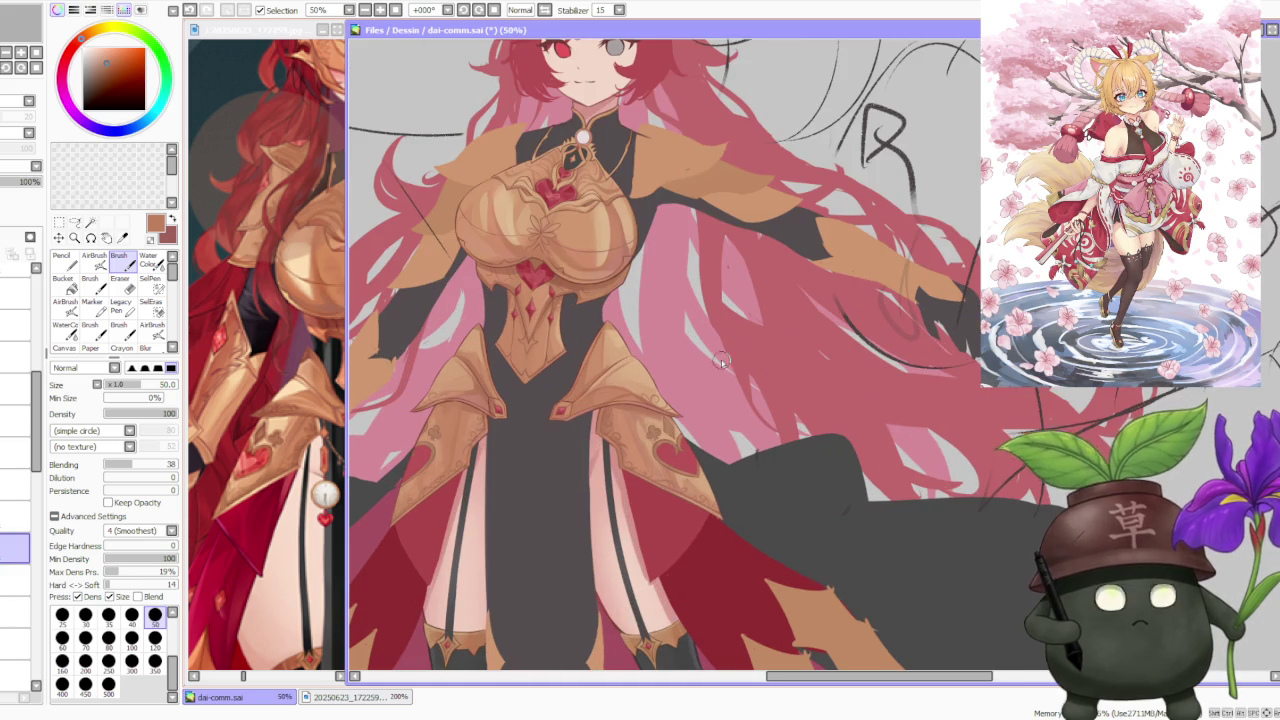
scroll(646, 398, "down", 1)
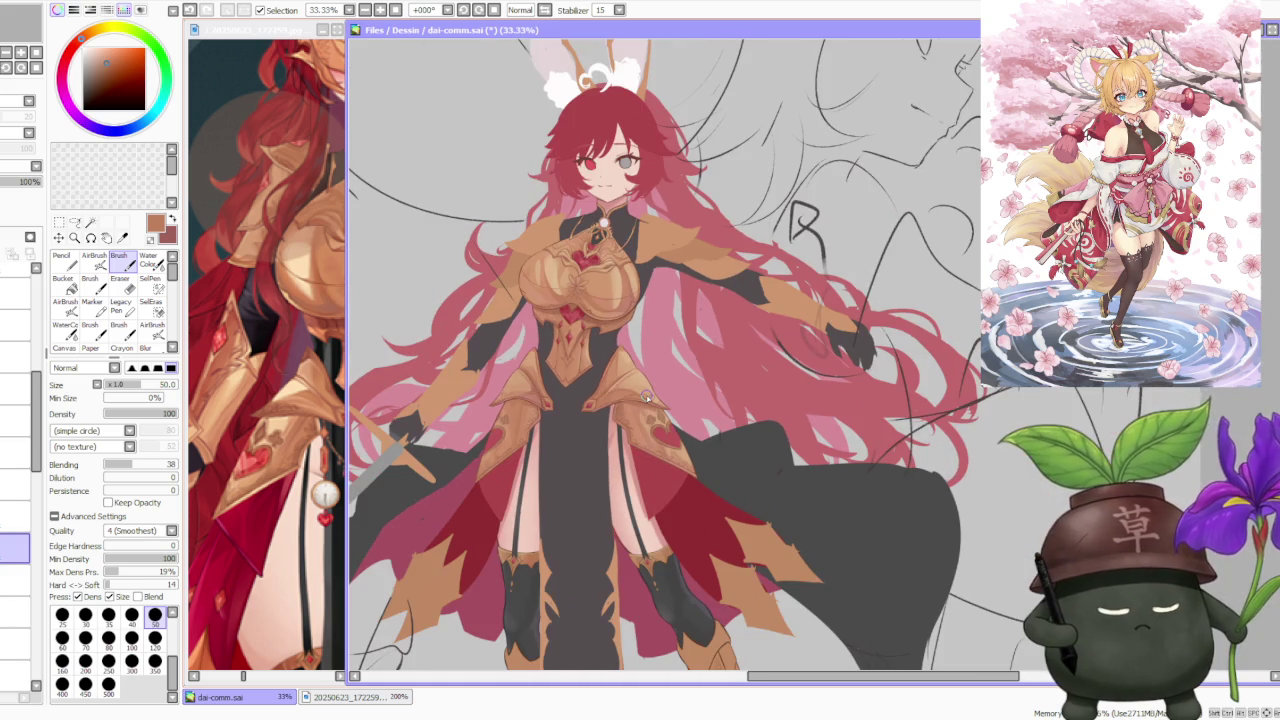
scroll(631, 399, "down", 1)
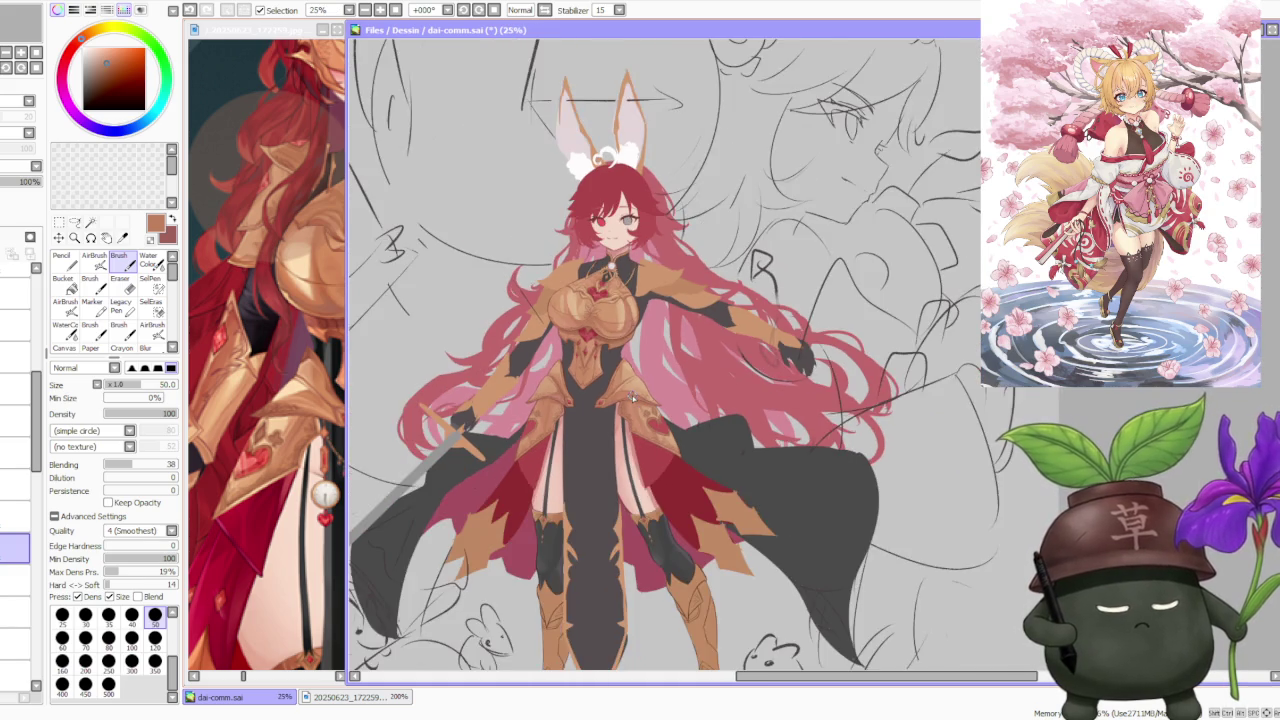
scroll(631, 395, "down", 1)
scroll(632, 384, "up", 1)
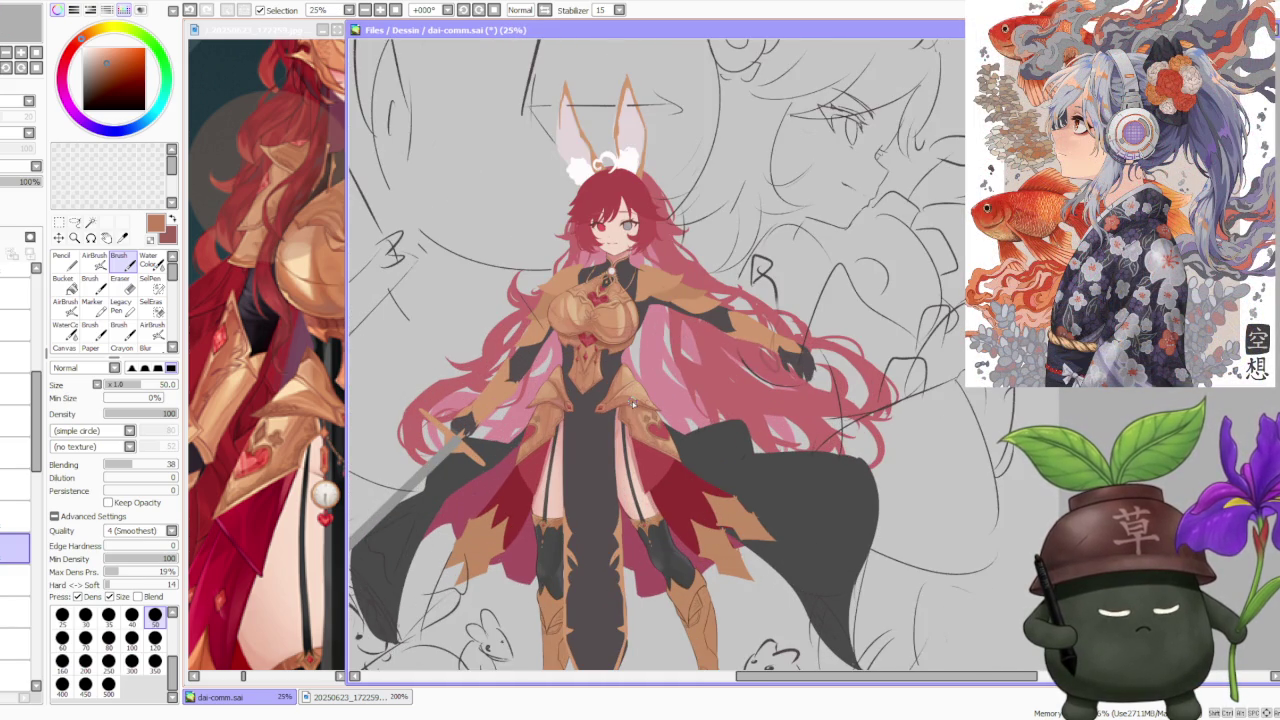
scroll(631, 401, "up", 1)
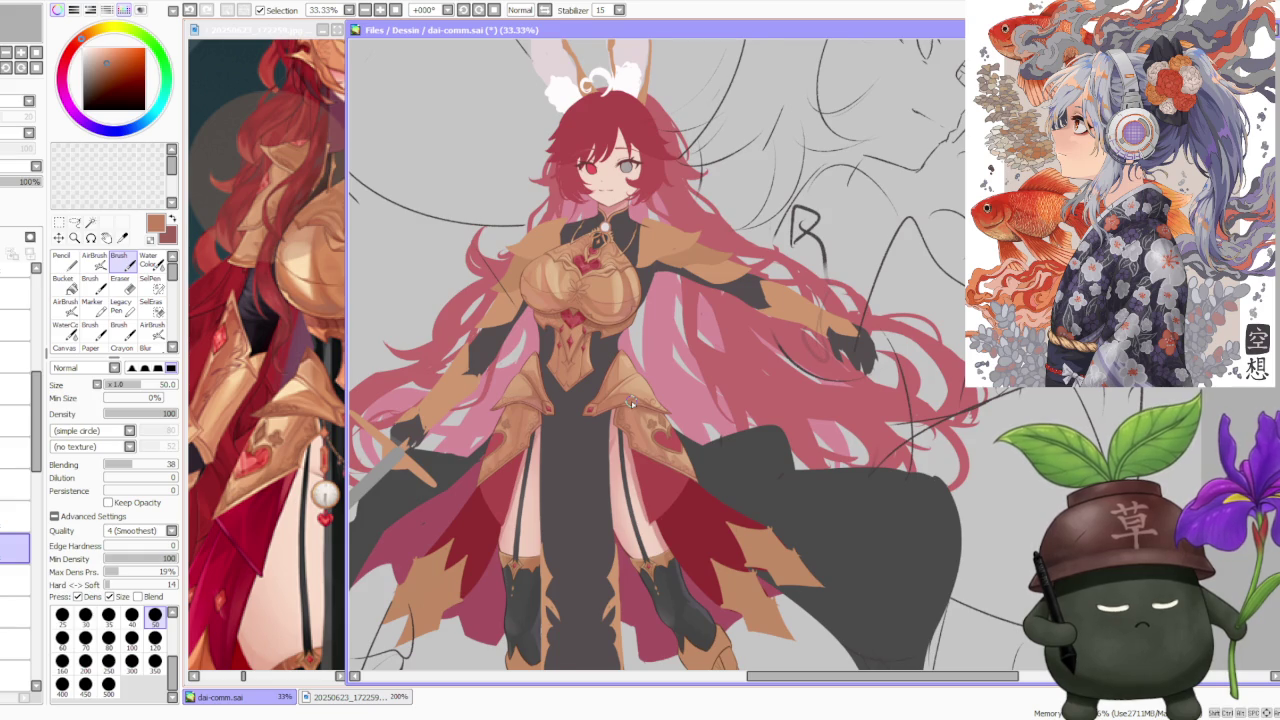
scroll(631, 401, "up", 1)
- Select the heart layer higher in the stack and make the red heart ornaments visible
left_click(15, 516)
left_click(15, 485)
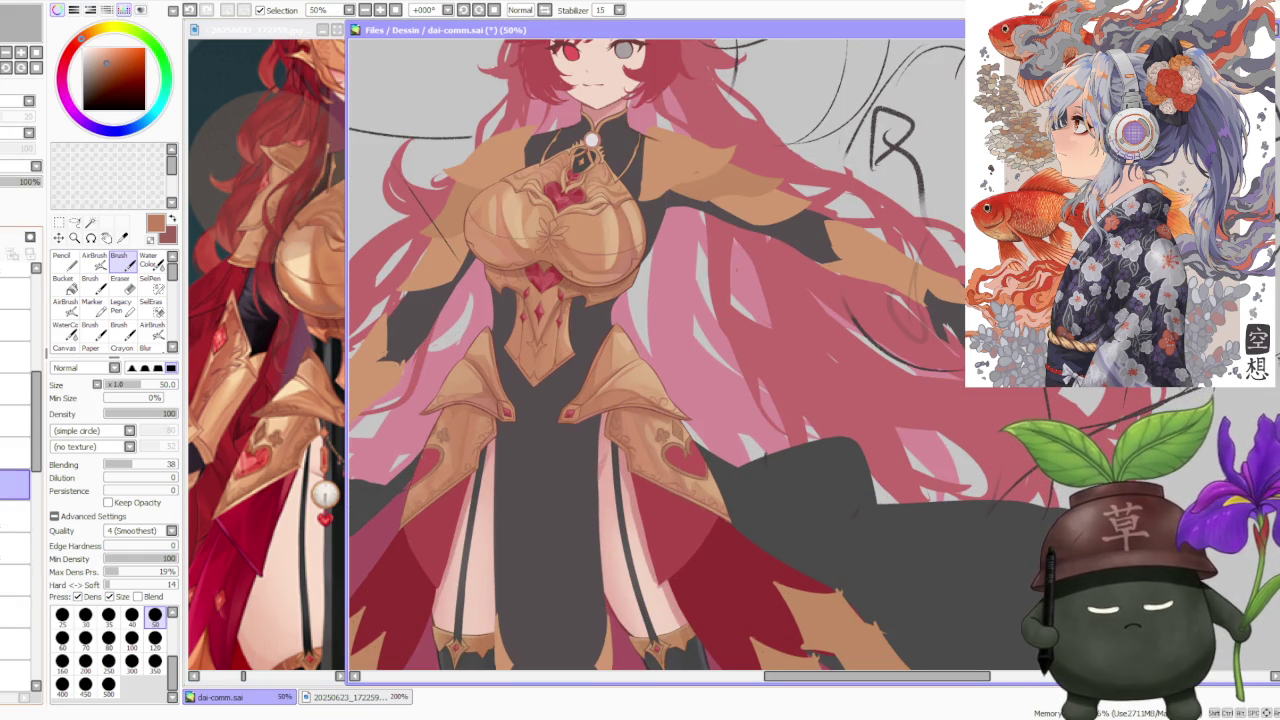
left_click(8, 485)
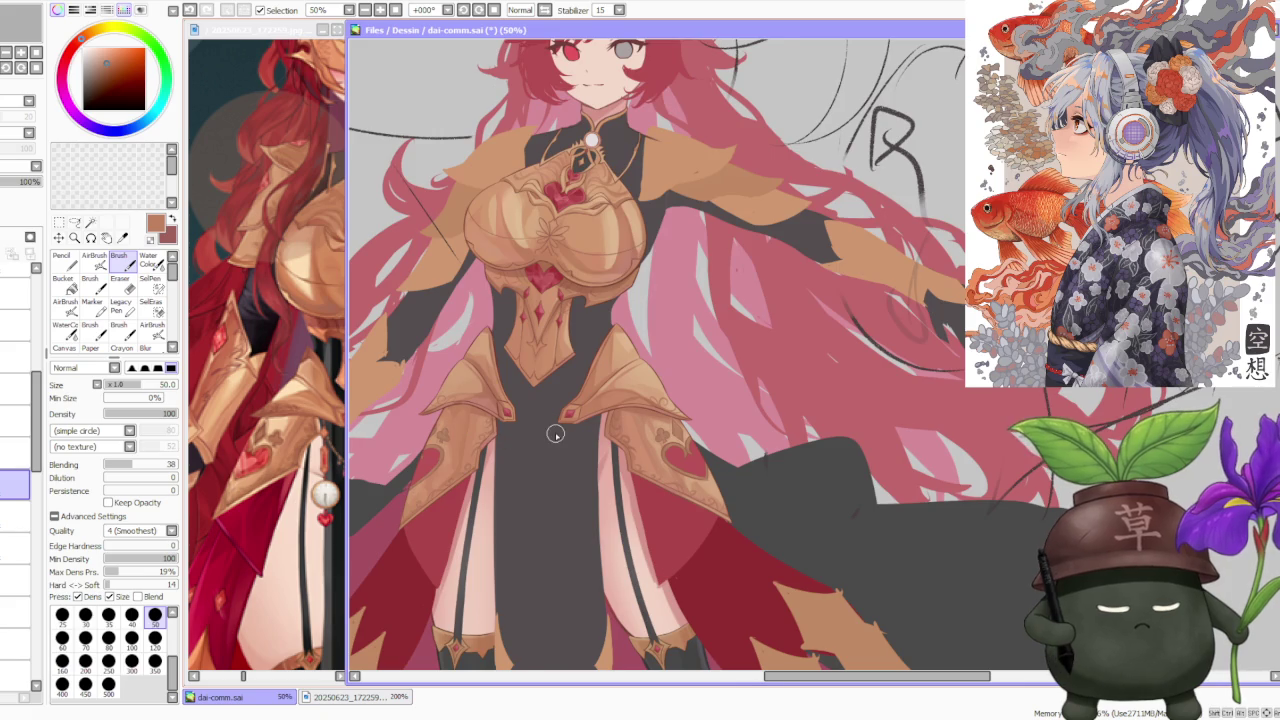
scroll(556, 434, "down", 3)
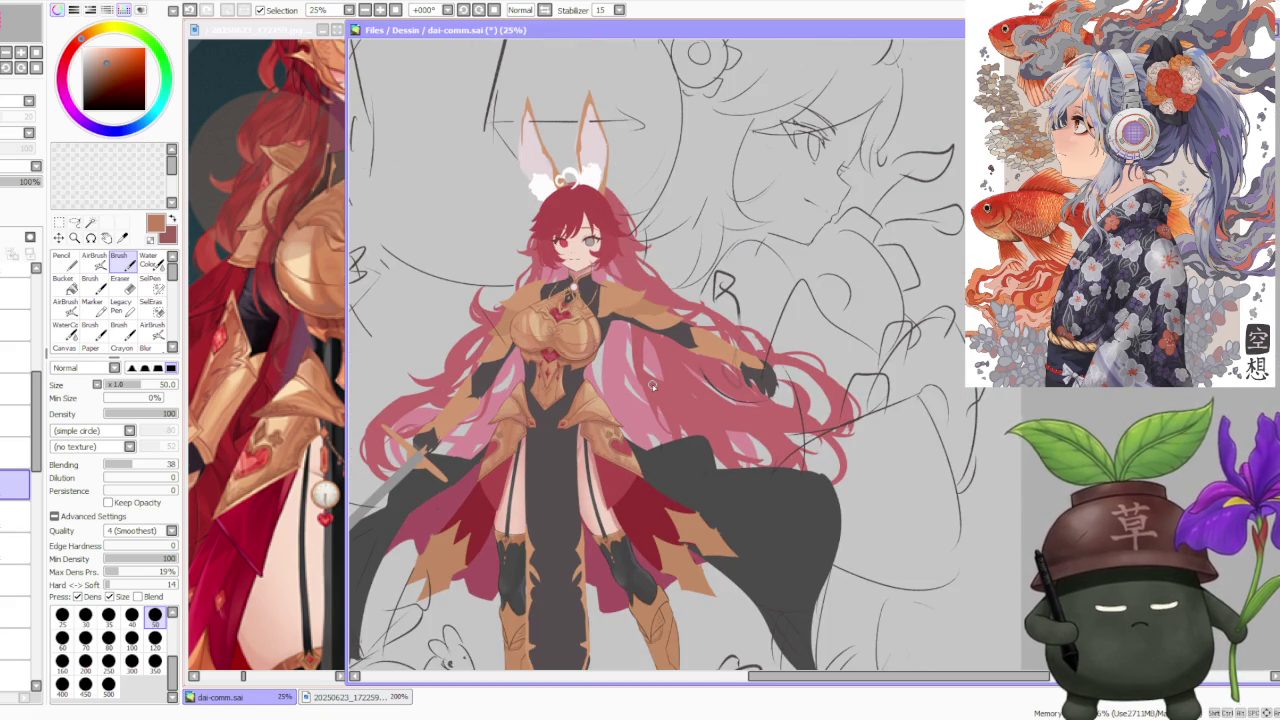
scroll(651, 386, "down", 1)
scroll(652, 386, "down", 1)
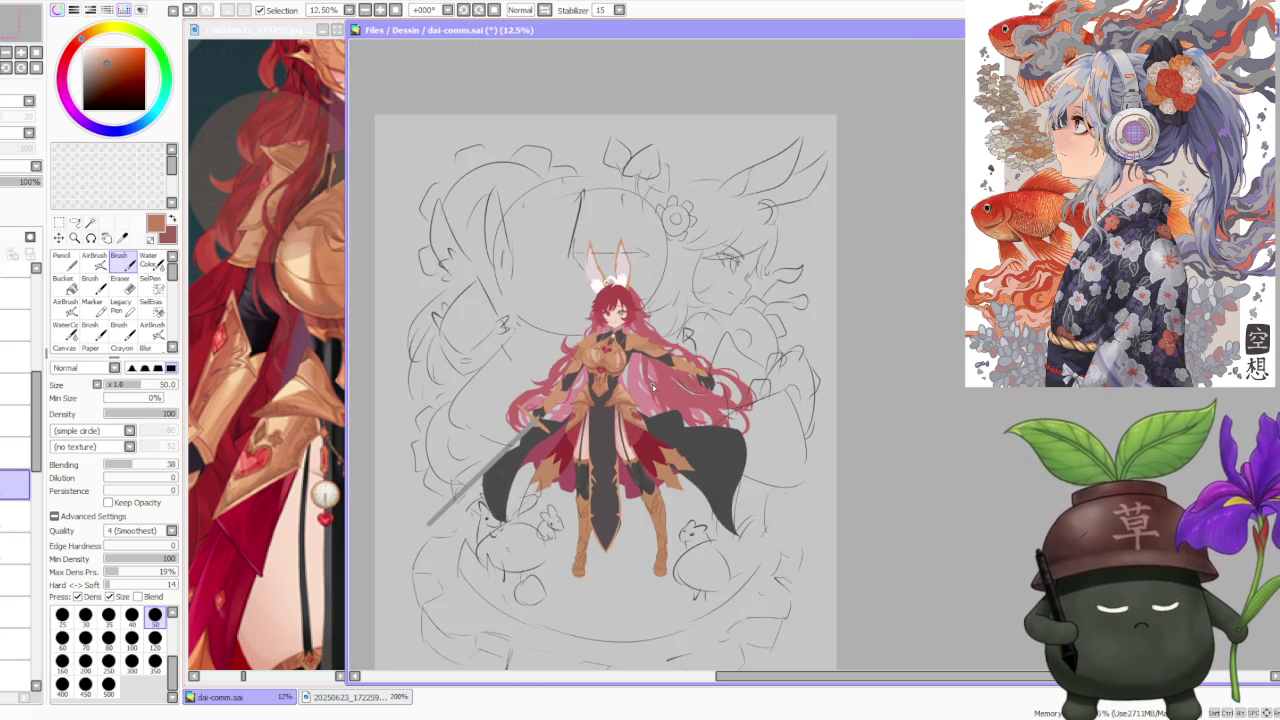
scroll(651, 386, "down", 1)
scroll(660, 461, "up", 1)
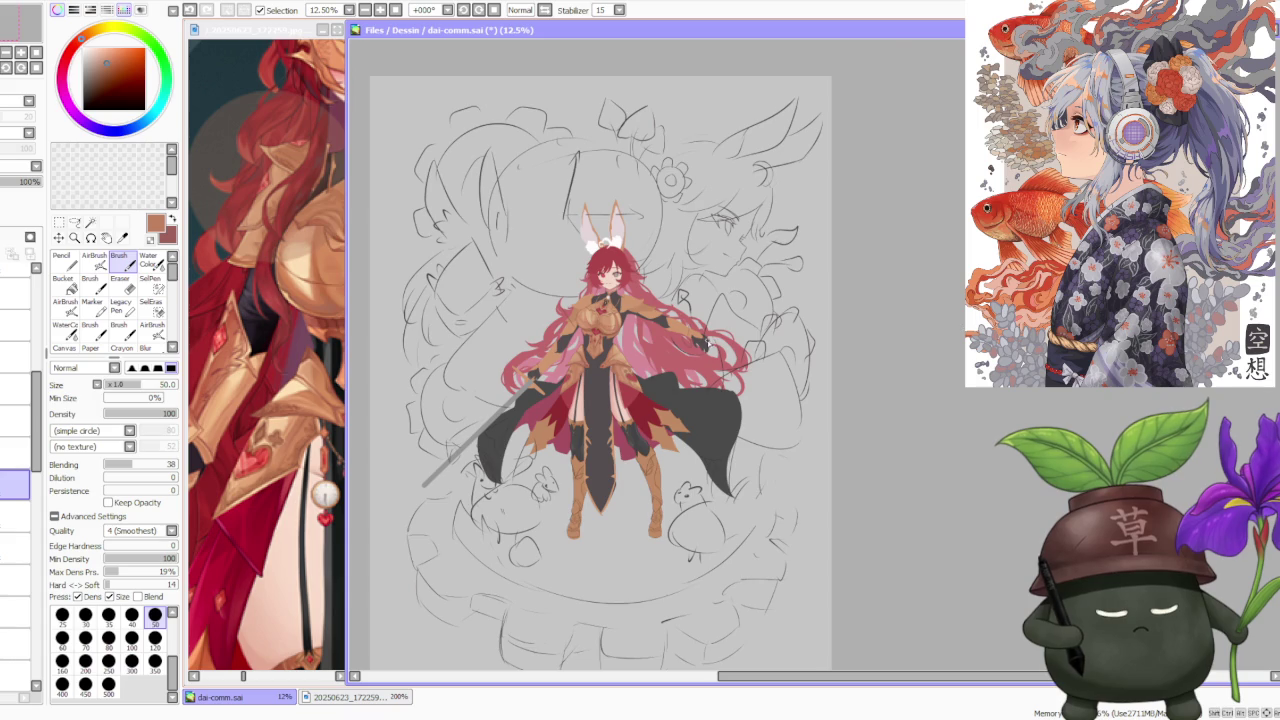
scroll(636, 314, "up", 1)
scroll(610, 373, "up", 1)
scroll(610, 373, "up", 1)
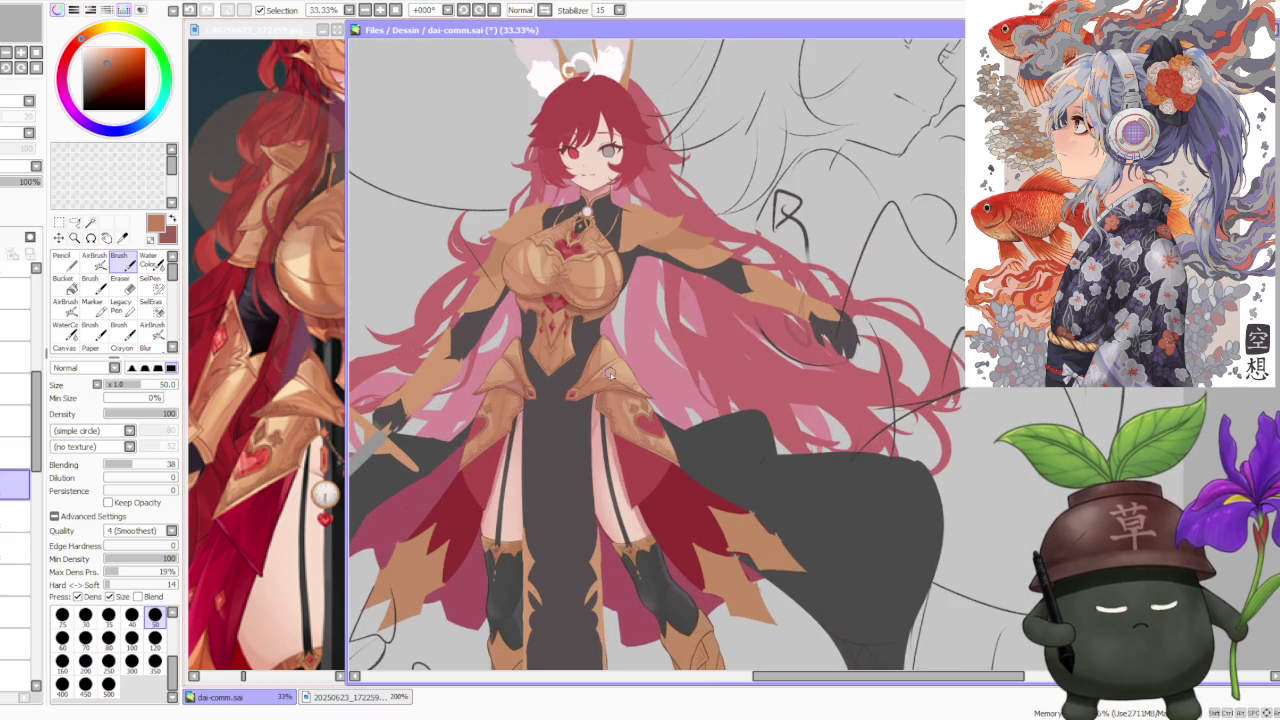
scroll(610, 373, "up", 1)
scroll(610, 373, "up", 1)
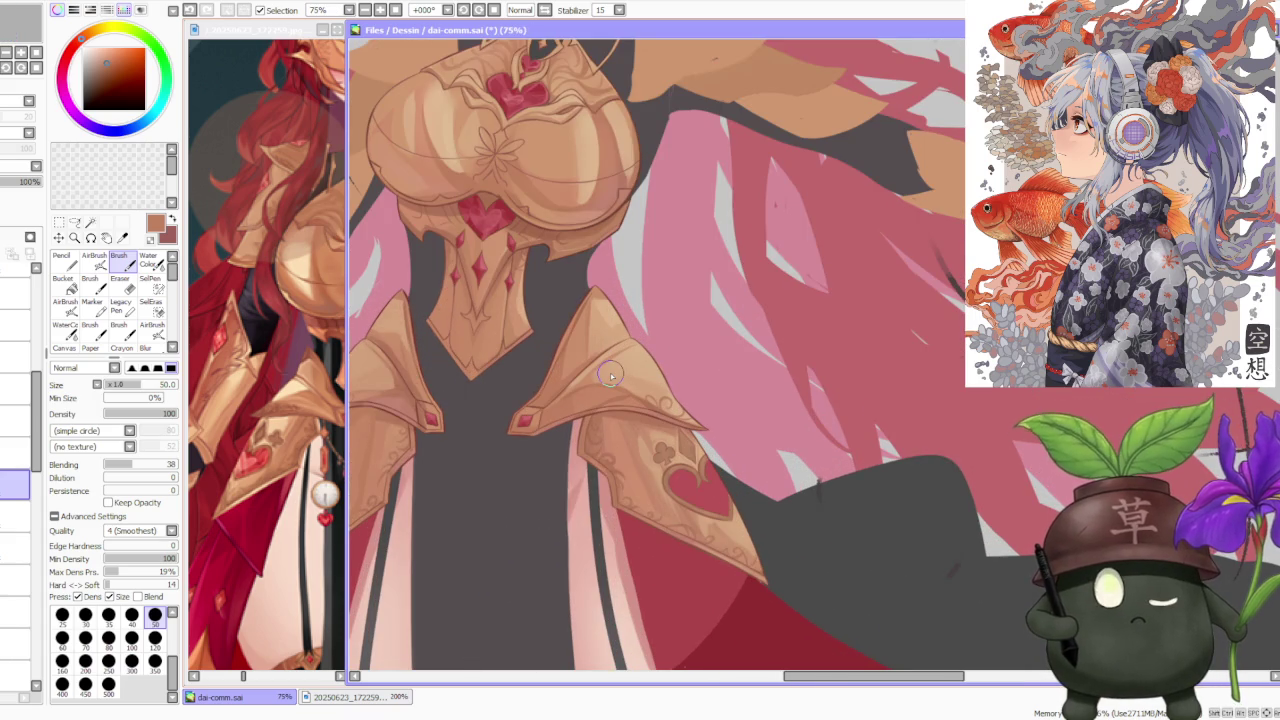
- Sample the heart gem's deep red and set brush size 120 with blending 61
left_click(507, 210, "alt")
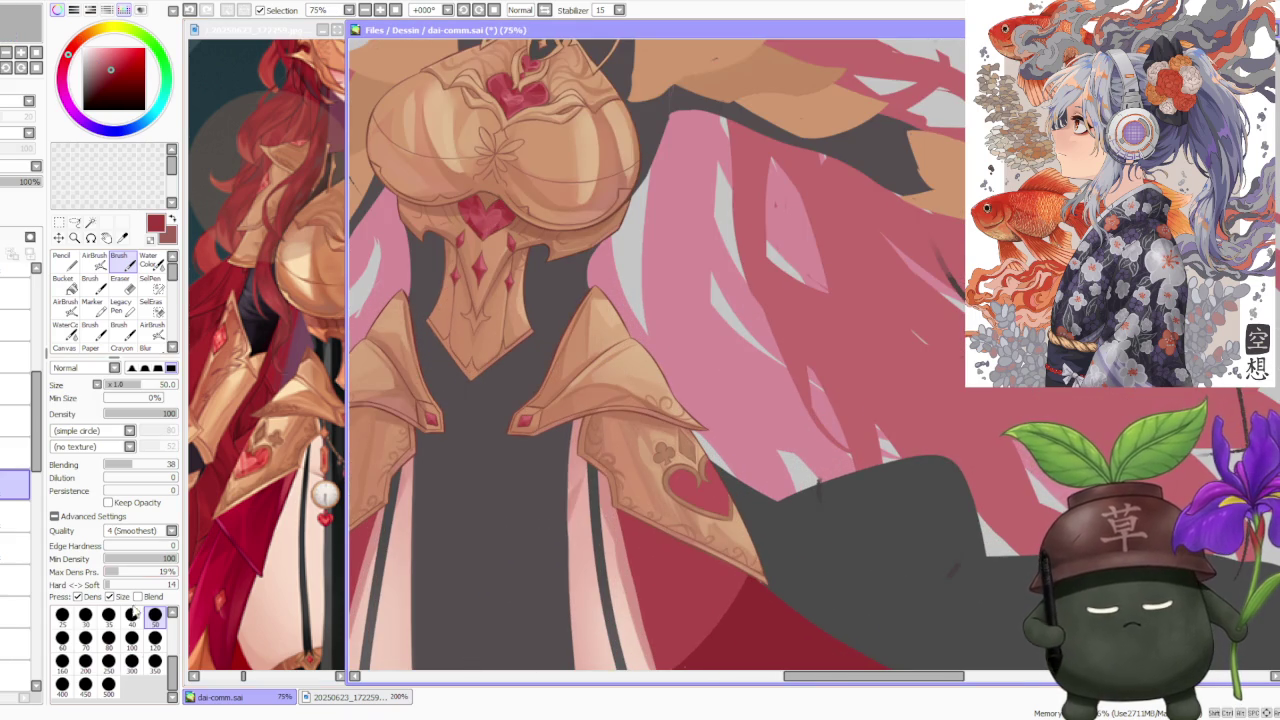
left_click(133, 662)
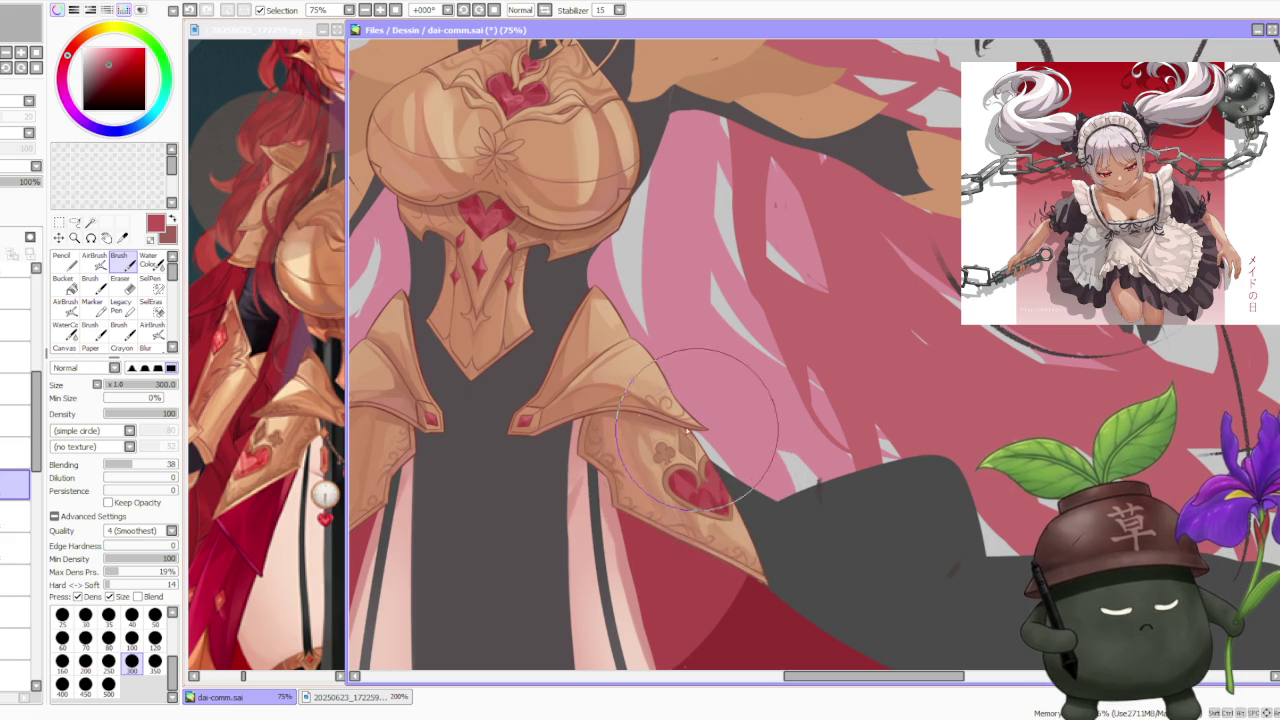
scroll(710, 485, "down", 2)
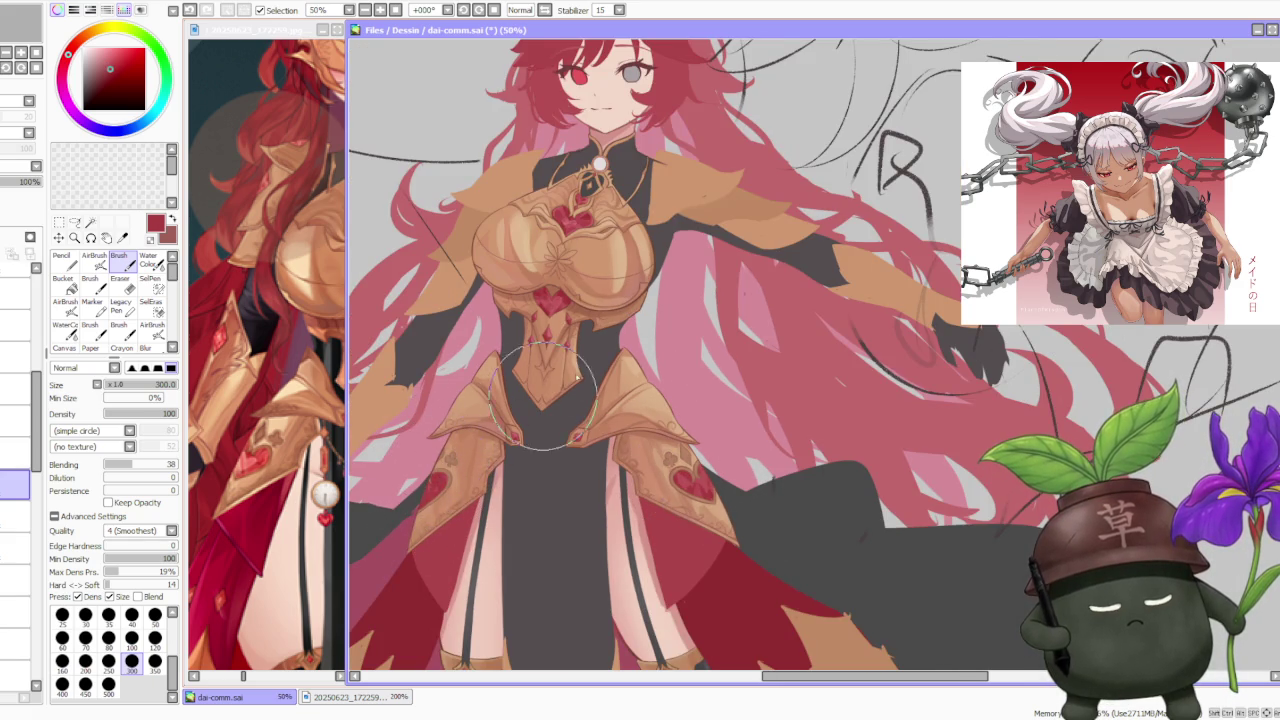
scroll(660, 370, "down", 1)
scroll(650, 390, "up", 3)
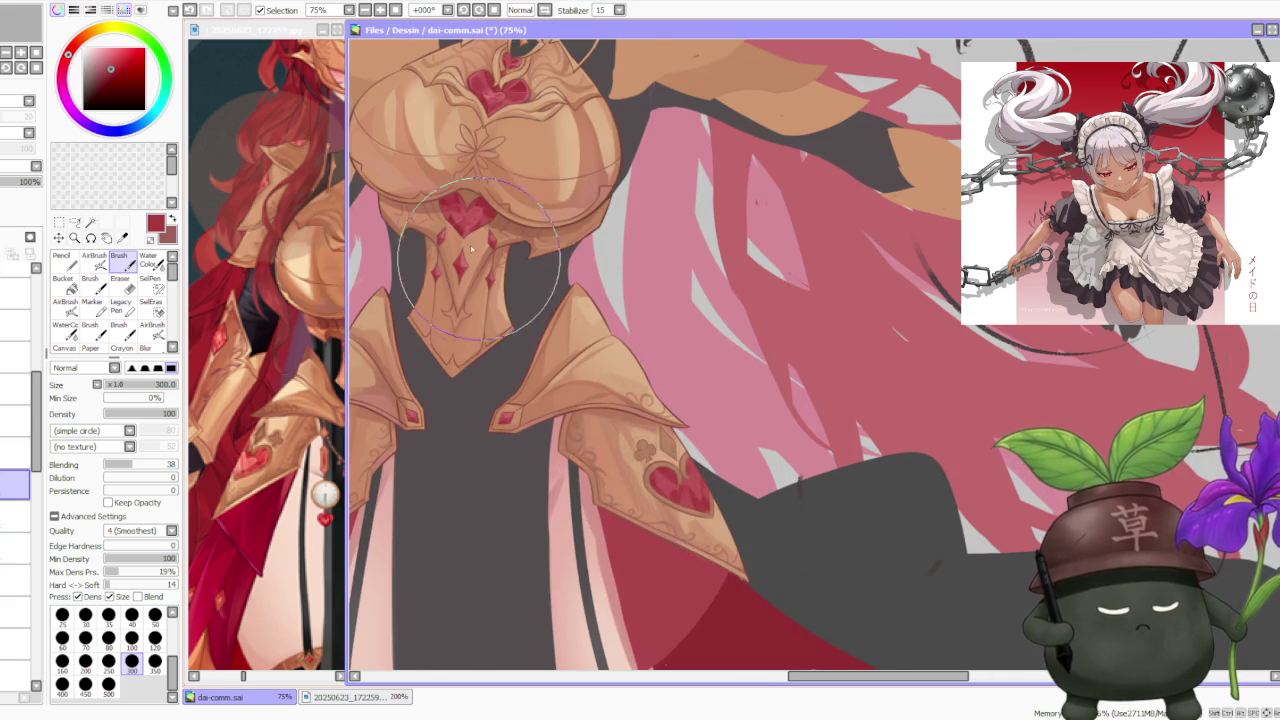
left_click(155, 638)
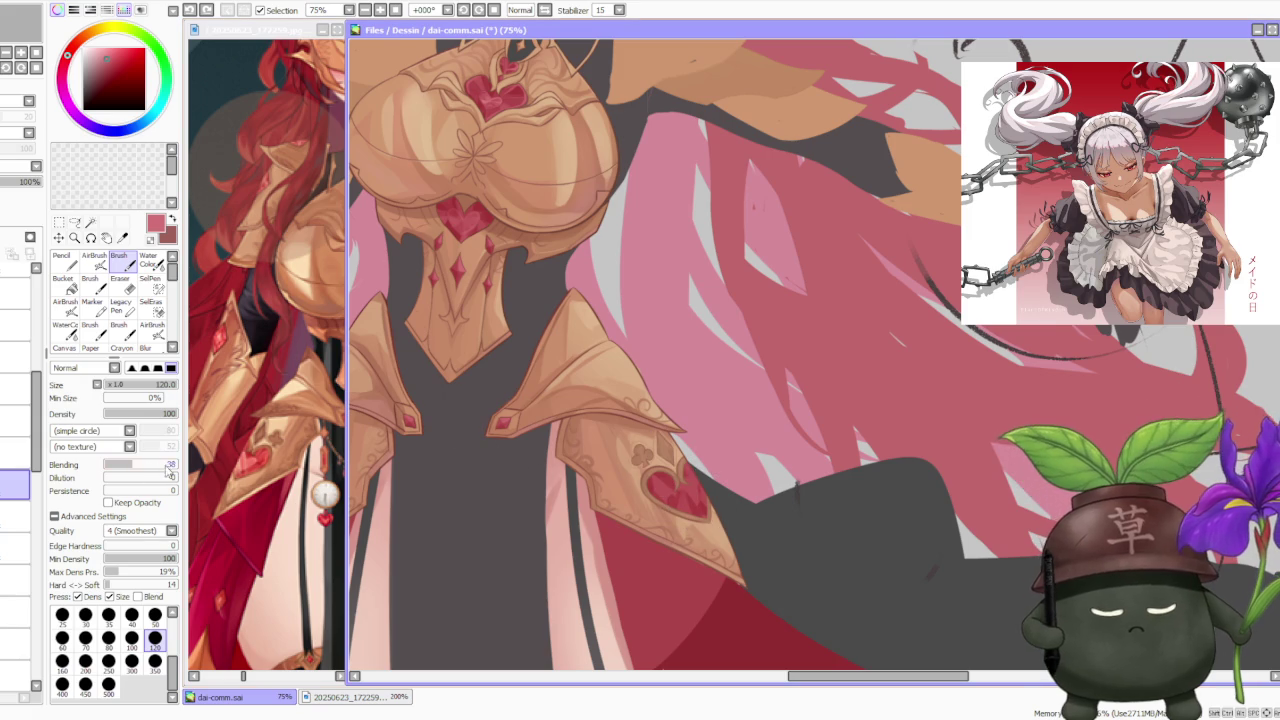
left_click(148, 464)
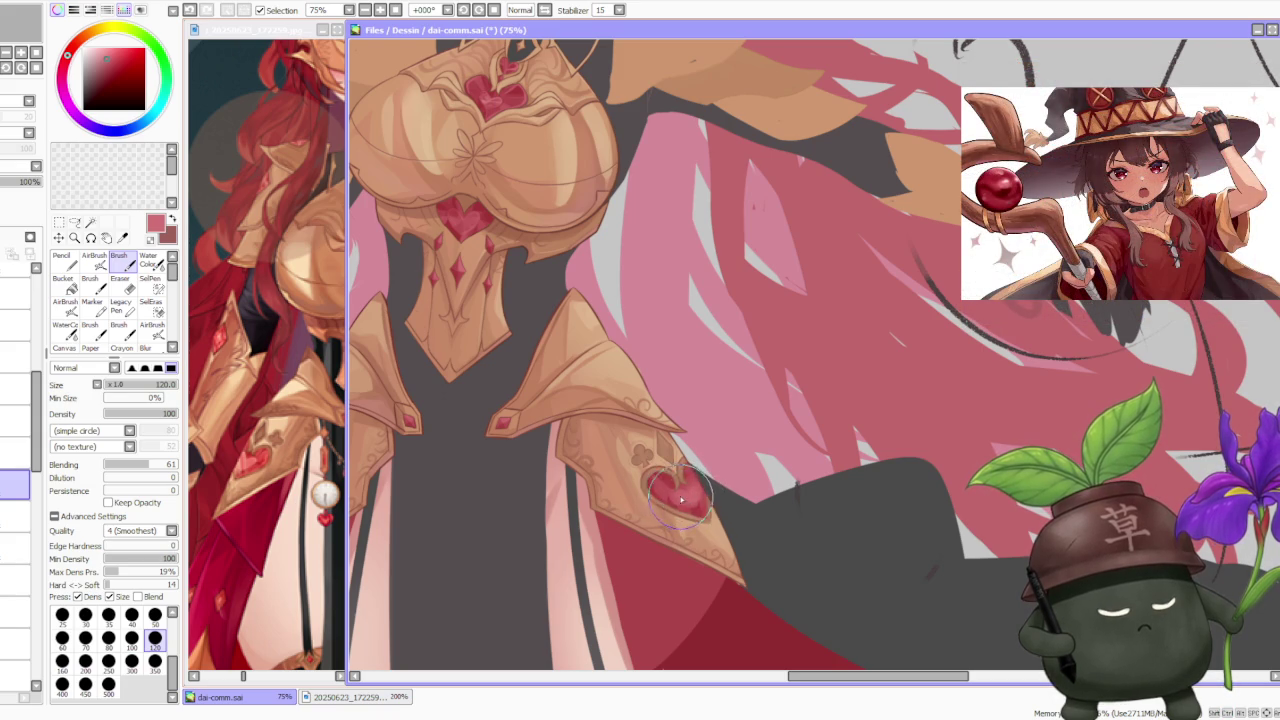
- Sample several darker reds from the heart gem for shading
left_click(670, 506, "alt")
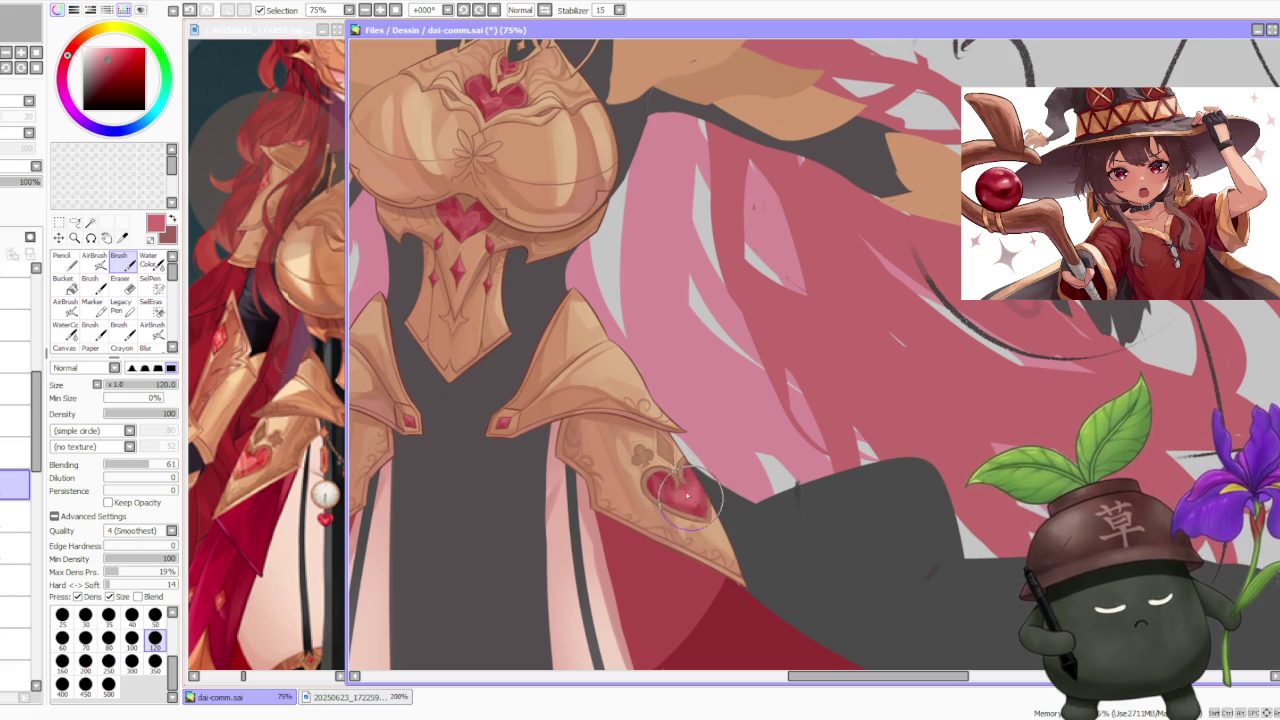
left_click(664, 487, "alt")
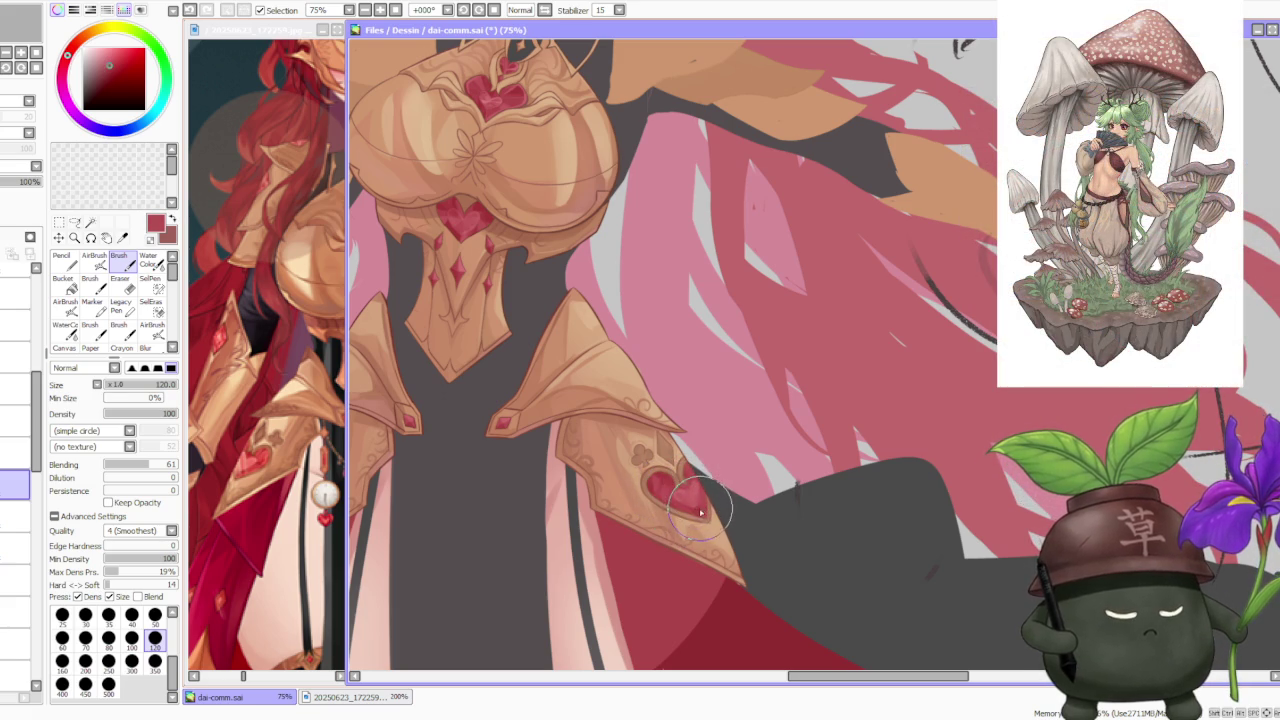
left_click(700, 512, "alt")
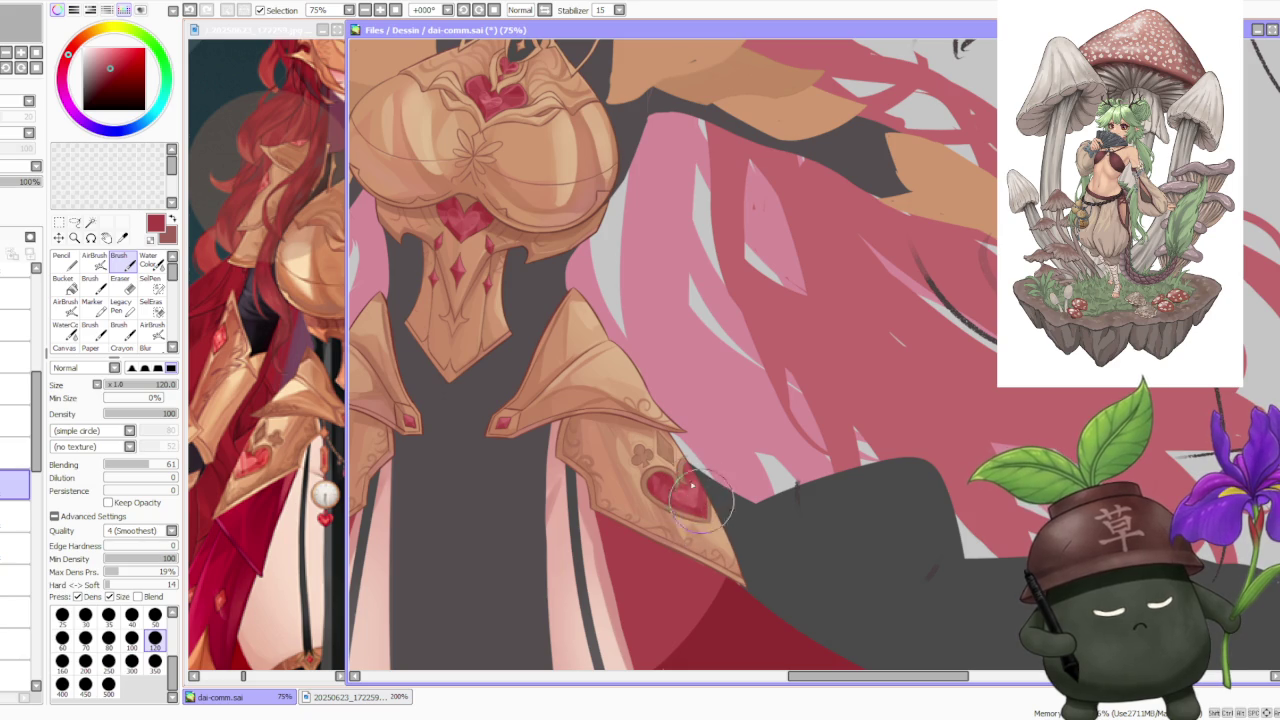
- Sample reds from the heart gem and brush darker shading over it
scroll(697, 390, "down", 3)
scroll(697, 390, "up", 1)
scroll(690, 405, "up", 1)
scroll(675, 440, "up", 1)
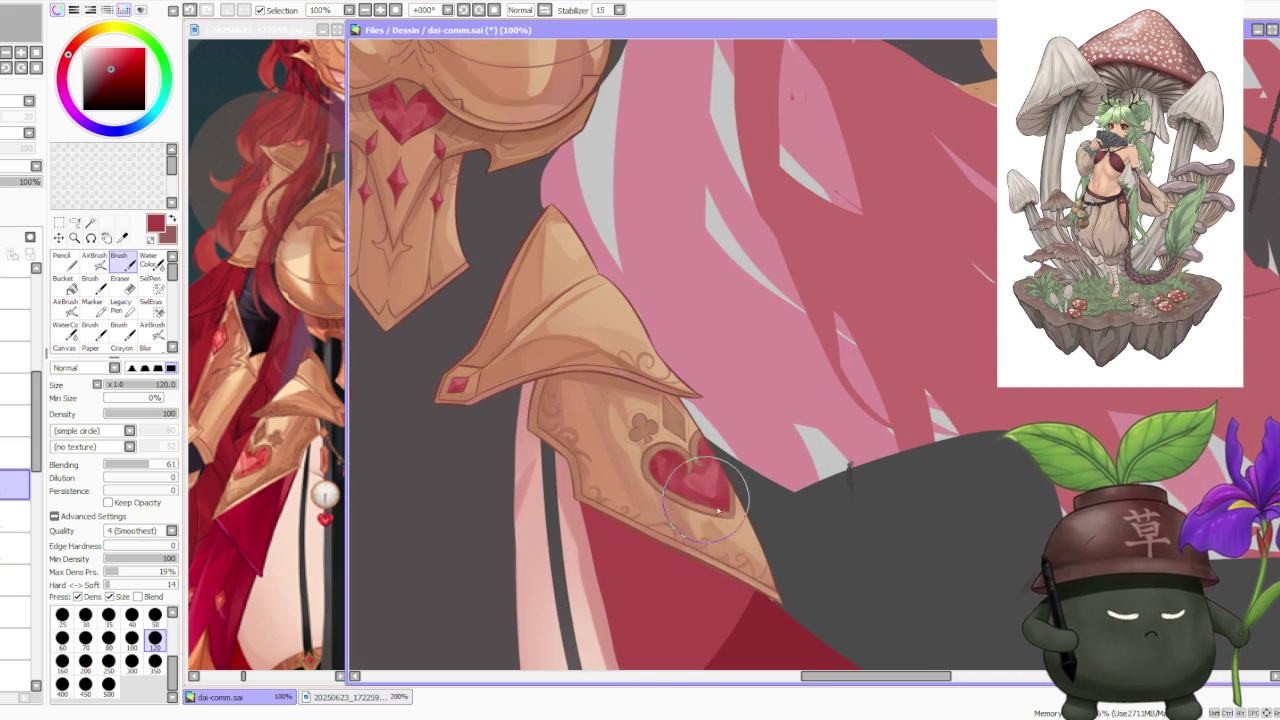
left_click(711, 480, "alt")
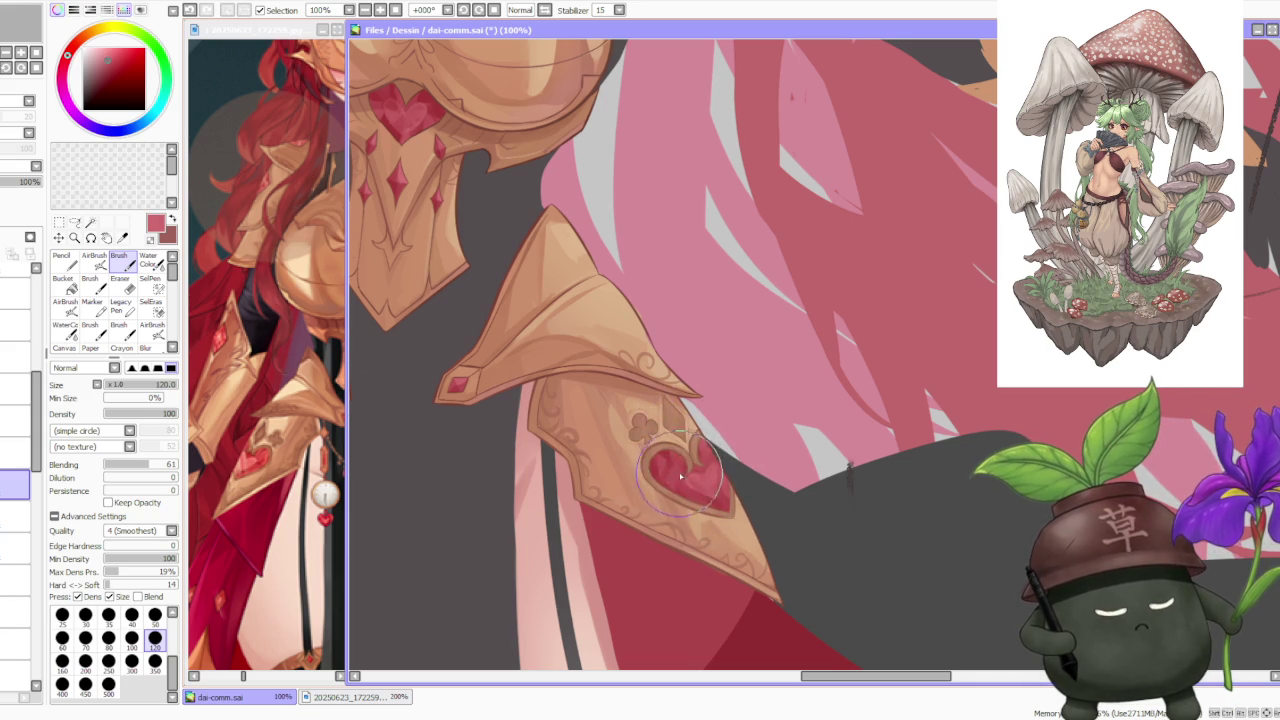
scroll(685, 400, "down", 2)
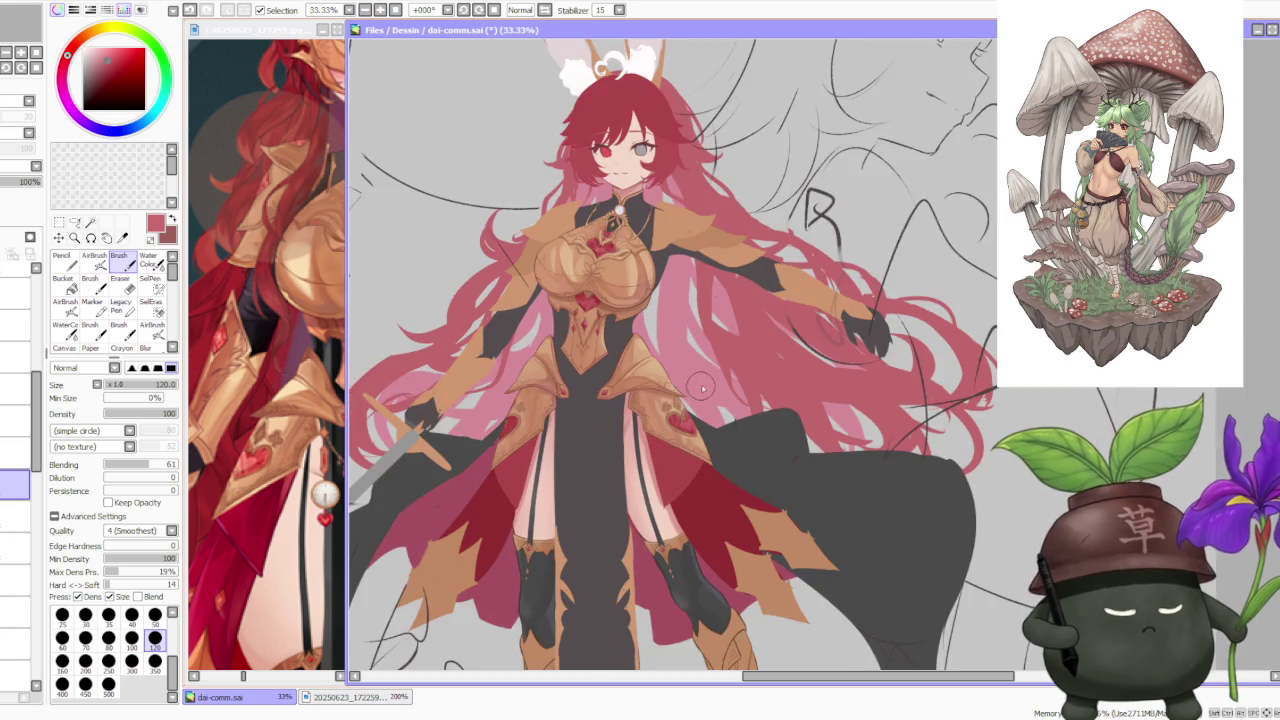
scroll(688, 396, "down", 1)
scroll(690, 393, "up", 3)
scroll(690, 395, "up", 2)
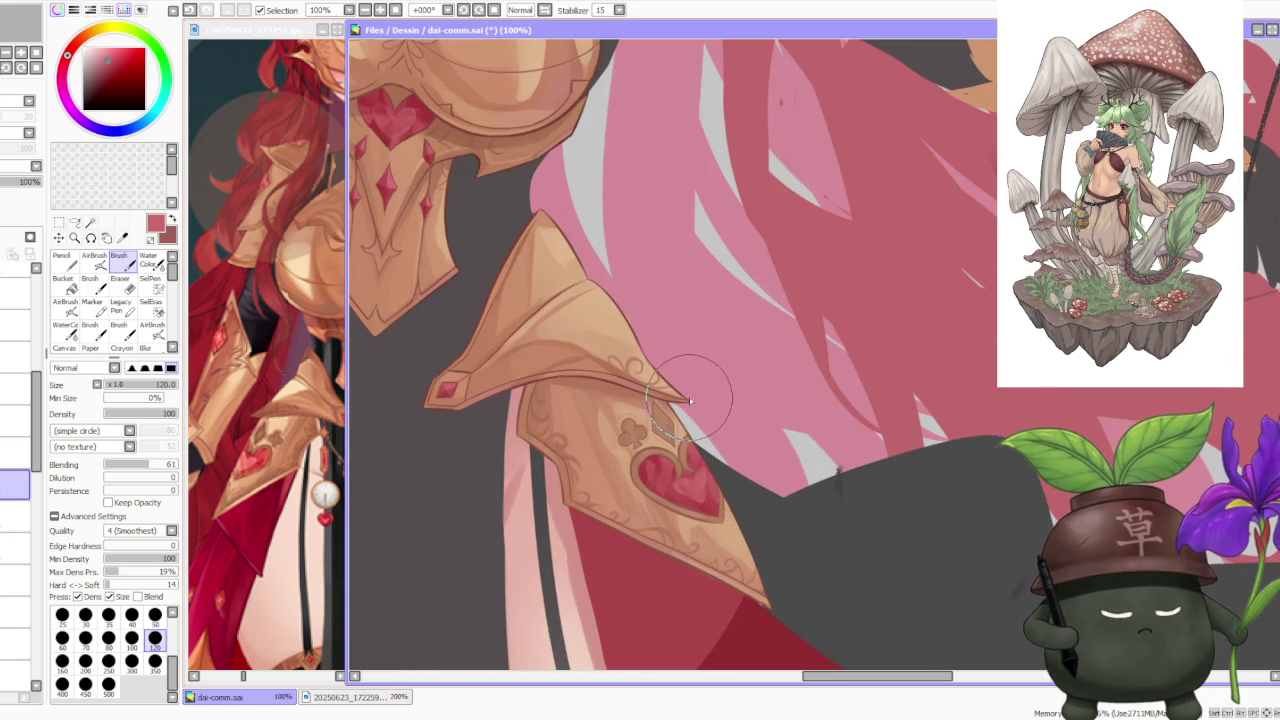
left_click(680, 485, "alt")
left_click_drag(678, 480, 692, 493)
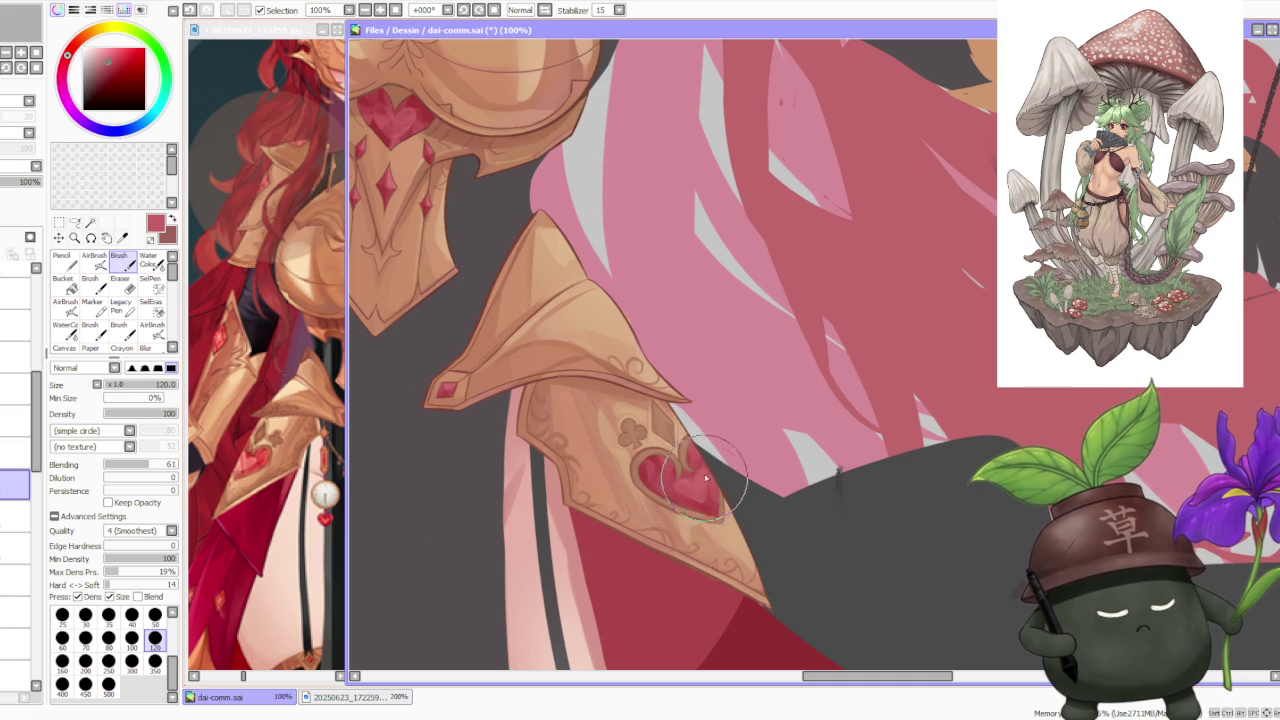
scroll(700, 440, "down", 3)
scroll(707, 399, "down", 1)
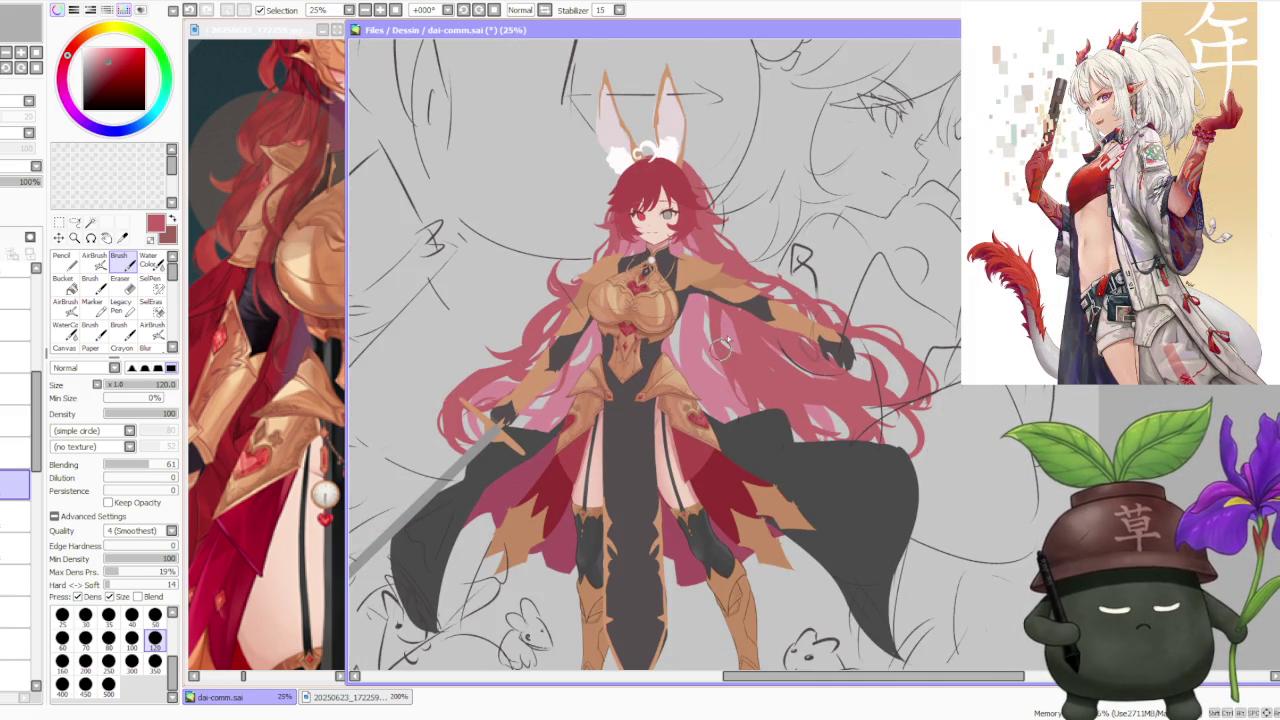
- Brush two progressively darker reds across the heart gem, deepening its left side
scroll(715, 365, "up", 1)
scroll(660, 320, "up", 1)
scroll(597, 265, "up", 1)
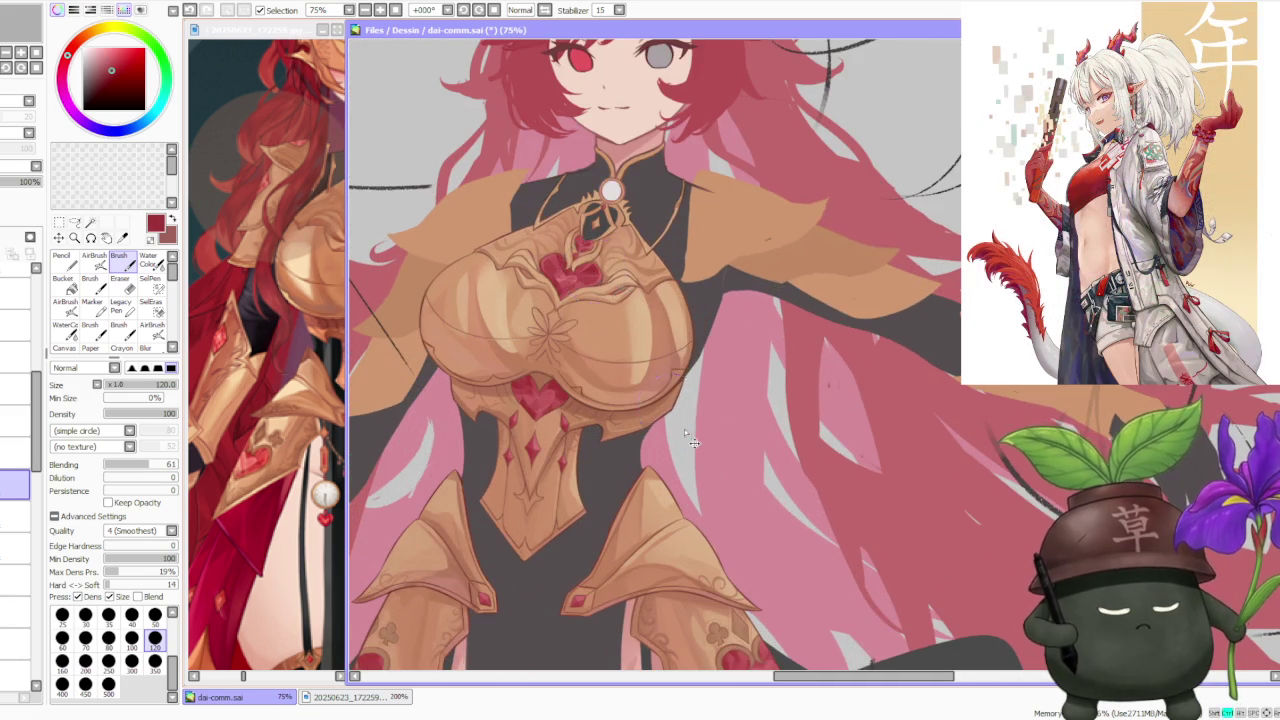
scroll(680, 420, "down", 1)
scroll(712, 470, "up", 2)
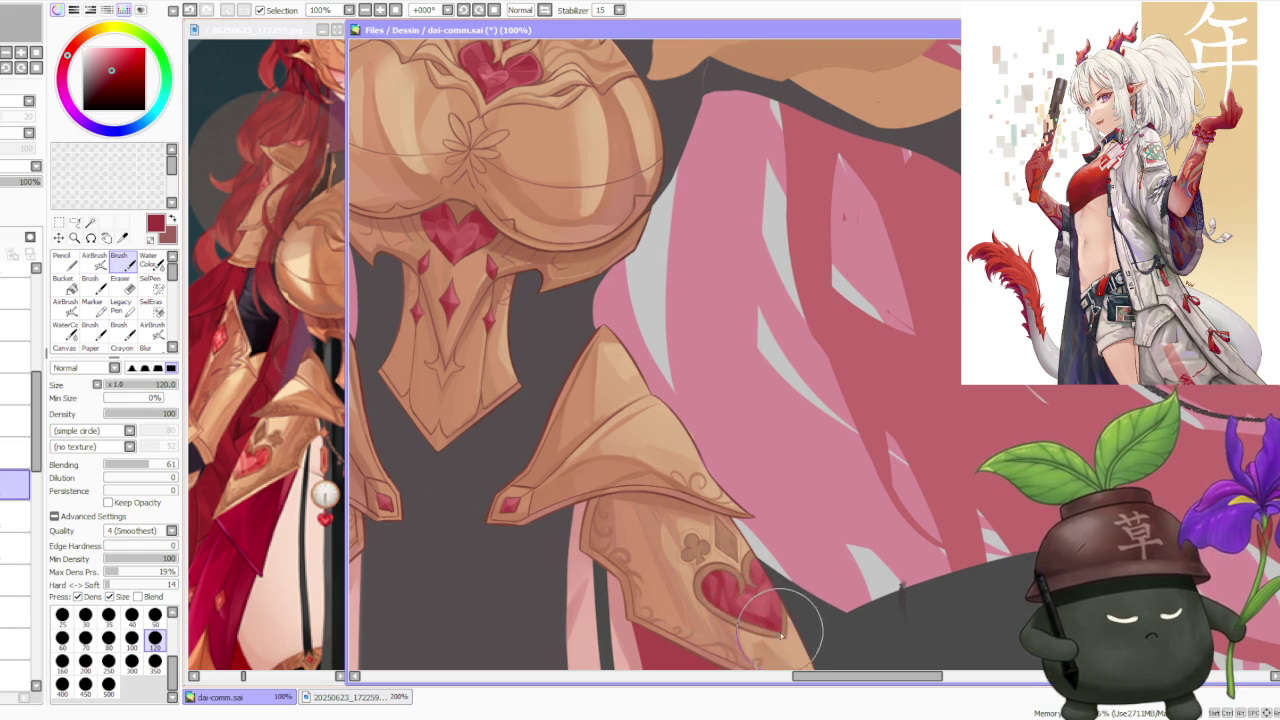
left_click(751, 610, "alt")
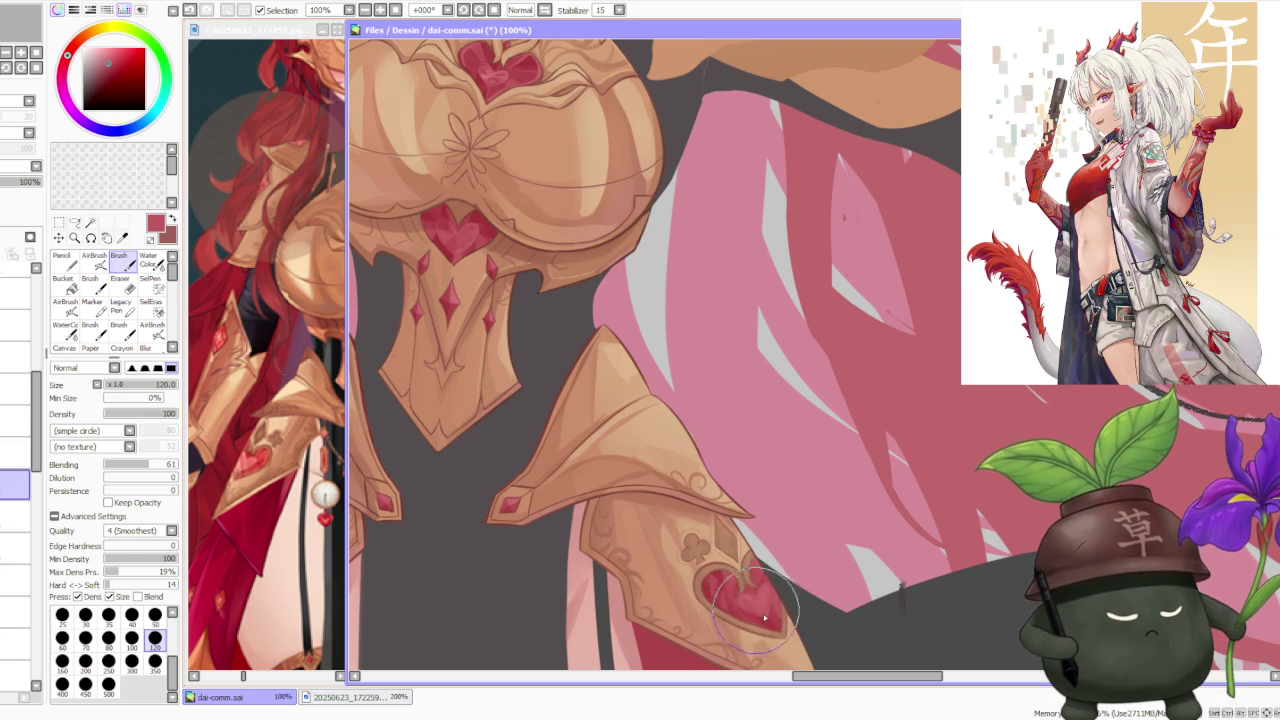
left_click_drag(758, 615, 706, 587)
left_click(706, 587, "alt")
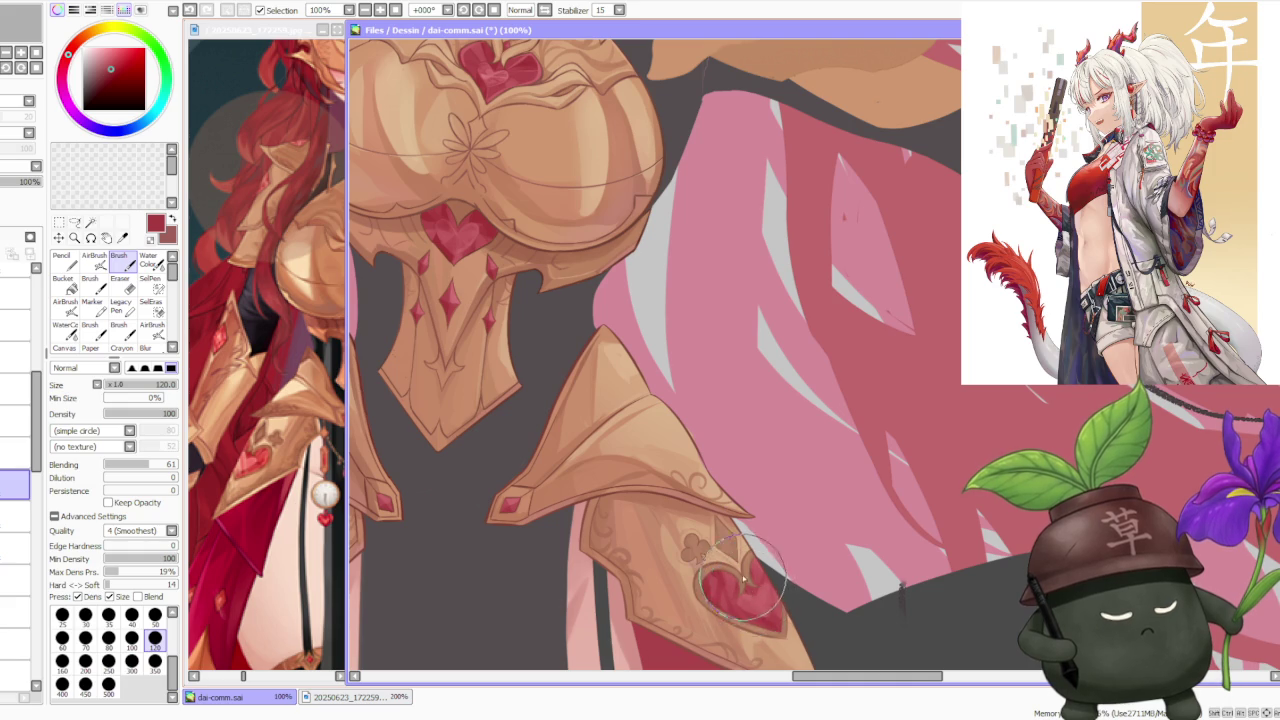
left_click_drag(744, 580, 712, 586)
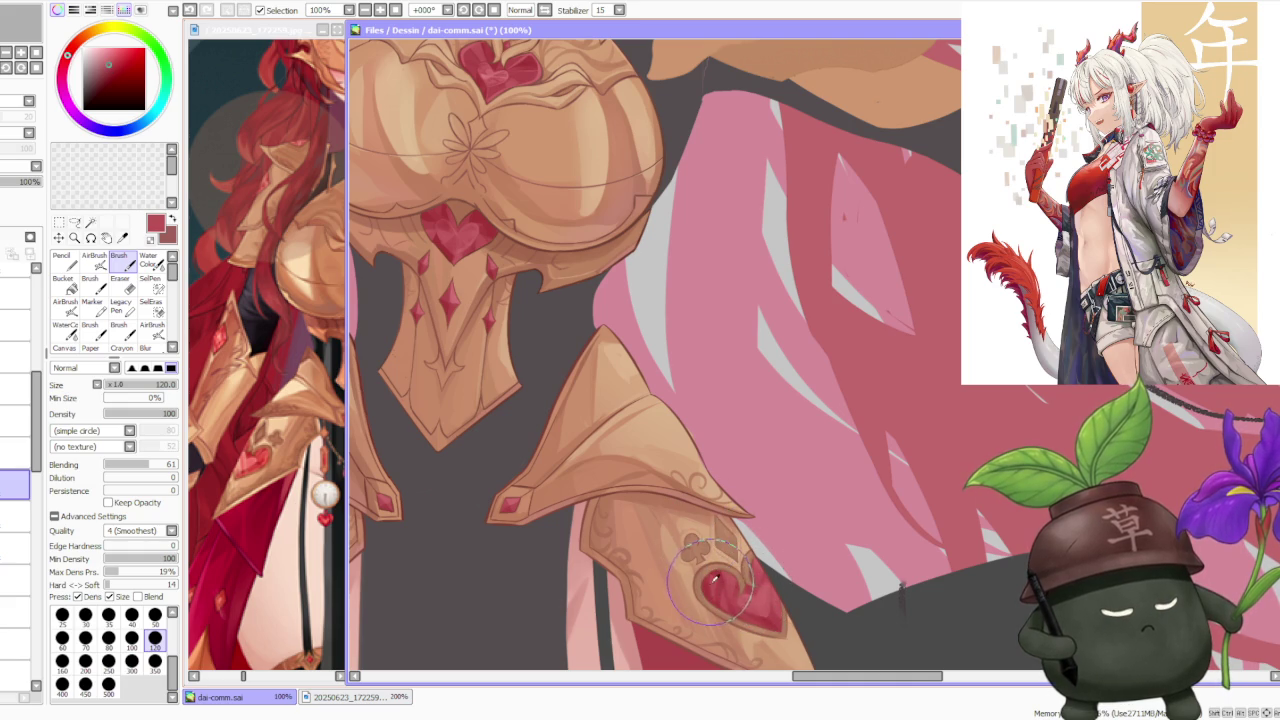
scroll(740, 540, "down", 1)
scroll(762, 485, "down", 2)
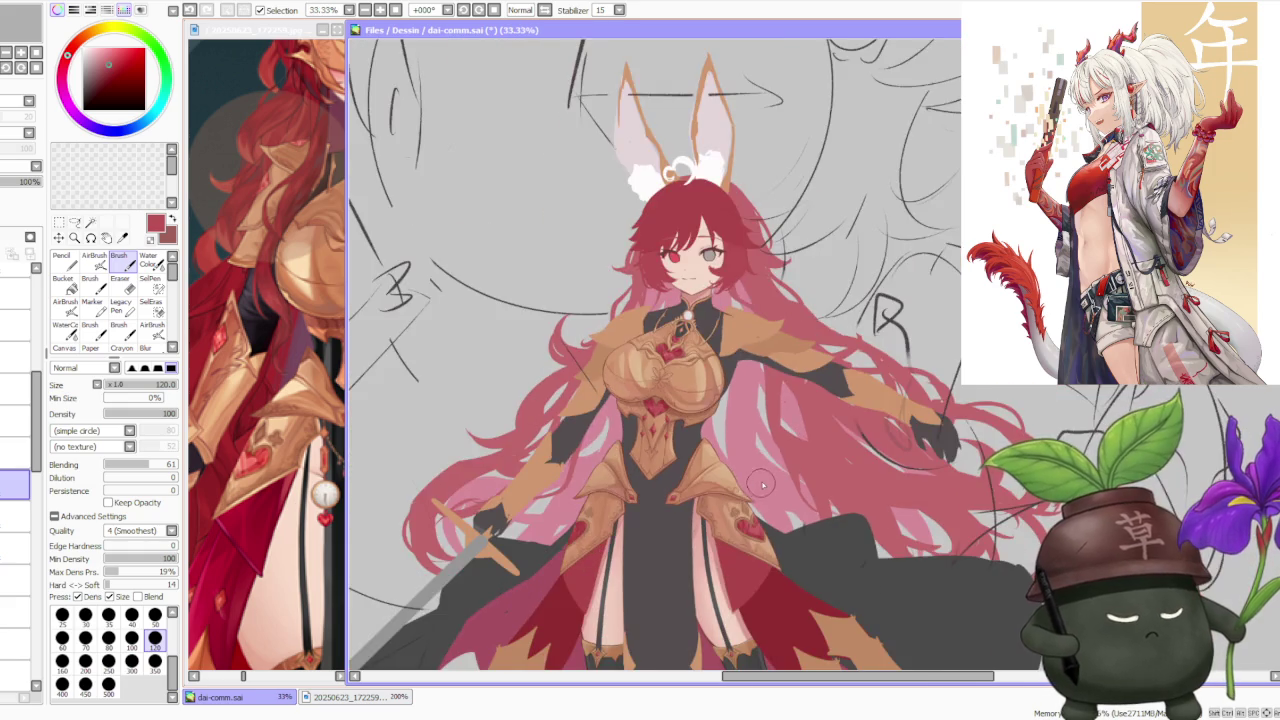
scroll(762, 485, "down", 1)
scroll(762, 485, "up", 2)
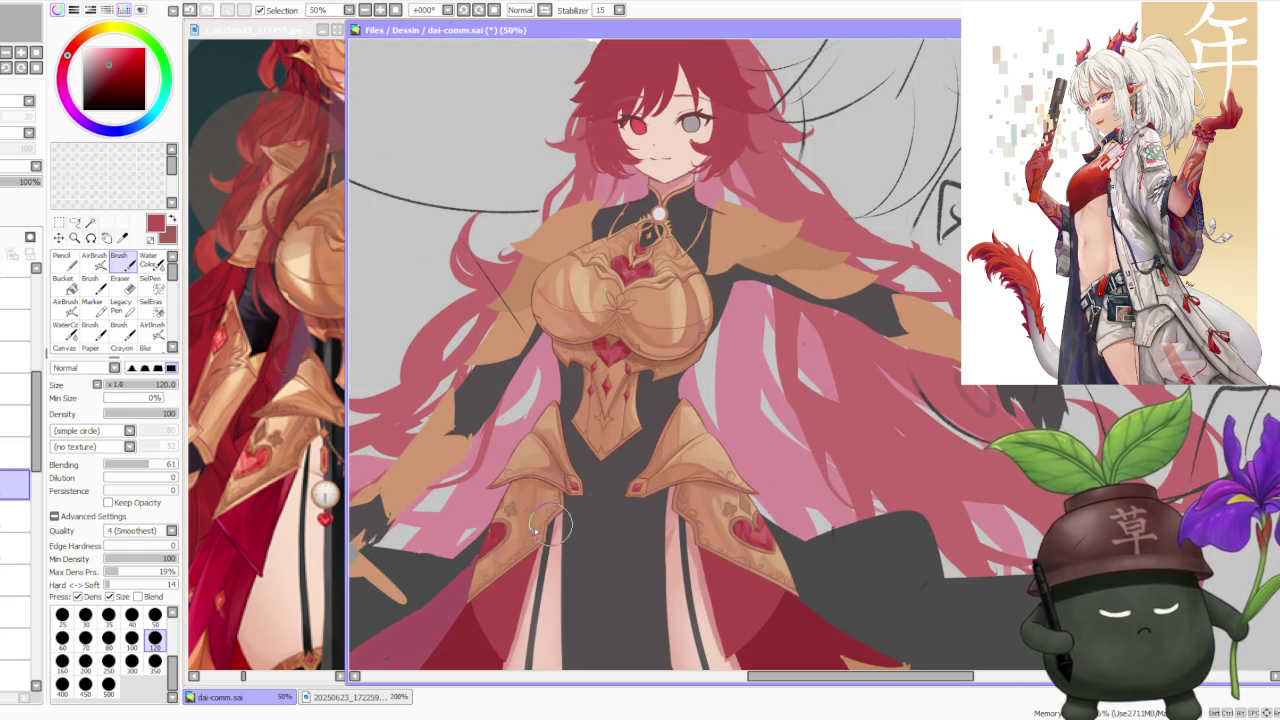
- Undo the recent heart-gem strokes and restore the last one with Ctrl+Y
scroll(548, 530, "up", 1)
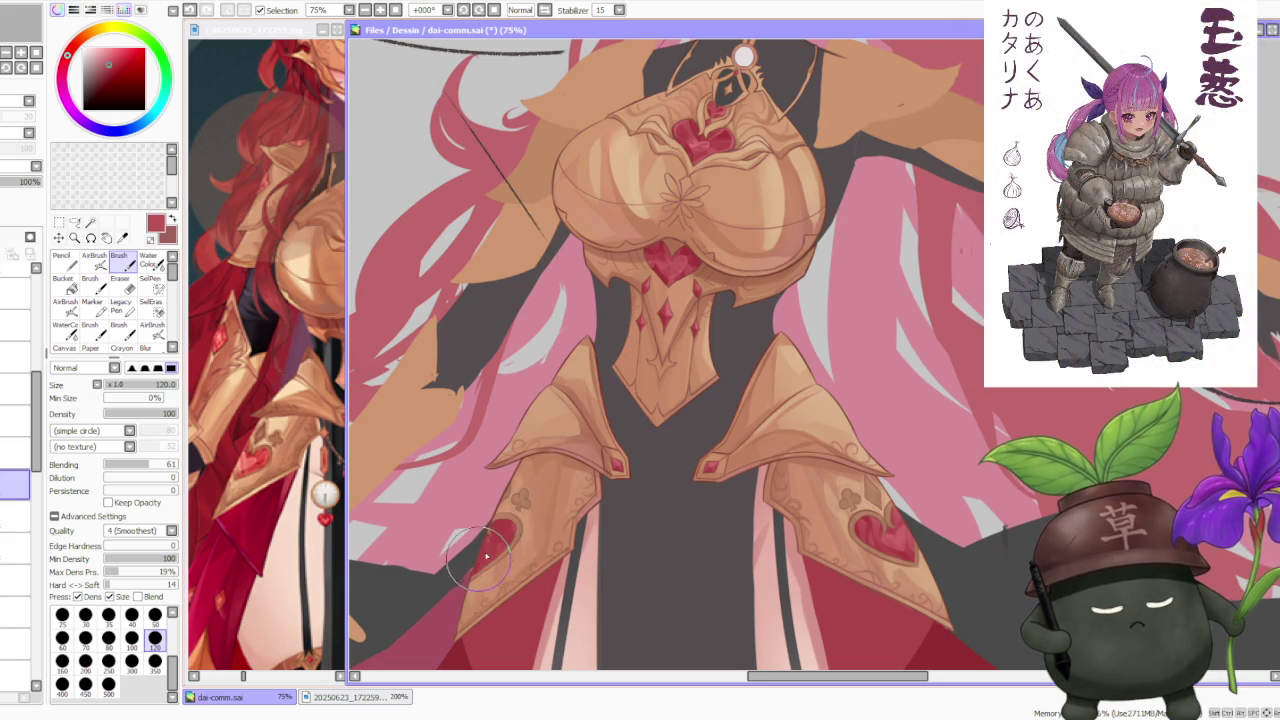
key("ctrl+z")
key("ctrl+y")
key("ctrl+z")
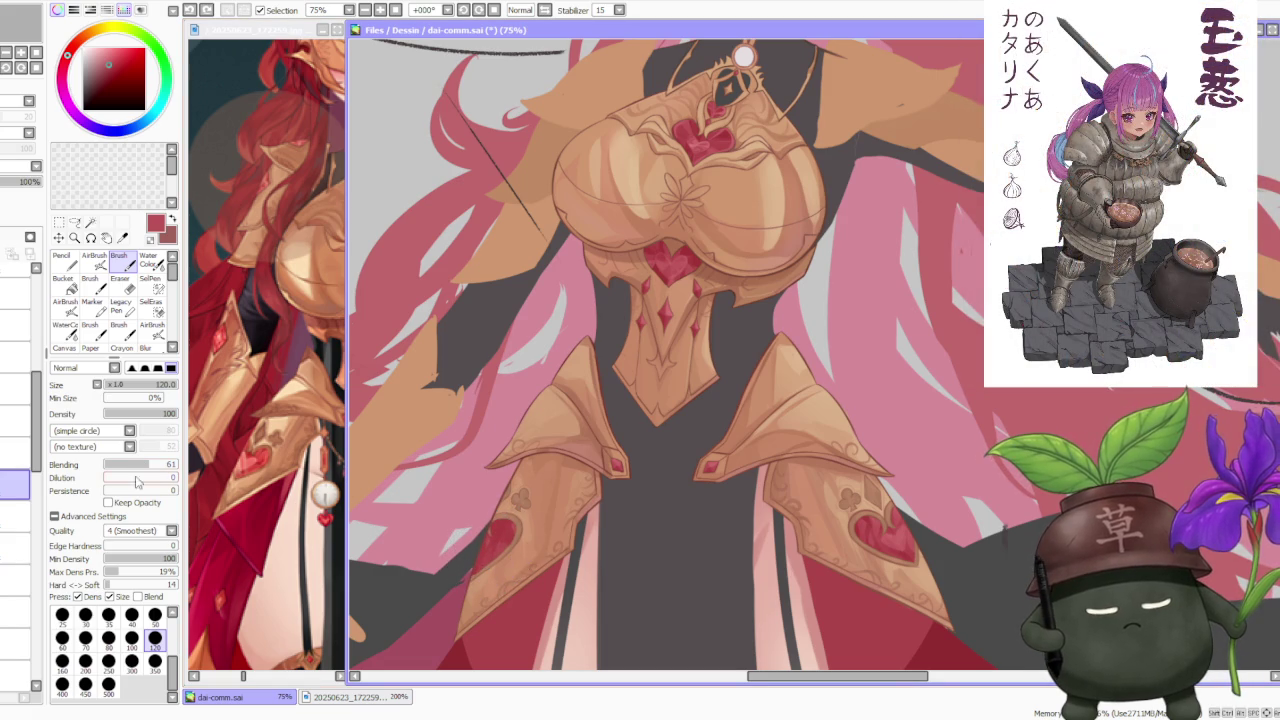
key("ctrl+y")
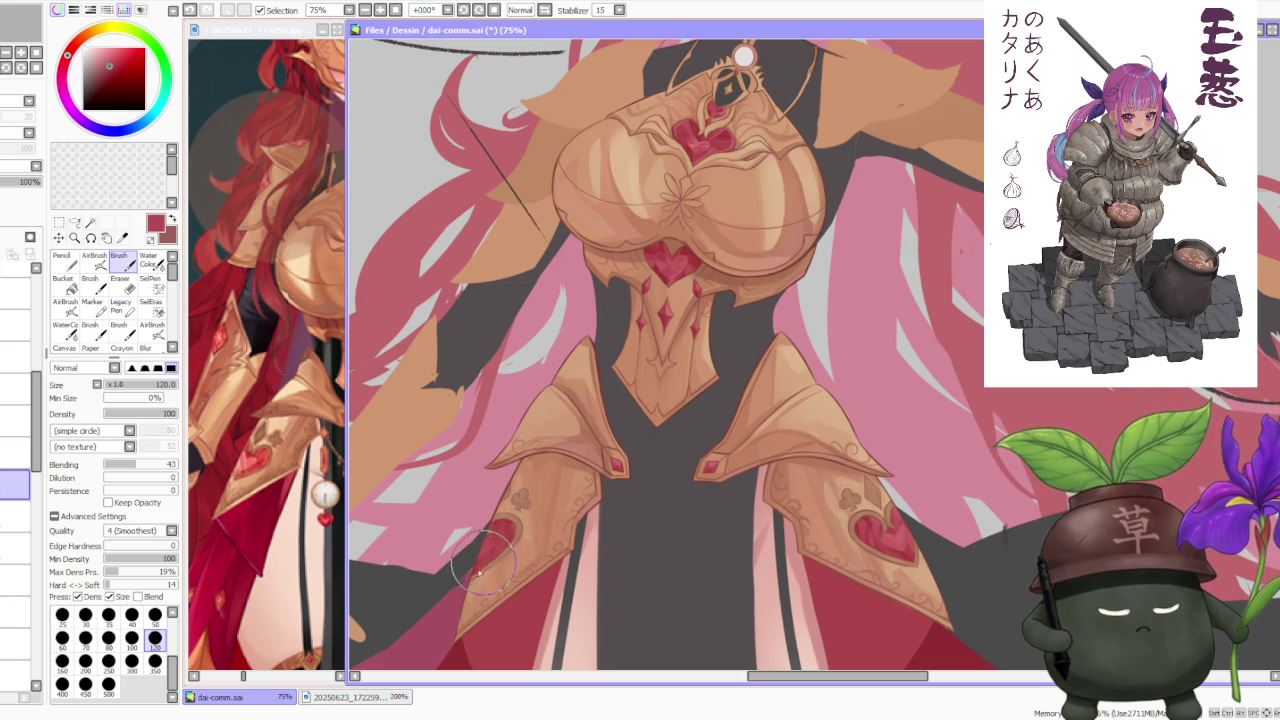
scroll(513, 540, "down", 3)
scroll(541, 510, "up", 4)
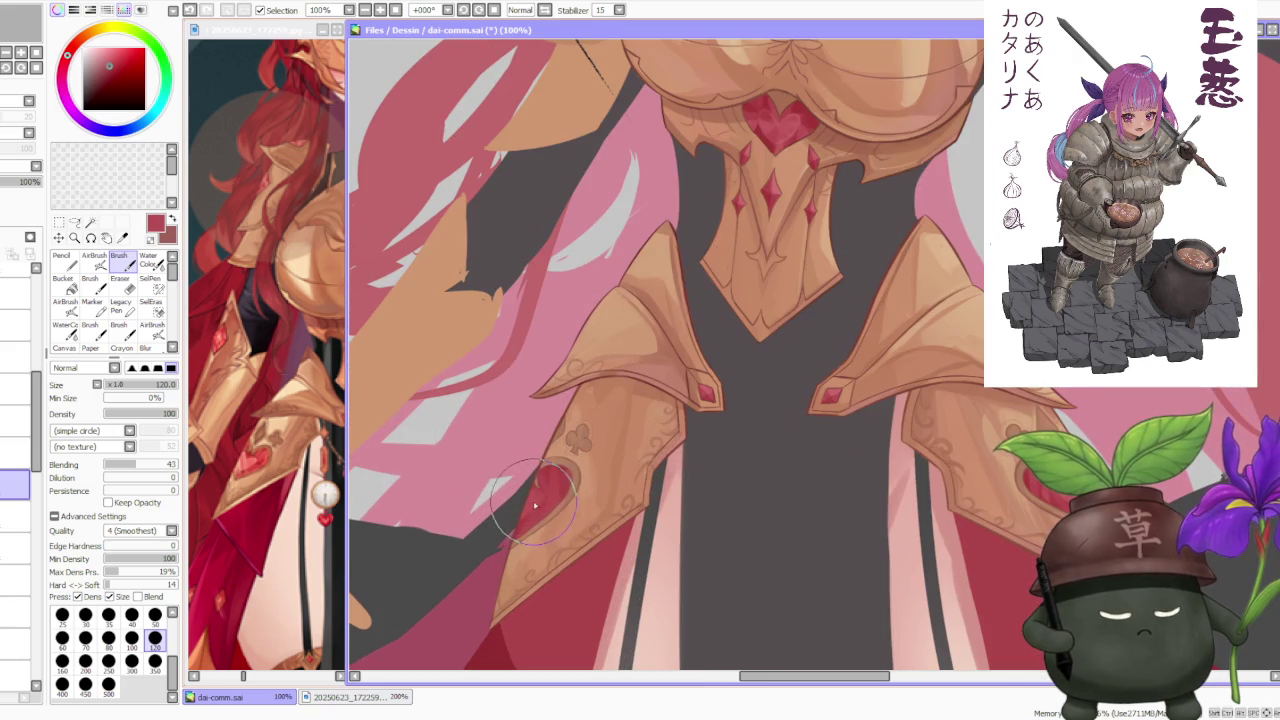
scroll(545, 480, "down", 2)
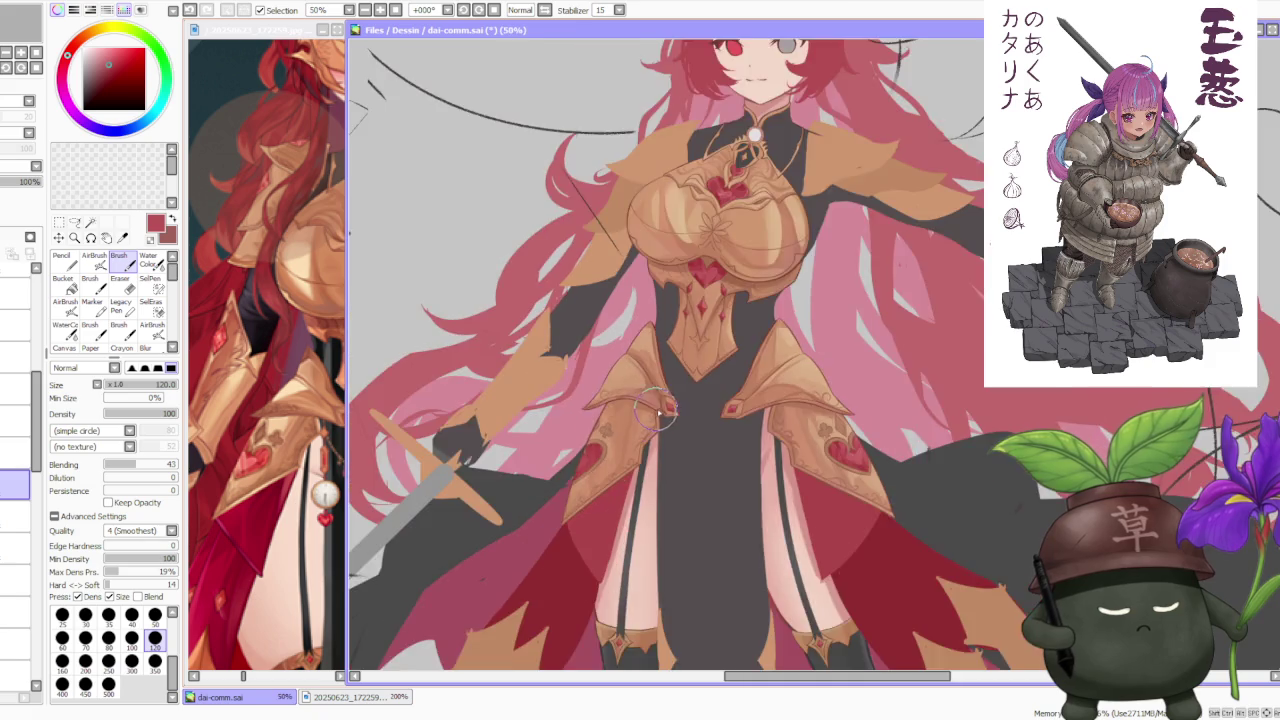
scroll(690, 395, "down", 1)
scroll(812, 330, "down", 1)
scroll(812, 330, "down", 1)
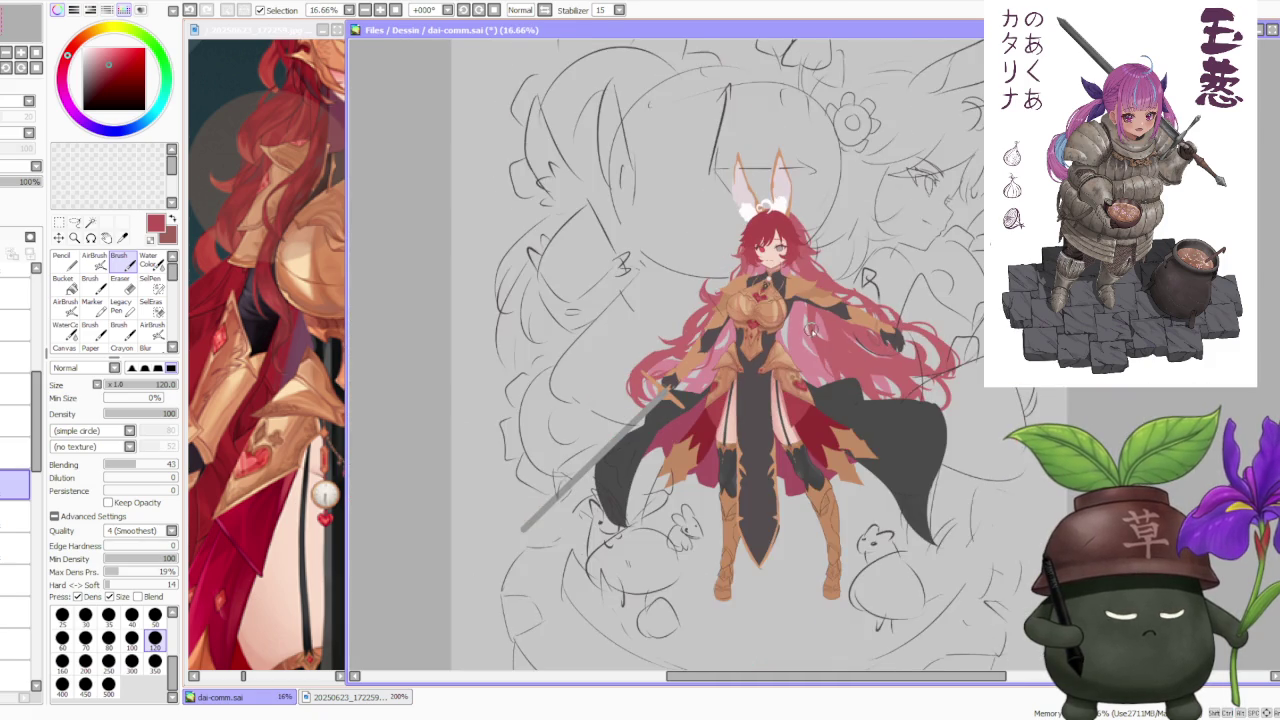
scroll(818, 308, "up", 1)
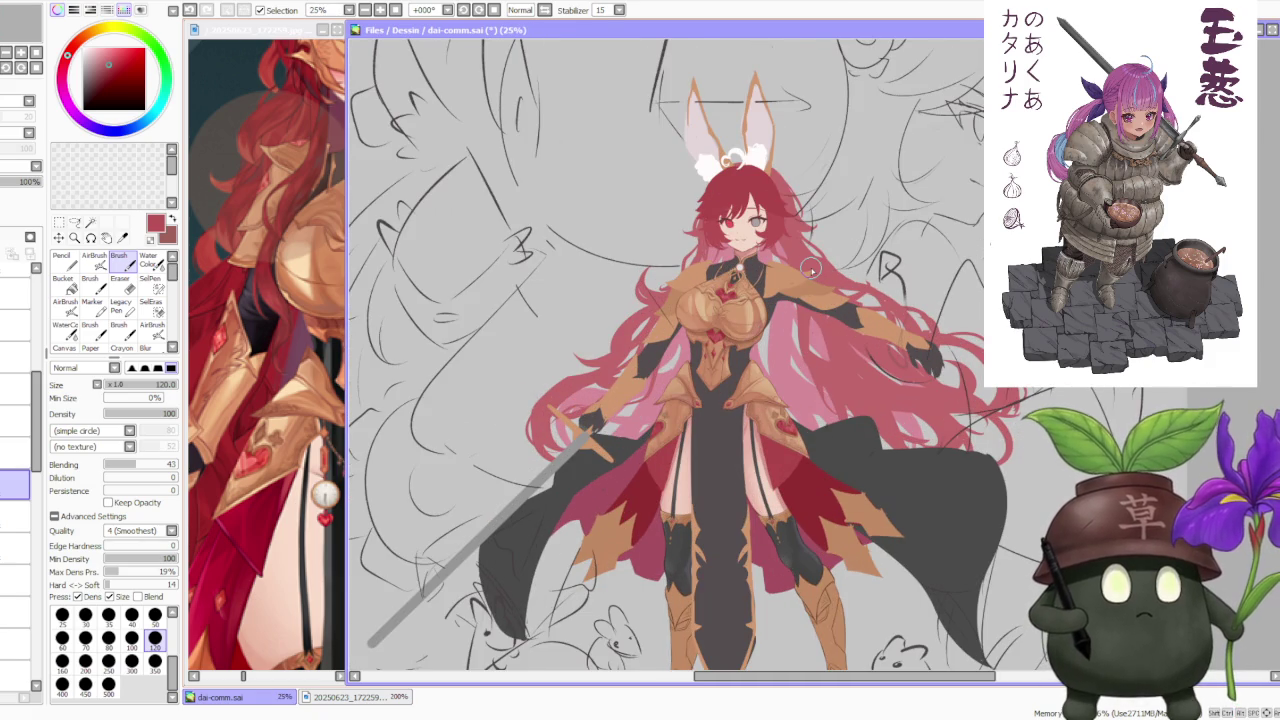
scroll(815, 272, "up", 1)
scroll(795, 400, "down", 1)
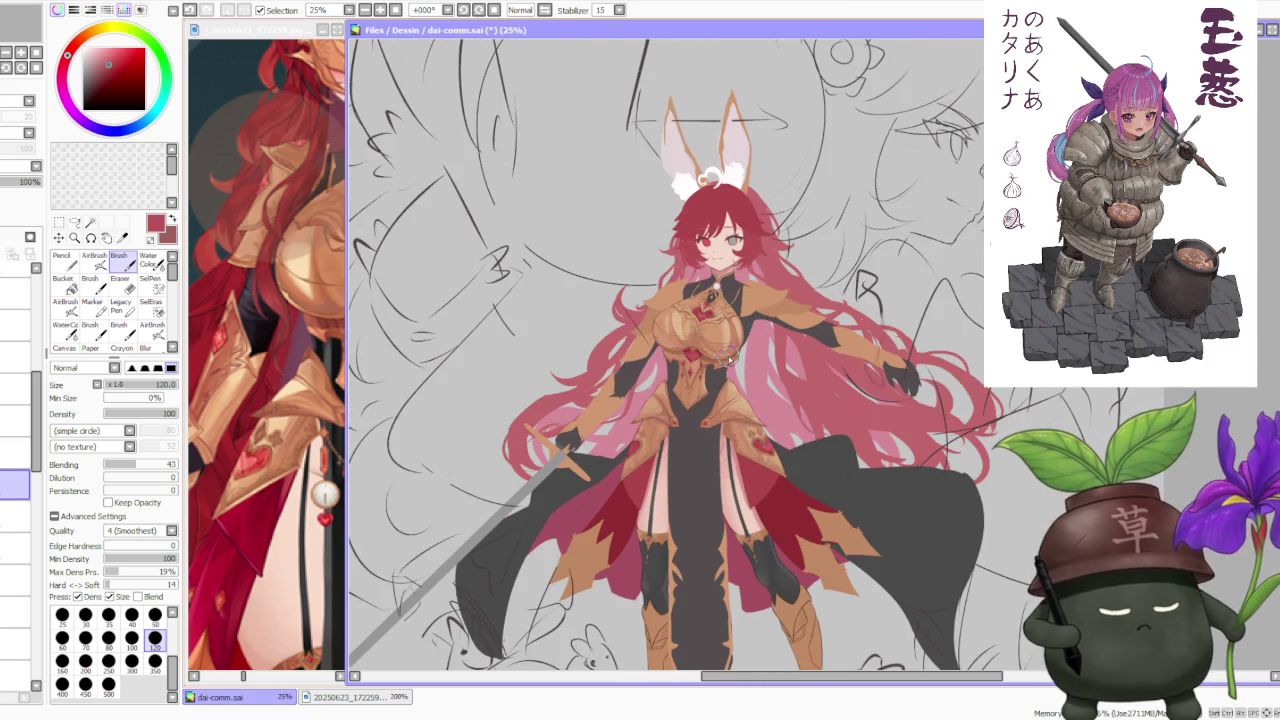
scroll(781, 403, "up", 1)
scroll(765, 395, "up", 2)
scroll(760, 397, "down", 1)
scroll(760, 397, "down", 1)
scroll(760, 397, "down", 1)
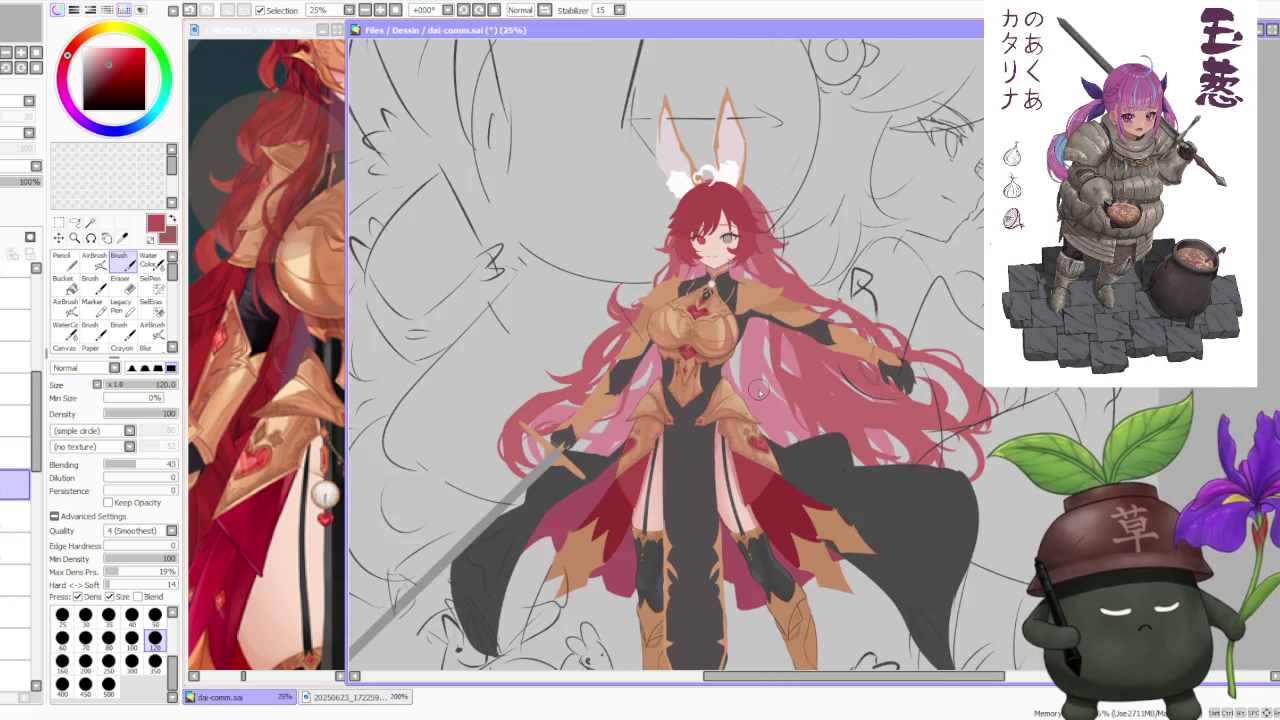
scroll(770, 396, "down", 1)
scroll(752, 405, "up", 1)
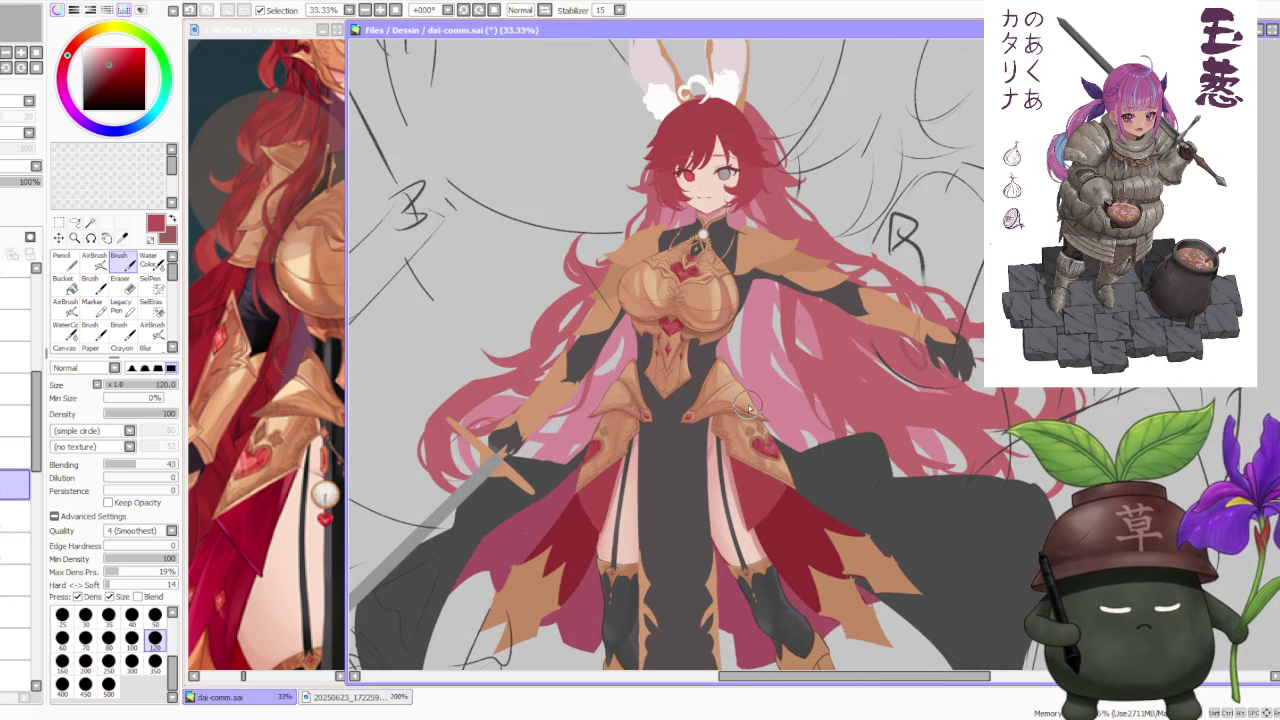
scroll(750, 410, "up", 2)
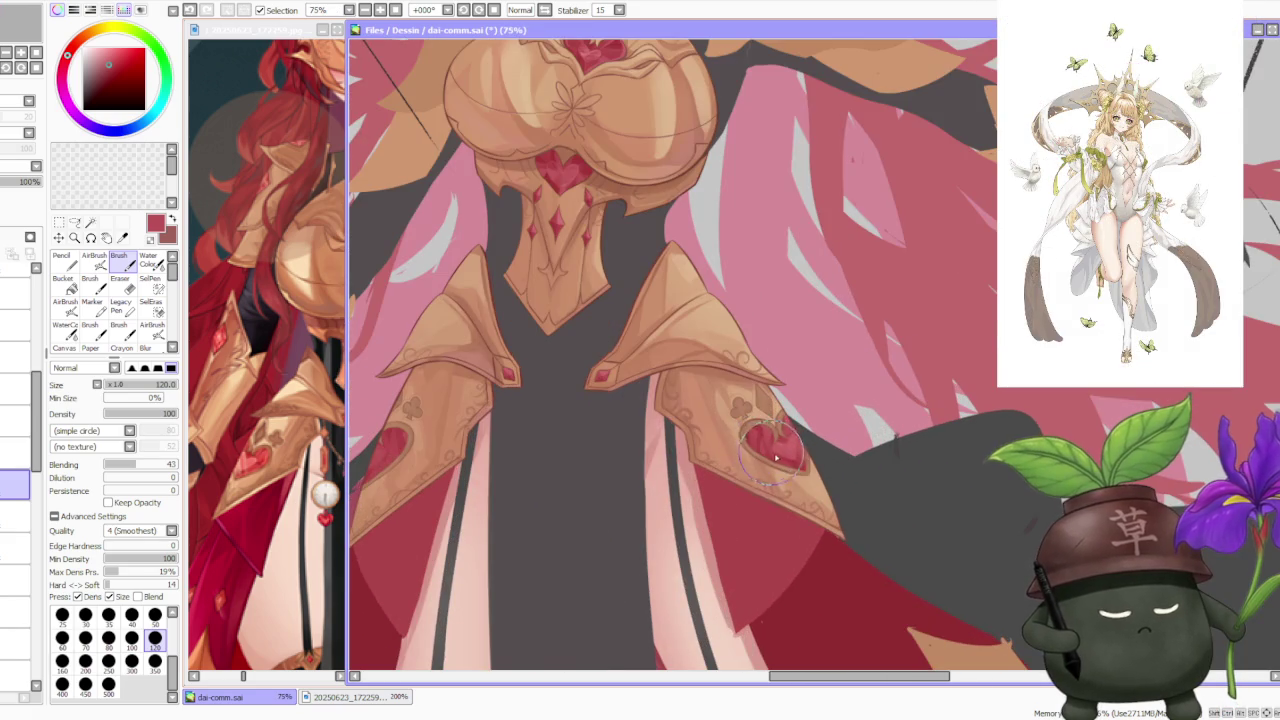
left_click_drag(770, 447, 885, 452)
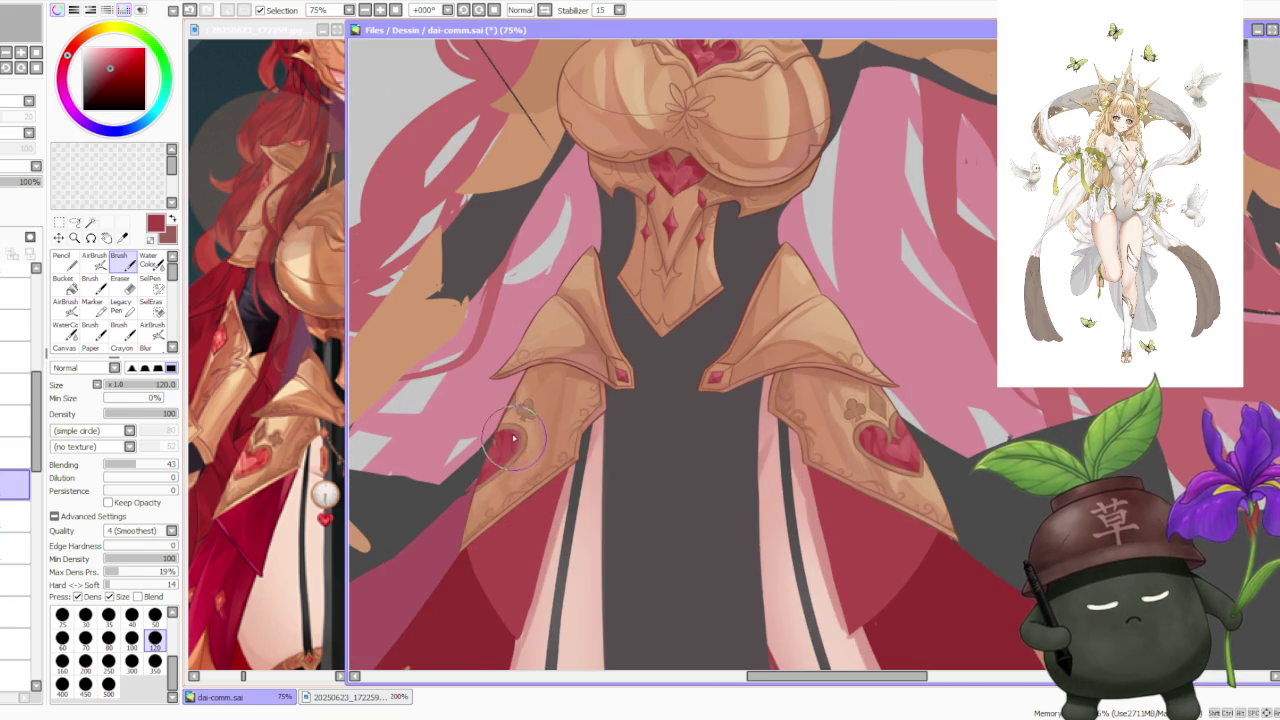
scroll(510, 436, "up", 1)
scroll(630, 400, "down", 1)
scroll(663, 380, "down", 1)
scroll(700, 360, "down", 1)
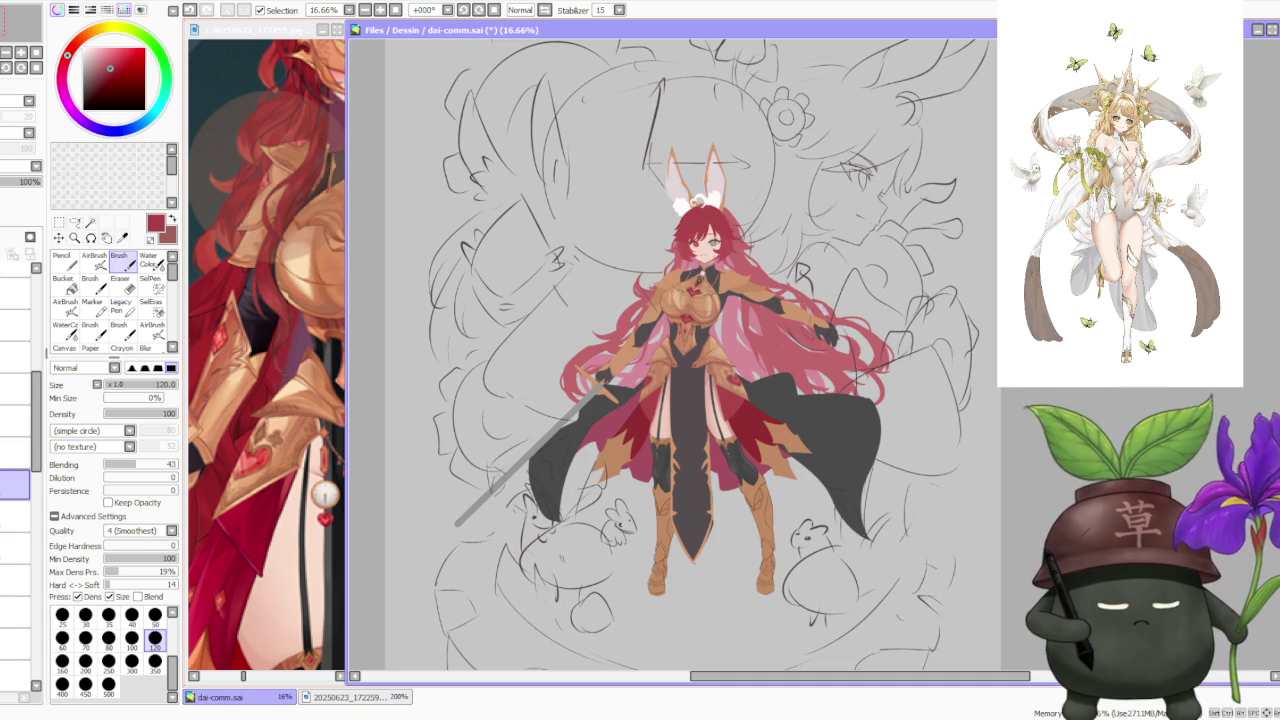
scroll(880, 315, "down", 1)
scroll(880, 315, "up", 1)
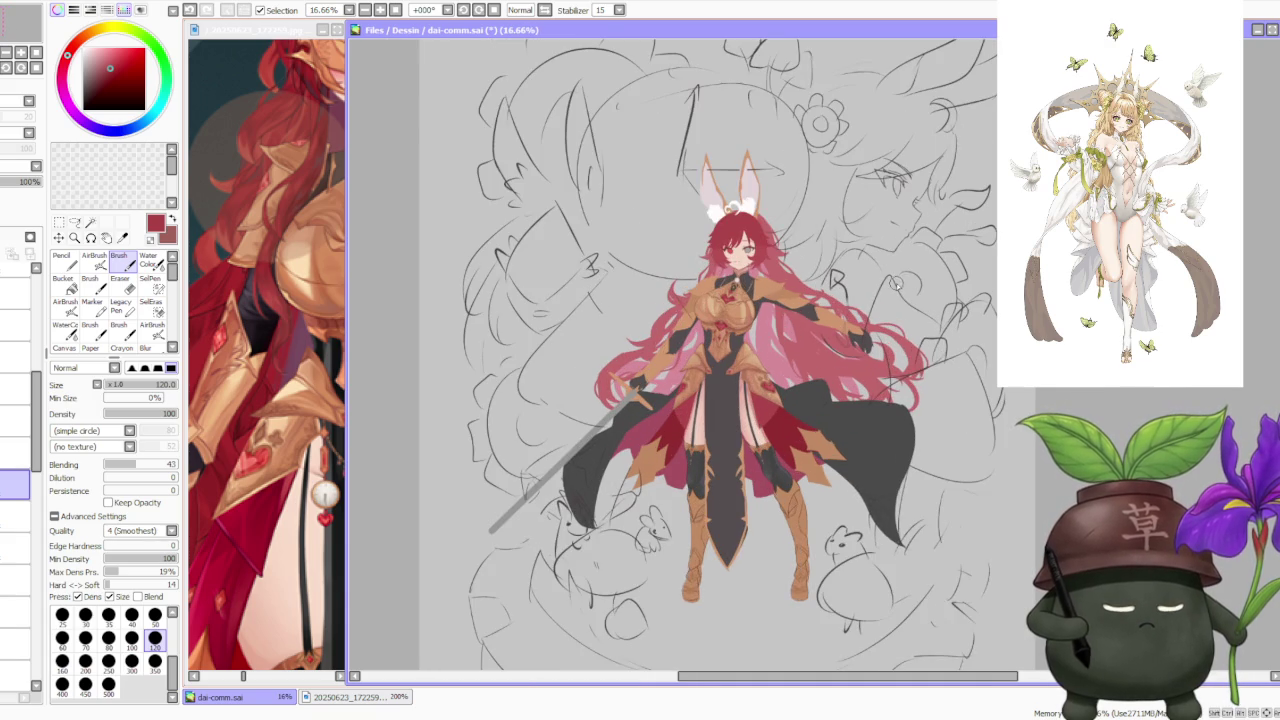
scroll(840, 290, "up", 1)
scroll(760, 318, "down", 1)
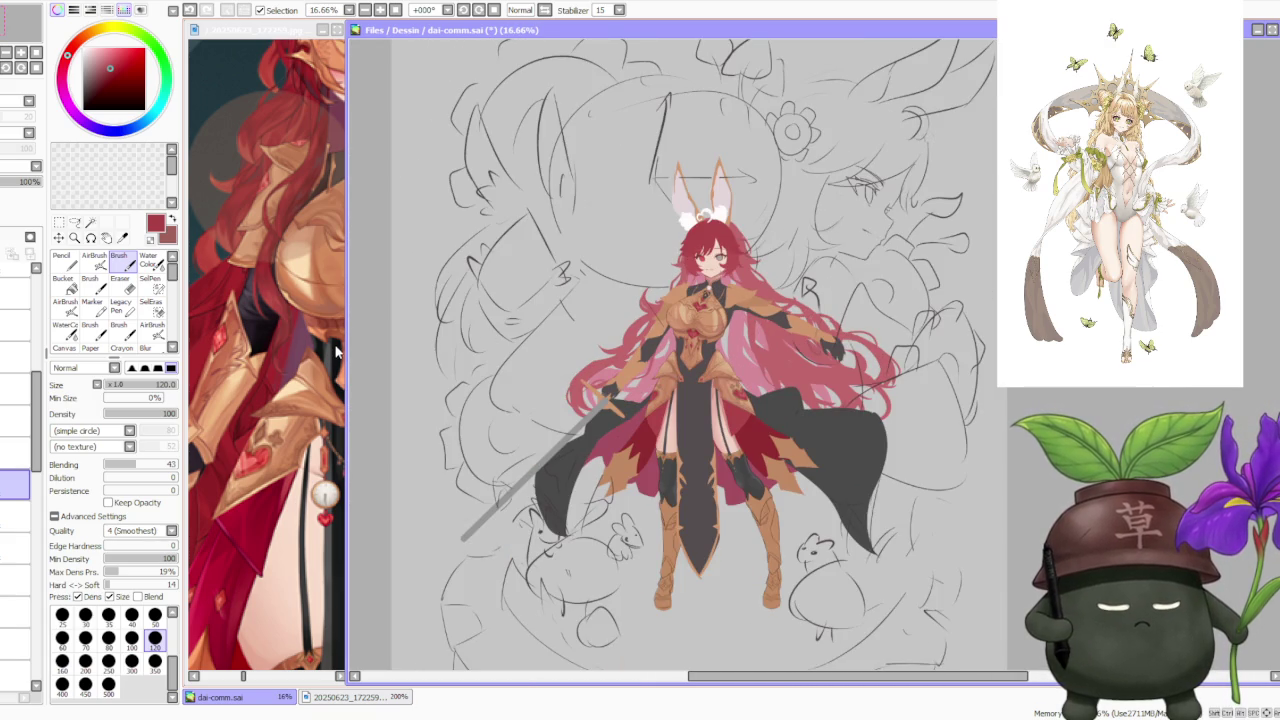
- Switch to the armour reference image and zoom it to 100% on the figure
left_click(300, 365)
scroll(265, 375, "down", 1)
scroll(265, 377, "down", 3)
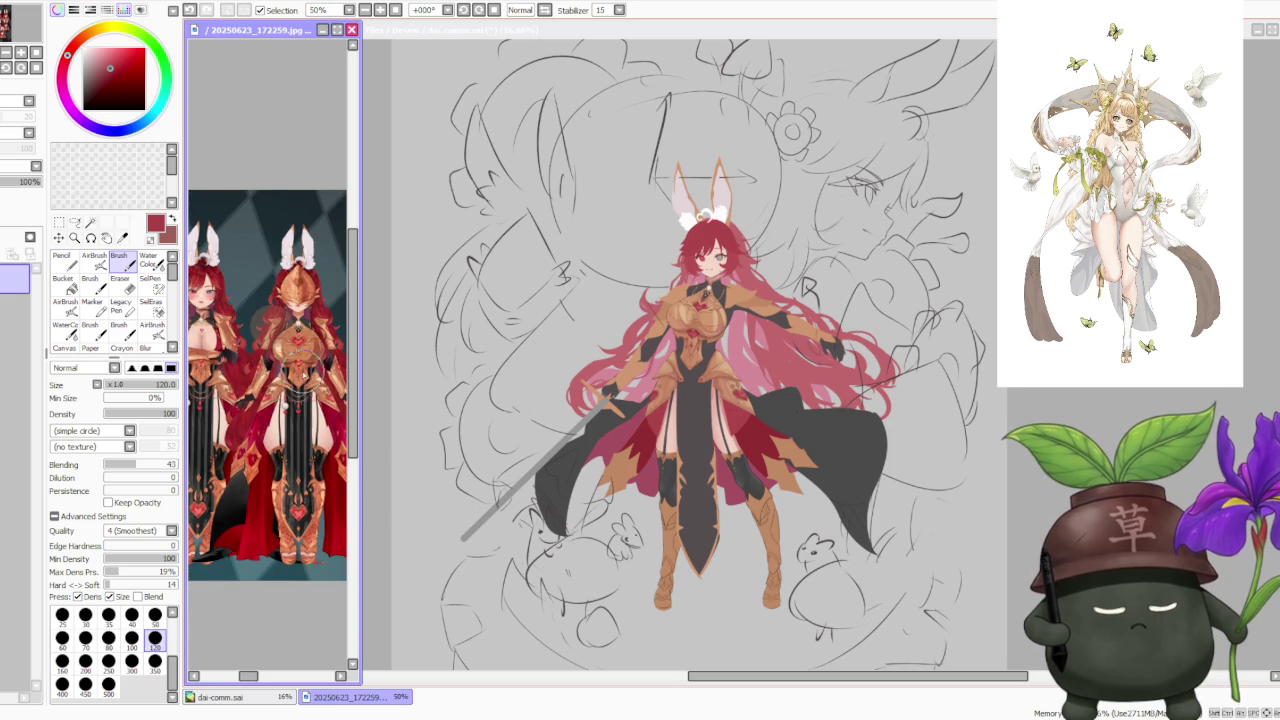
scroll(300, 375, "down", 1)
scroll(318, 379, "up", 1)
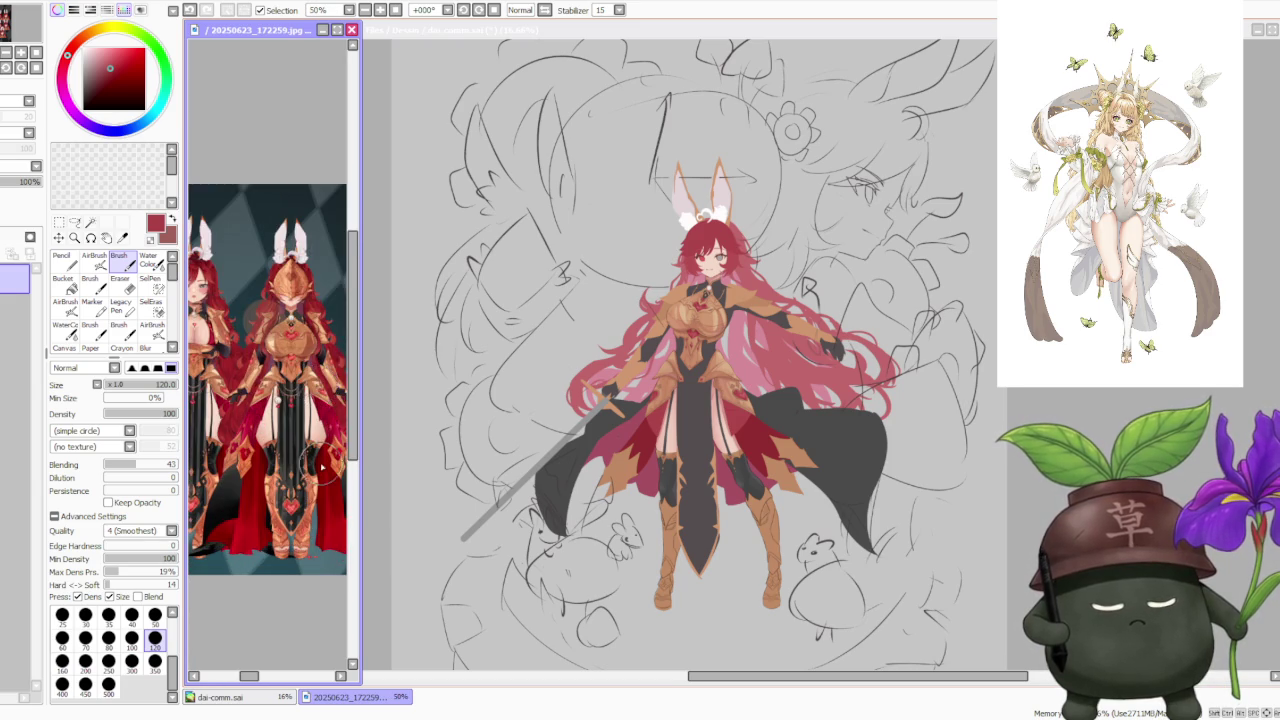
scroll(310, 400, "up", 2)
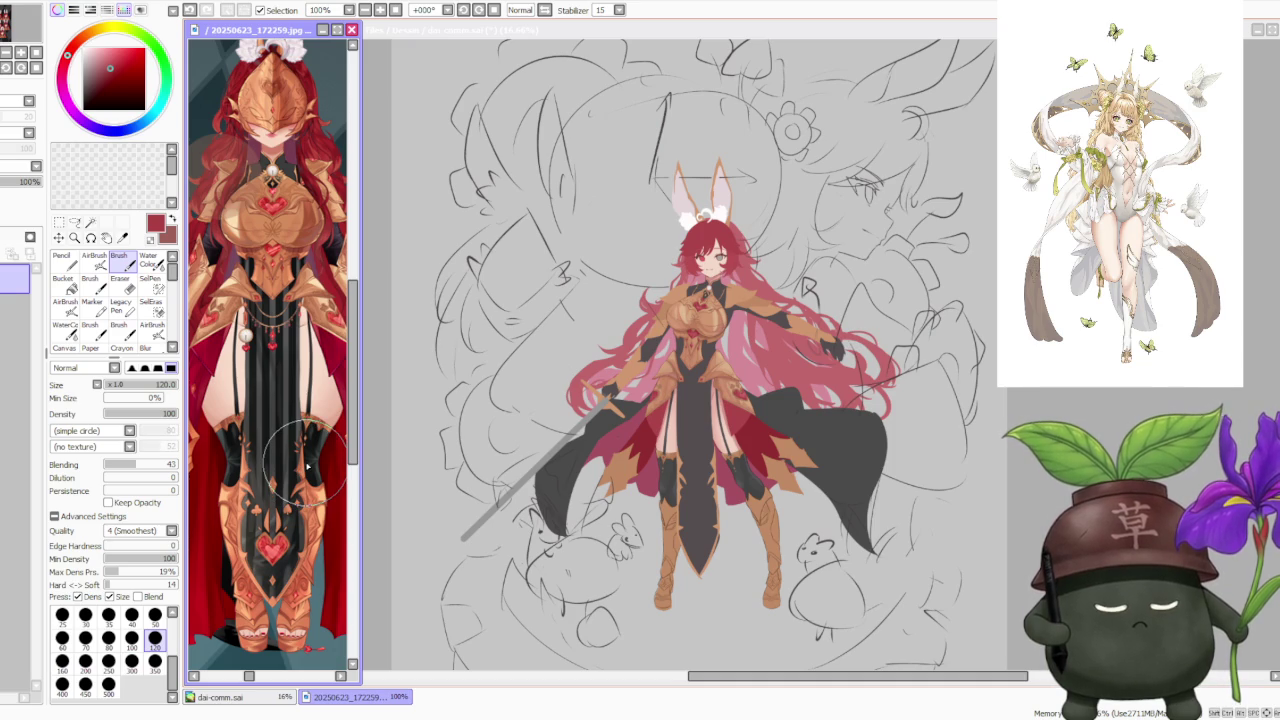
scroll(900, 335, "down", 1)
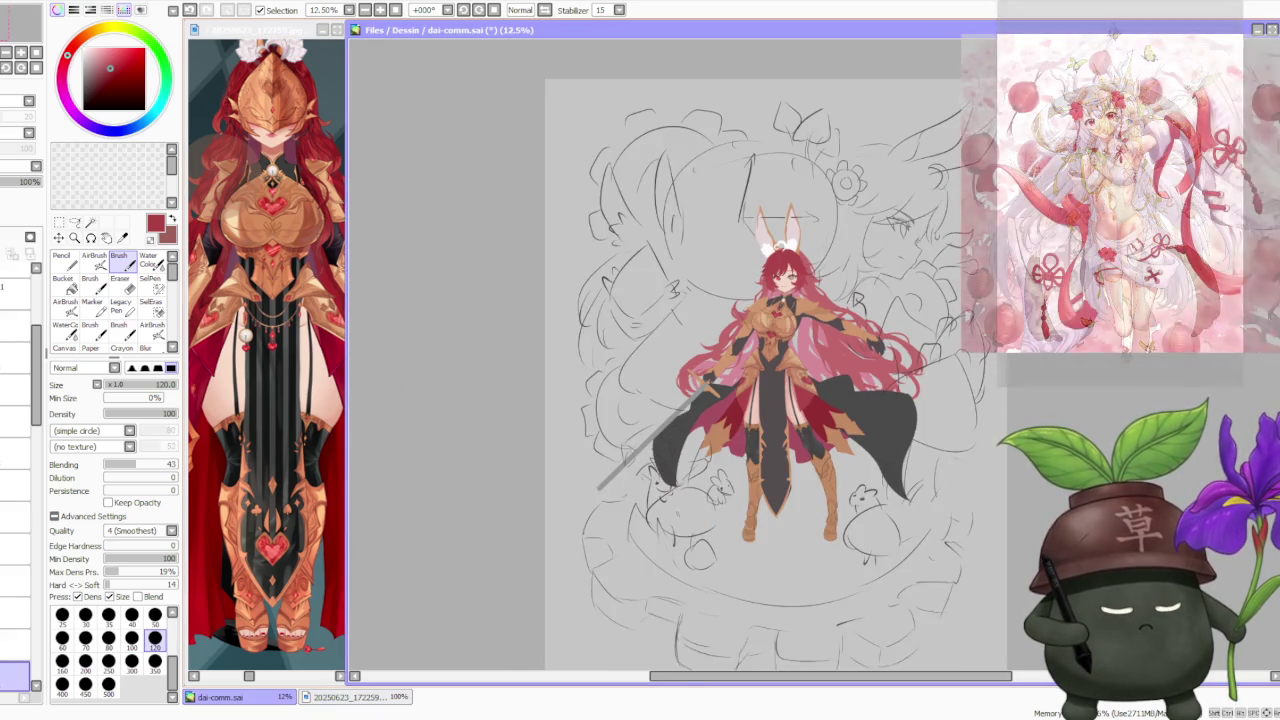
scroll(900, 335, "up", 1)
scroll(900, 335, "up", 1)
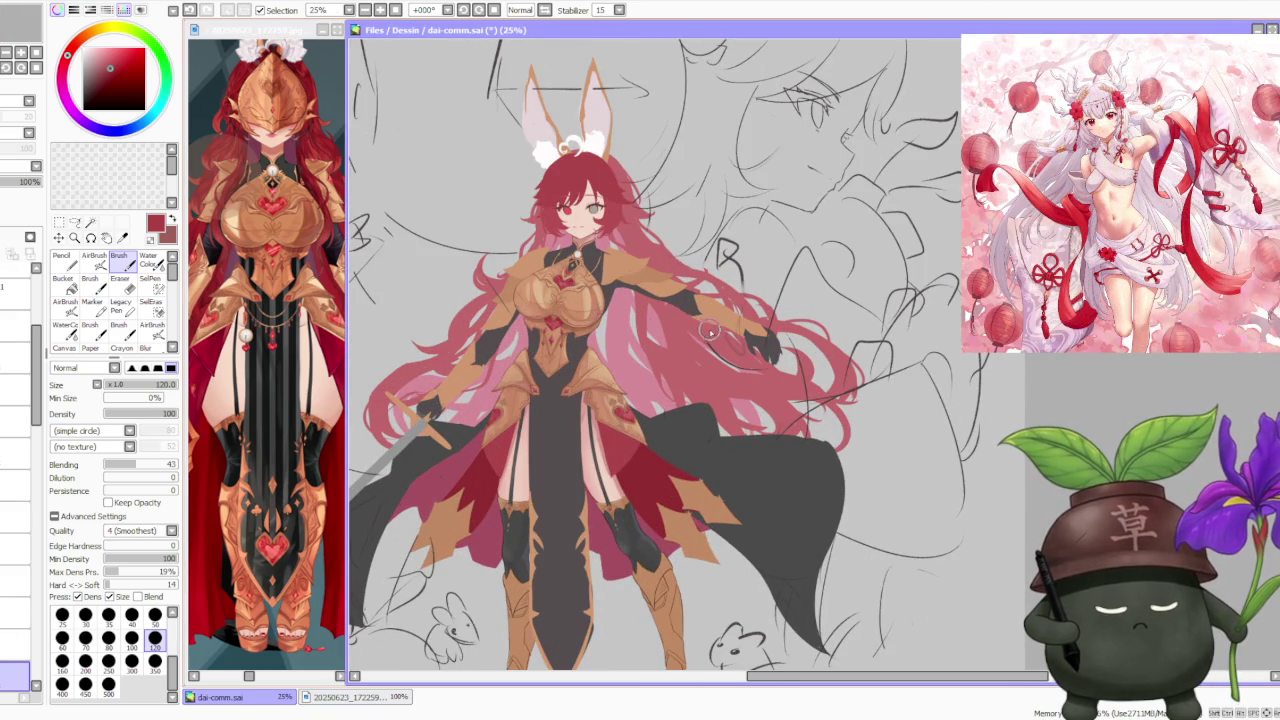
scroll(578, 315, "down", 1)
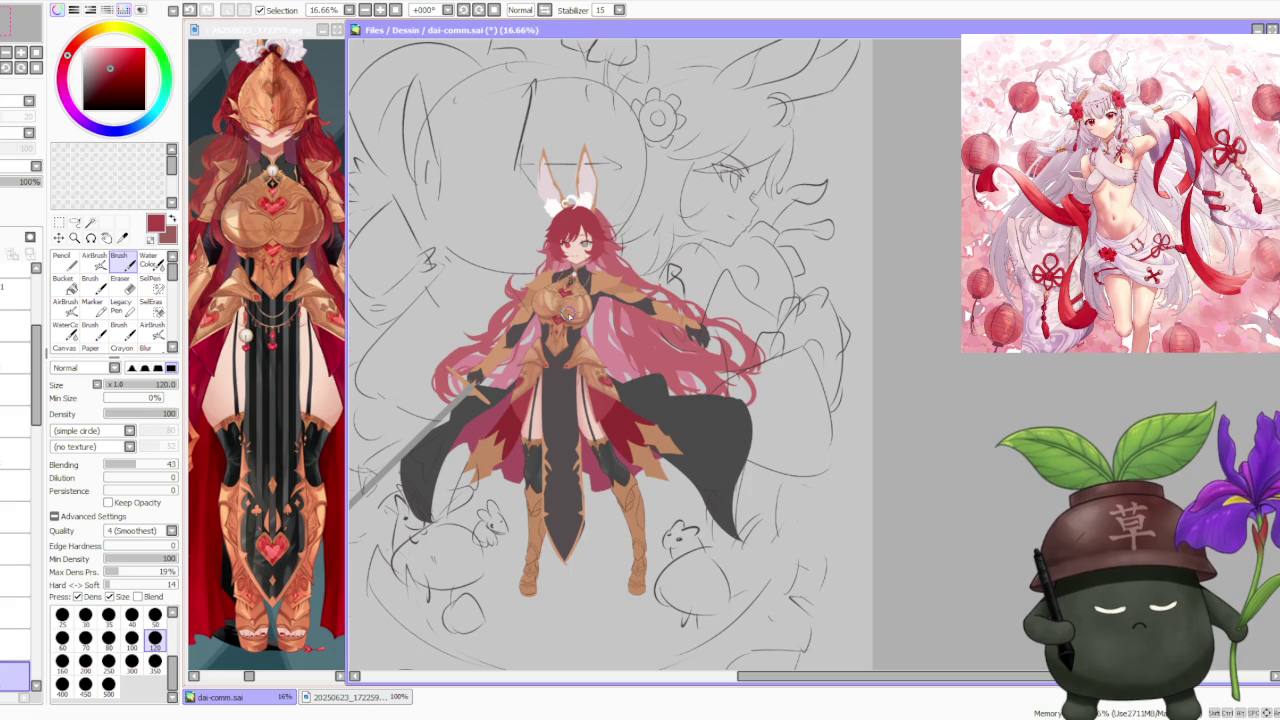
scroll(588, 478, "up", 1)
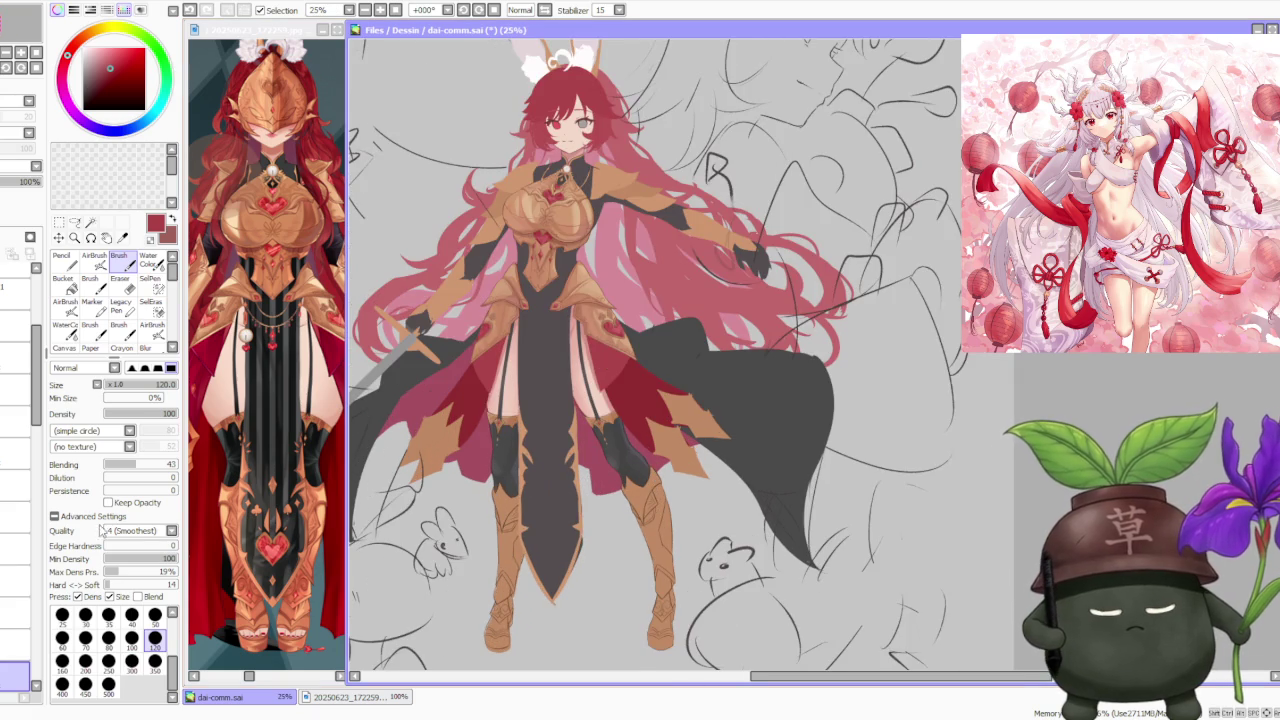
scroll(23, 425, "down", 3)
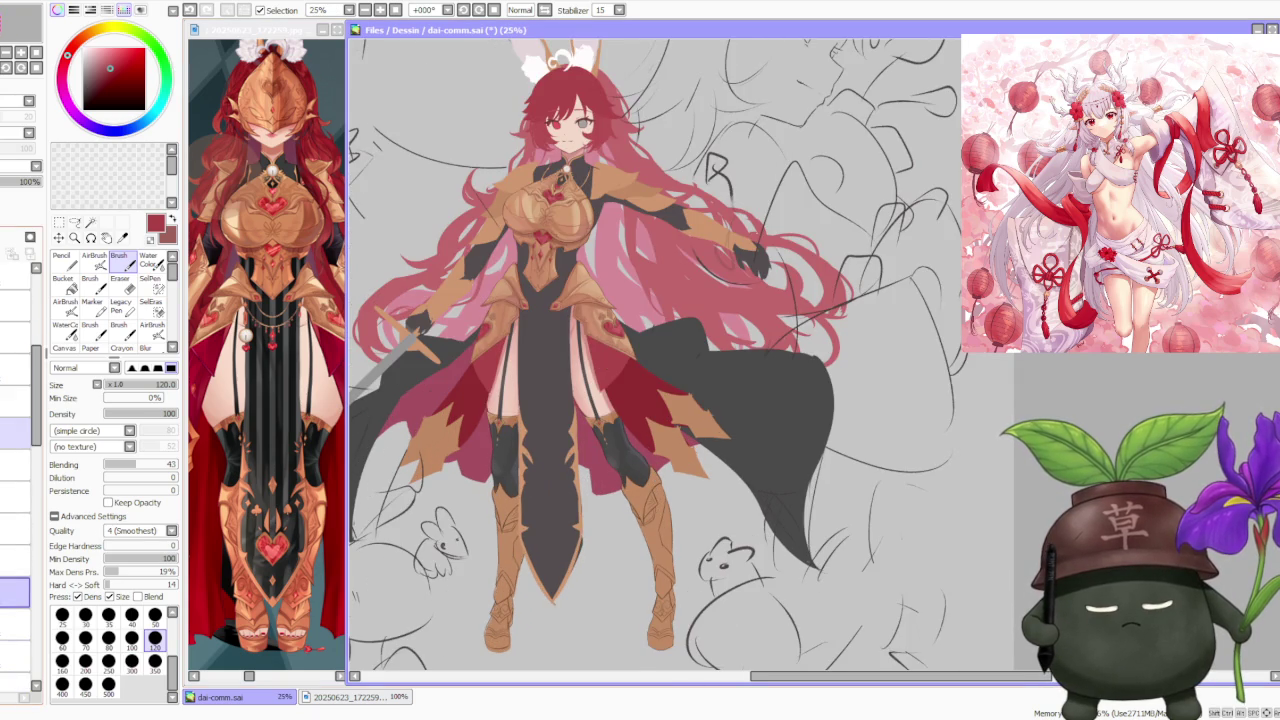
scroll(23, 450, "down", 2)
scroll(23, 450, "down", 1)
scroll(23, 520, "up", 1)
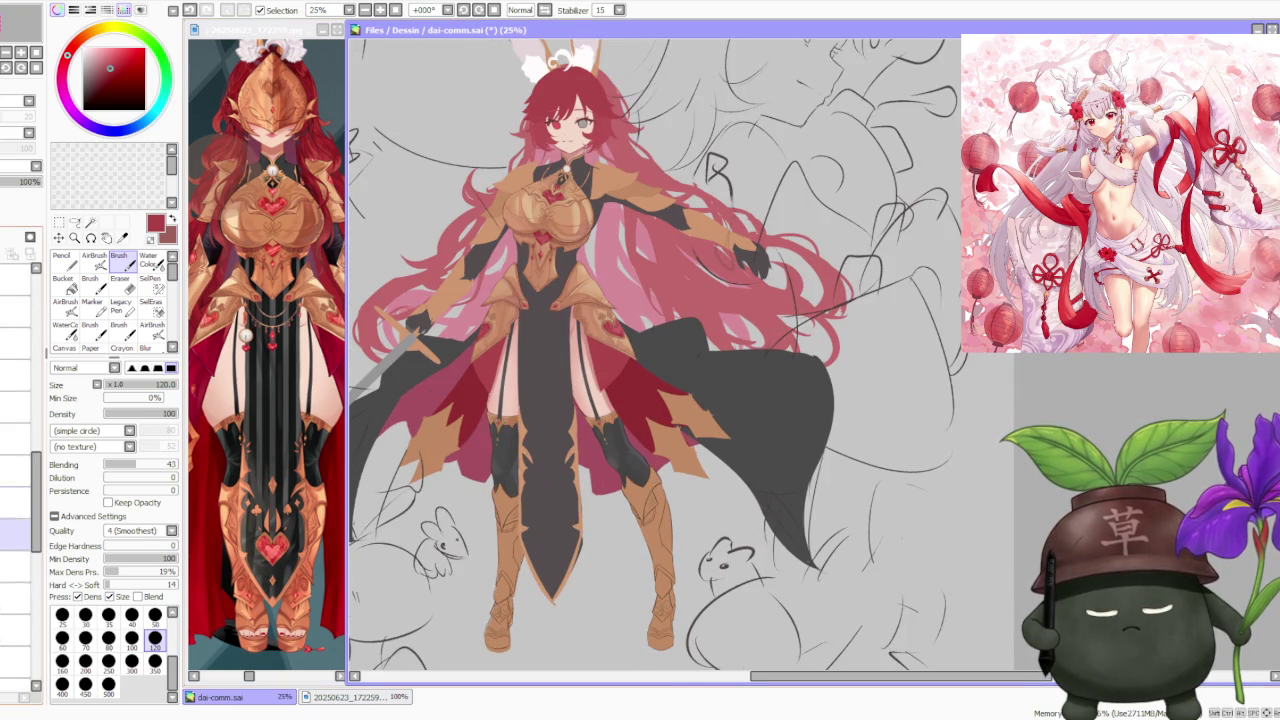
scroll(23, 520, "down", 1)
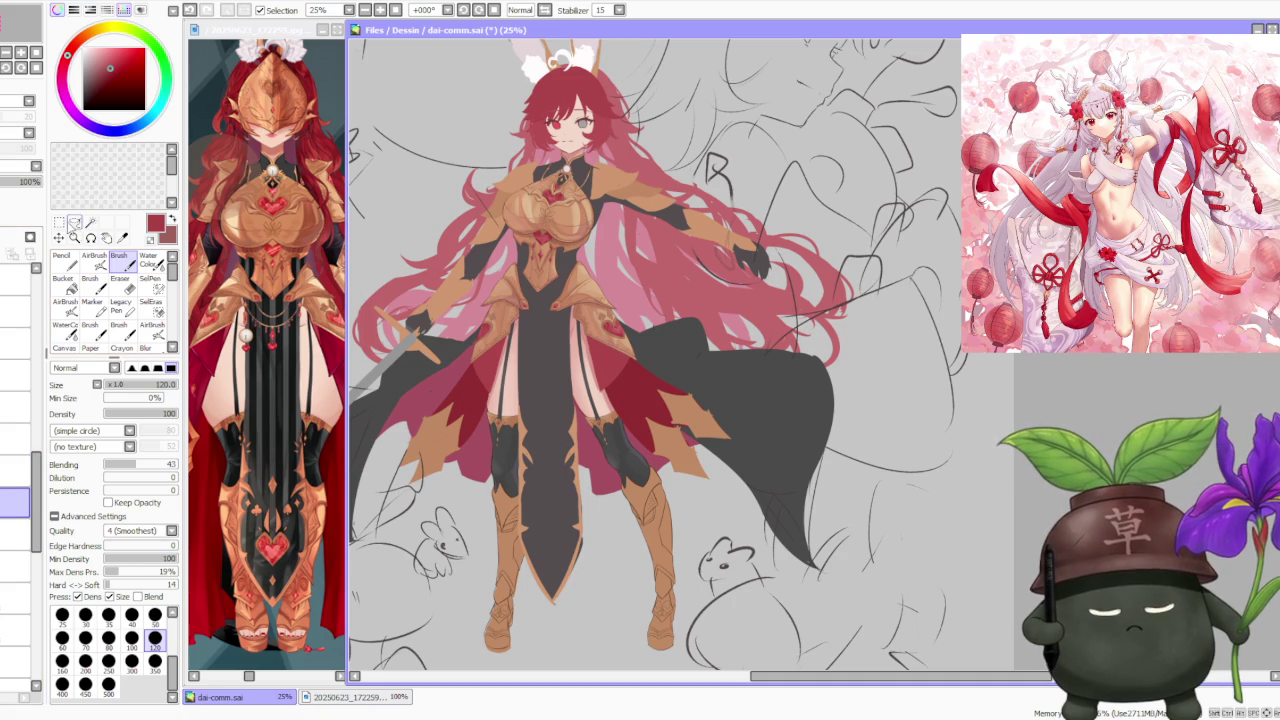
- Free-deform the skirt panel, dragging its bottom-right corner outward, and apply the change
key("ctrl+t")
scroll(446, 595, "up", 1)
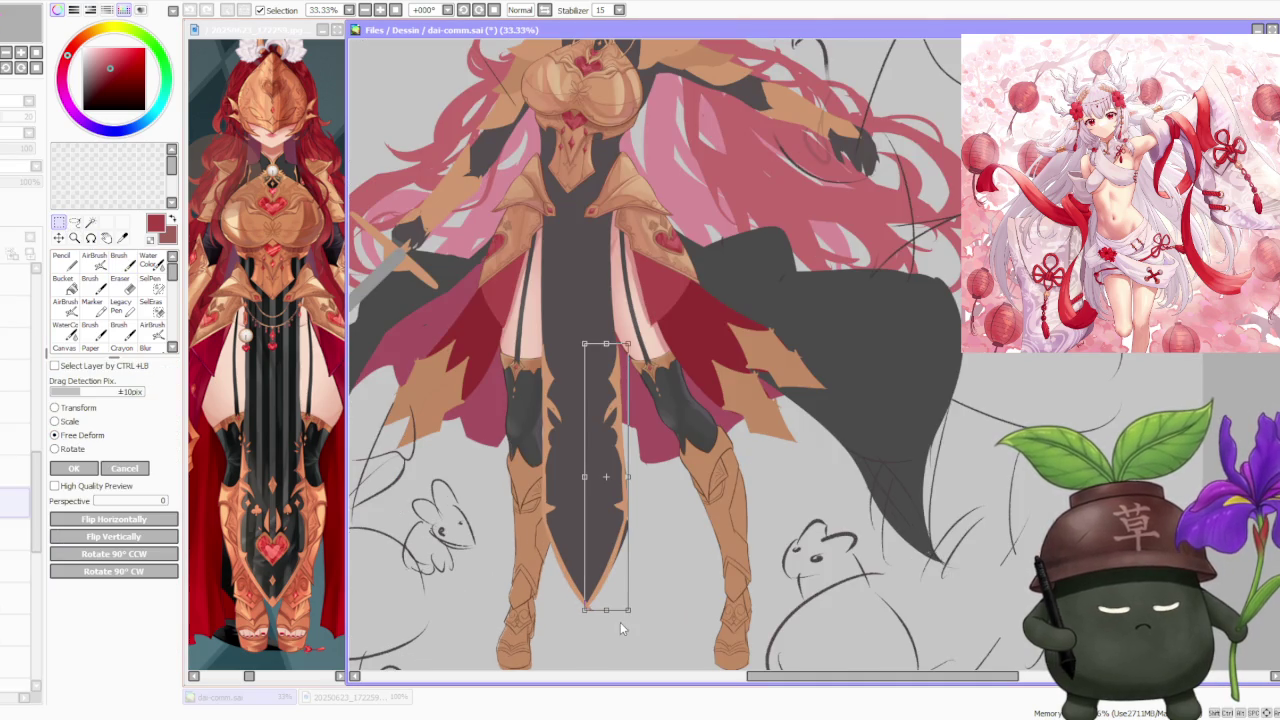
left_click_drag(627, 616, 633, 615)
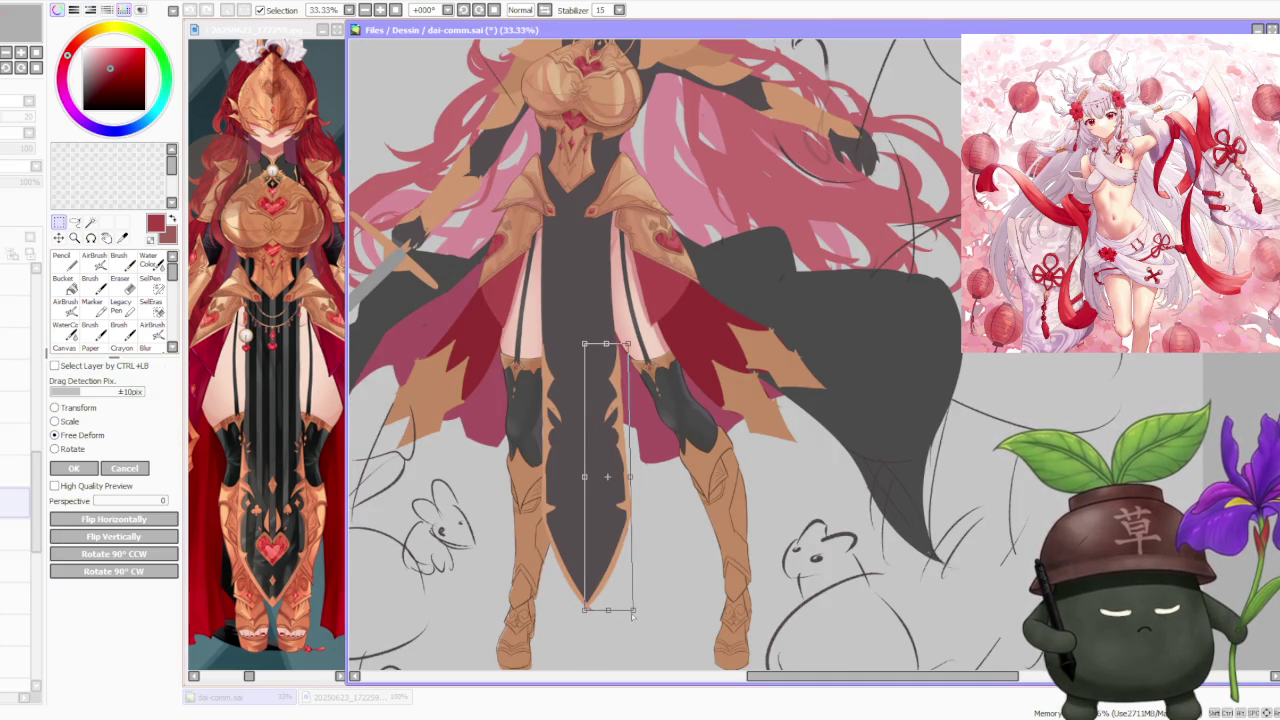
scroll(632, 616, "down", 1)
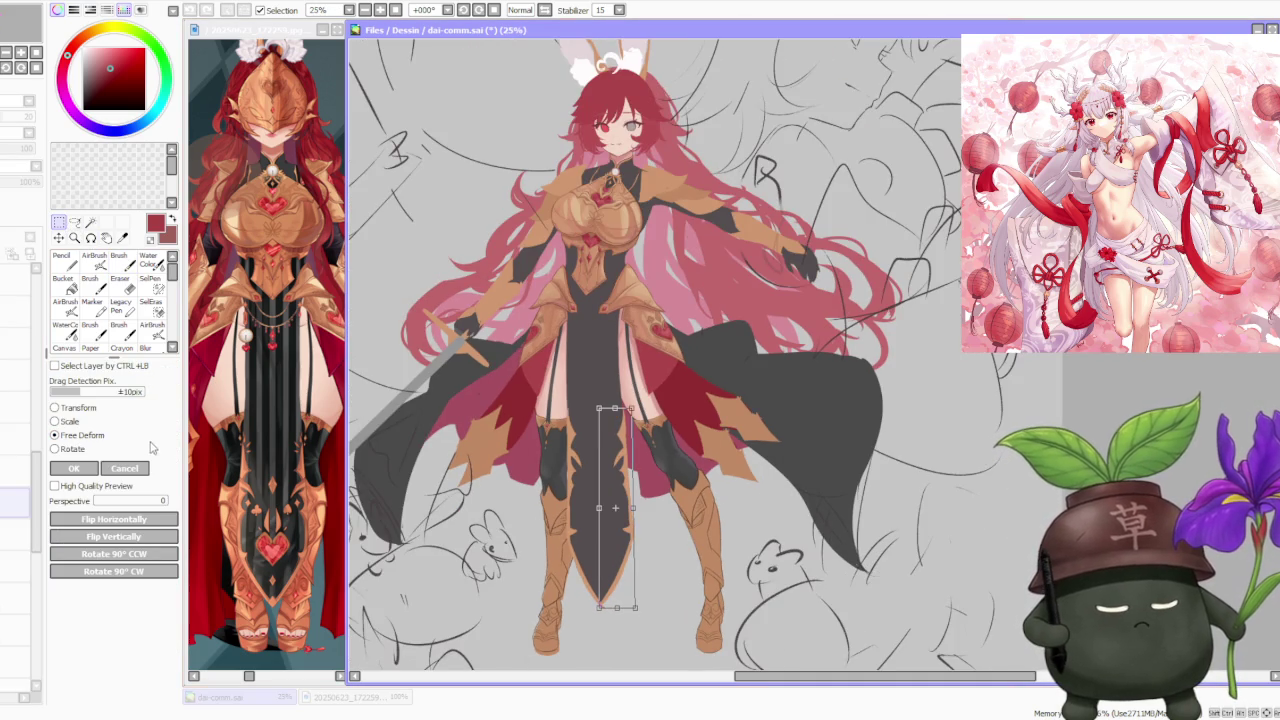
key("Return")
scroll(665, 430, "down", 2)
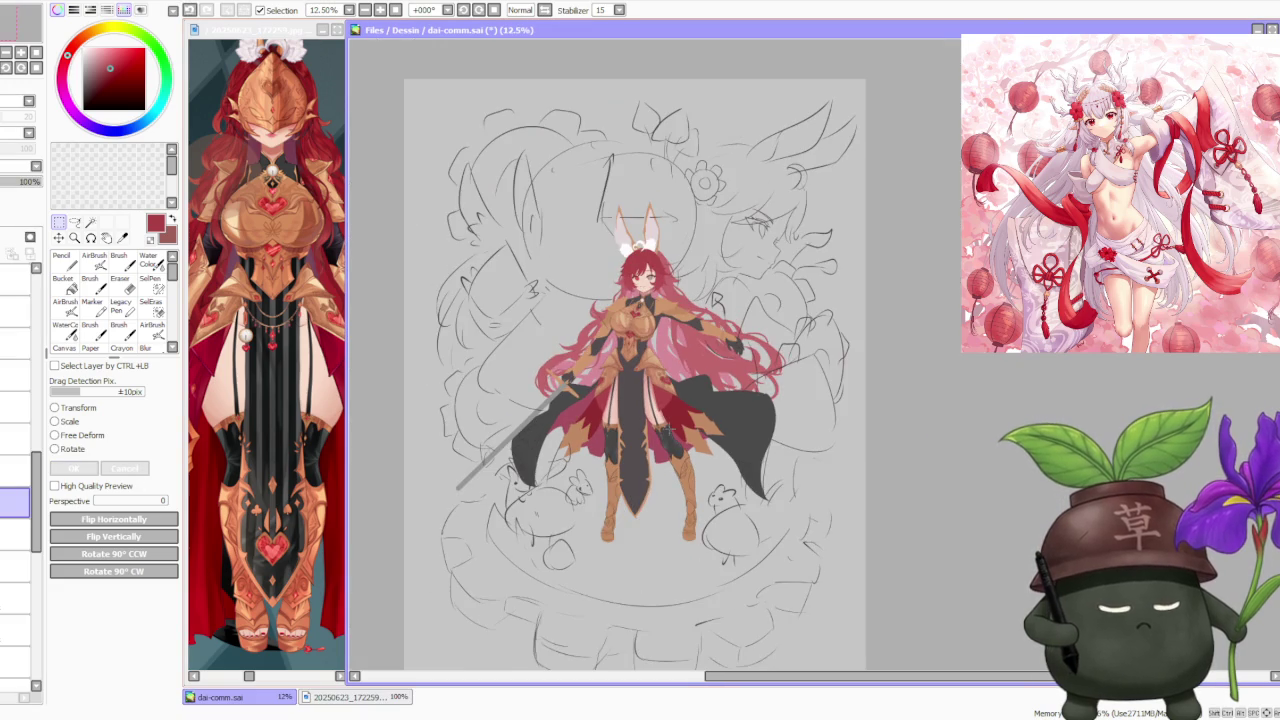
scroll(641, 376, "up", 3)
scroll(641, 376, "up", 2)
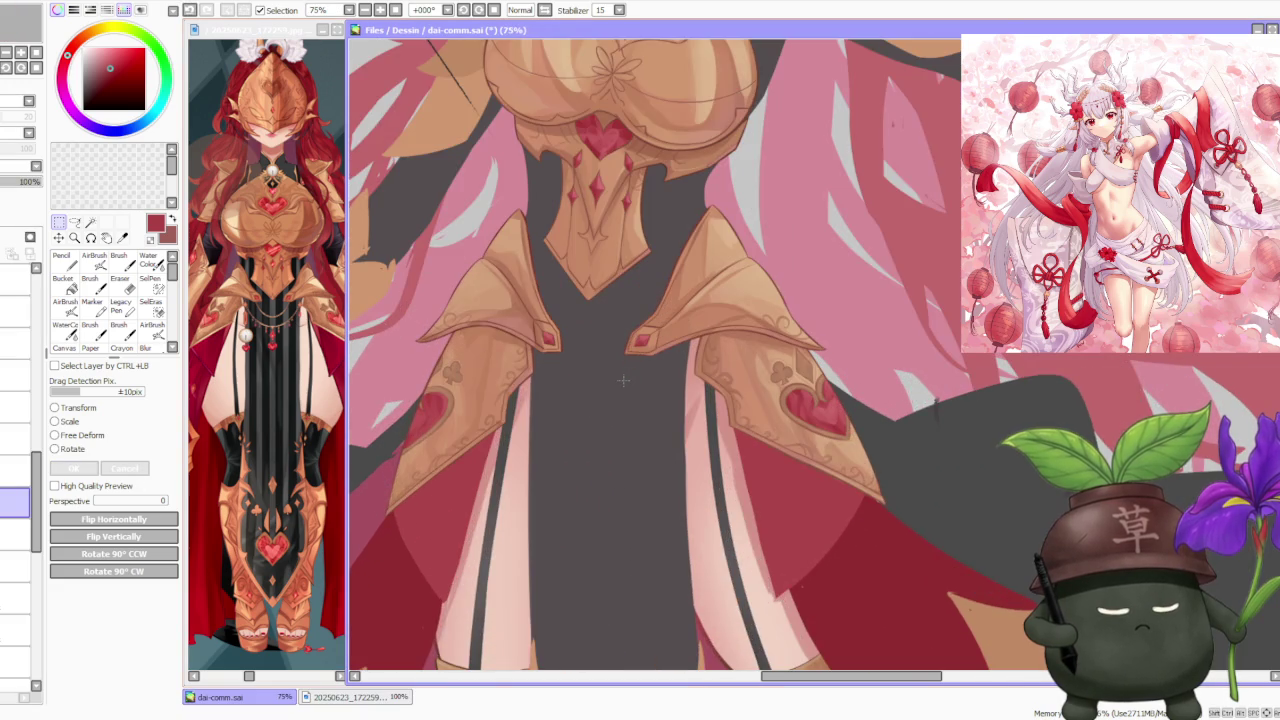
scroll(622, 380, "down", 4)
scroll(622, 380, "down", 2)
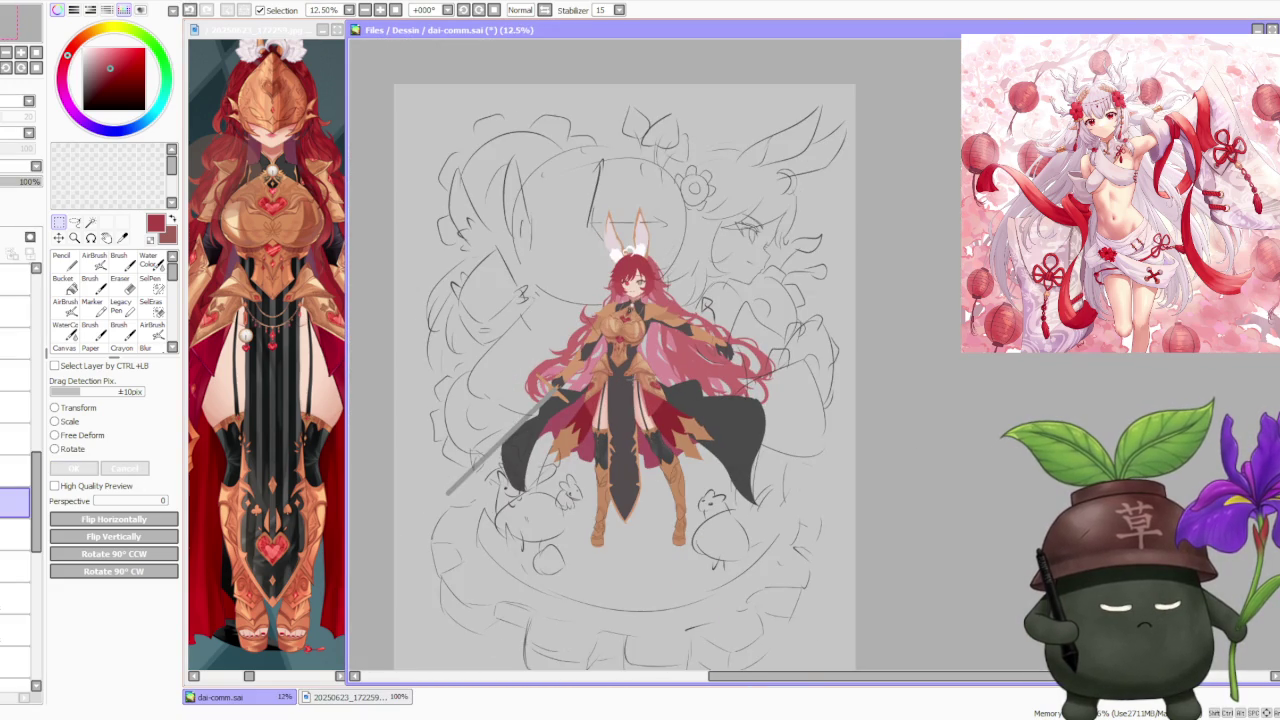
scroll(636, 355, "up", 2)
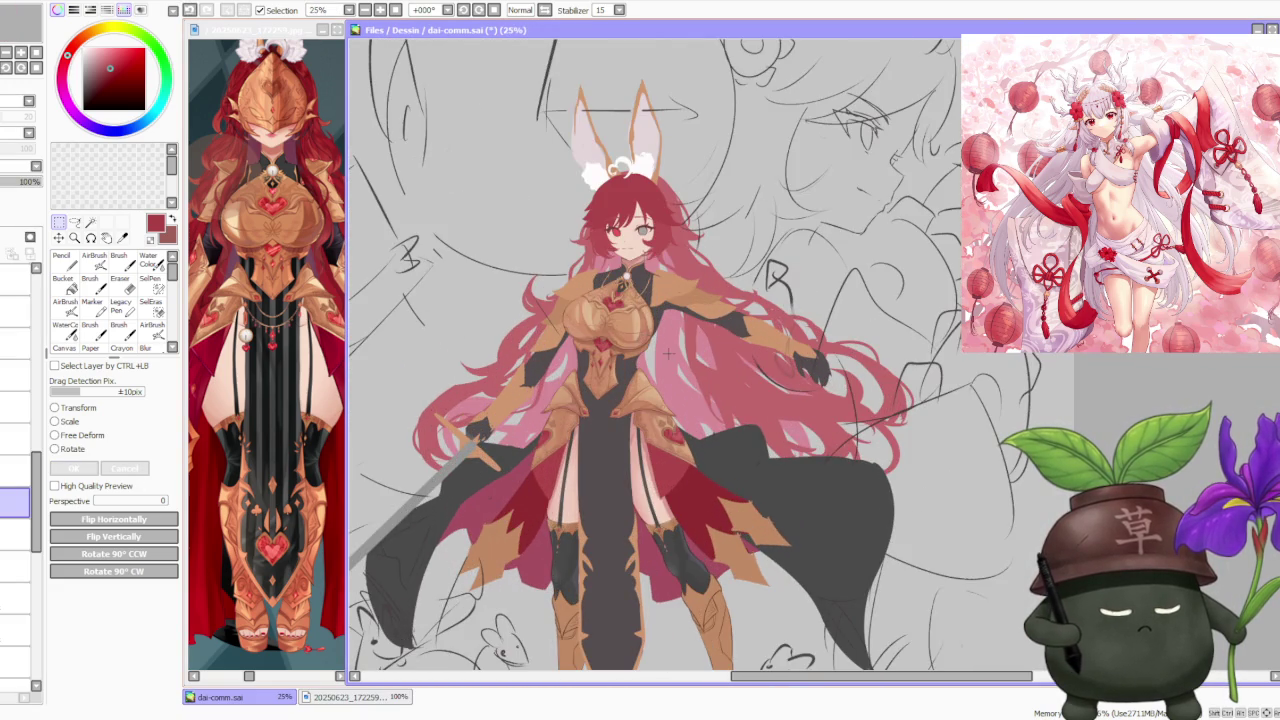
- Save dai-comm.sai with Ctrl+S and look over the finished knight
scroll(668, 352, "down", 2)
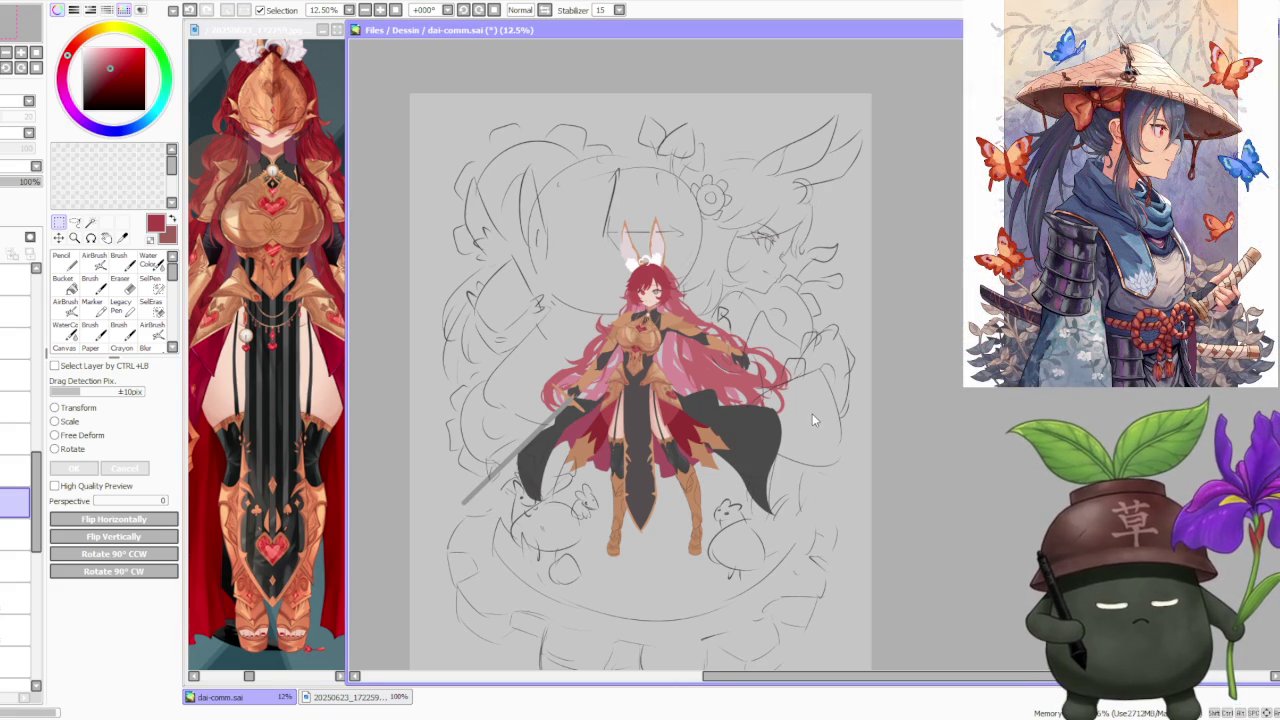
key("ctrl+s")
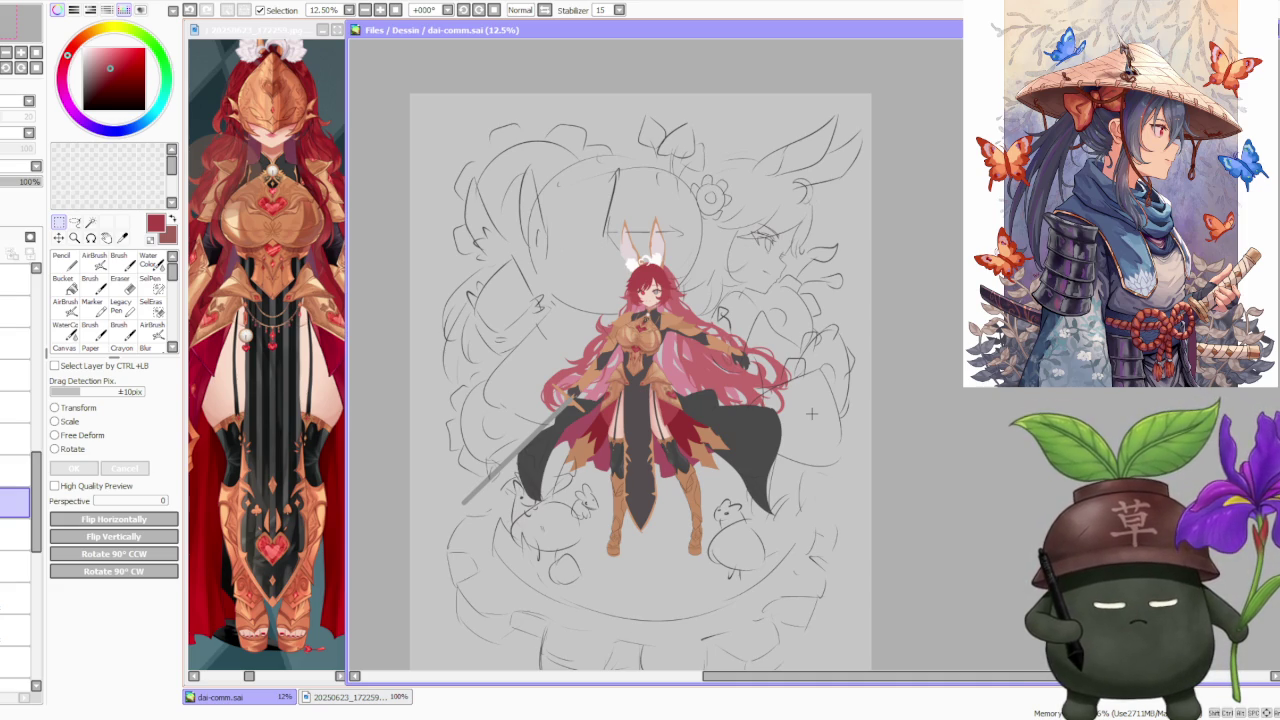
scroll(657, 377, "up", 2)
scroll(657, 377, "up", 2)
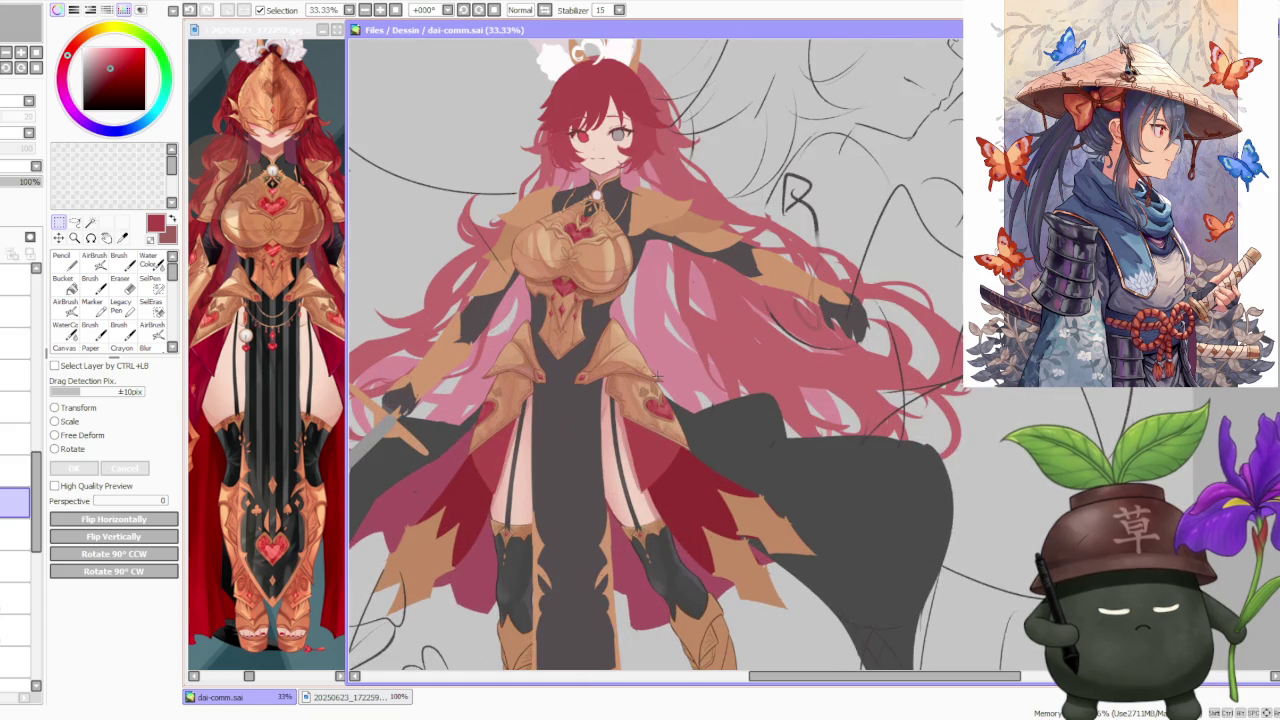
scroll(655, 372, "down", 2)
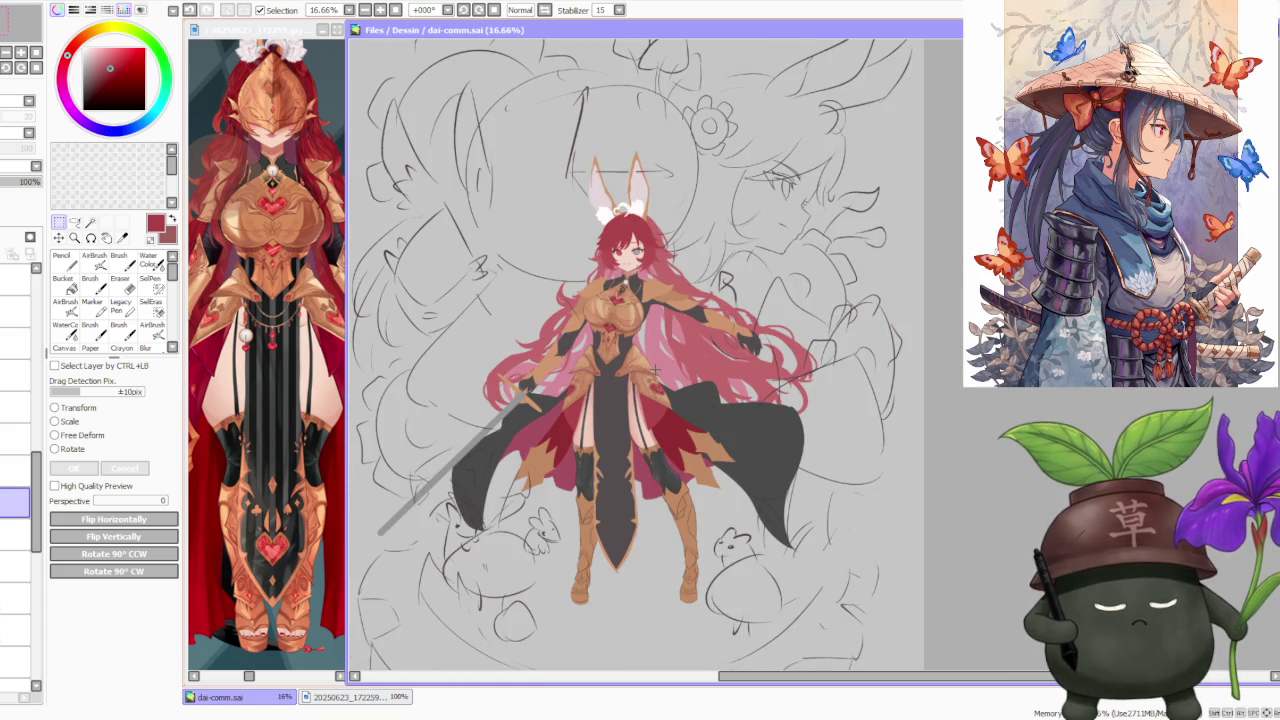
scroll(654, 362, "up", 1)
scroll(654, 362, "up", 1)
scroll(654, 362, "down", 1)
scroll(654, 362, "down", 1)
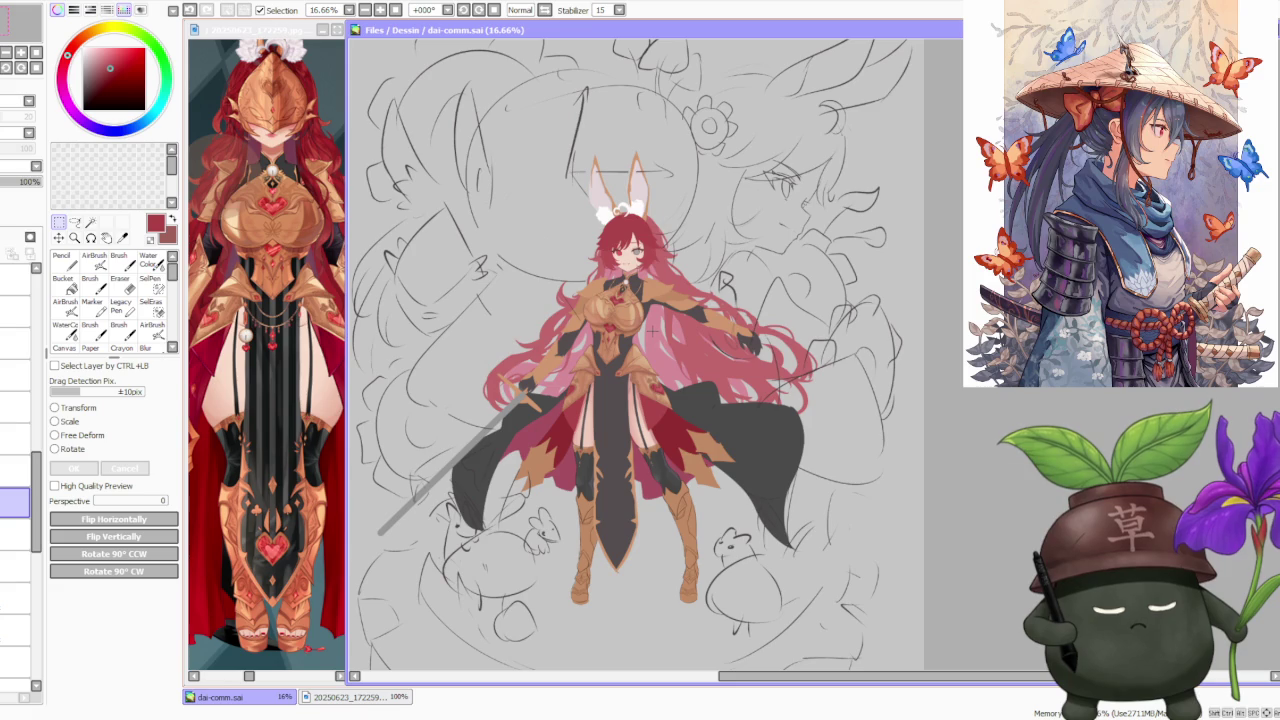
scroll(654, 362, "up", 1)
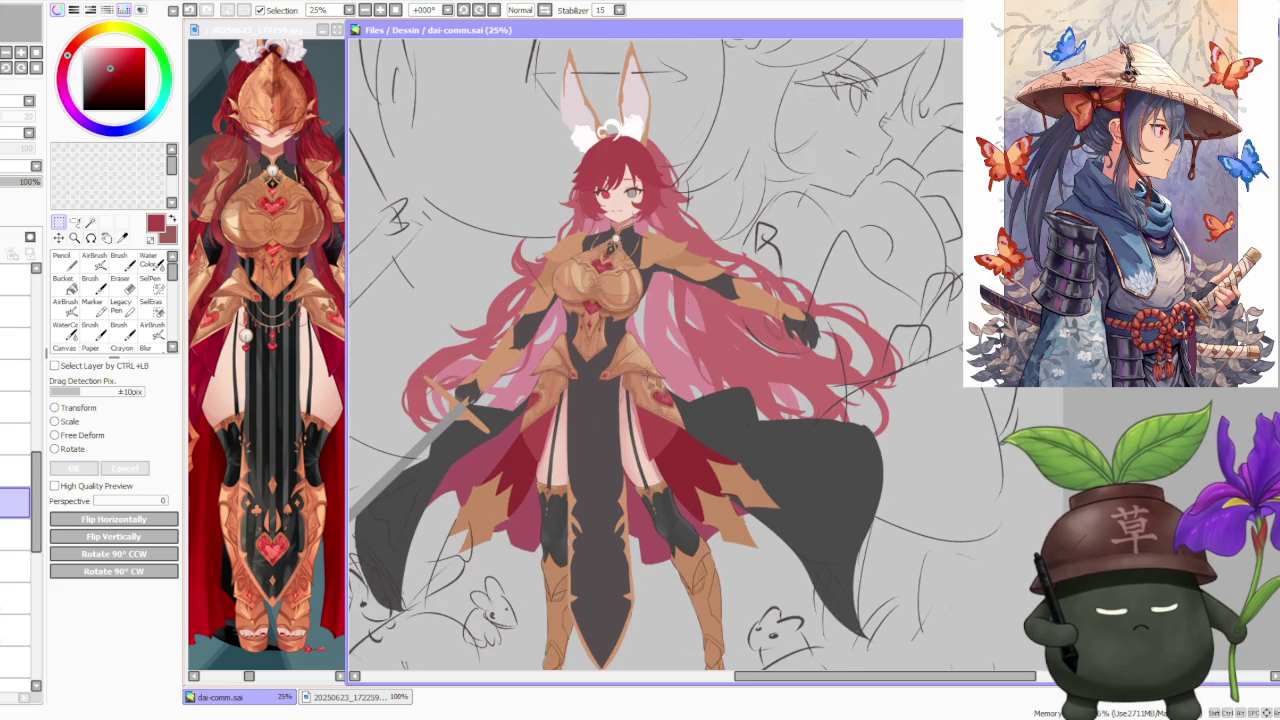
left_click(80, 437)
scroll(725, 465, "up", 1)
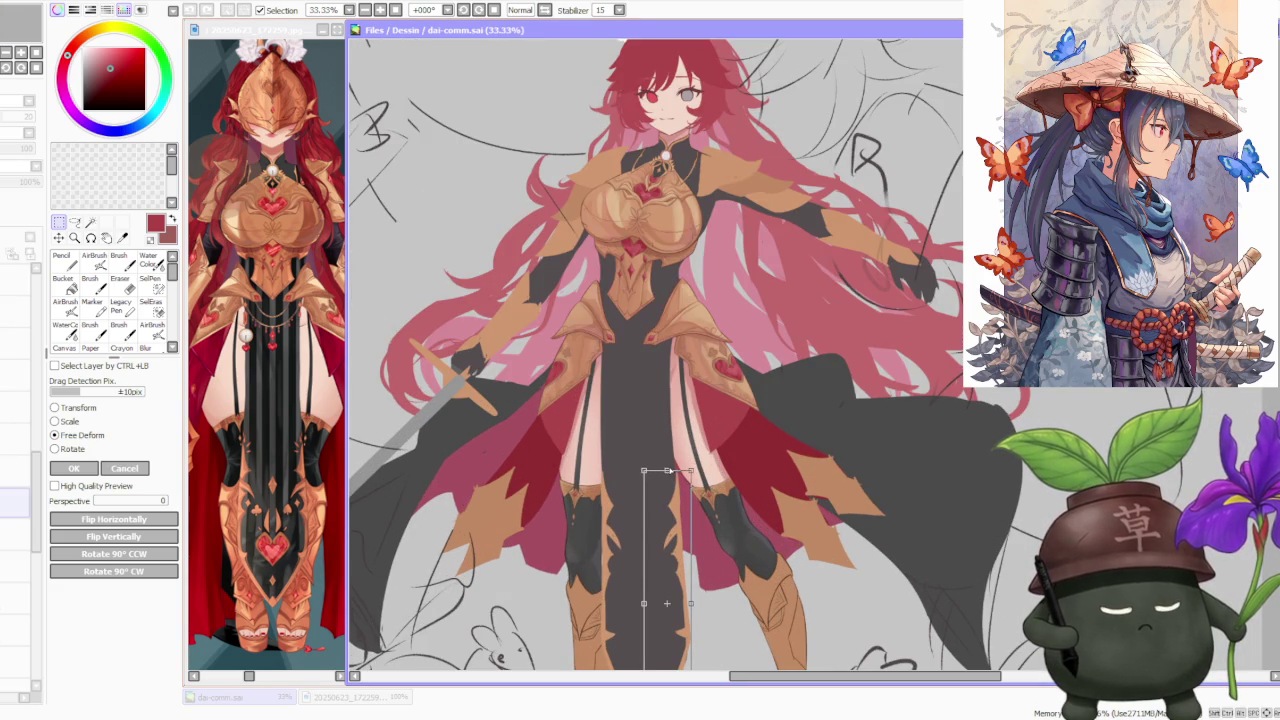
left_click_drag(667, 603, 665, 600)
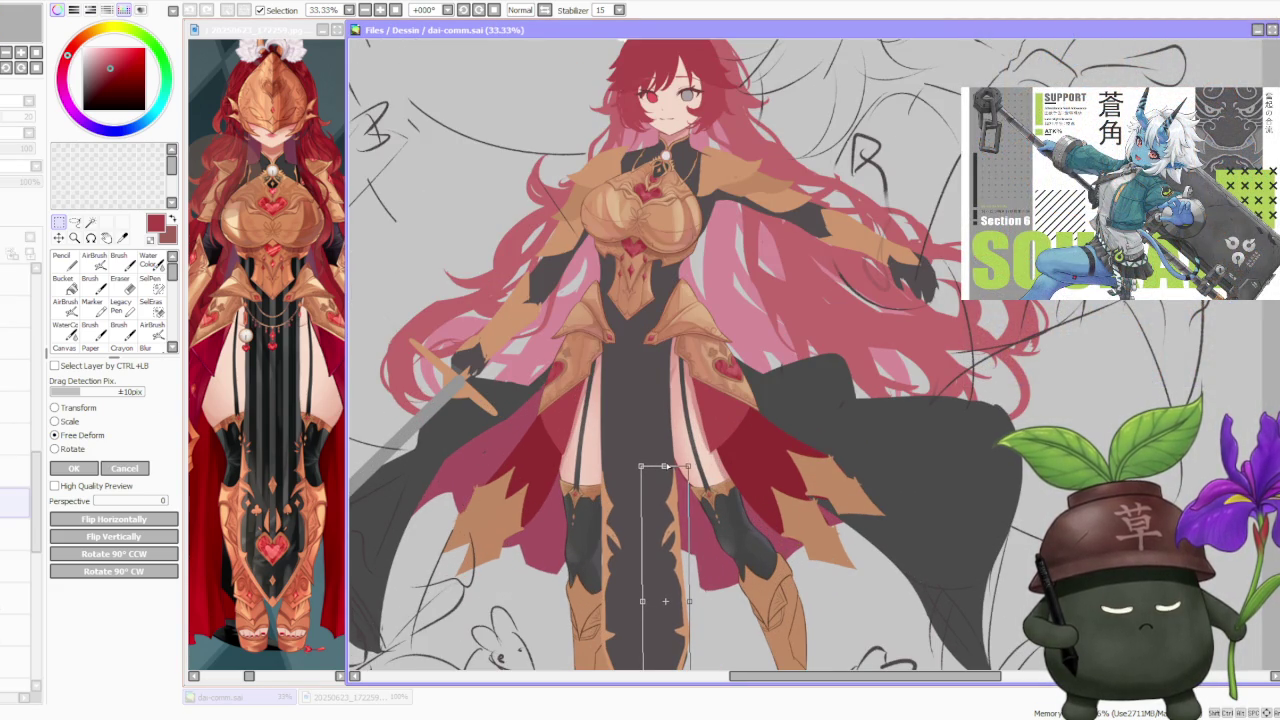
left_click_drag(665, 601, 666, 602)
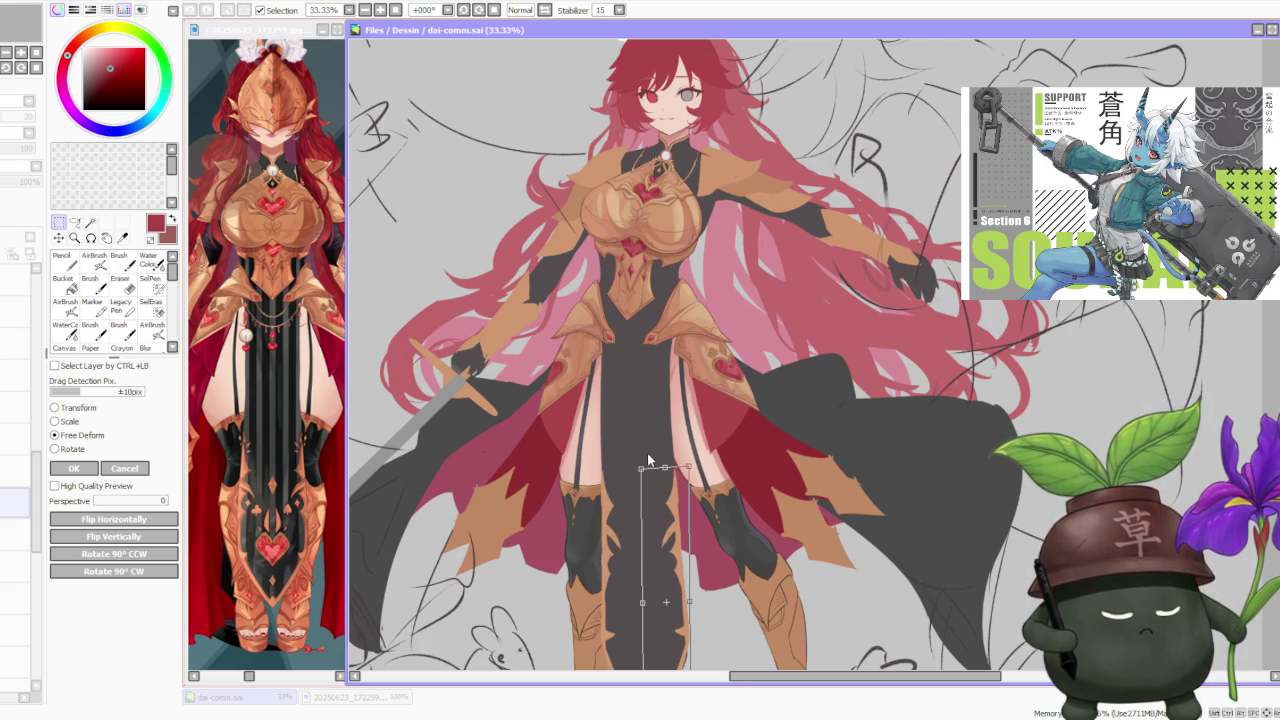
scroll(647, 453, "down", 2)
scroll(668, 559, "up", 2)
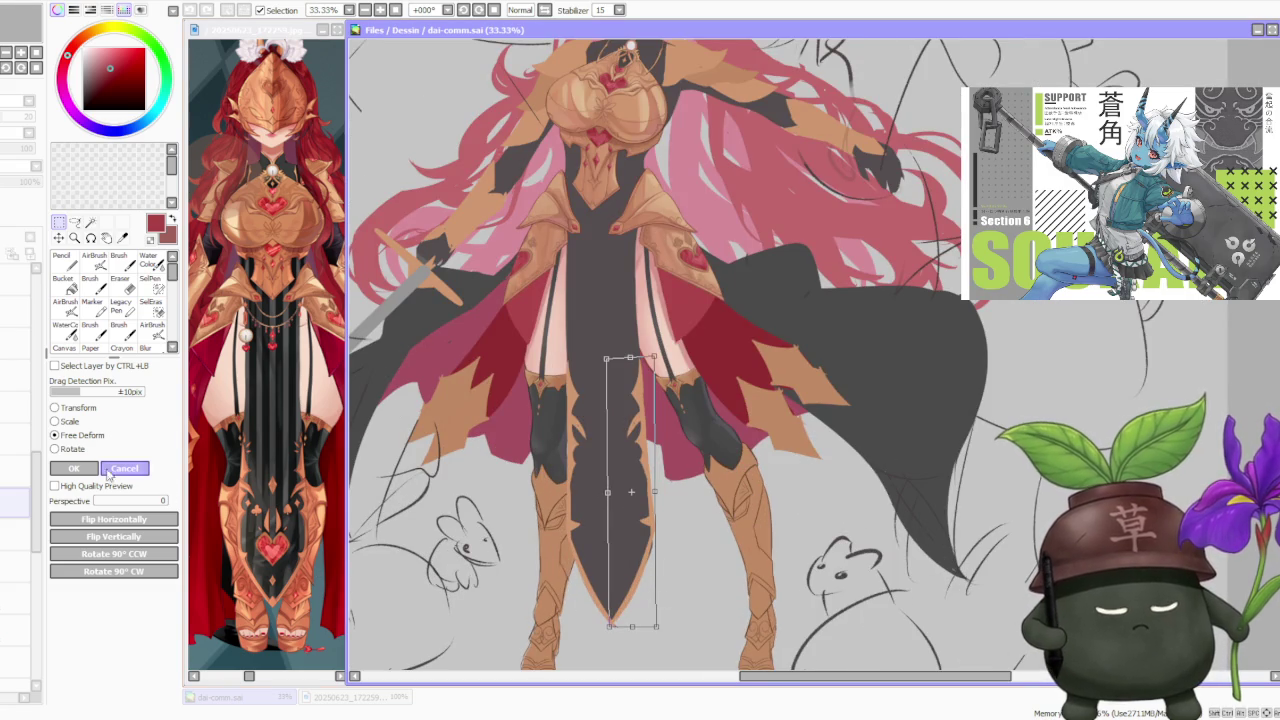
left_click(73, 470)
scroll(640, 360, "down", 2)
scroll(640, 360, "down", 1)
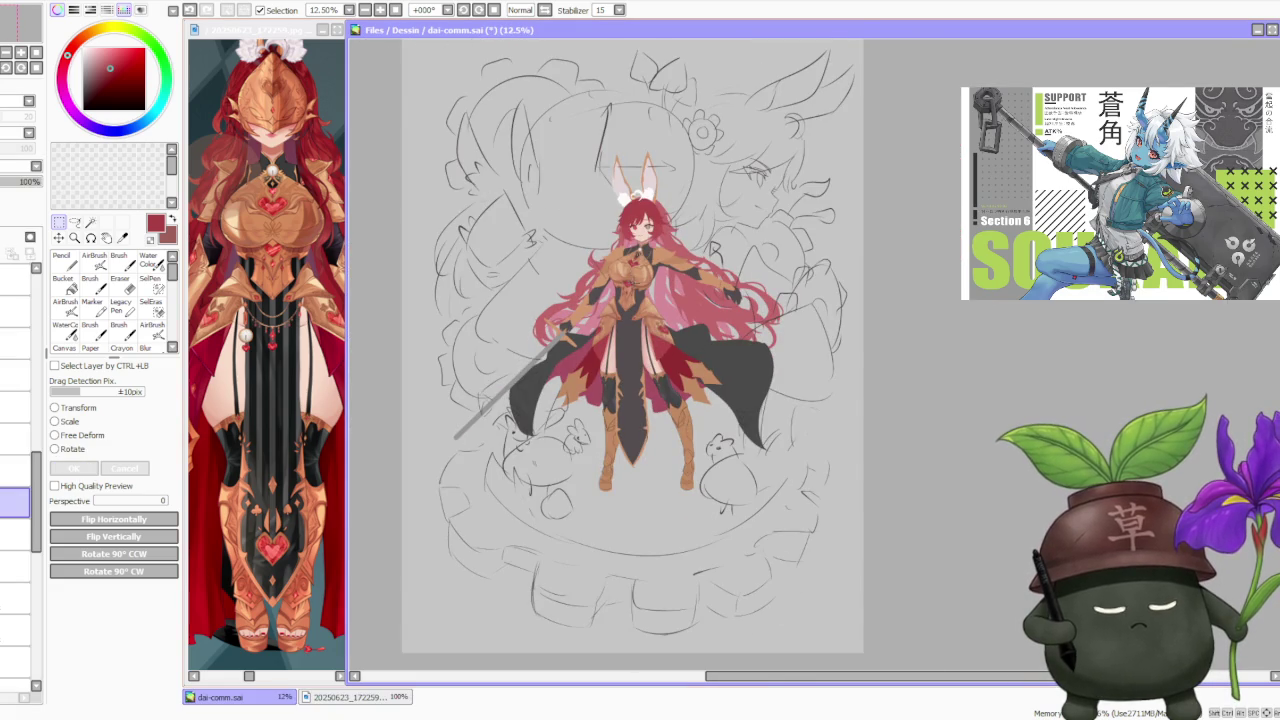
- Make a small rectangle selection on the dark skirt panel, then clear it
scroll(632, 300, "up", 2)
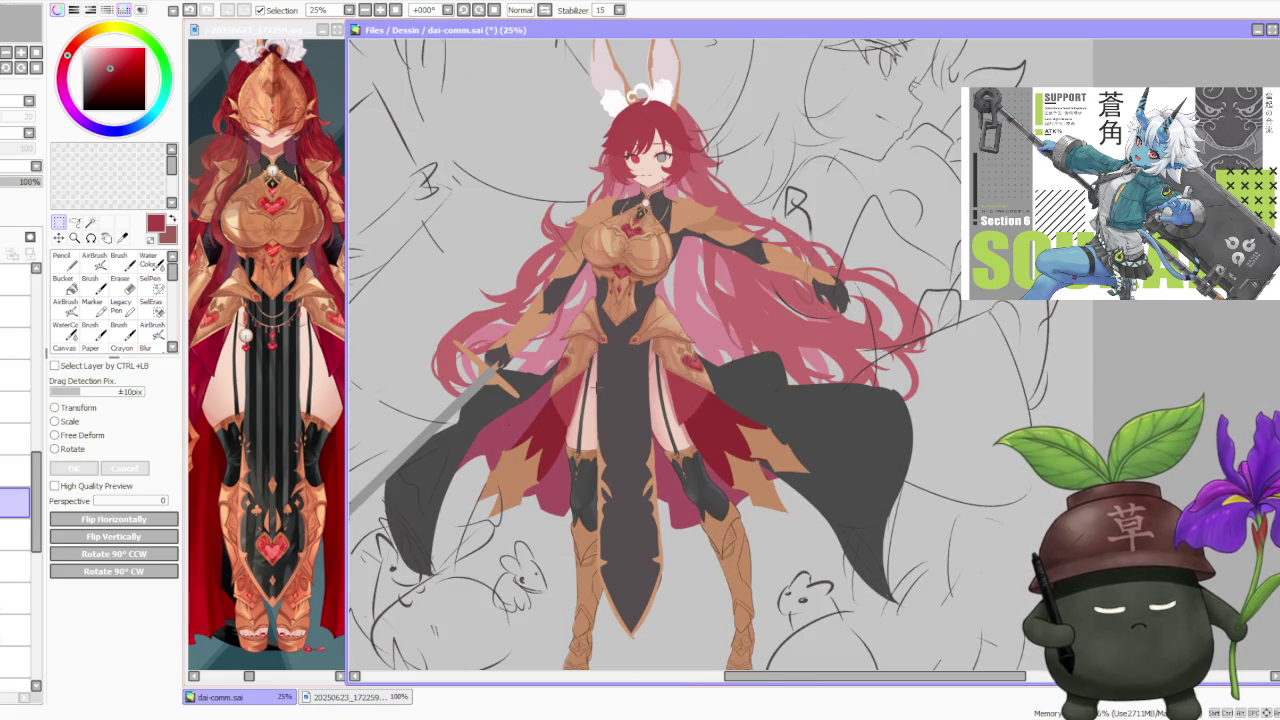
key("ctrl+a")
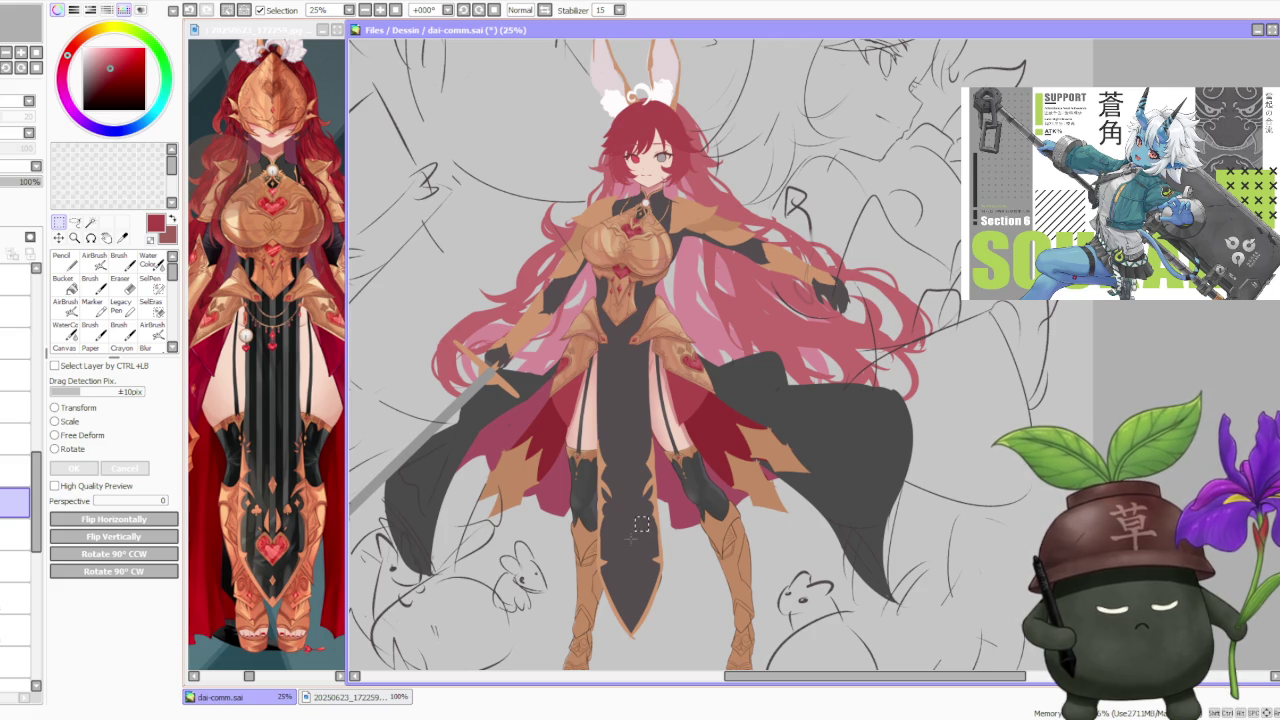
left_click_drag(615, 545, 648, 582)
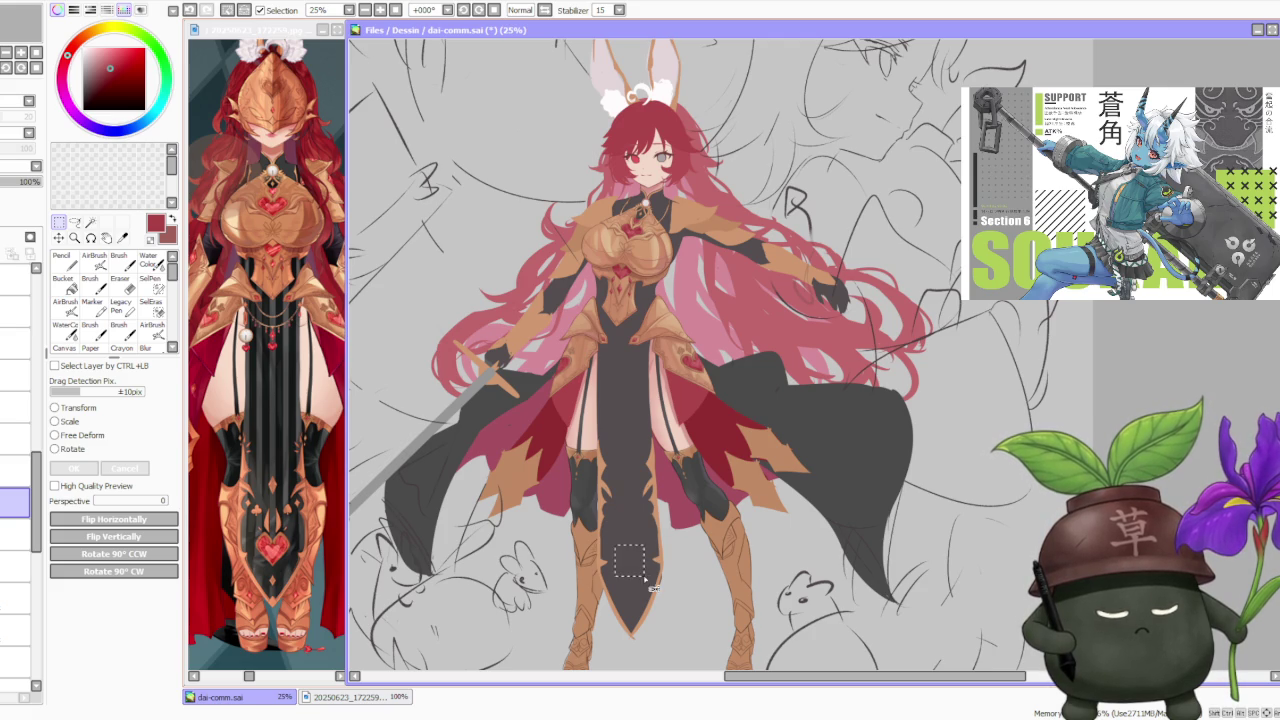
key("ctrl+d")
scroll(660, 560, "down", 2)
scroll(688, 540, "up", 2)
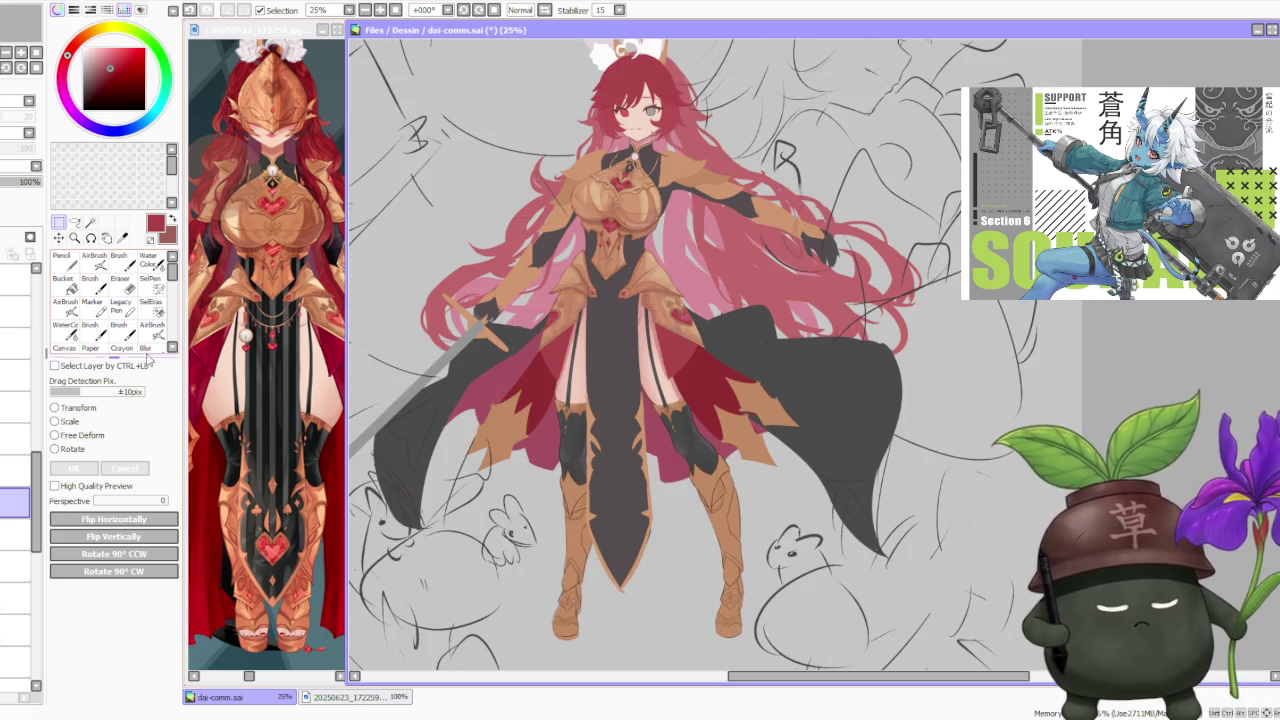
- Free-deform the skirt panel, pulling its bottom-right corner slightly outward, and apply
left_click(55, 435)
scroll(676, 619, "up", 1)
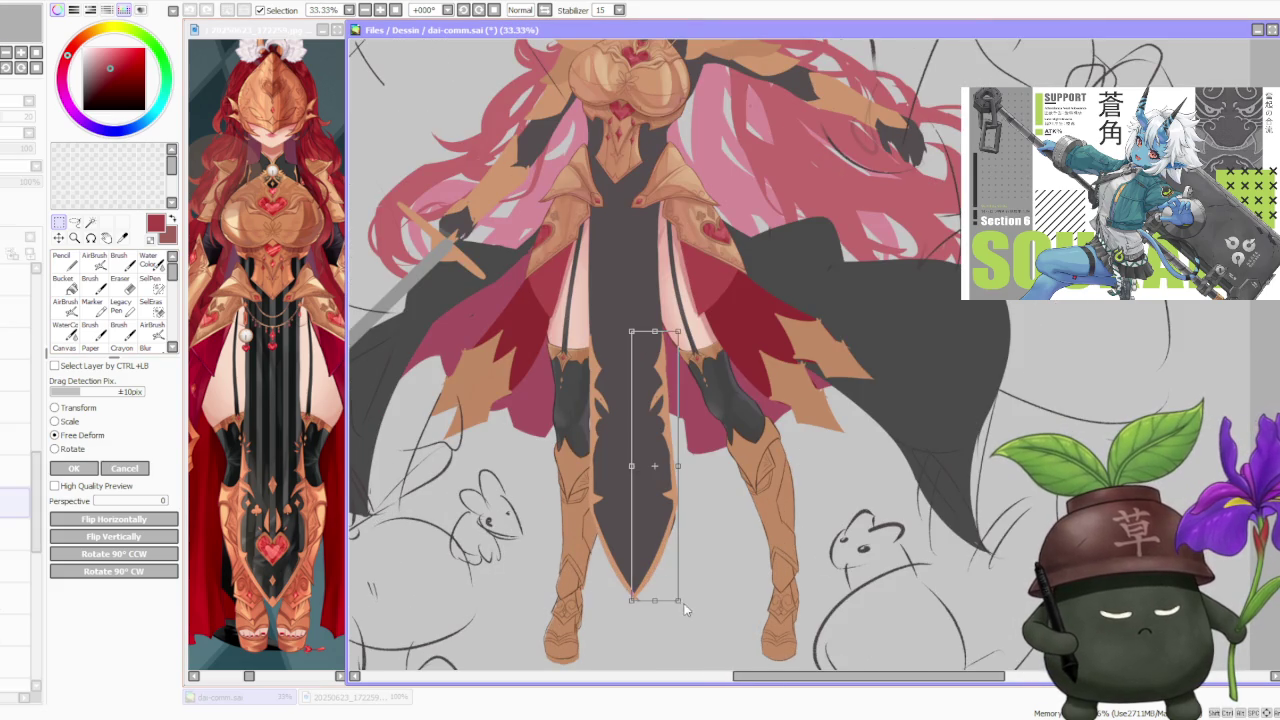
left_click_drag(681, 606, 684, 611)
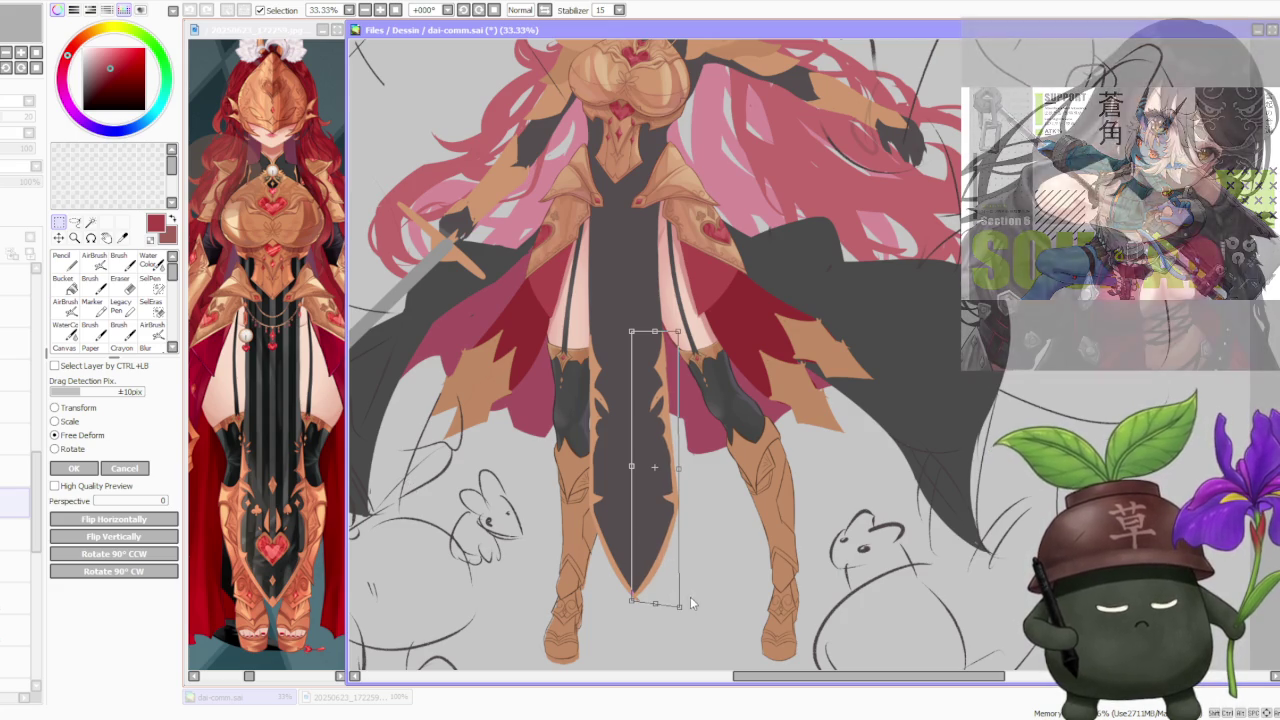
left_click_drag(684, 607, 682, 603)
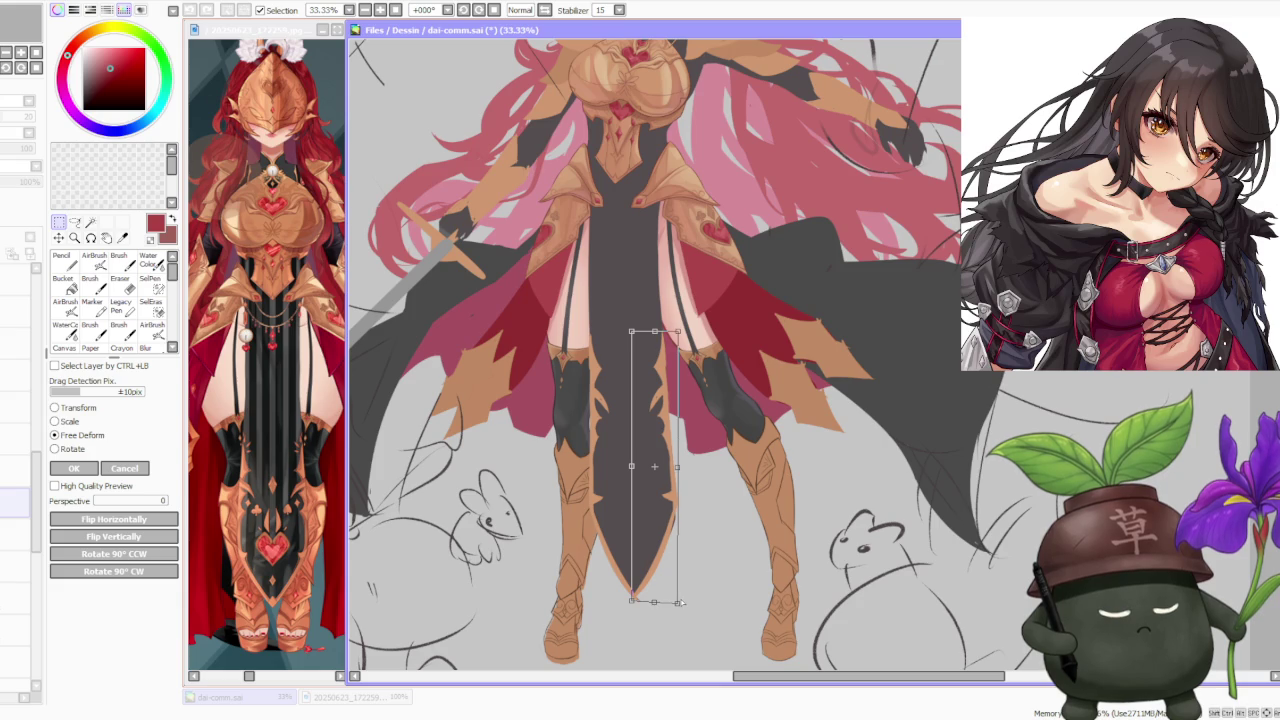
left_click(72, 469)
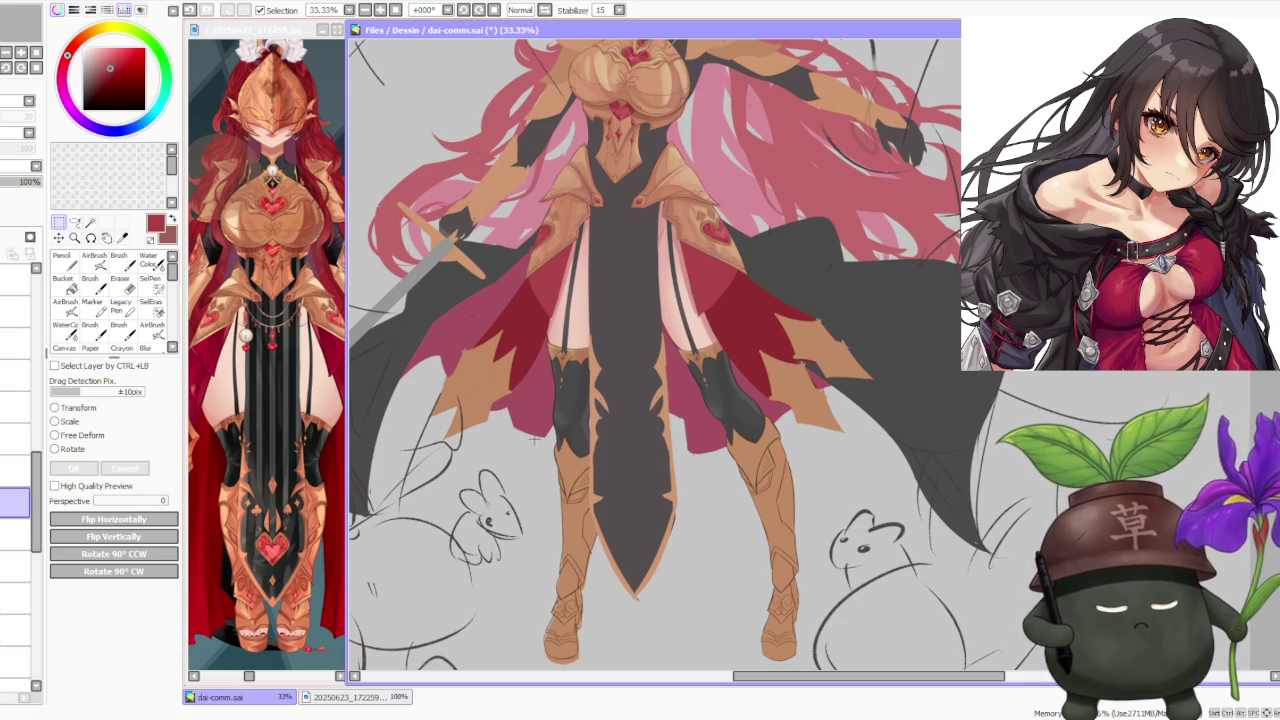
key("minus")
key("minus")
key("minus")
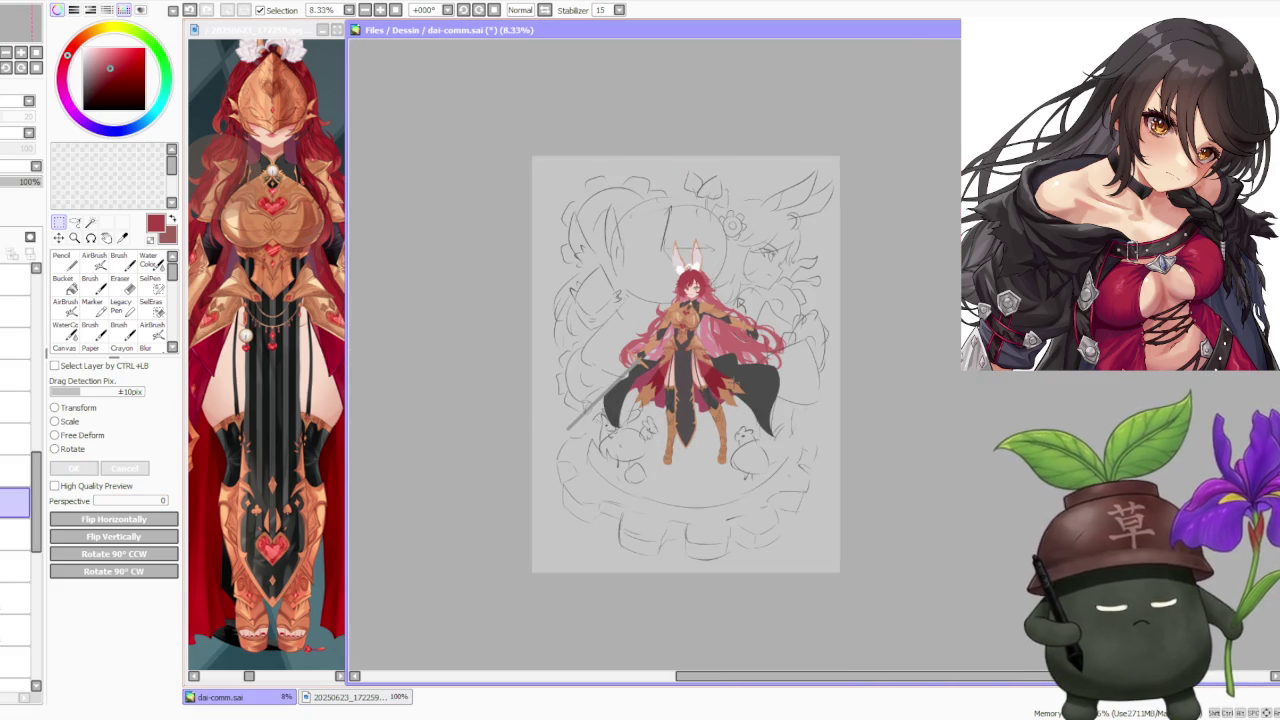
scroll(703, 343, "up", 2)
scroll(703, 343, "up", 1)
scroll(703, 342, "down", 1)
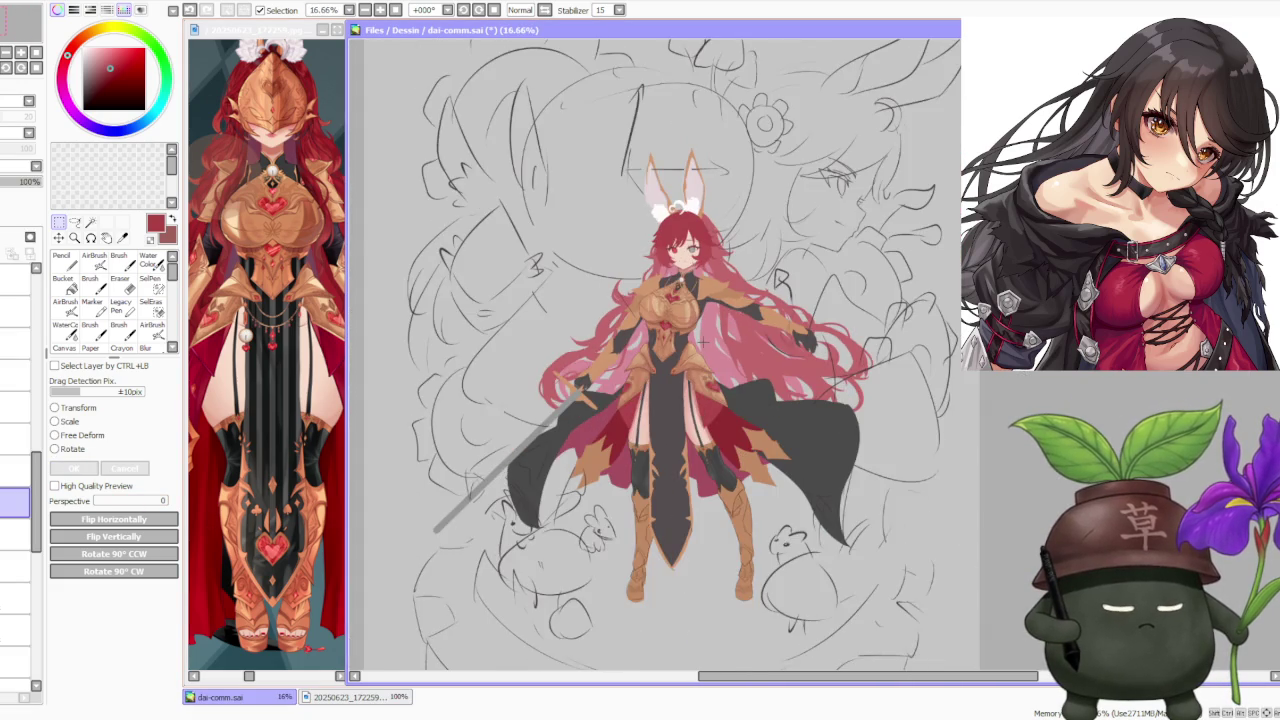
scroll(703, 342, "up", 2)
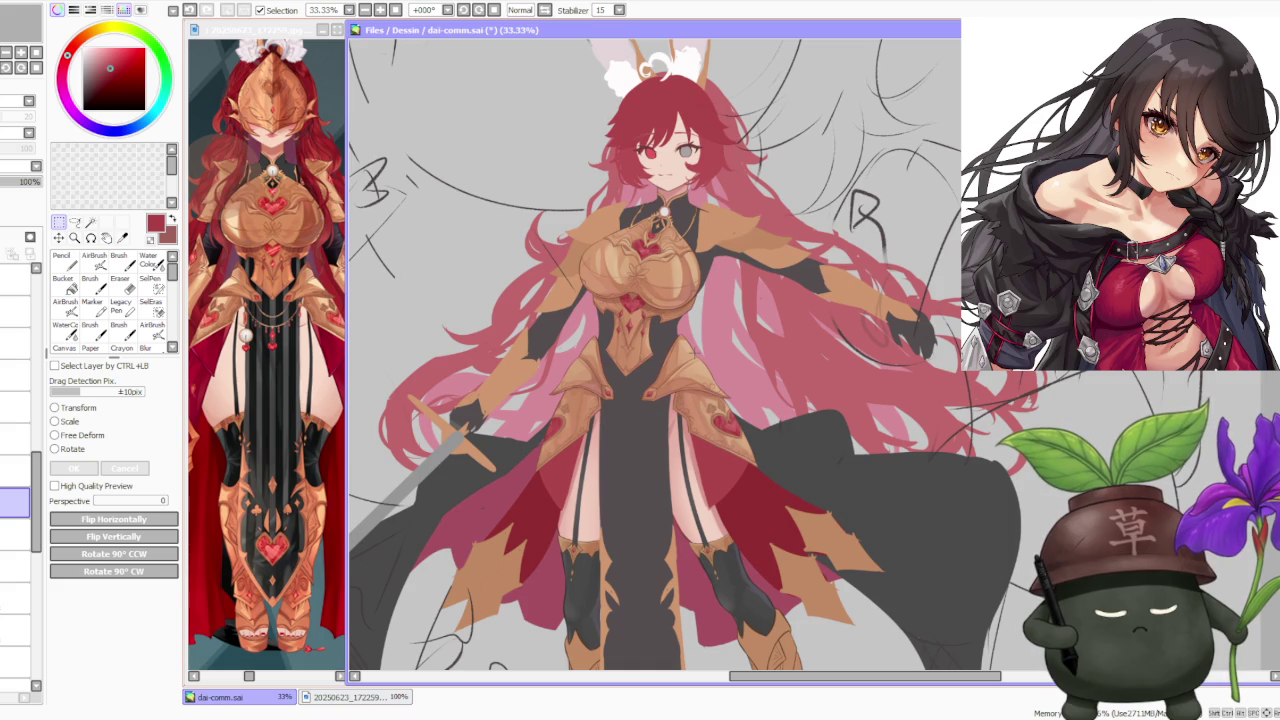
scroll(700, 343, "down", 1)
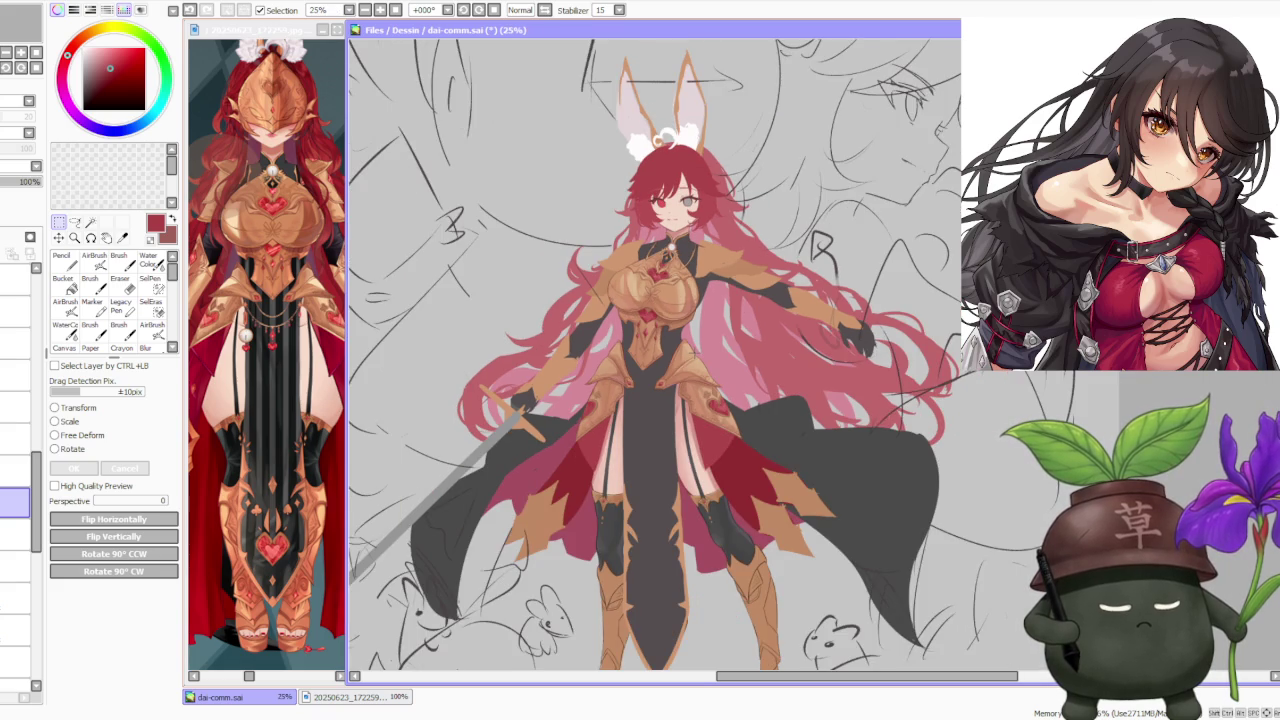
scroll(680, 345, "down", 1)
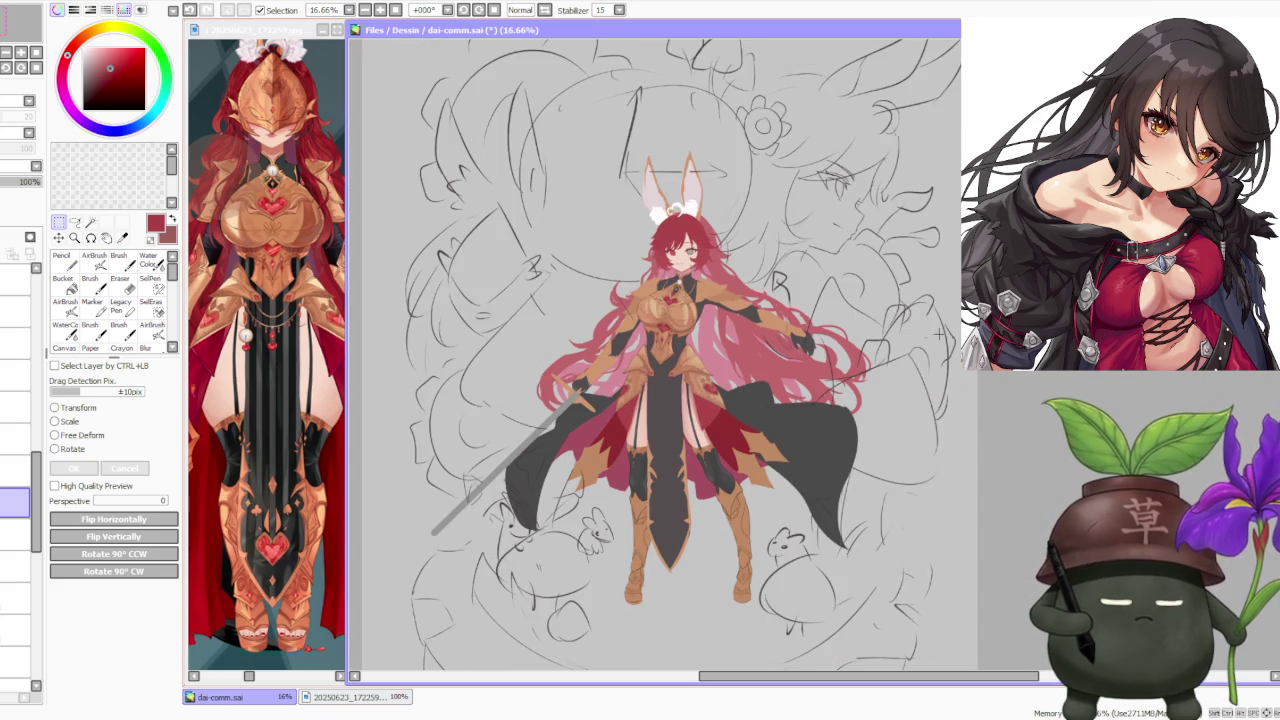
scroll(822, 258, "down", 1)
scroll(752, 316, "up", 1)
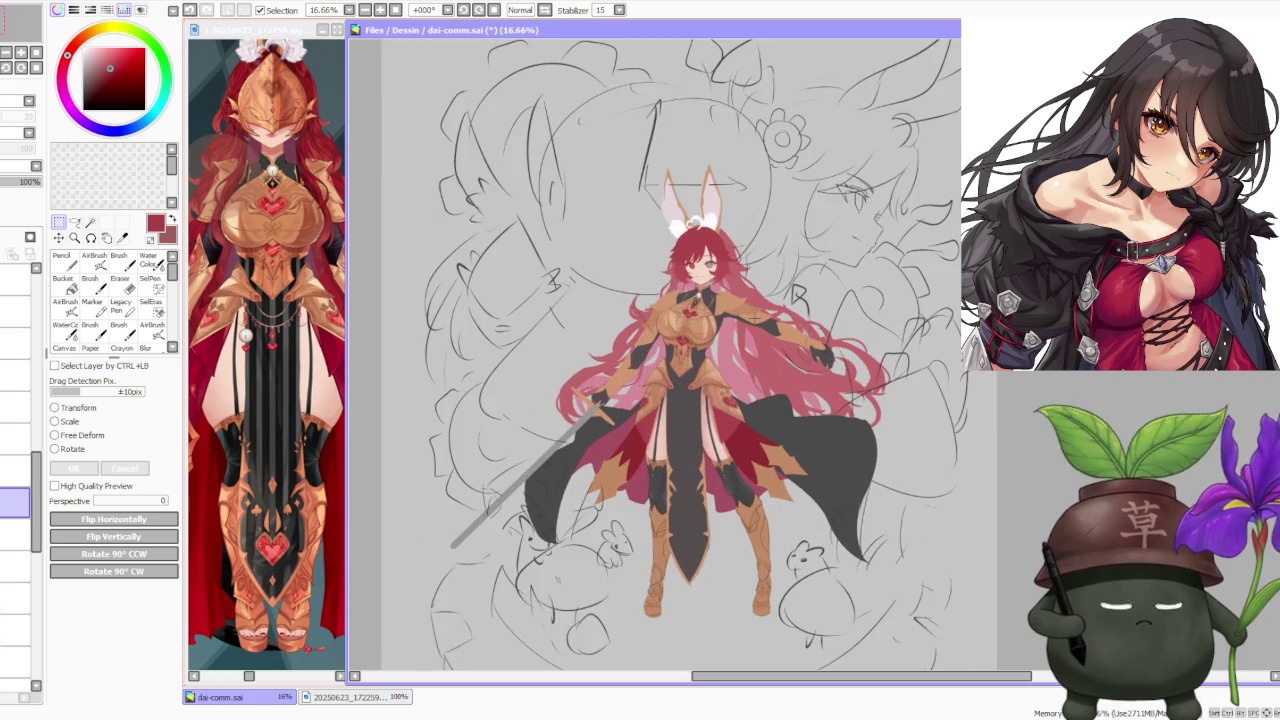
scroll(780, 320, "up", 1)
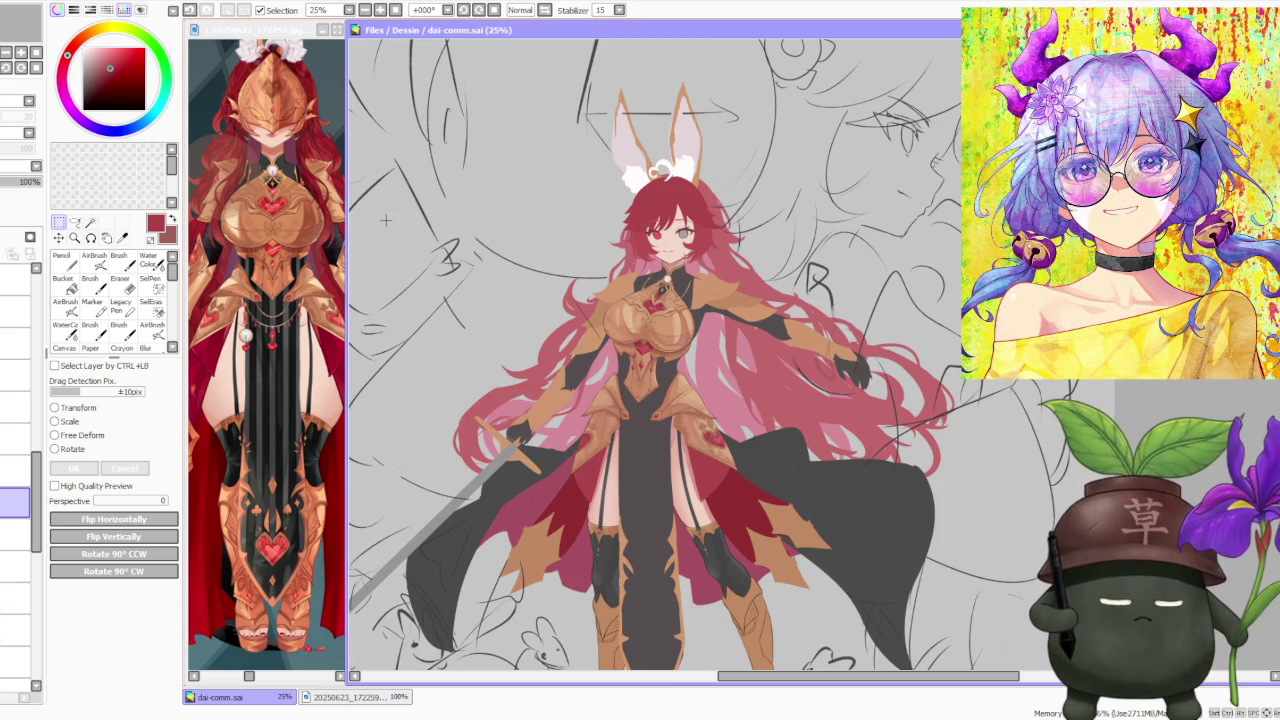
scroll(385, 220, "down", 1)
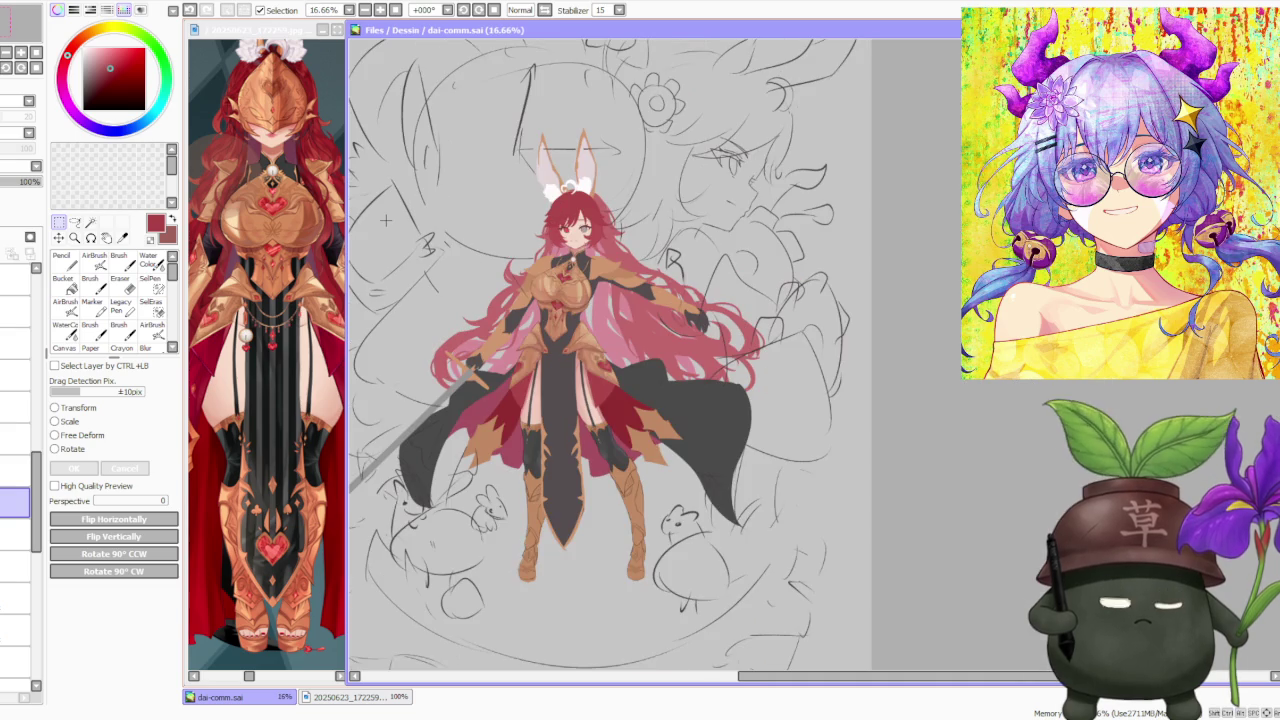
- Zoom in and out on the gold-armored knight reference, then return to the main drawing
left_click(290, 295)
scroll(290, 300, "down", 2)
scroll(284, 325, "up", 2)
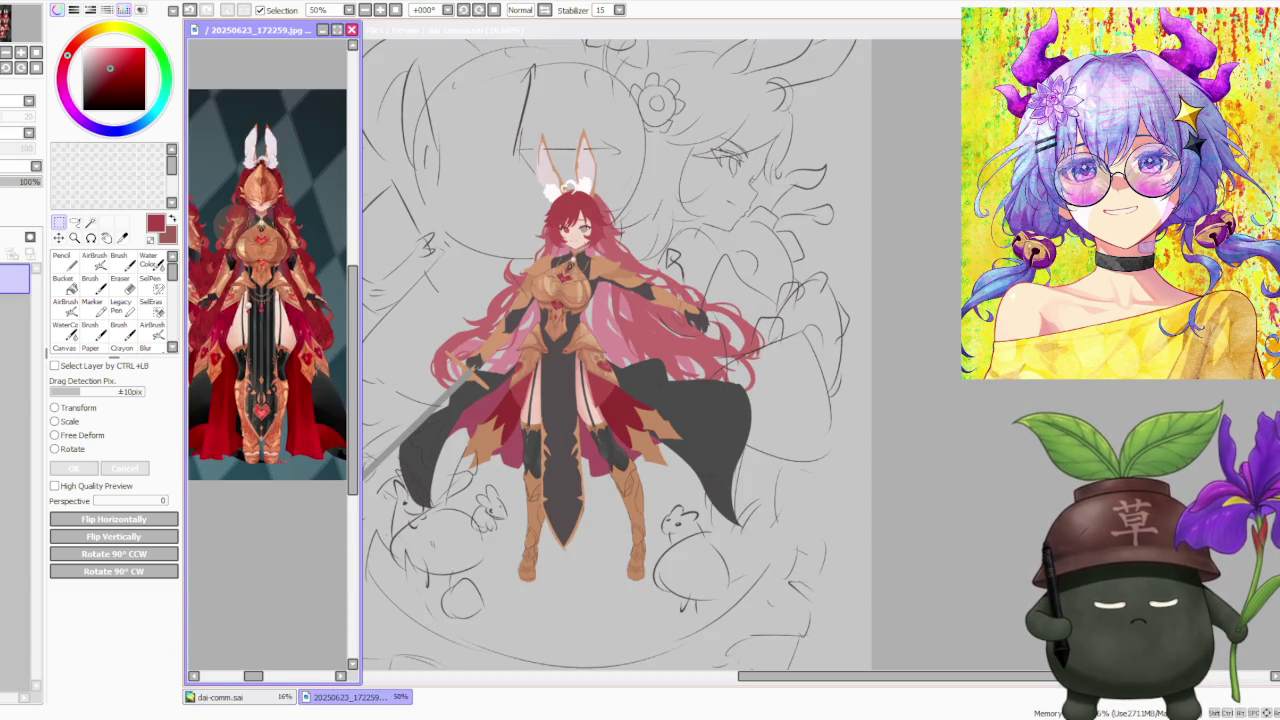
scroll(300, 350, "up", 1)
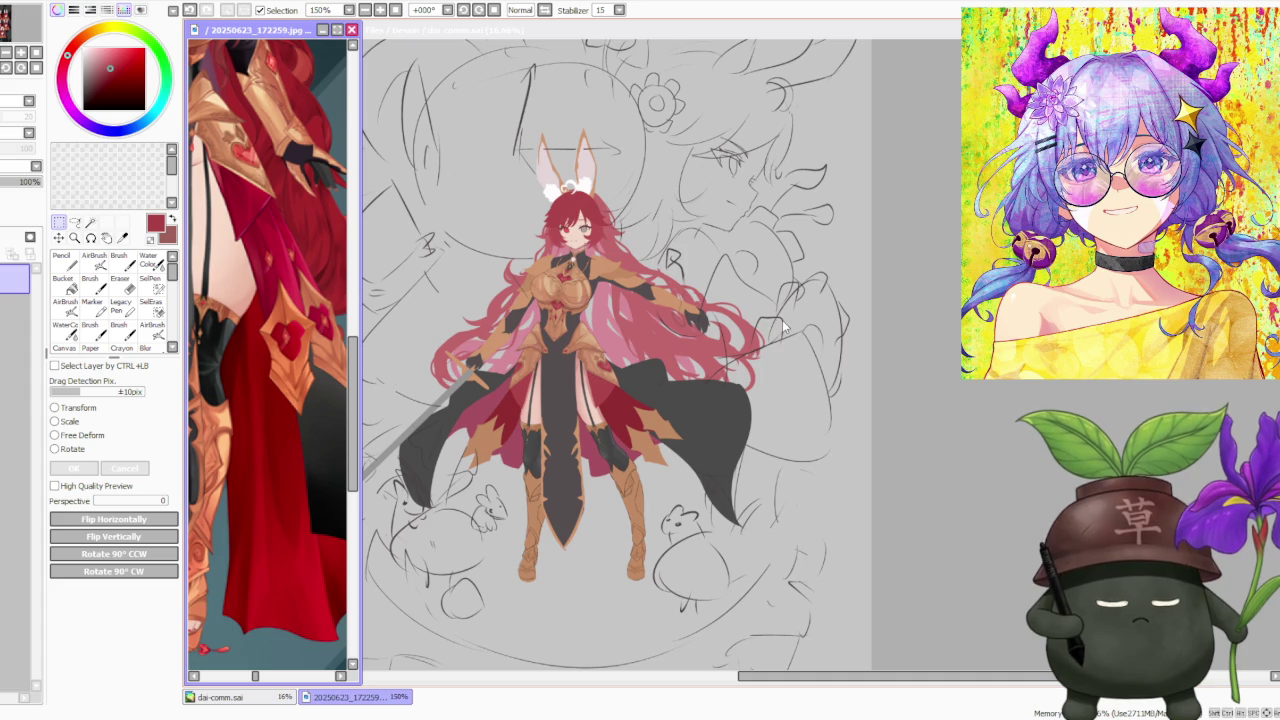
scroll(240, 324, "down", 2)
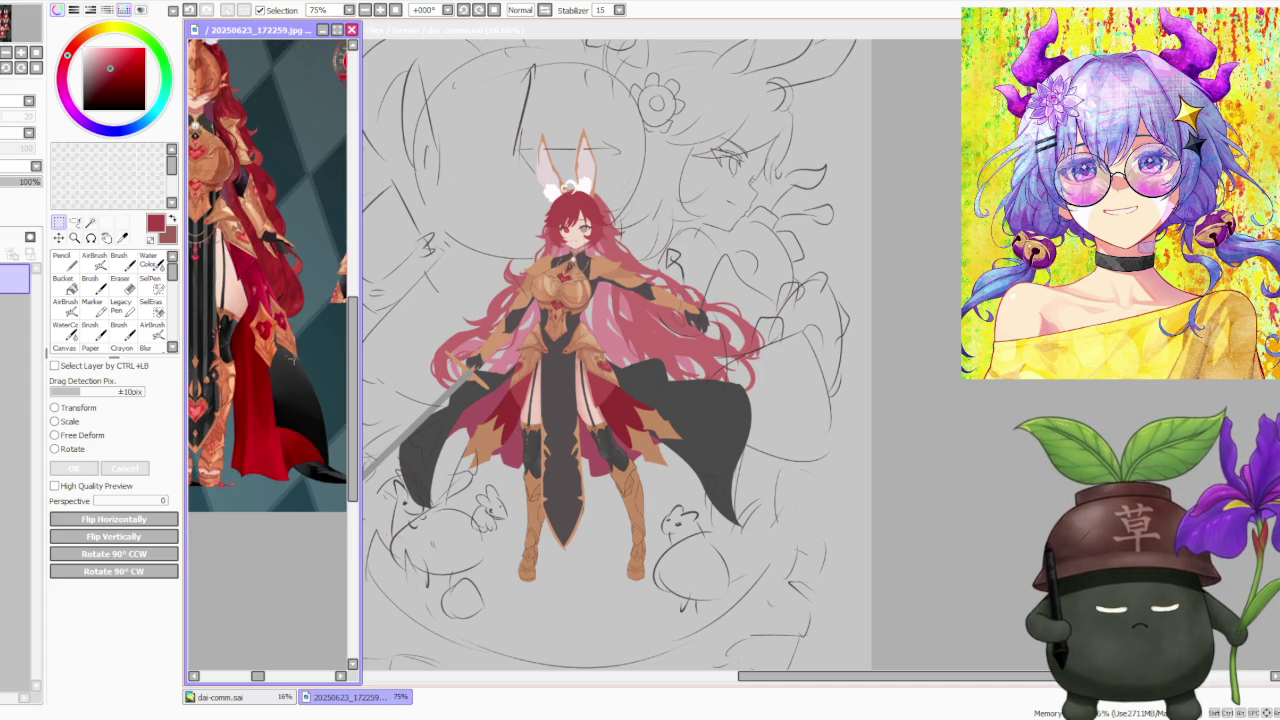
scroll(290, 366, "down", 2)
scroll(238, 273, "up", 3)
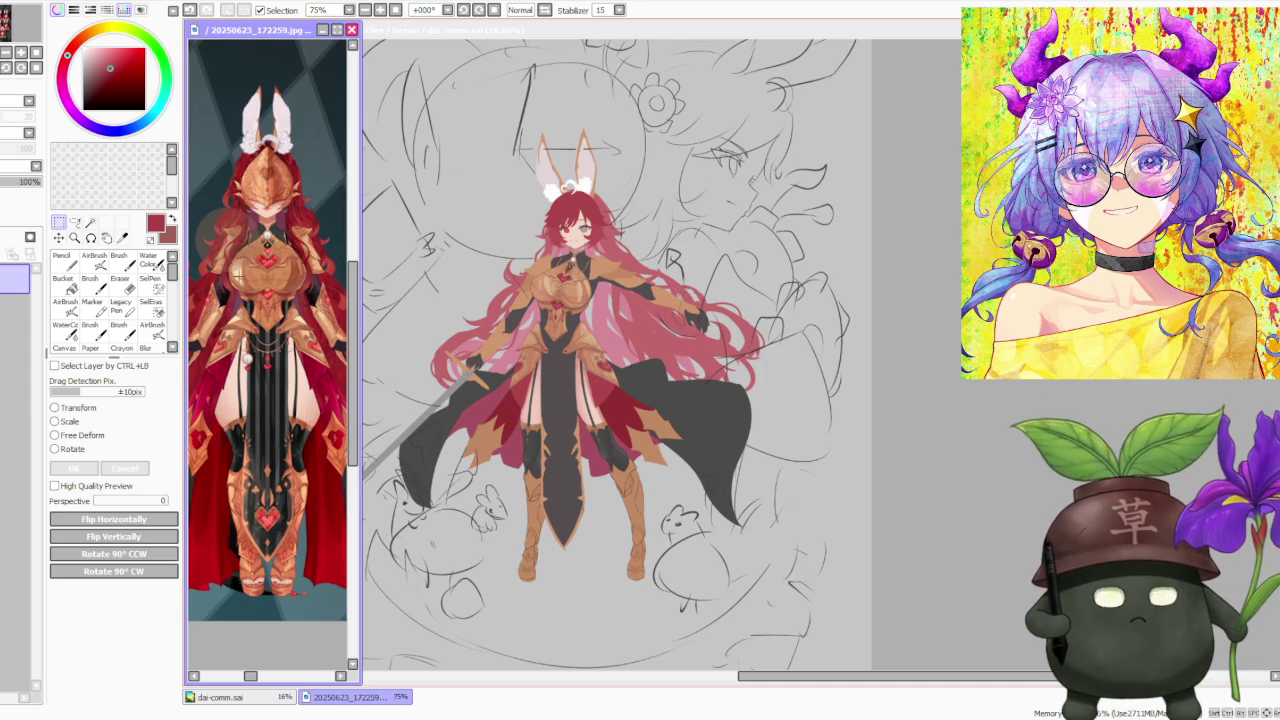
left_click(991, 401)
scroll(991, 401, "up", 1)
- Free-deform the dark front panel, nudging its top edge slightly, and apply the change
scroll(1015, 427, "up", 2)
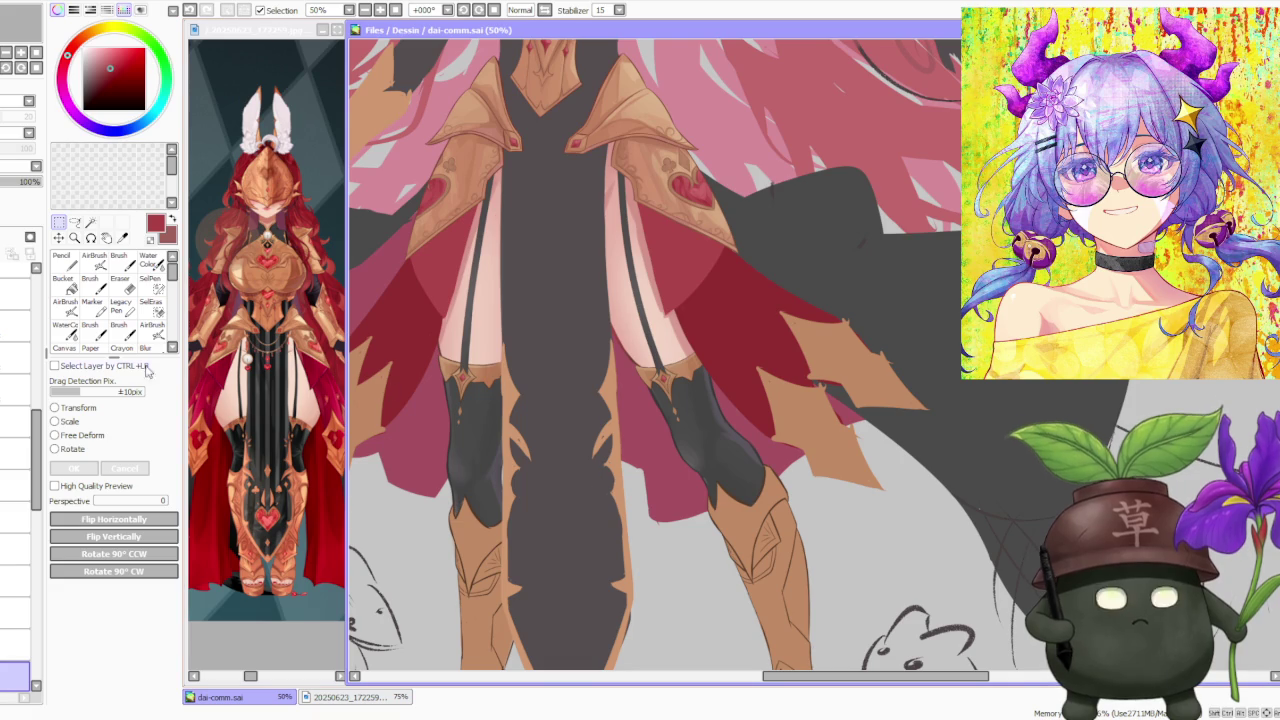
left_click(82, 437)
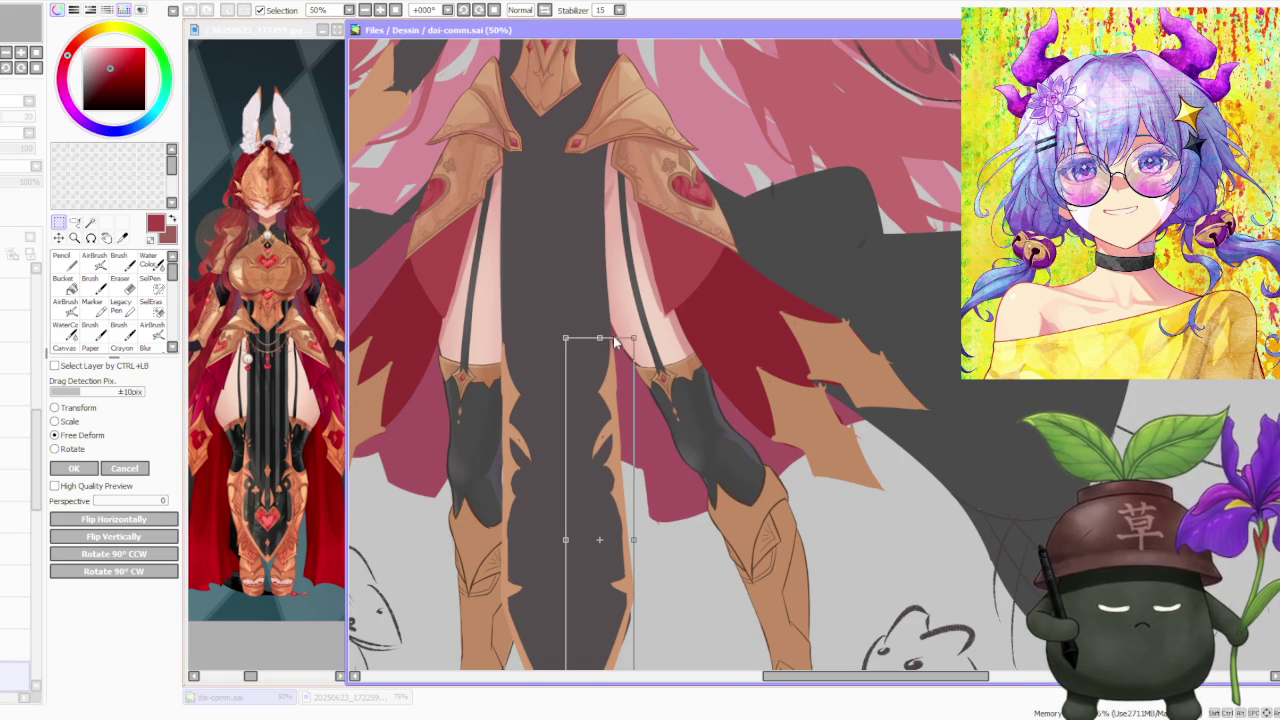
left_click_drag(605, 340, 604, 338)
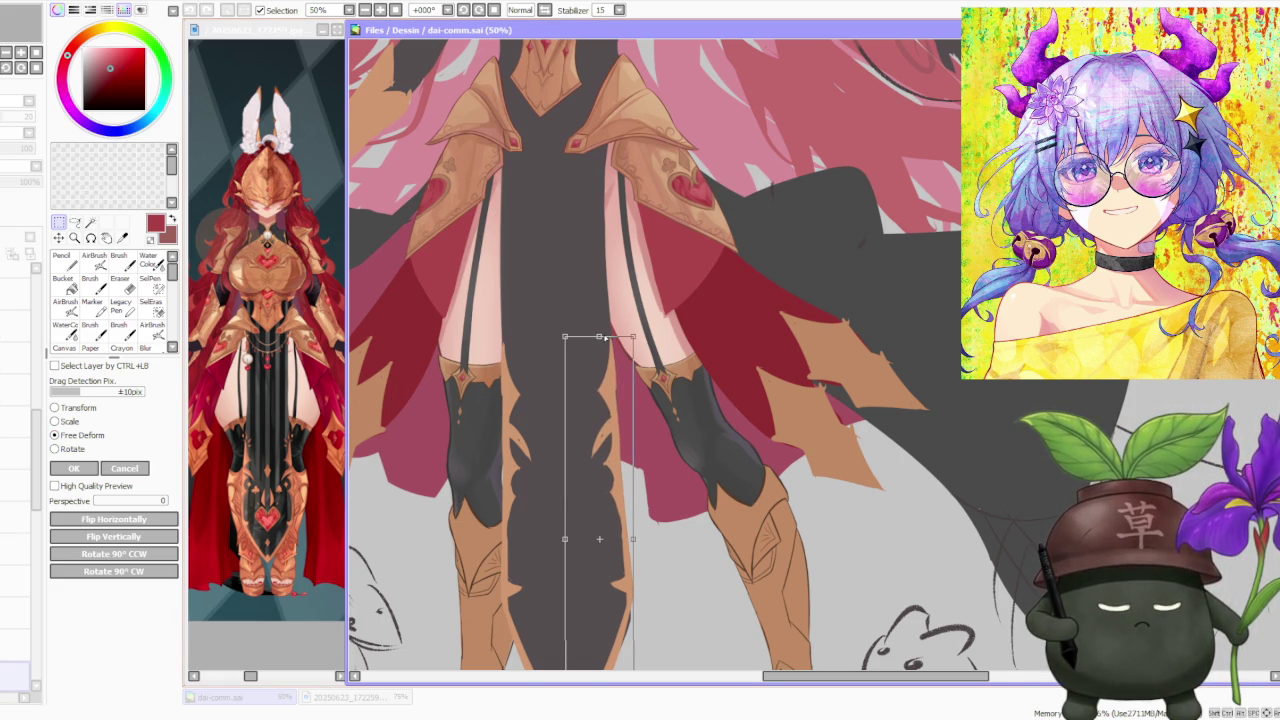
scroll(604, 338, "down", 1)
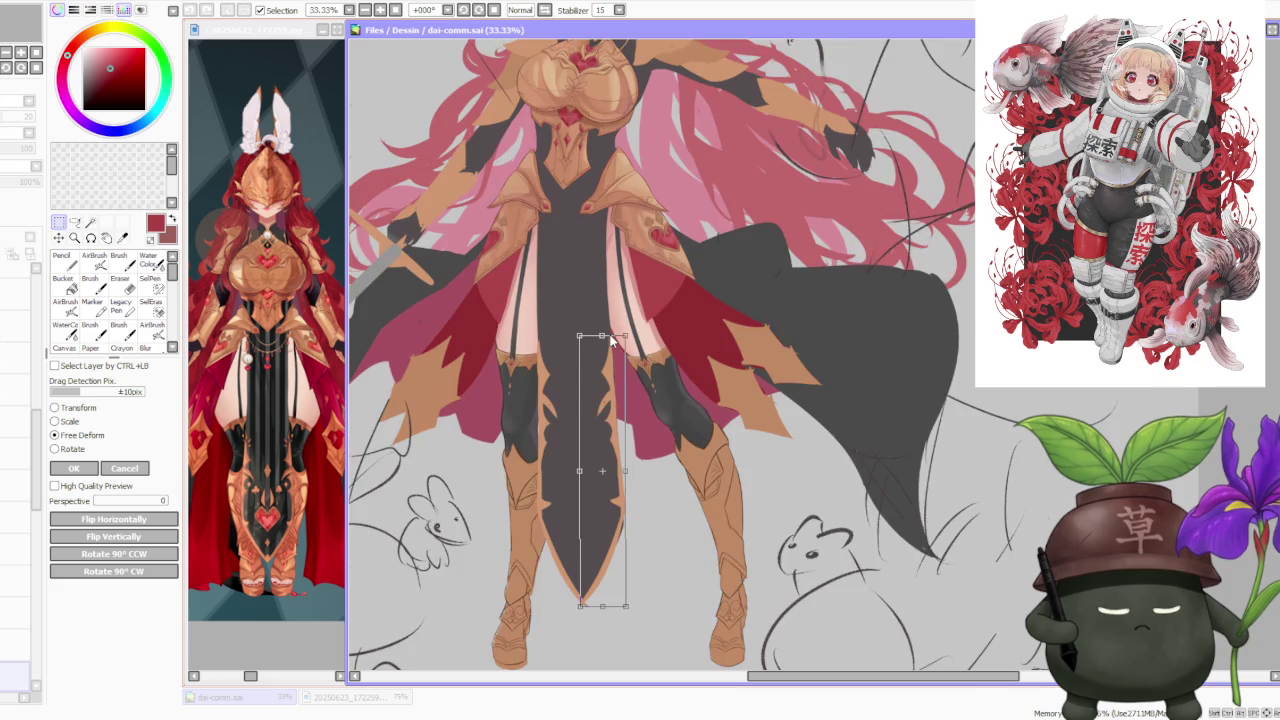
scroll(604, 338, "down", 1)
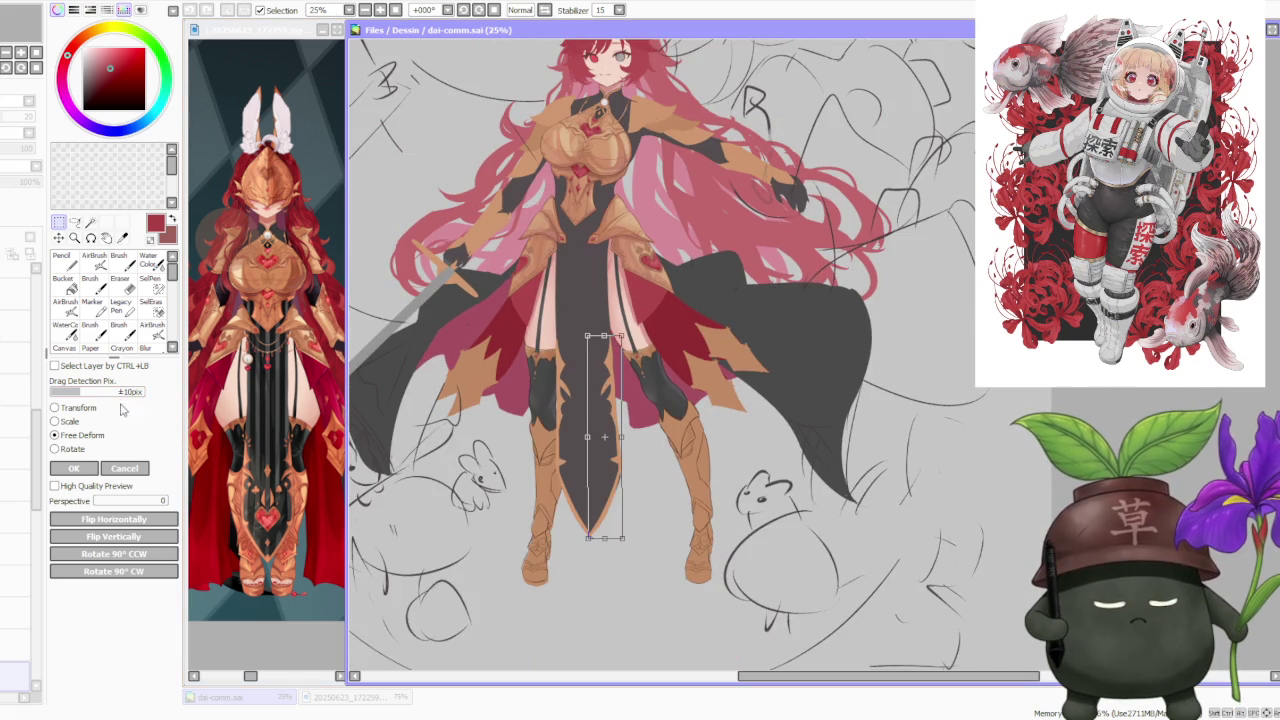
left_click(90, 466)
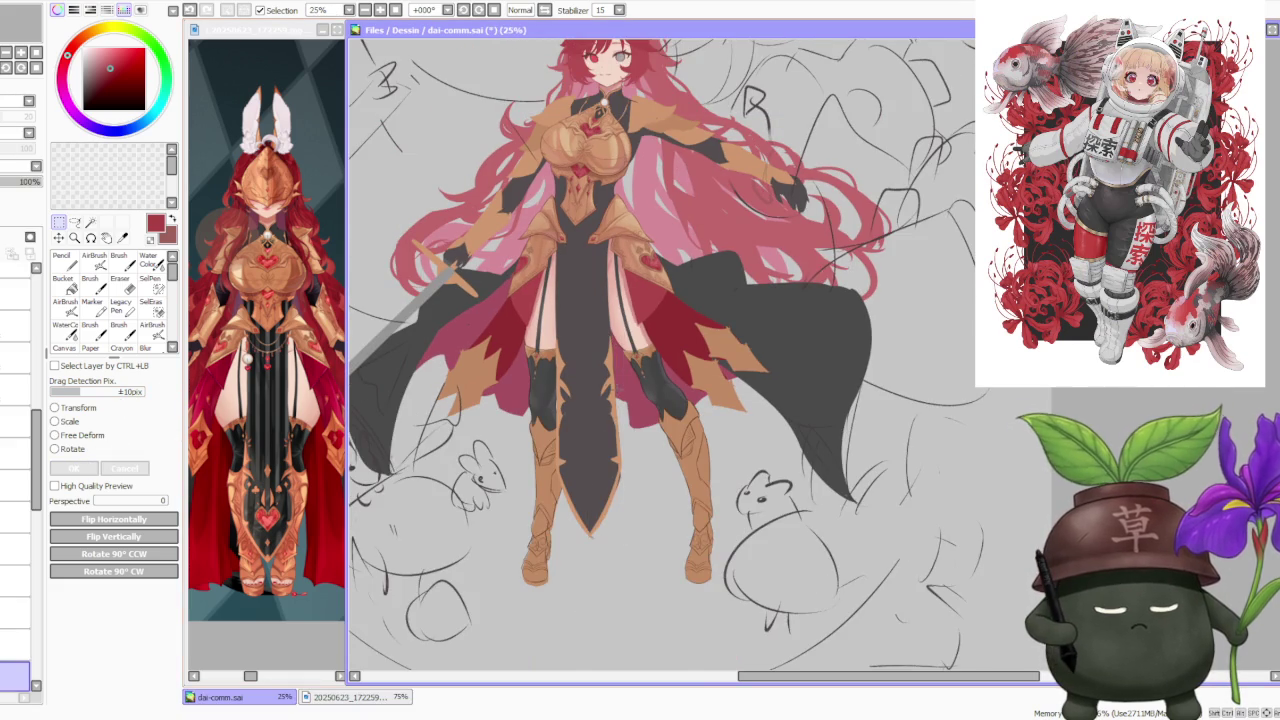
scroll(604, 383, "down", 2)
scroll(604, 383, "up", 4)
scroll(604, 383, "down", 3)
scroll(604, 383, "down", 1)
scroll(604, 383, "down", 1)
scroll(563, 228, "up", 3)
scroll(563, 228, "down", 1)
scroll(575, 283, "up", 1)
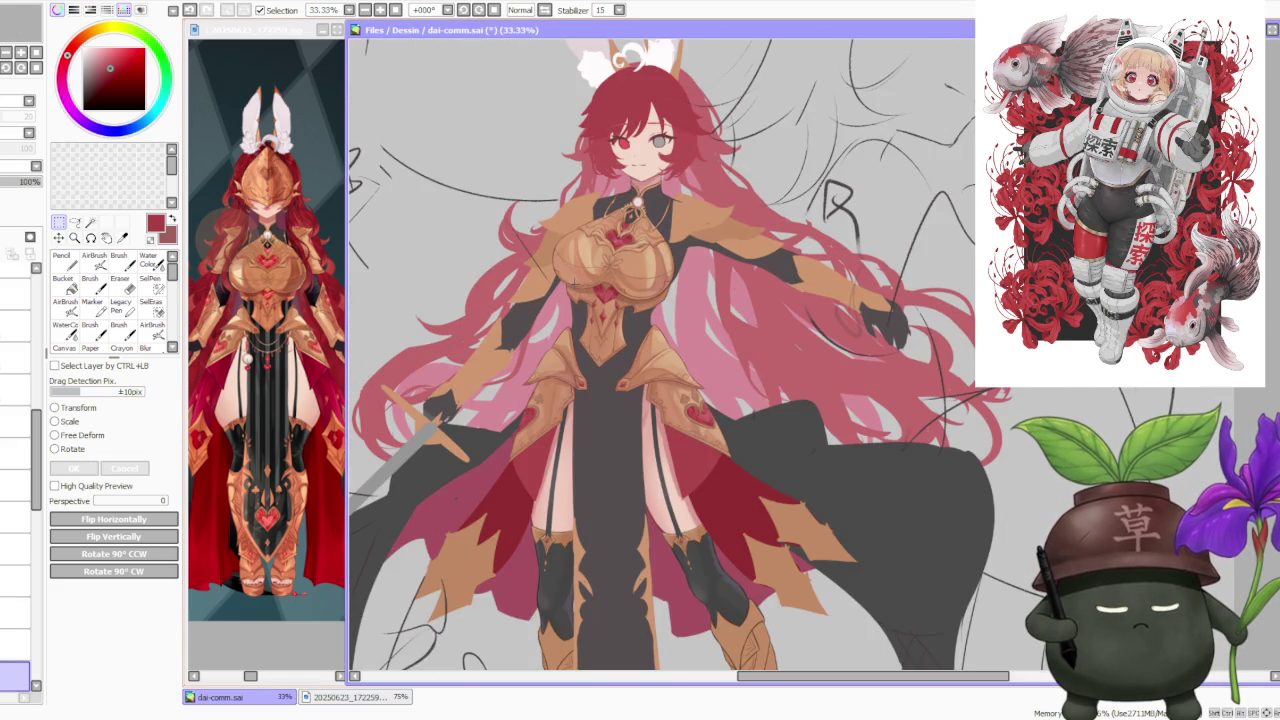
scroll(595, 457, "down", 1)
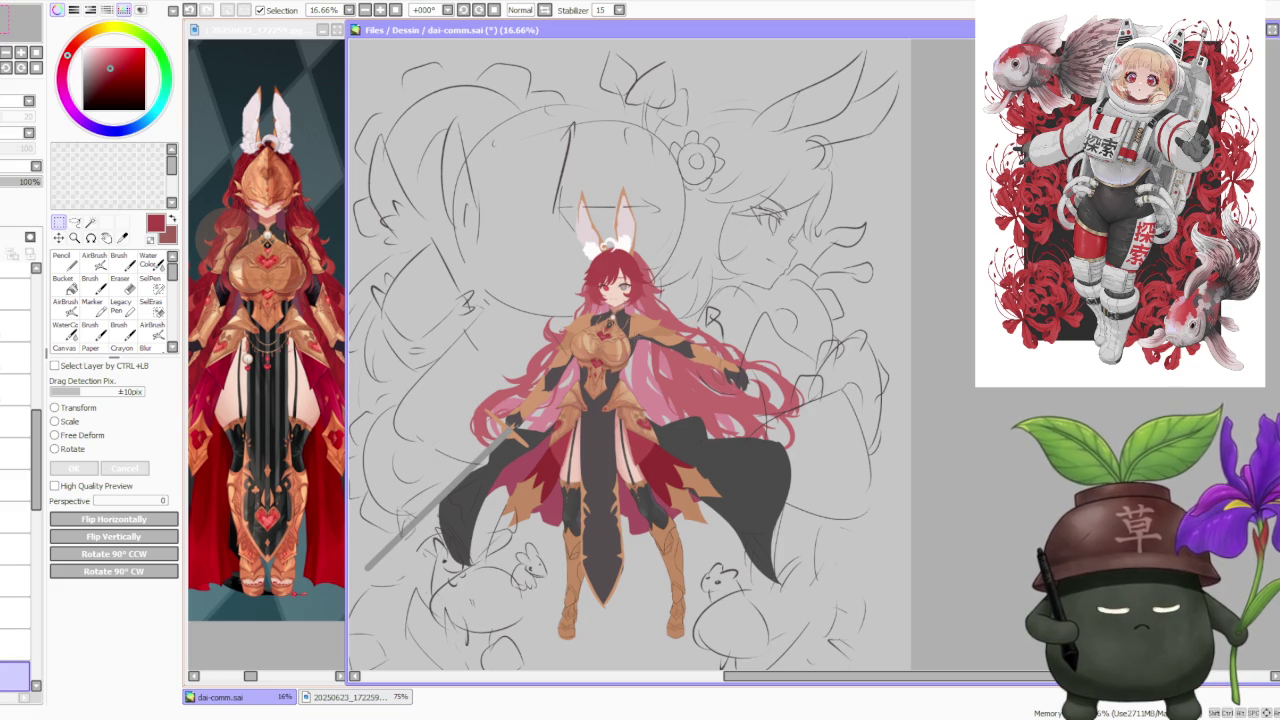
scroll(636, 336, "down", 1)
scroll(648, 350, "up", 1)
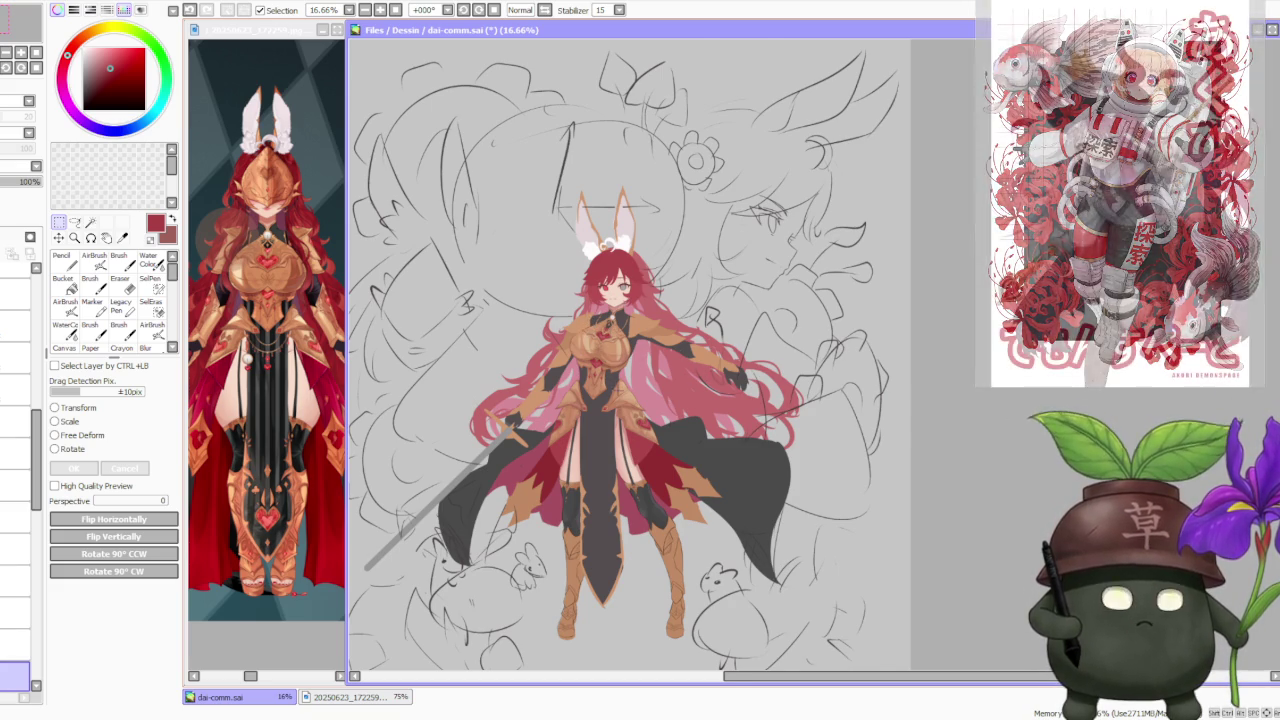
key("ctrl+plus")
key("ctrl+minus")
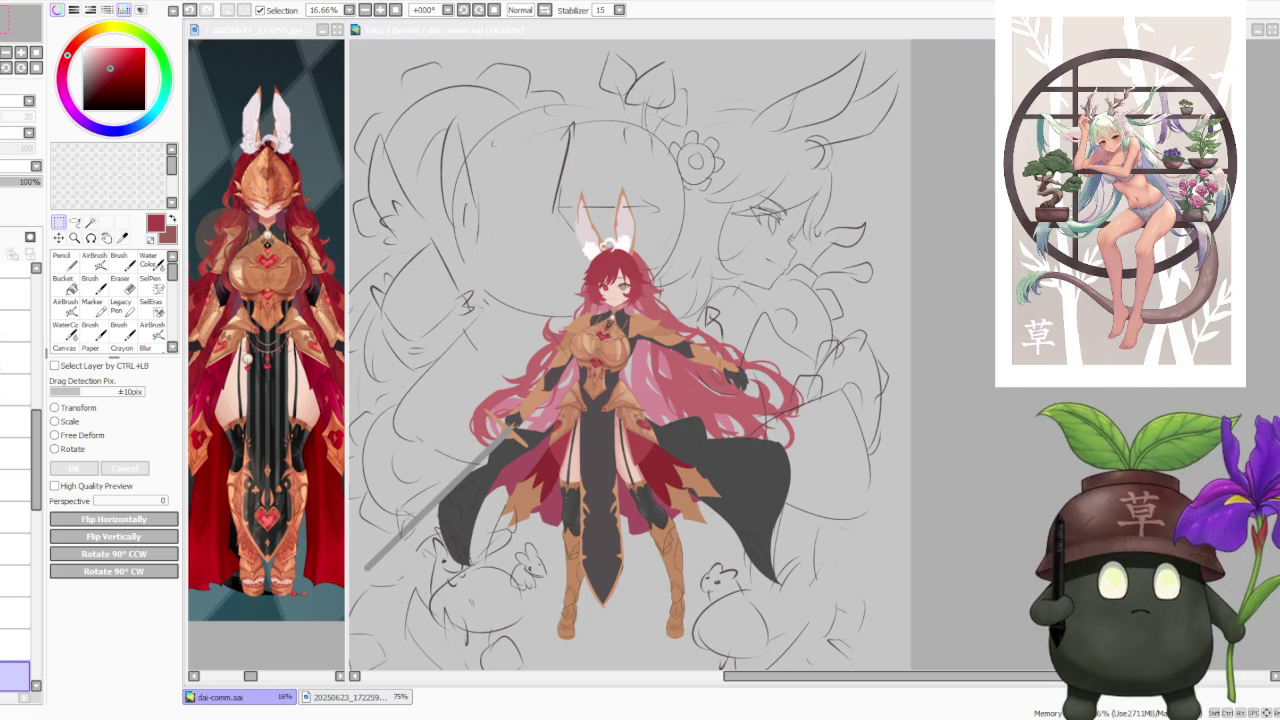
scroll(635, 400, "up", 3)
- Zoom in and out around the knight's legs to inspect the boots
scroll(640, 420, "up", 2)
scroll(640, 420, "down", 2)
scroll(718, 348, "down", 2)
scroll(715, 345, "up", 1)
scroll(700, 330, "up", 3)
scroll(686, 315, "down", 2)
scroll(686, 314, "down", 2)
scroll(686, 314, "down", 1)
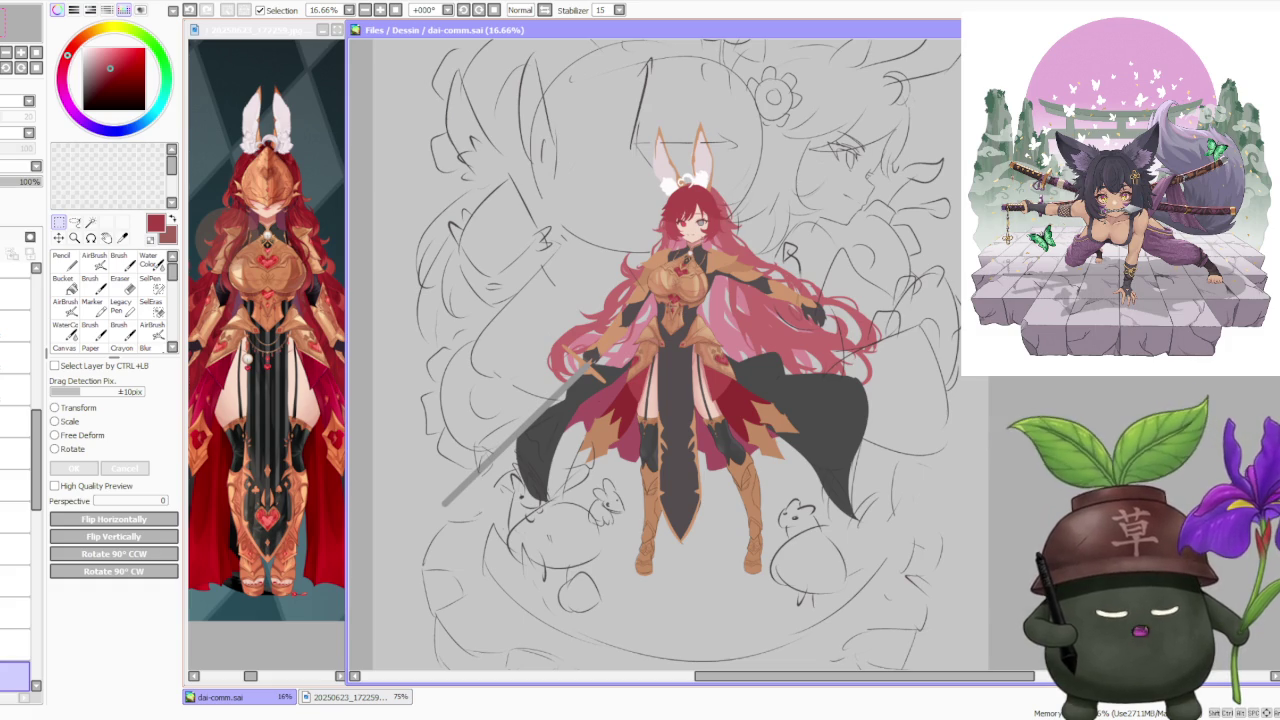
scroll(654, 354, "up", 2)
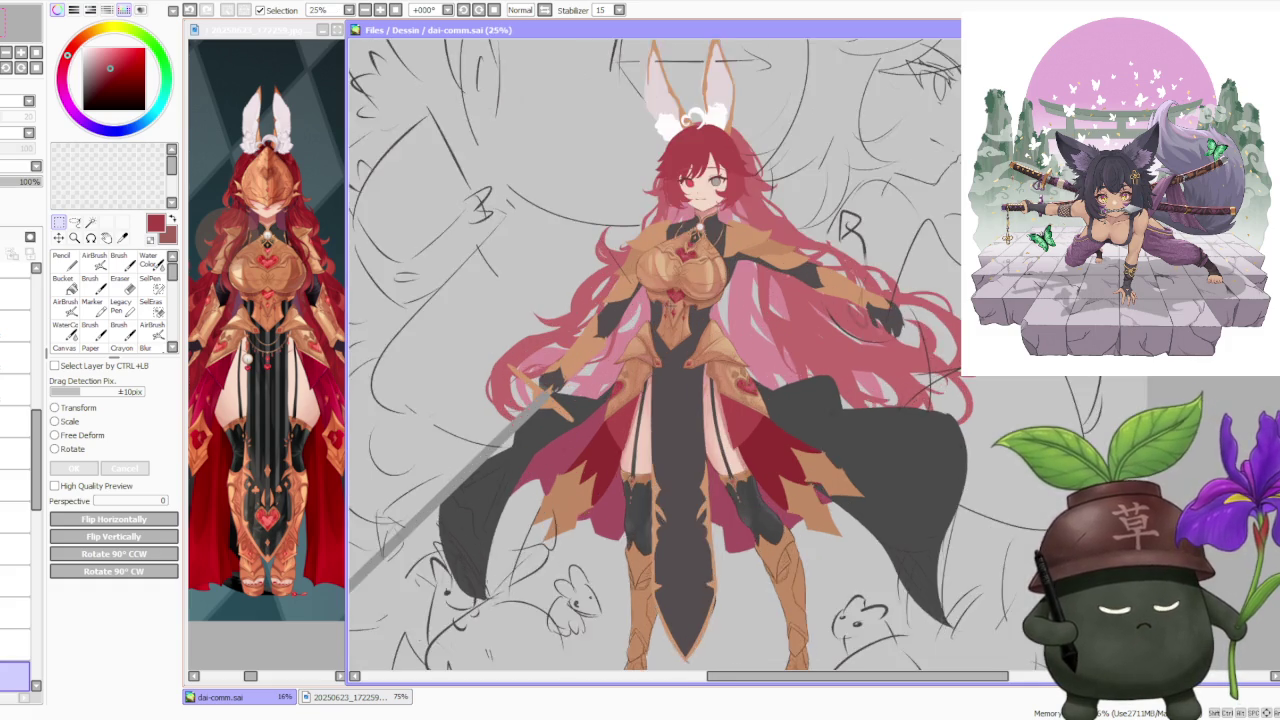
scroll(654, 354, "down", 1)
scroll(654, 354, "down", 1)
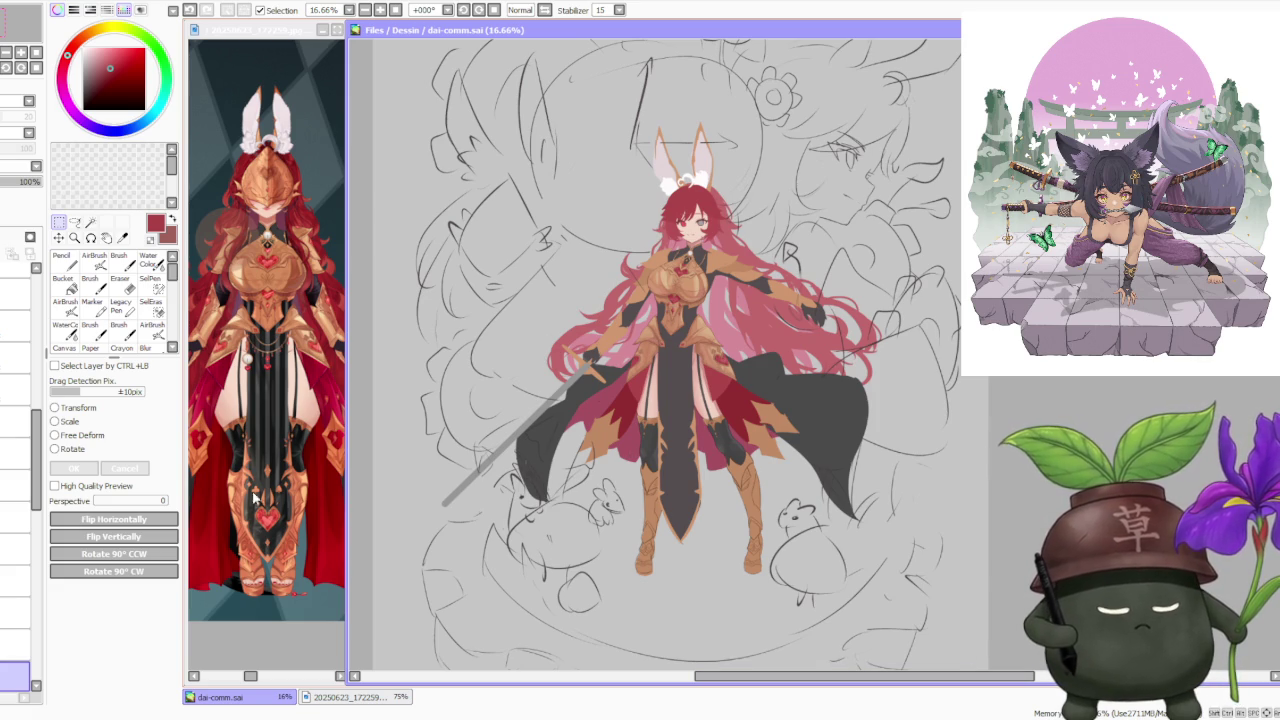
- Click through the layer stack, settle on the boots layer, and zoom onto the legs
left_click(15, 516)
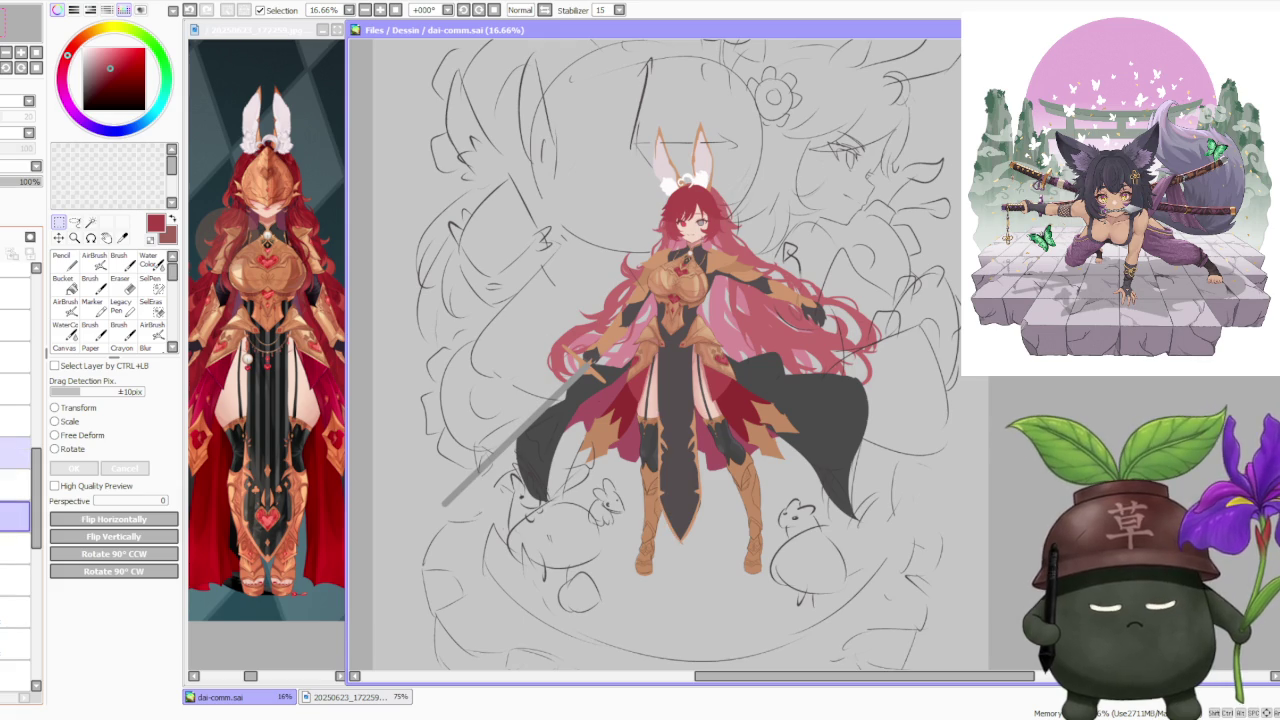
left_click(15, 424)
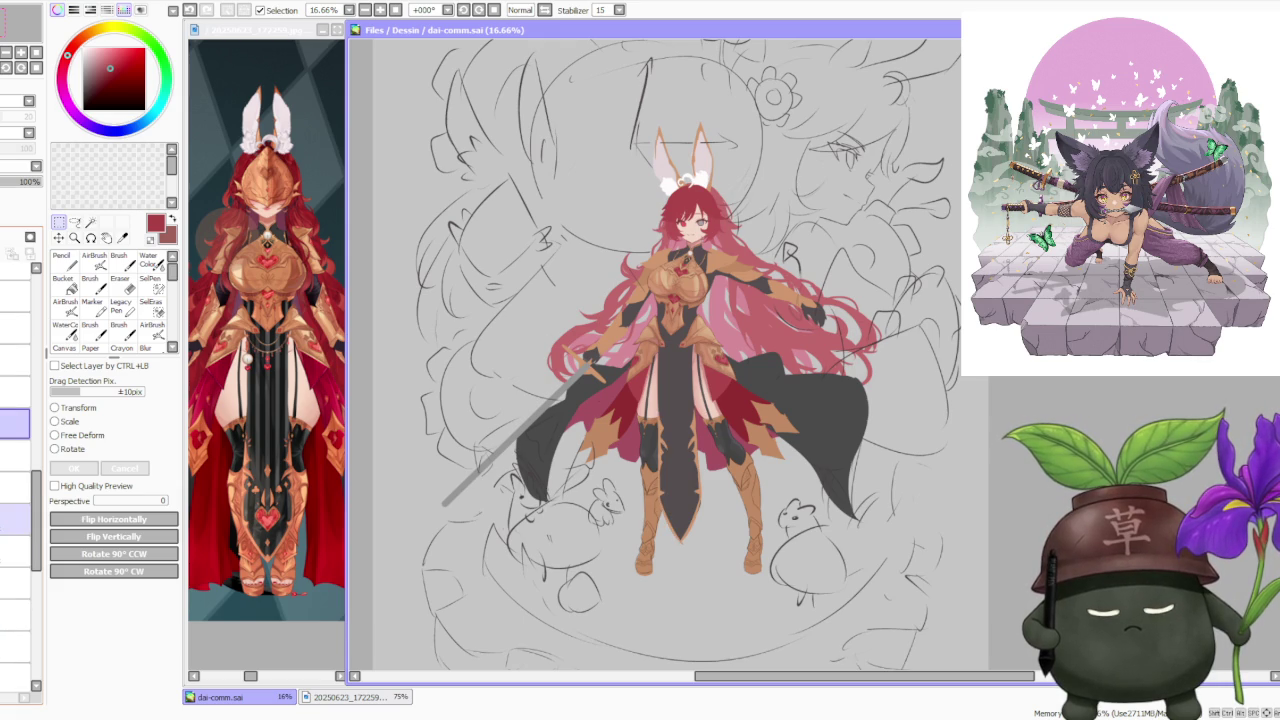
left_click(15, 355)
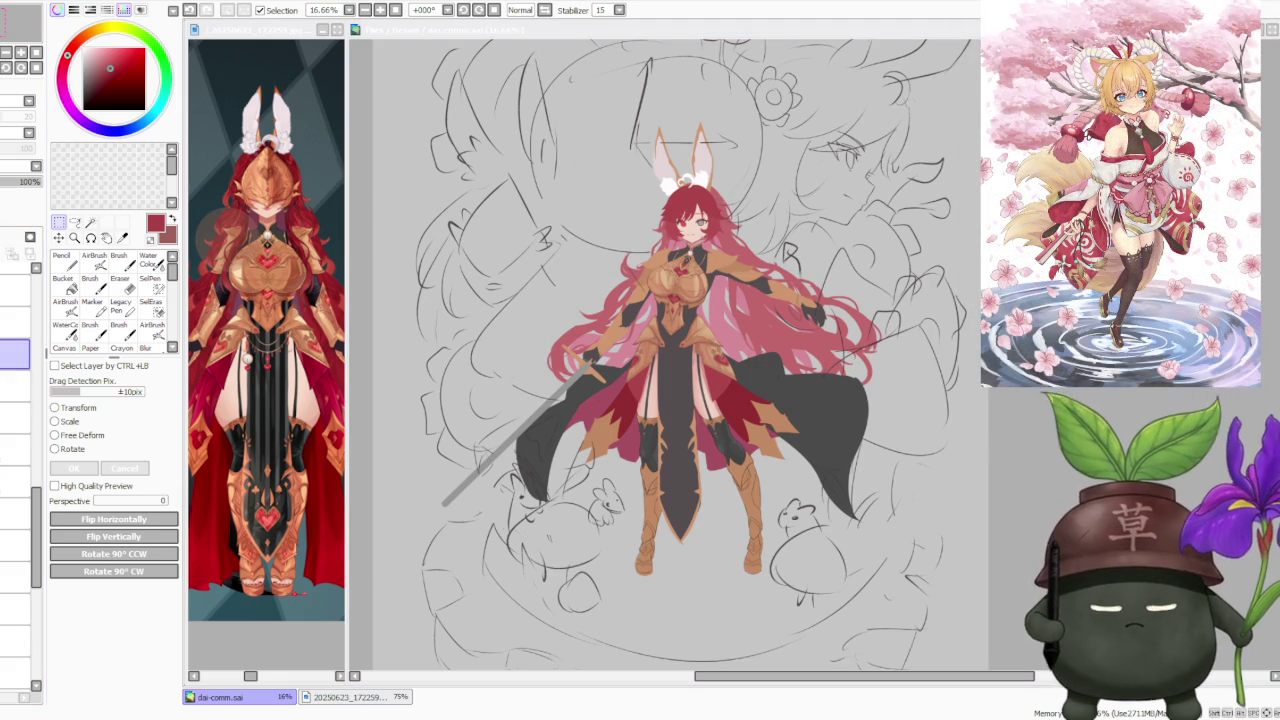
left_click(15, 609)
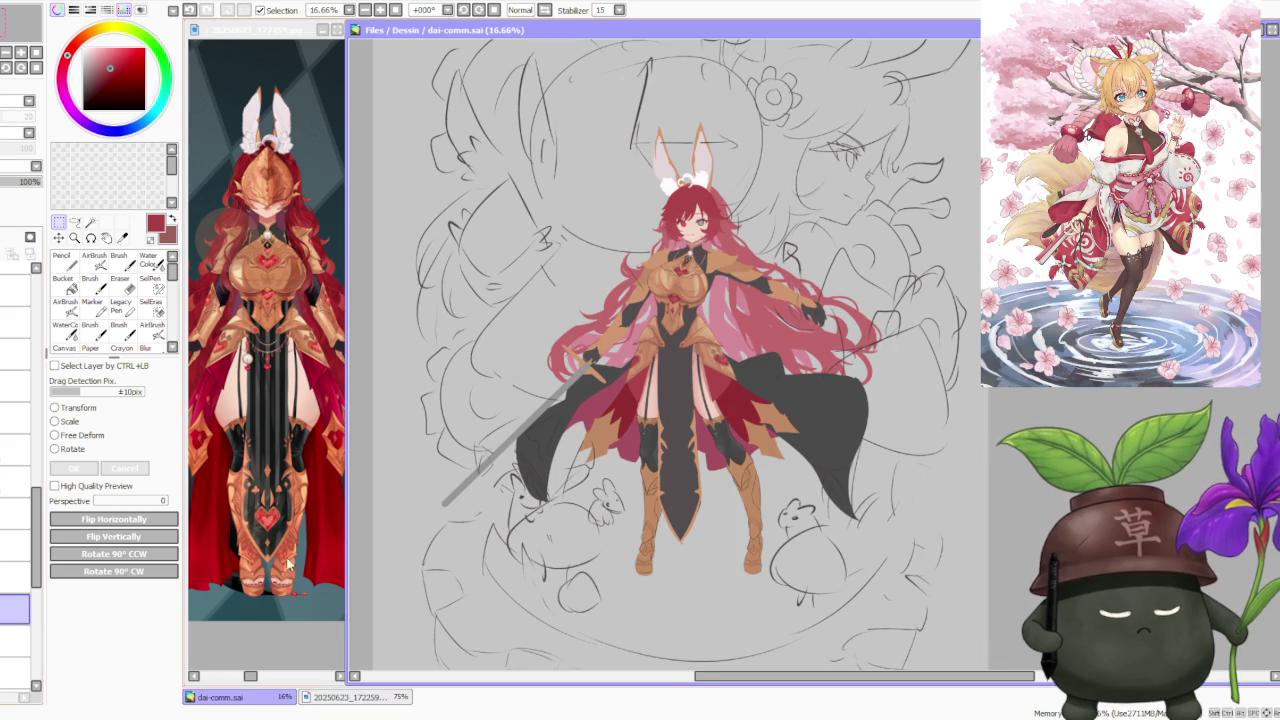
scroll(762, 531, "up", 1)
scroll(762, 531, "up", 1)
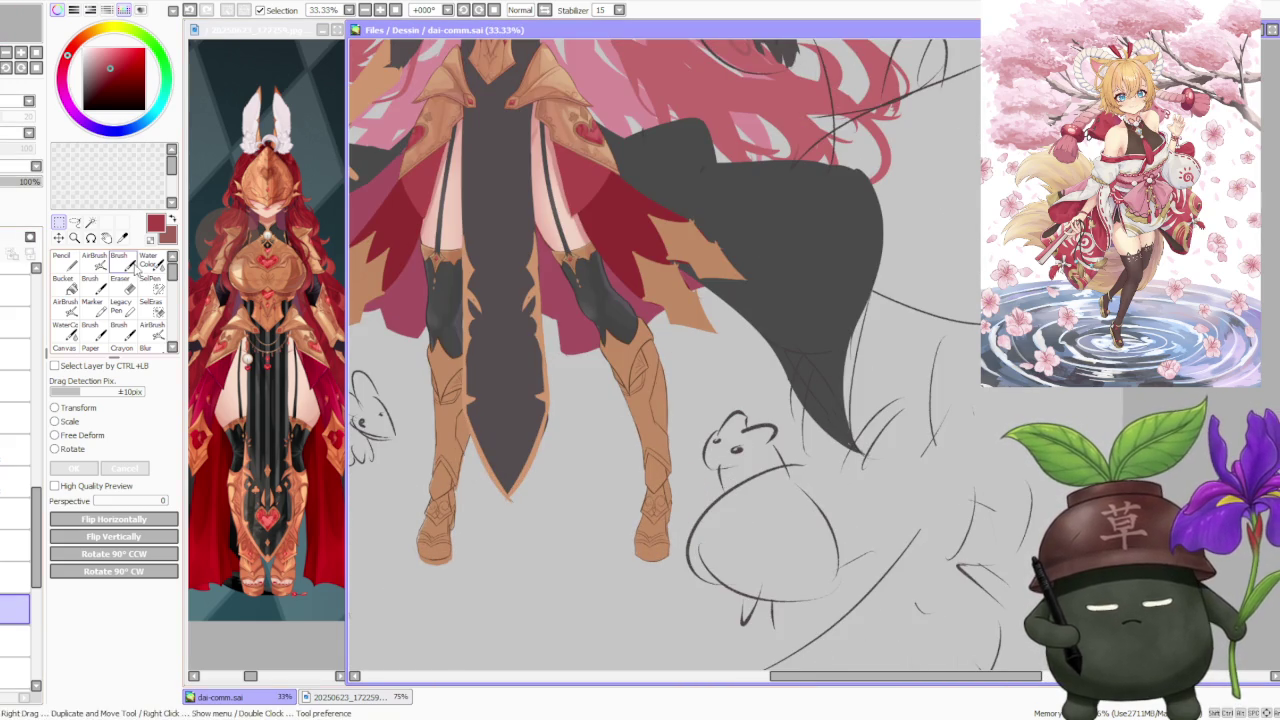
- Brush tan detail onto the left boot's toe and sample the boot's tan colour
left_click(119, 262)
scroll(390, 540, "up", 3)
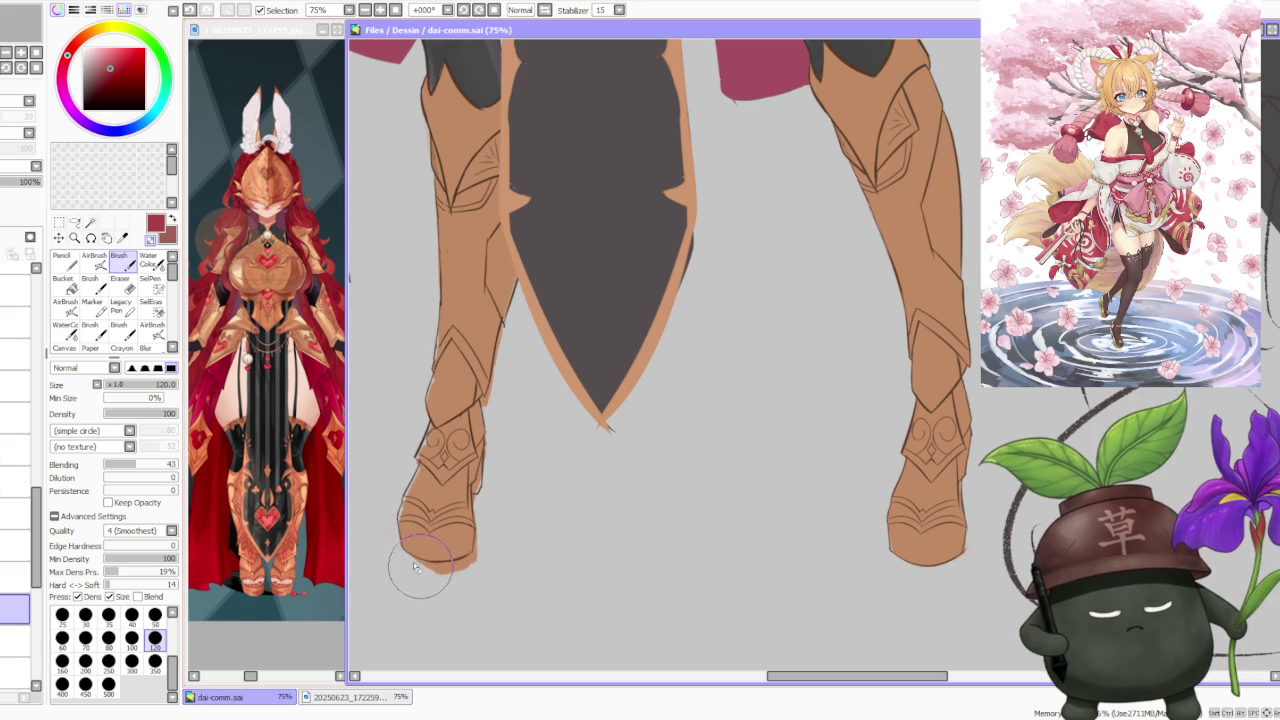
left_click_drag(395, 555, 412, 562)
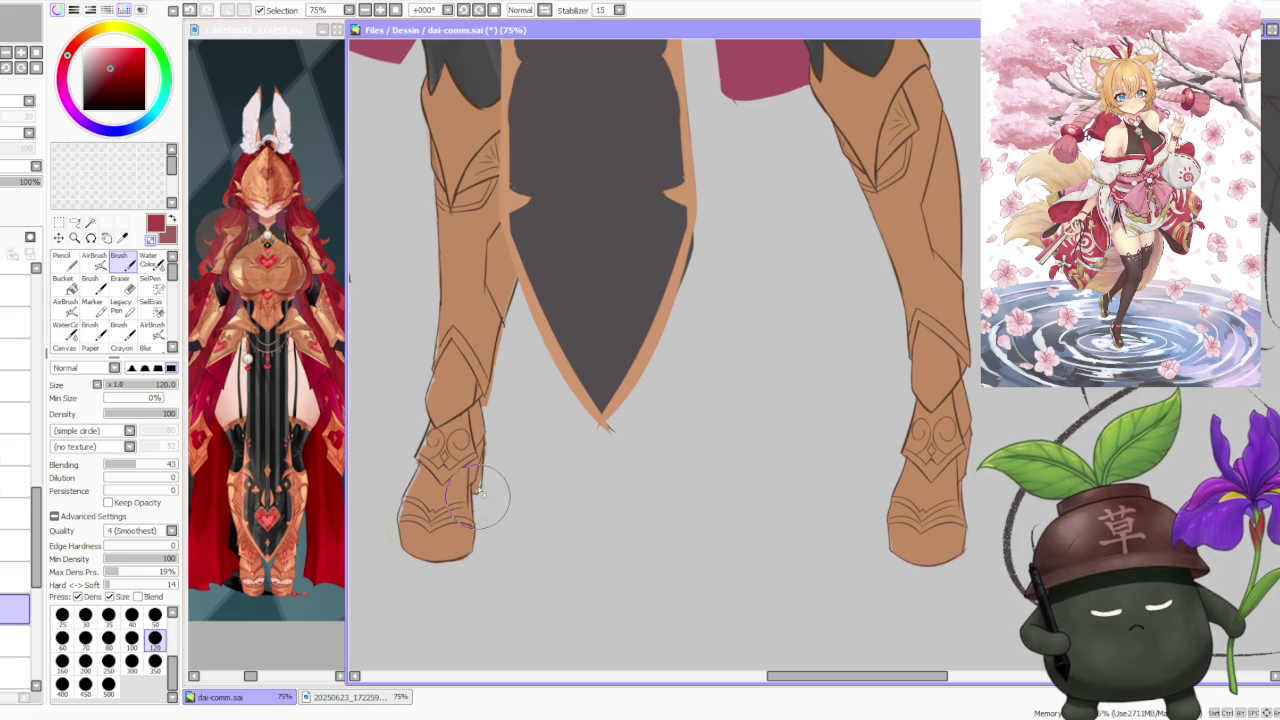
left_click(424, 400, "alt")
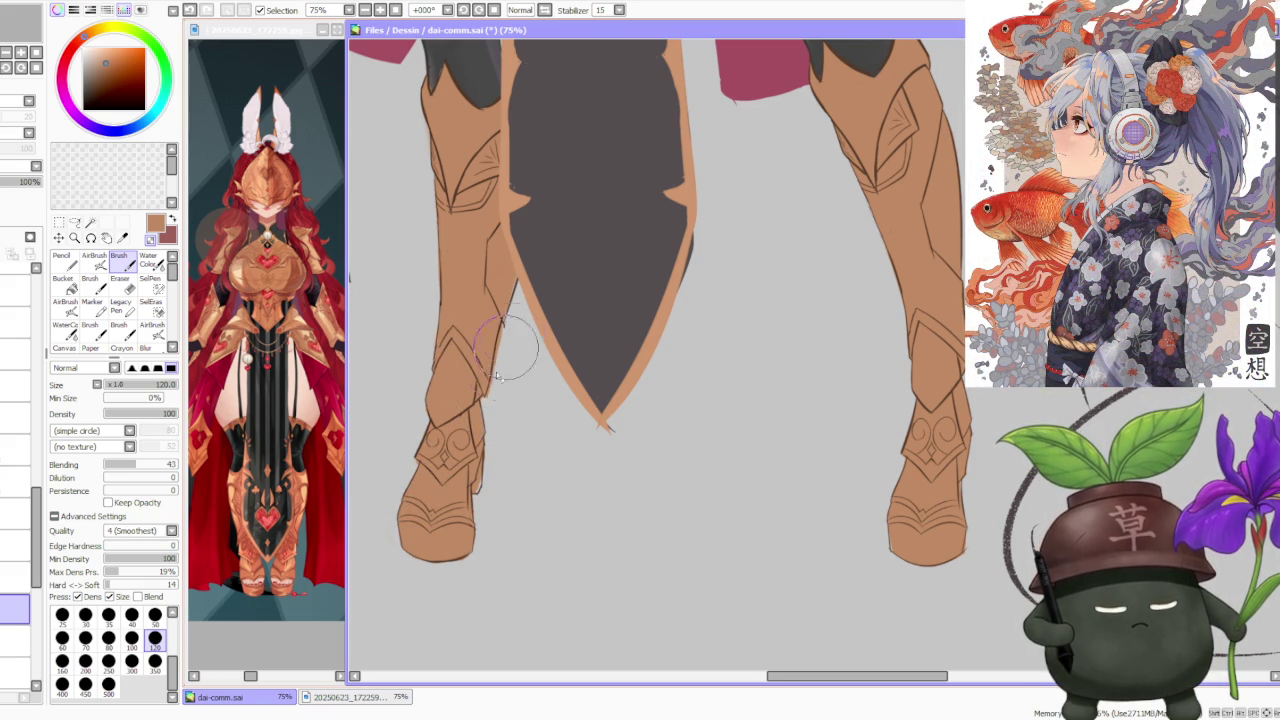
- Zoom around the boots to inspect the left boot's inner edge by the front panel
scroll(494, 284, "down", 3)
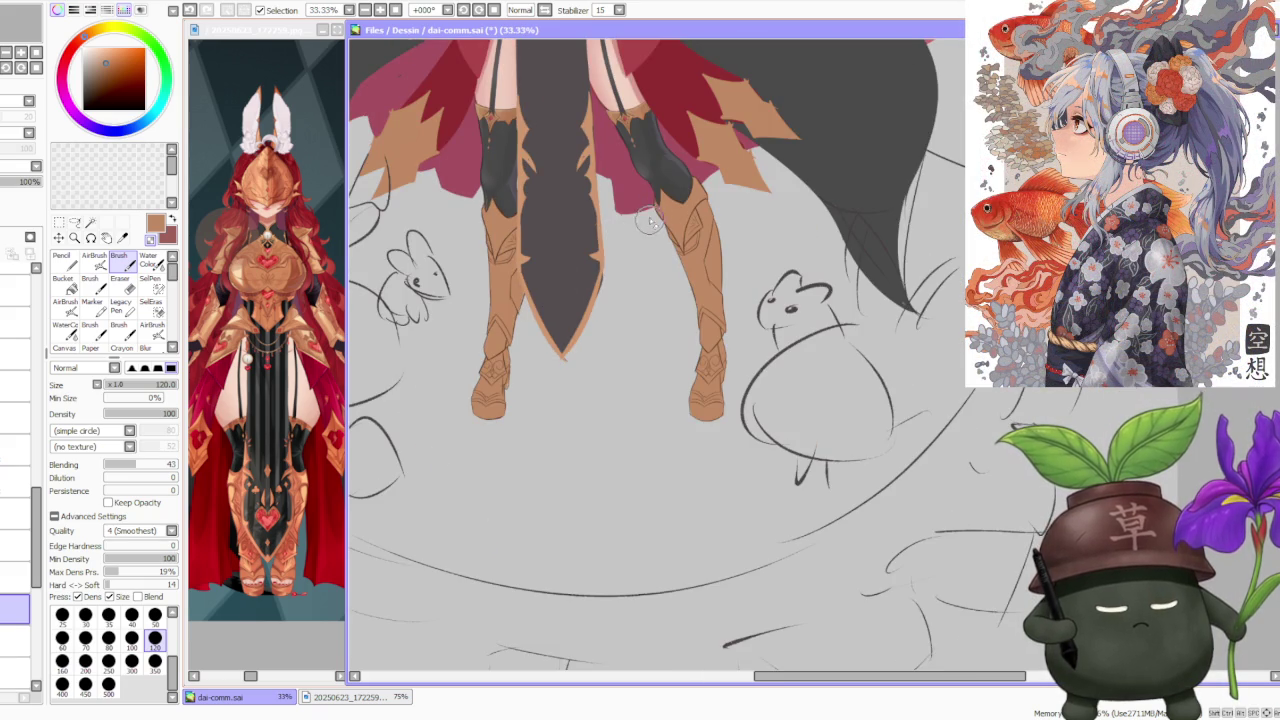
scroll(562, 275, "up", 2)
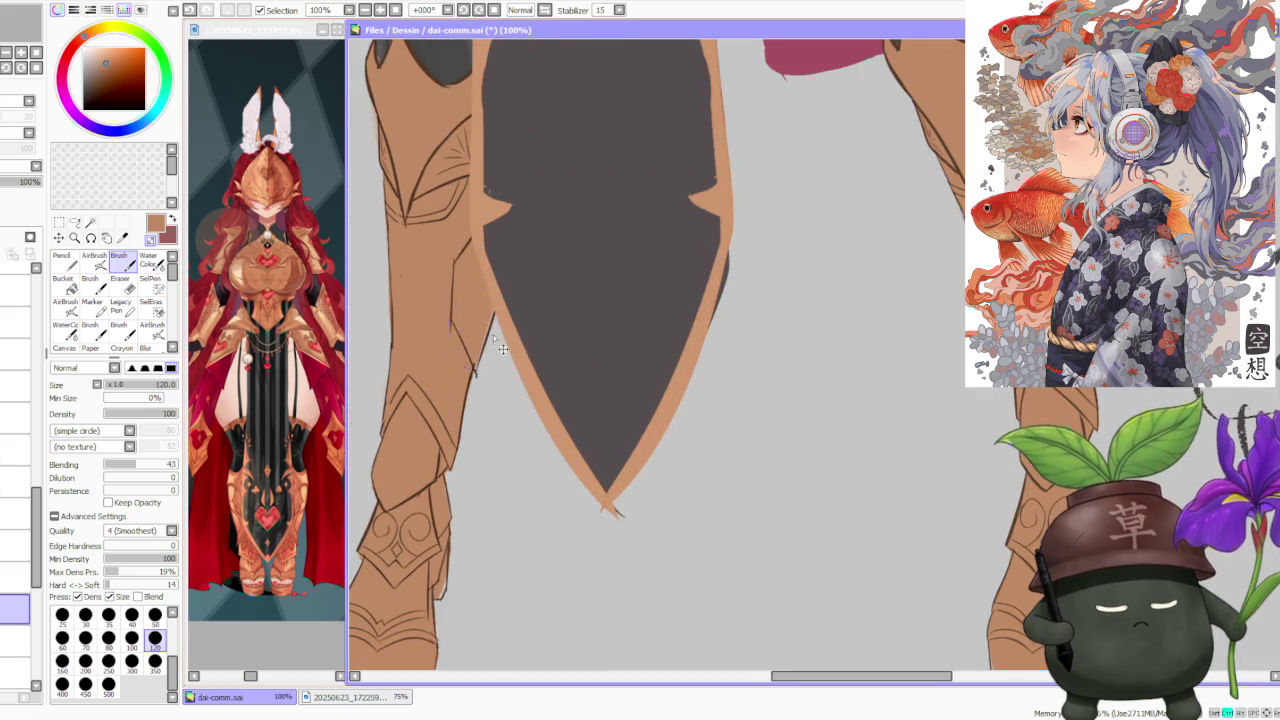
scroll(500, 329, "down", 4)
scroll(537, 291, "up", 3)
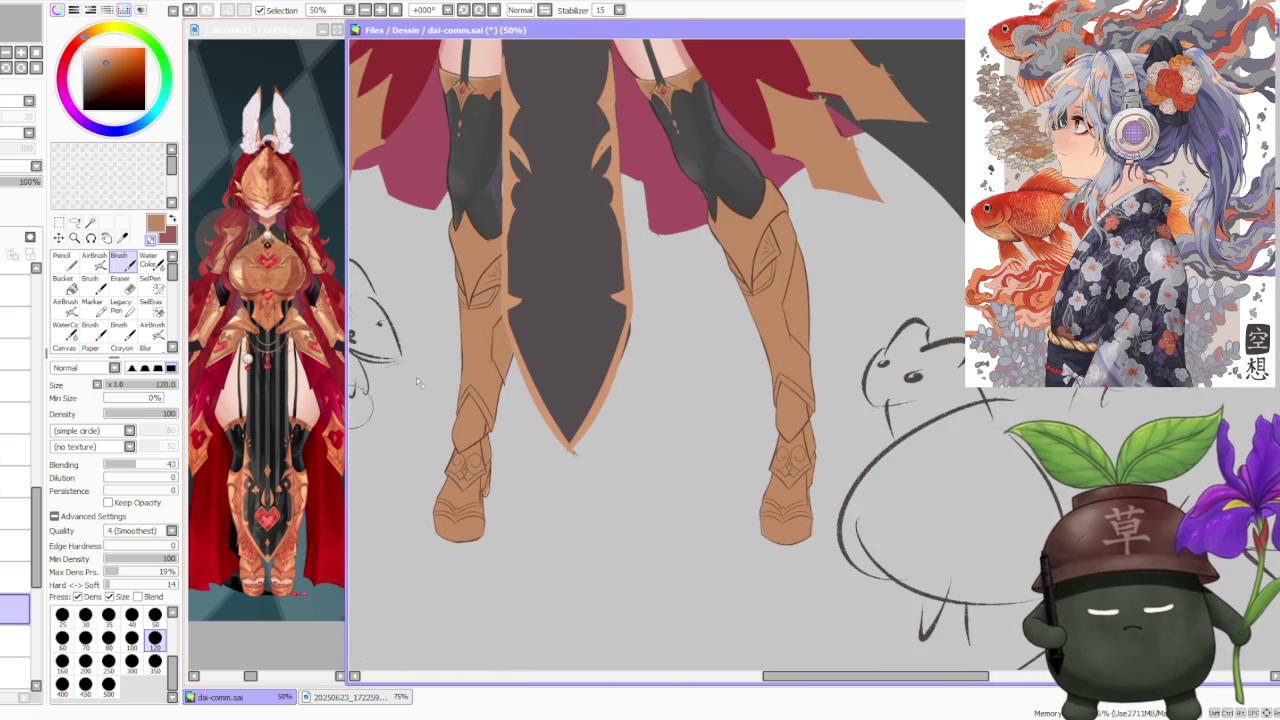
scroll(499, 327, "up", 2)
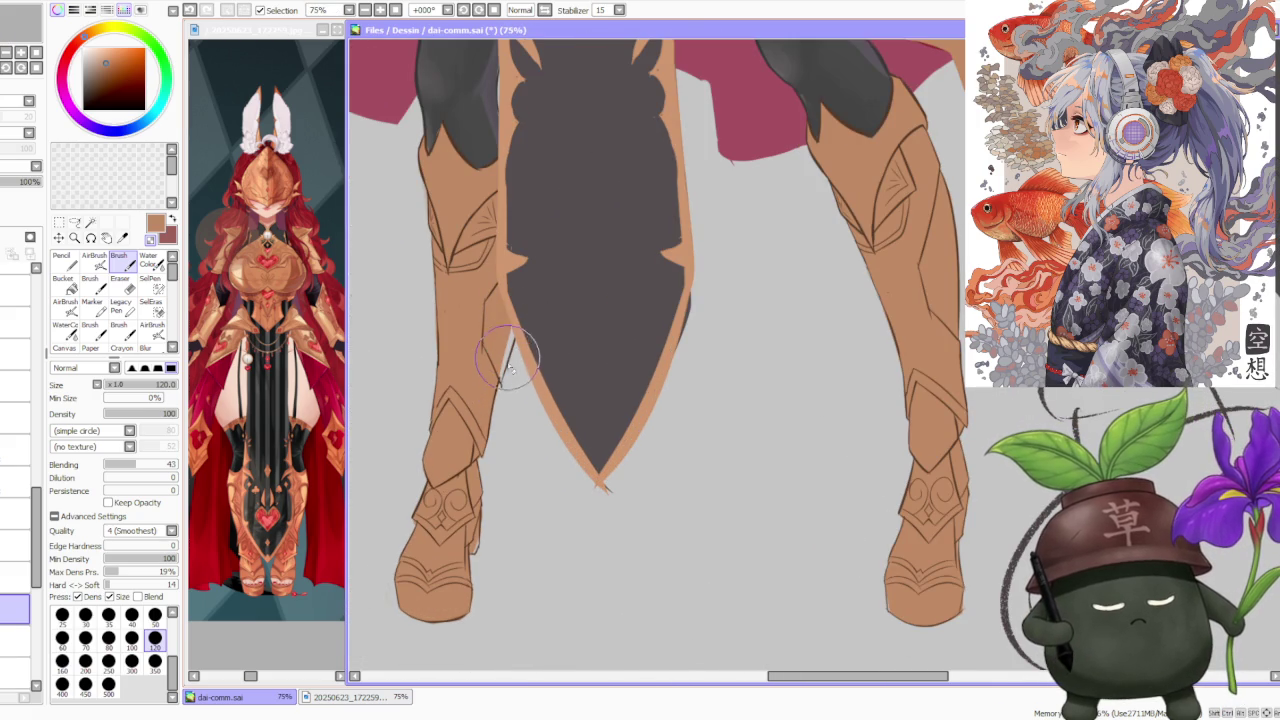
scroll(523, 306, "down", 2)
scroll(560, 270, "down", 2)
scroll(565, 260, "up", 2)
scroll(547, 307, "up", 1)
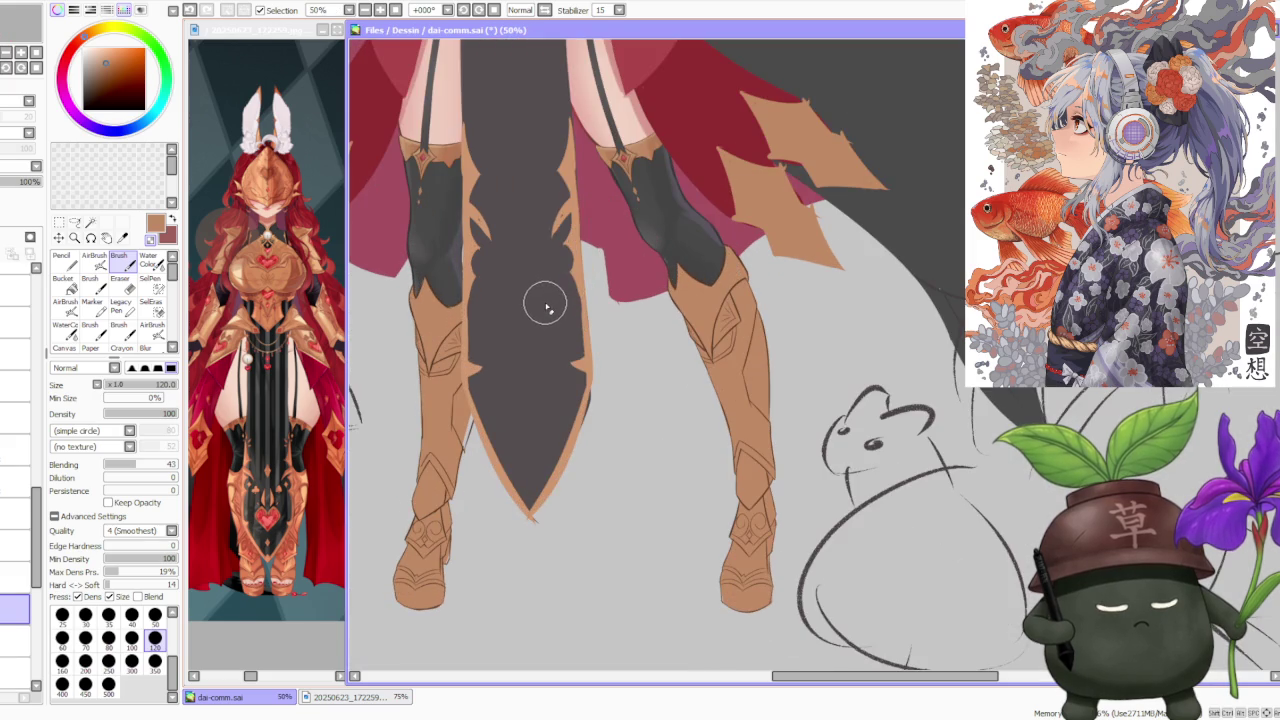
scroll(555, 305, "down", 2)
scroll(630, 280, "up", 2)
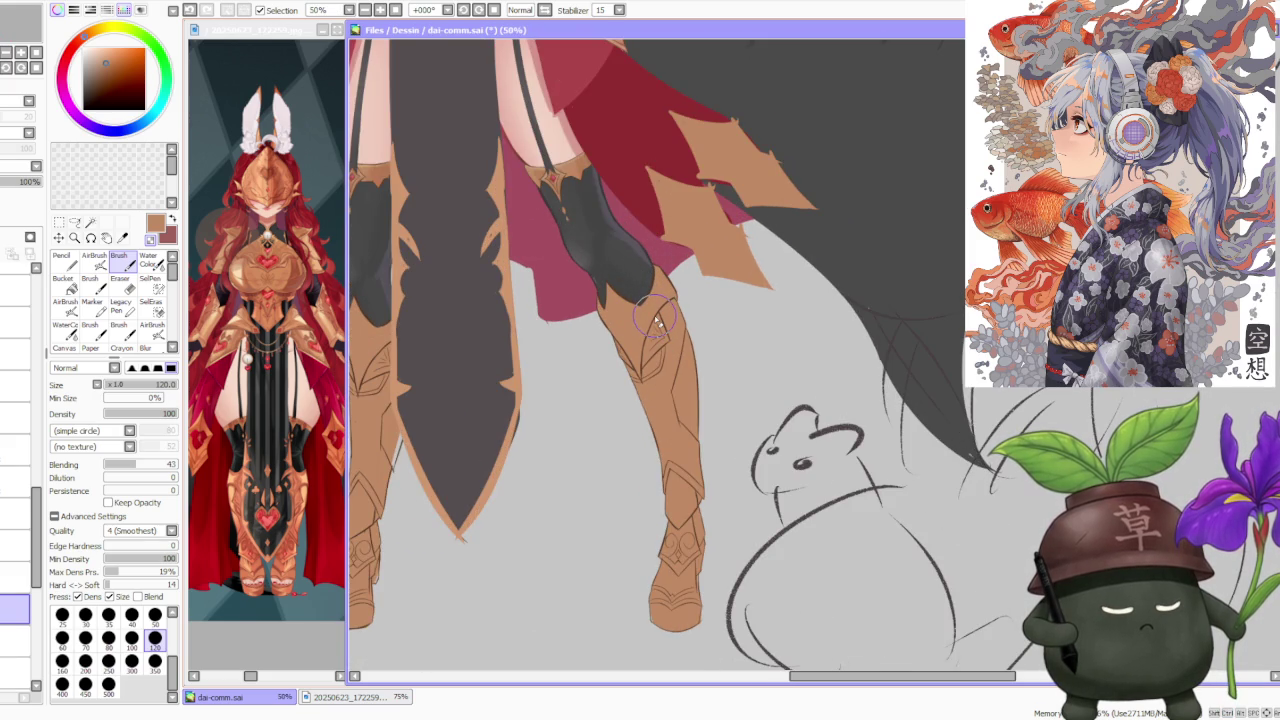
scroll(700, 623, "up", 1)
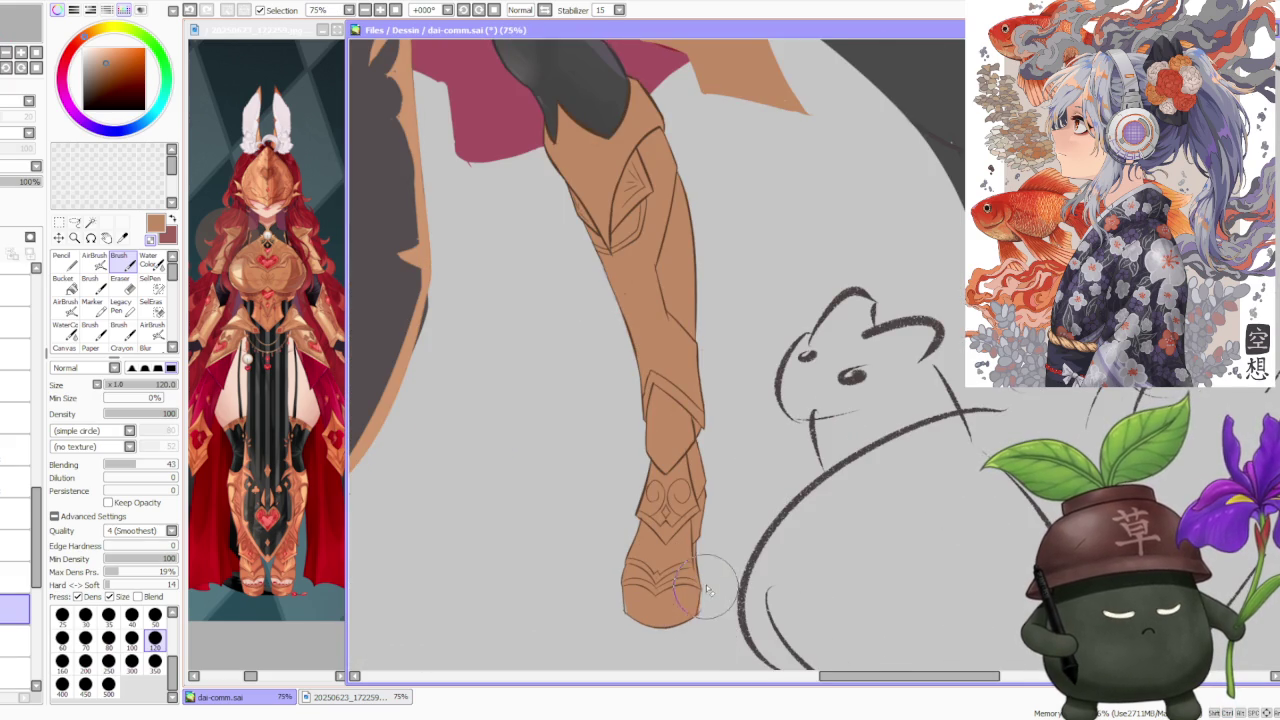
scroll(635, 590, "up", 2)
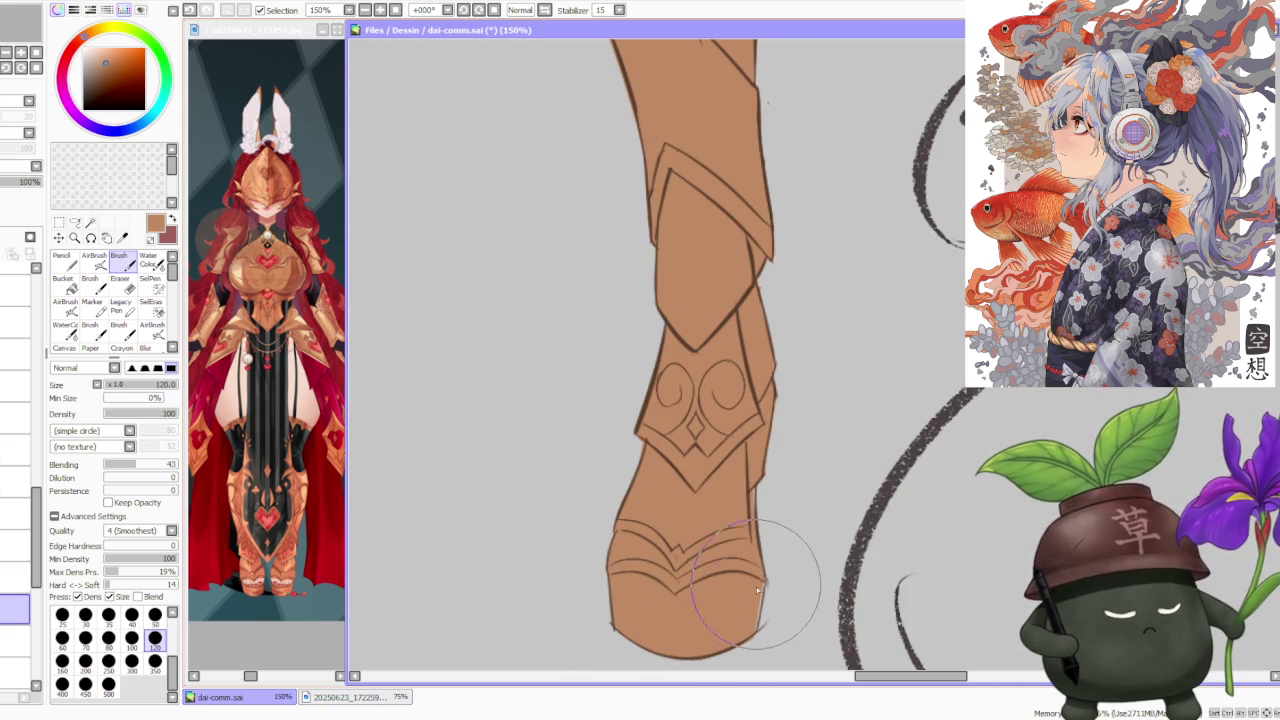
scroll(757, 580, "down", 5)
scroll(770, 380, "down", 1)
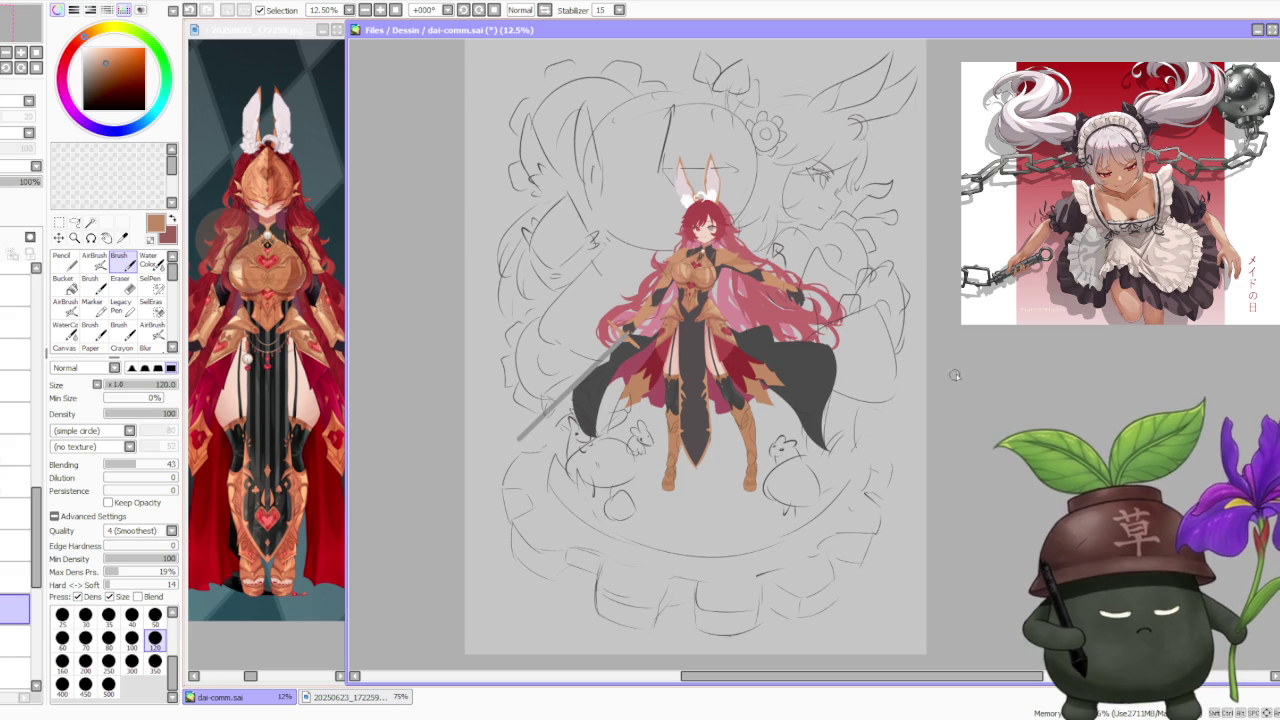
scroll(670, 470, "up", 3)
scroll(670, 470, "up", 1)
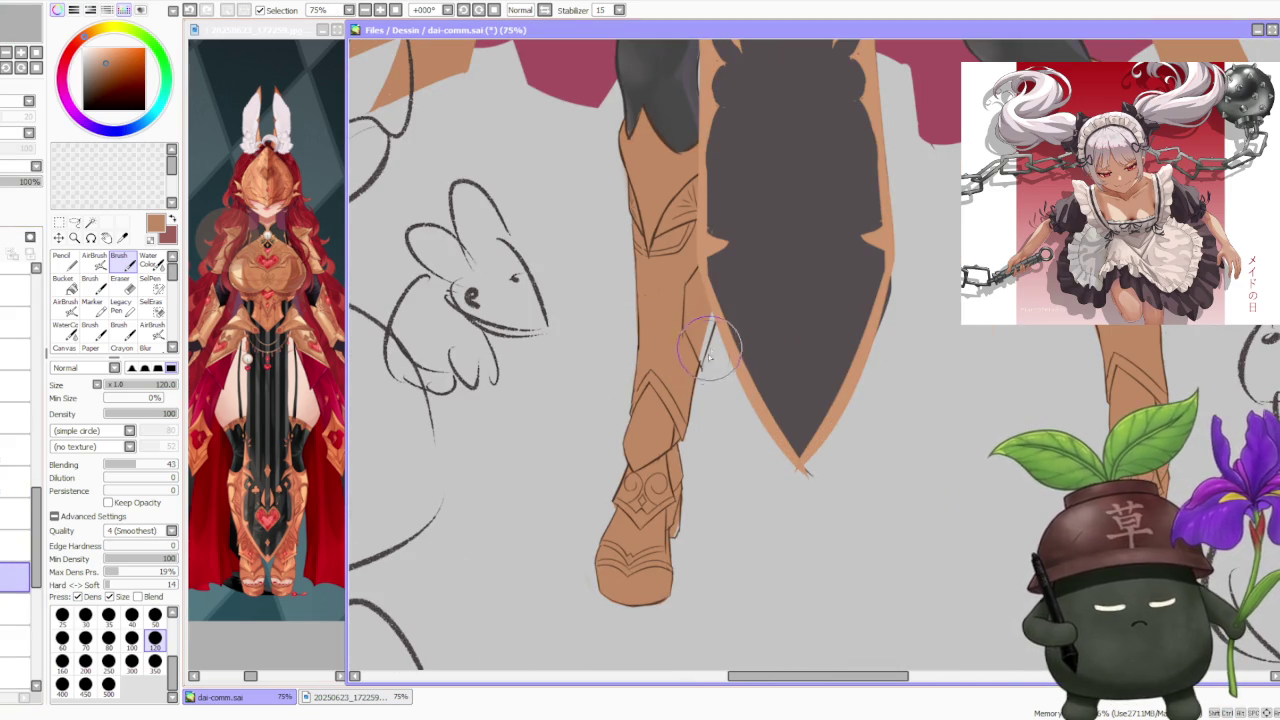
- Undo a stray stroke near the left boot's edge
key("ctrl+z")
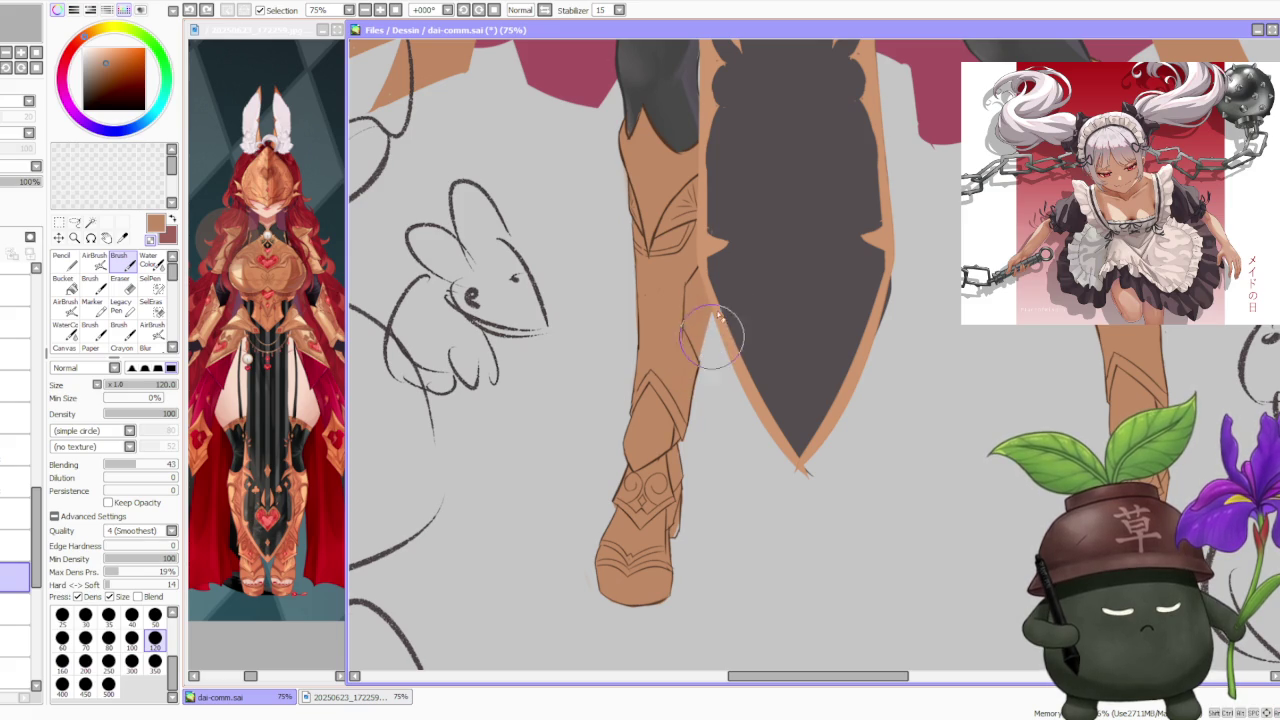
scroll(654, 352, "up", 1)
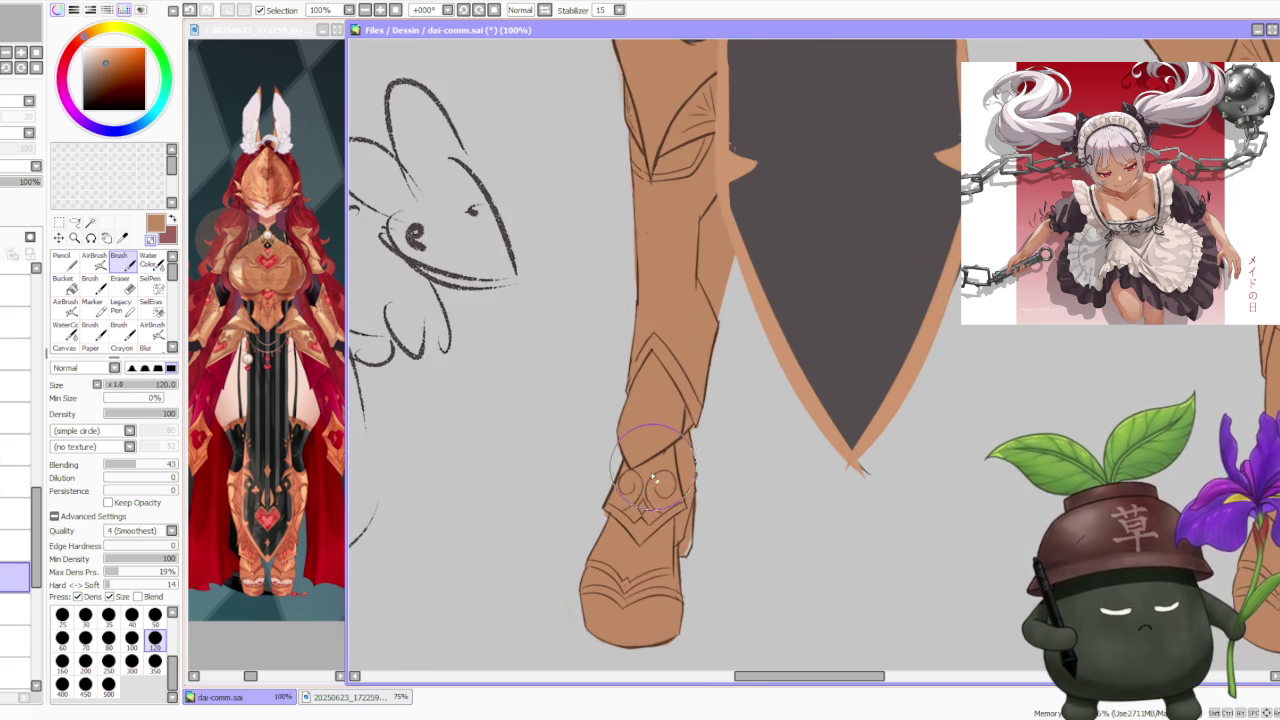
scroll(660, 400, "up", 1)
scroll(670, 455, "down", 1)
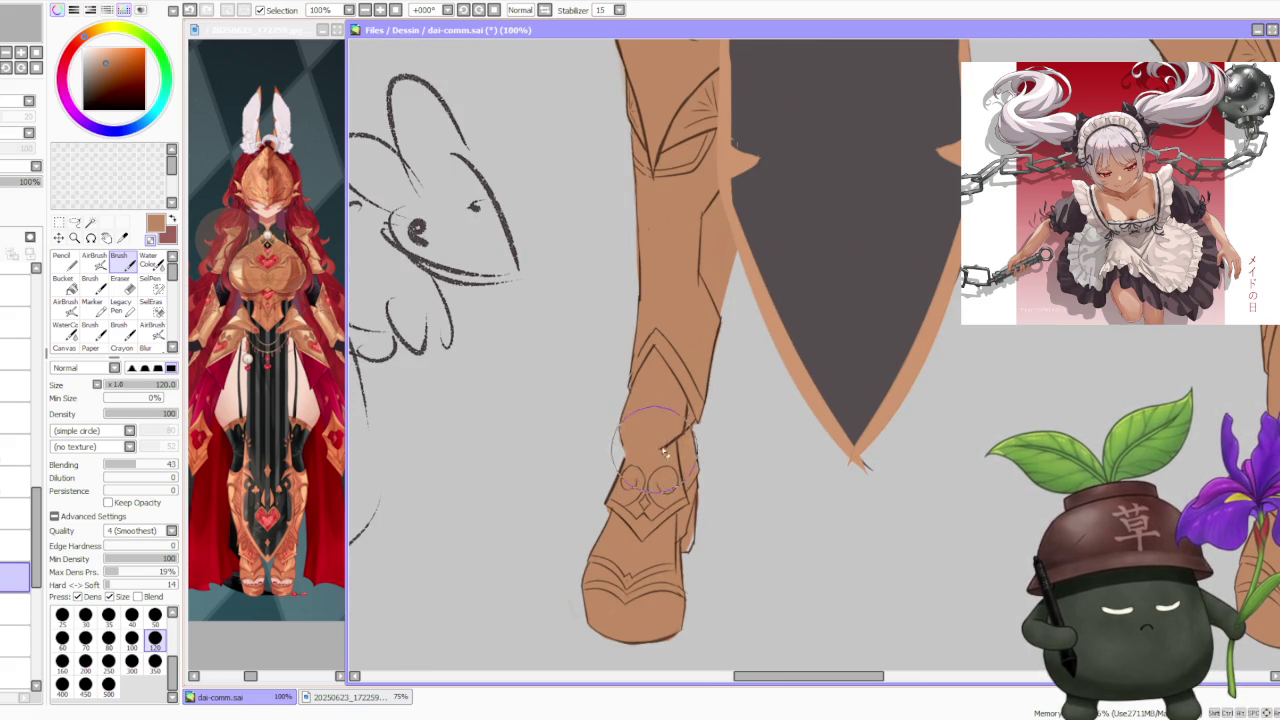
- Switch to a dark brown brush at size 50 and undo two stray marks on the boot
left_click(655, 485, "alt")
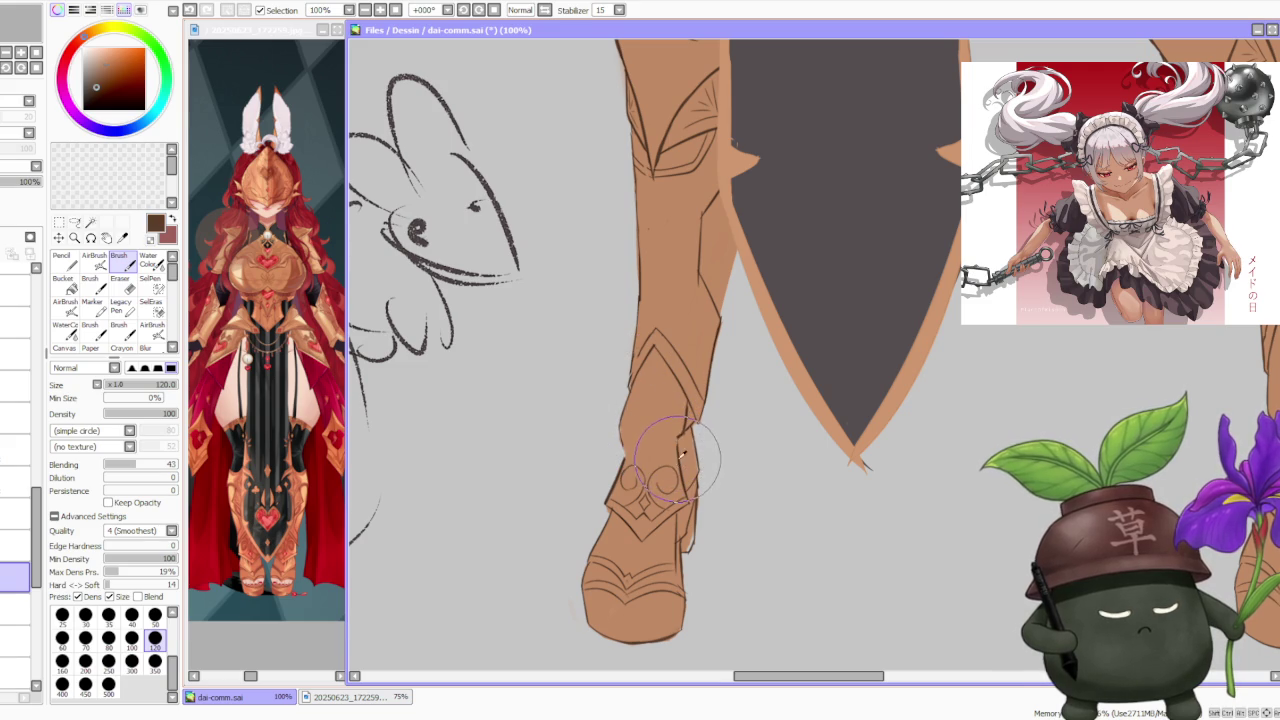
left_click(155, 616)
key("ctrl+z")
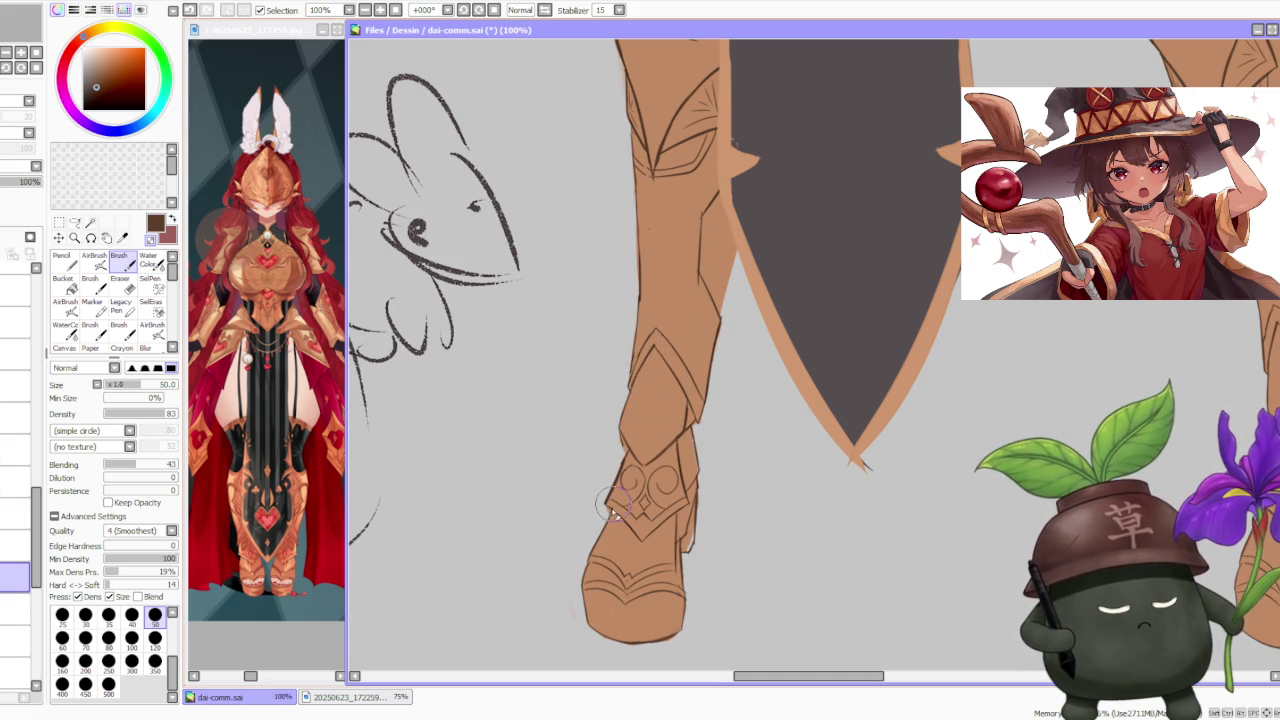
key("ctrl+z")
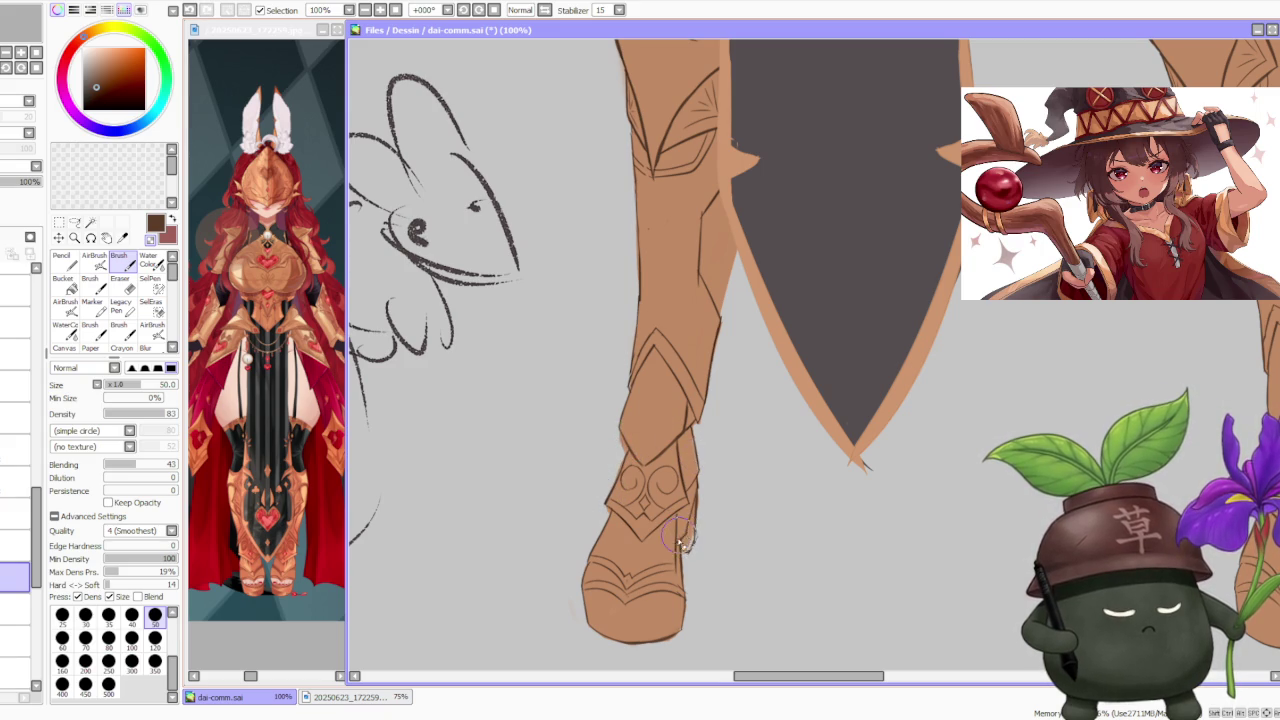
scroll(680, 540, "up", 1)
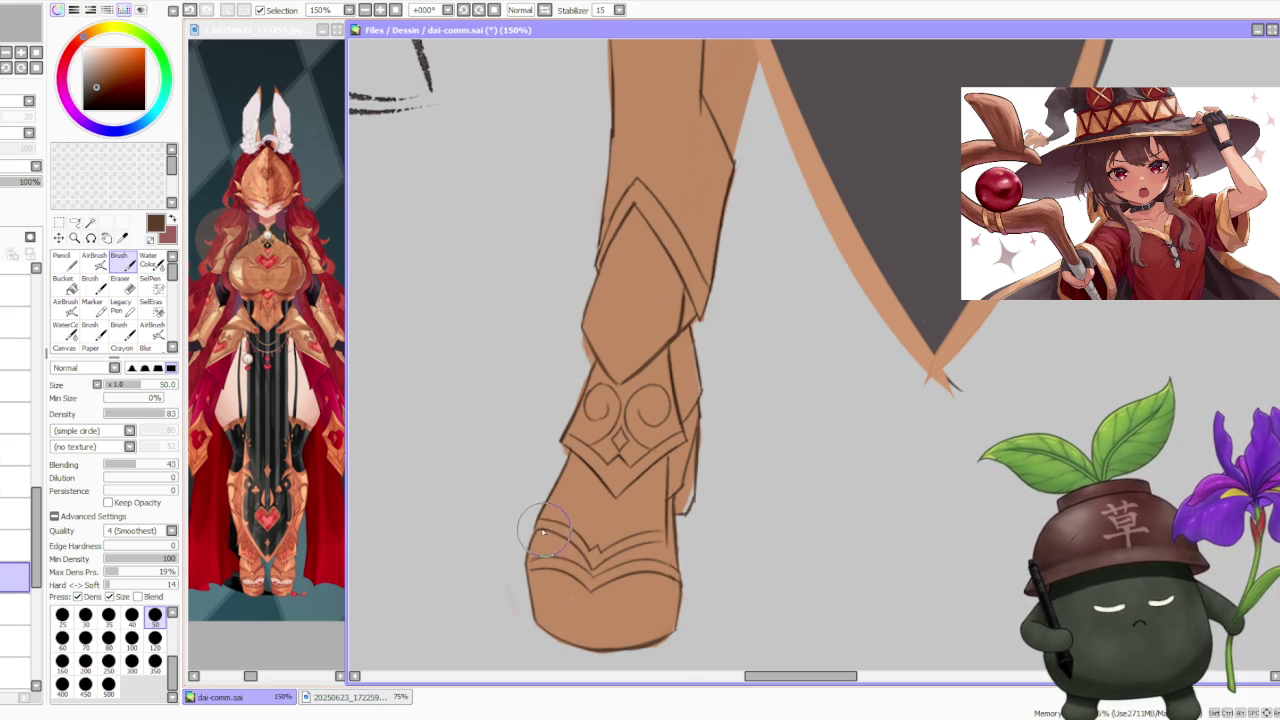
scroll(641, 484, "down", 2)
scroll(636, 560, "up", 1)
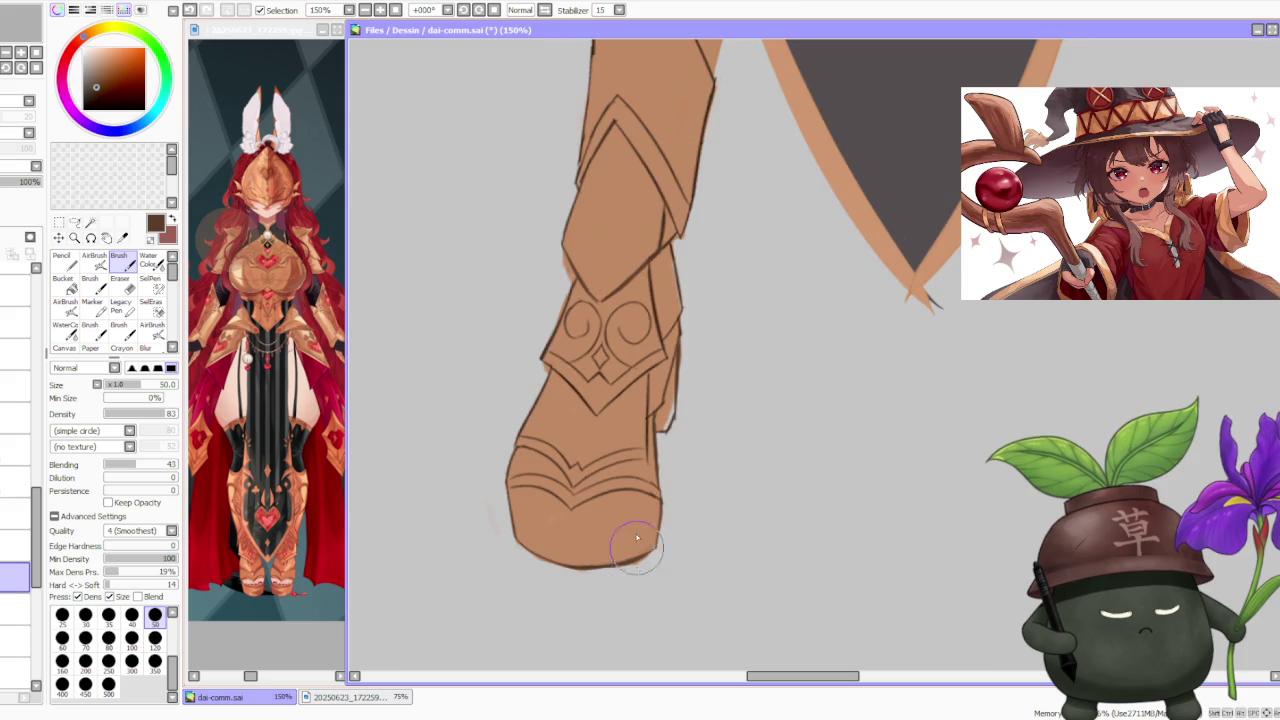
scroll(636, 557, "down", 2)
scroll(666, 423, "up", 1)
scroll(650, 490, "up", 1)
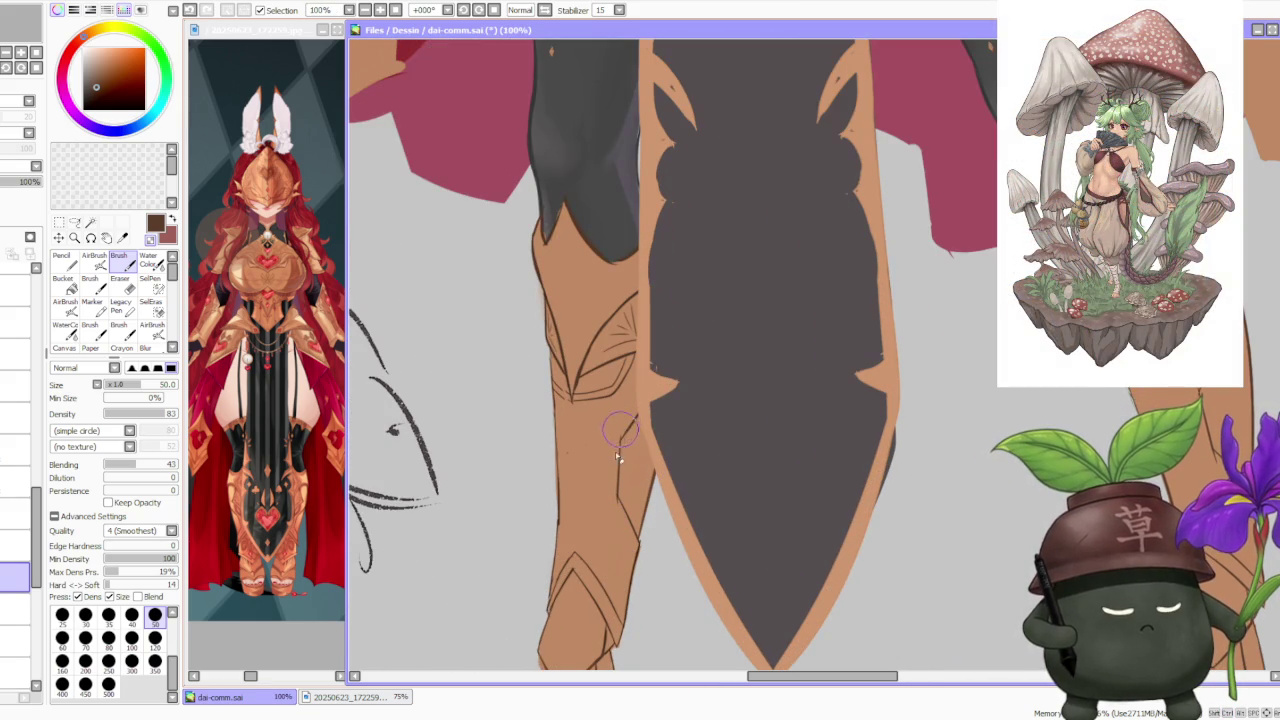
- Zoom to 200% on the left boot top and redraw its fold line, undoing the attempts
scroll(616, 503, "down", 3)
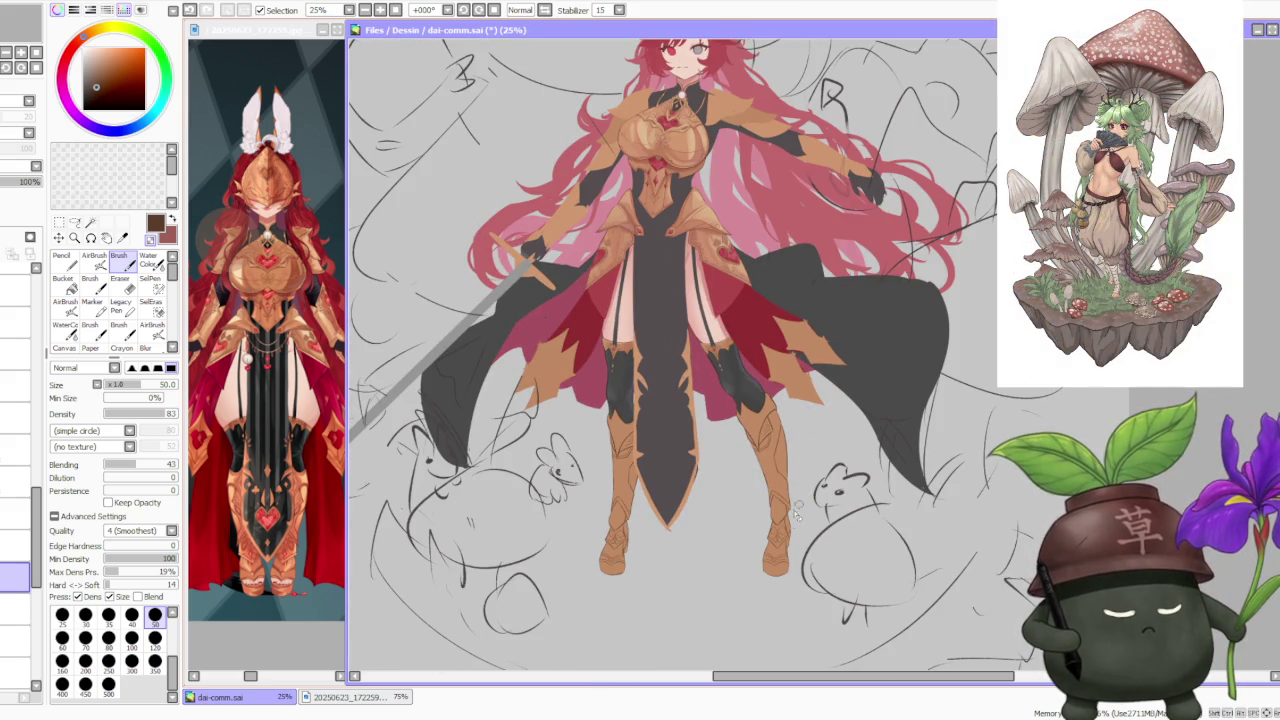
scroll(633, 454, "up", 2)
scroll(630, 470, "up", 1)
scroll(628, 485, "up", 1)
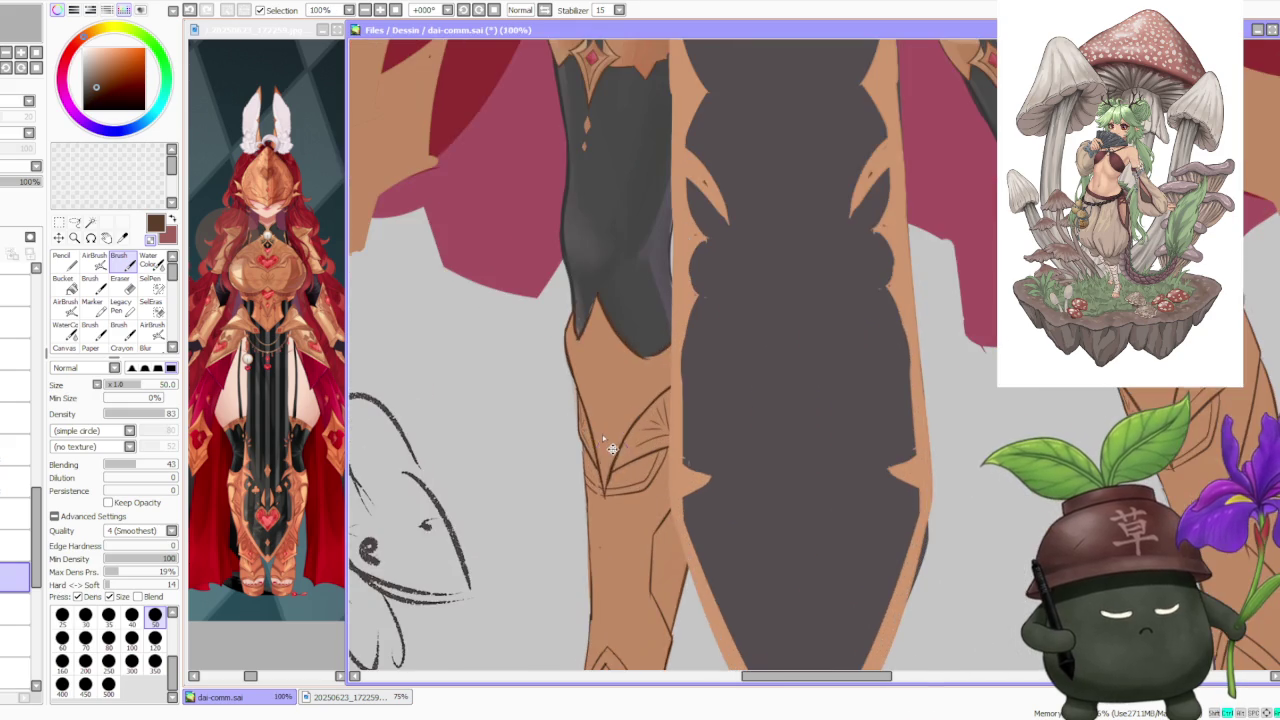
scroll(625, 500, "up", 1)
key("ctrl+z")
left_click_drag(612, 512, 630, 540)
key("ctrl+z")
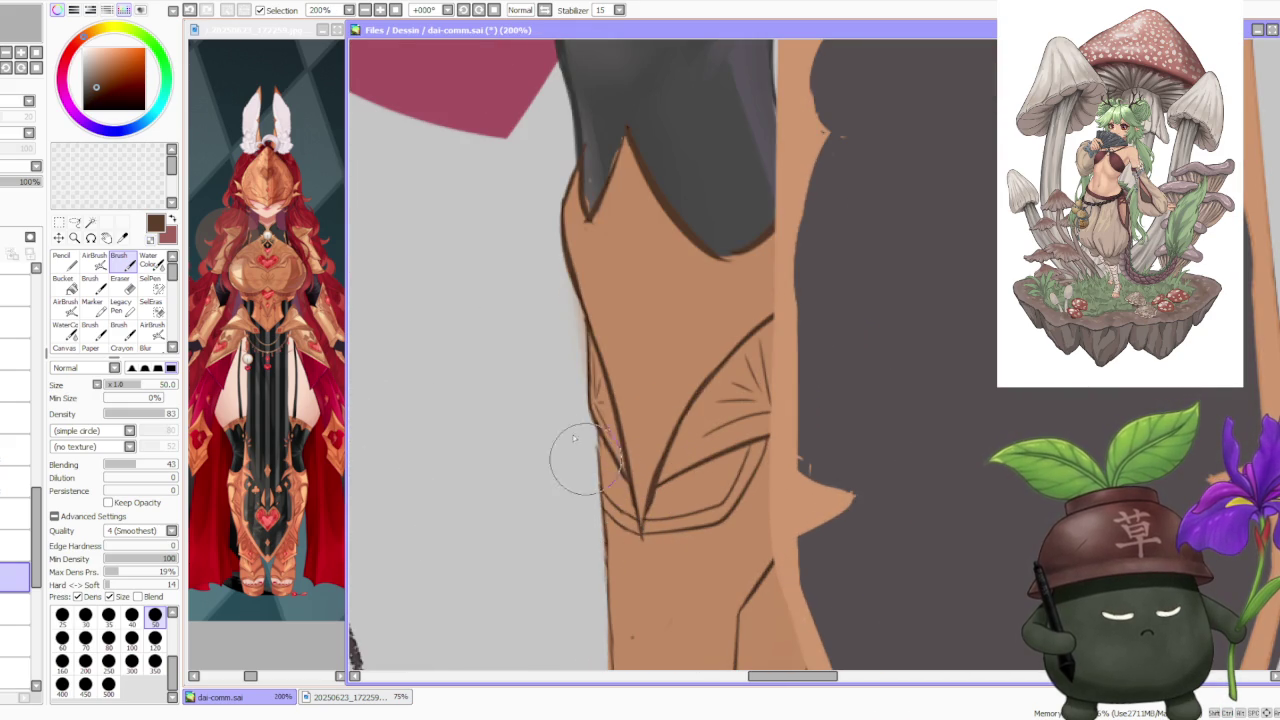
- Zoom out and back in to check the boot's shin and fold lines
scroll(770, 400, "down", 1)
scroll(780, 404, "down", 3)
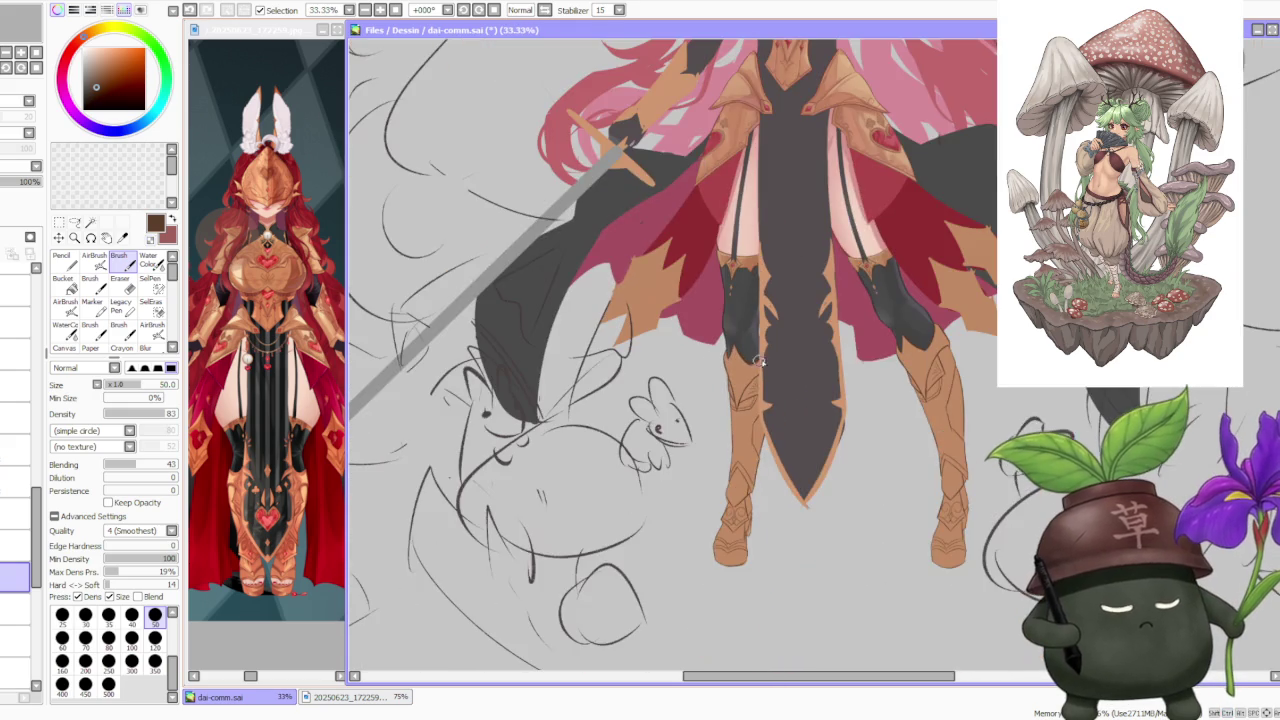
scroll(880, 325, "down", 1)
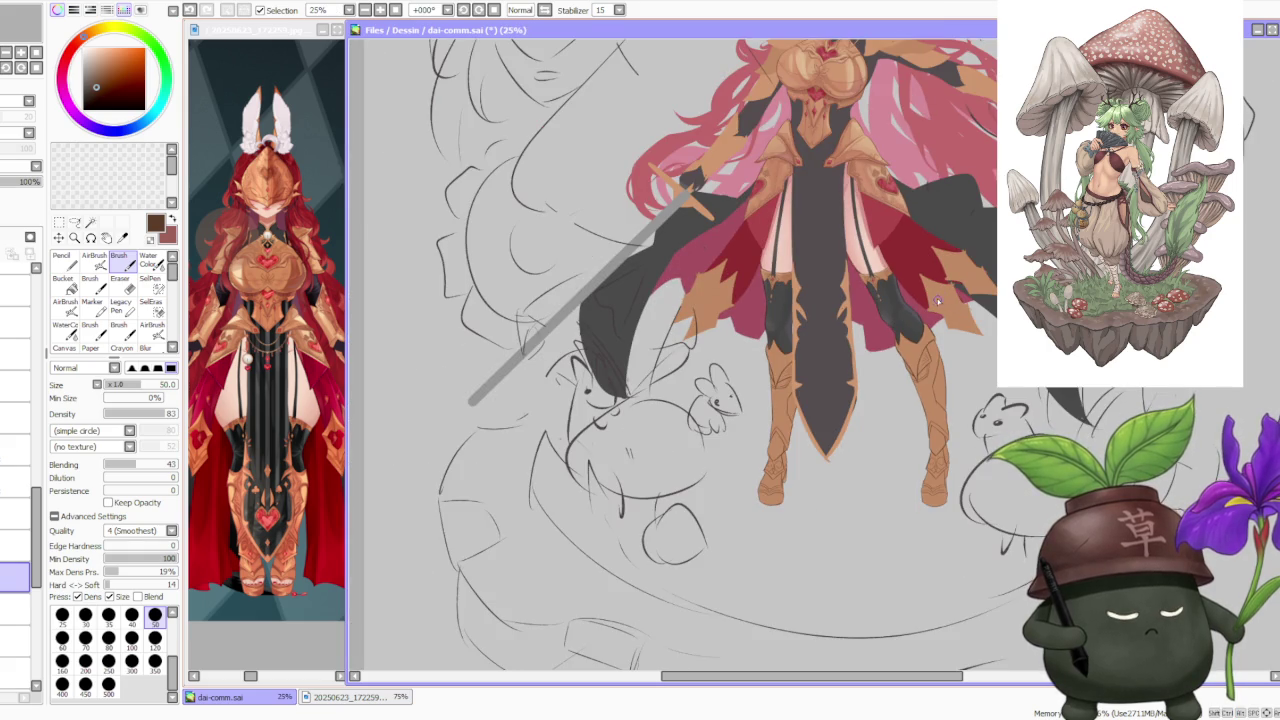
scroll(937, 301, "up", 2)
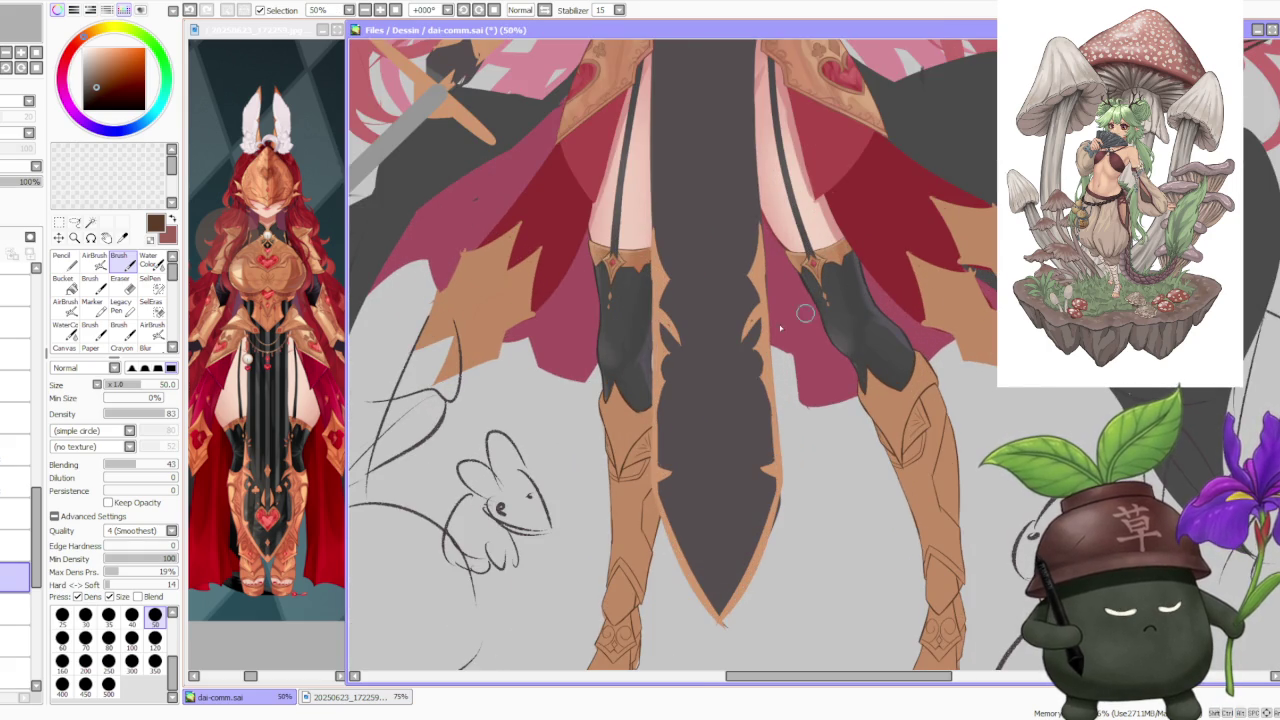
scroll(640, 378, "up", 2)
scroll(610, 400, "up", 1)
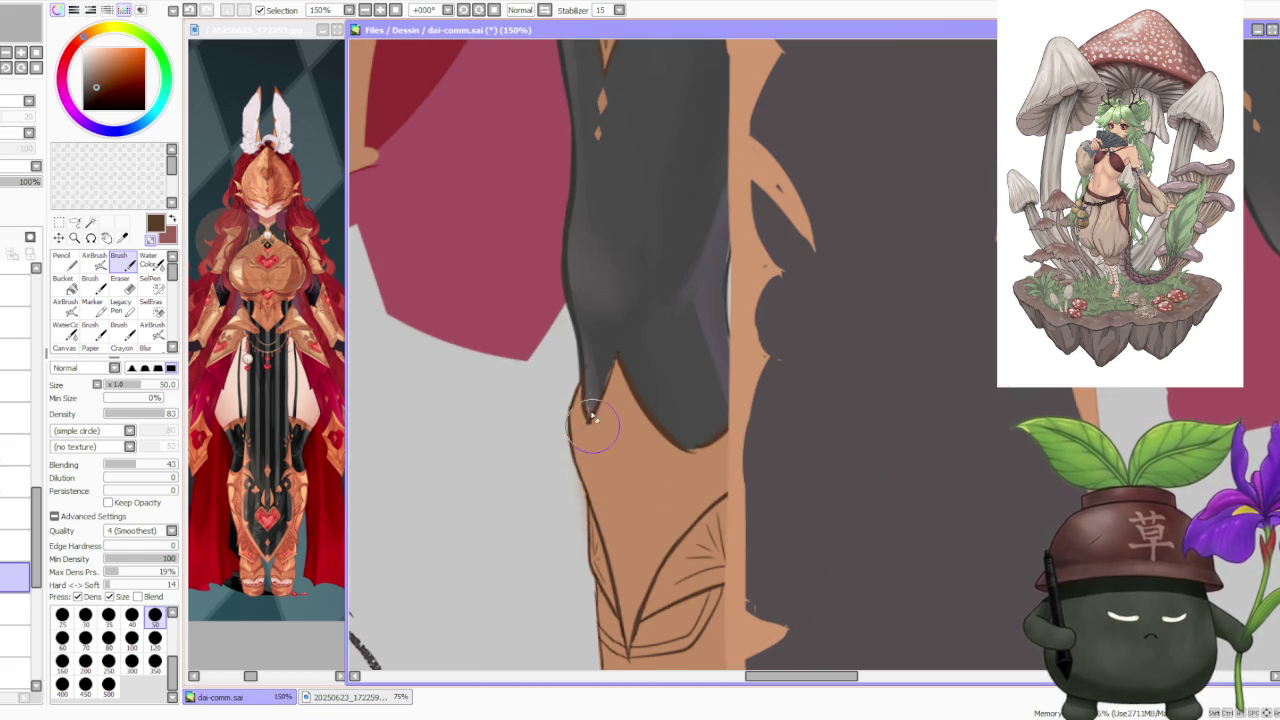
scroll(603, 417, "down", 5)
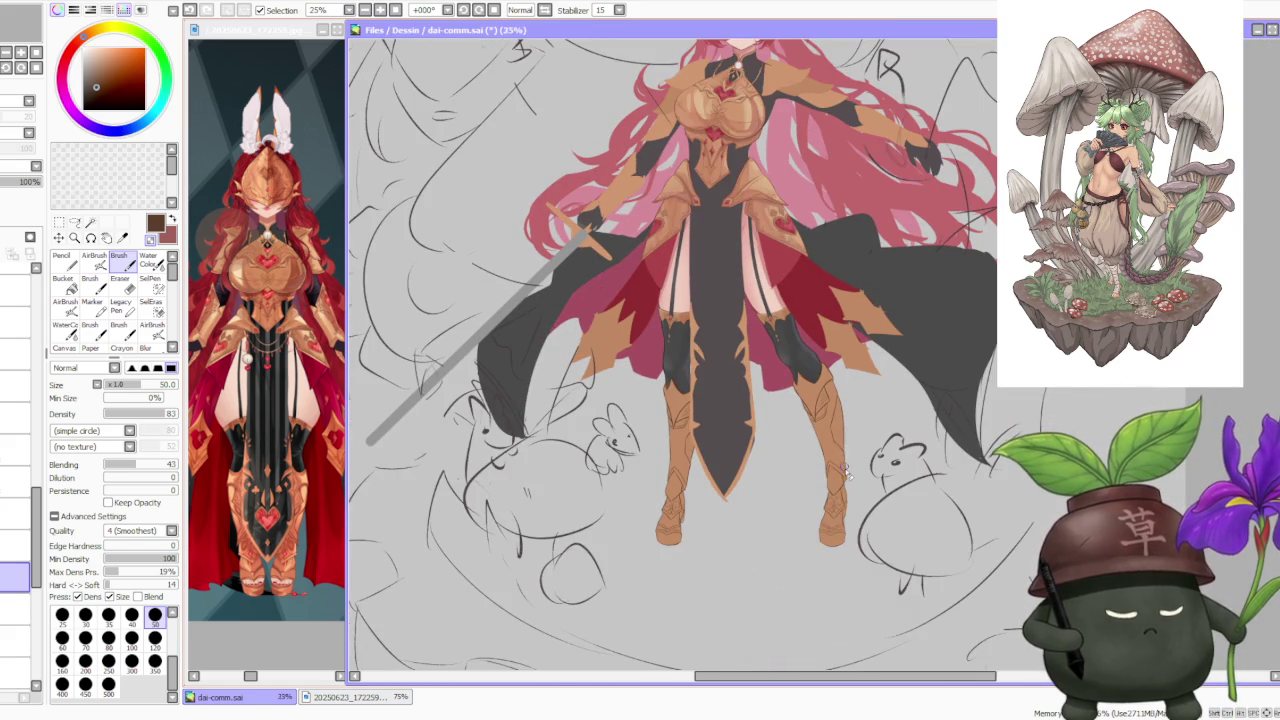
scroll(846, 471, "up", 2)
scroll(849, 449, "up", 2)
scroll(794, 460, "up", 1)
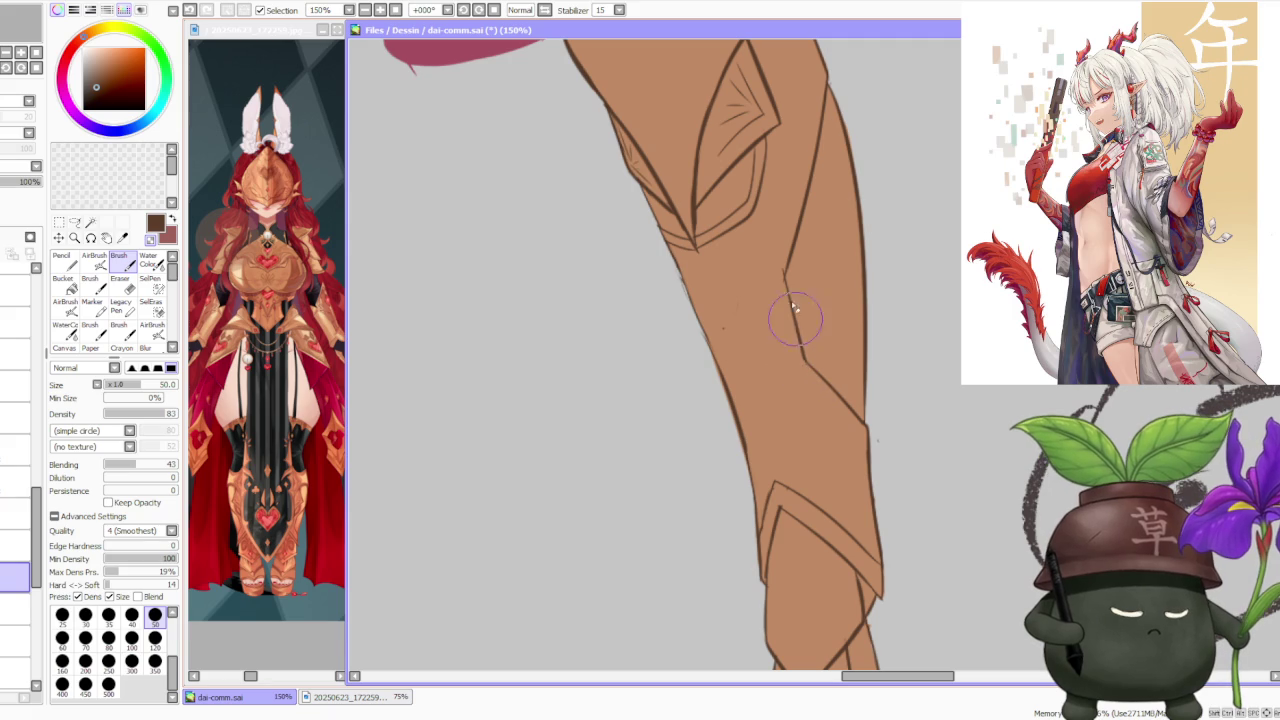
- Undo a stray stroke at the boot tip while checking the chevron toe-band lines
scroll(714, 243, "down", 3)
scroll(697, 336, "up", 4)
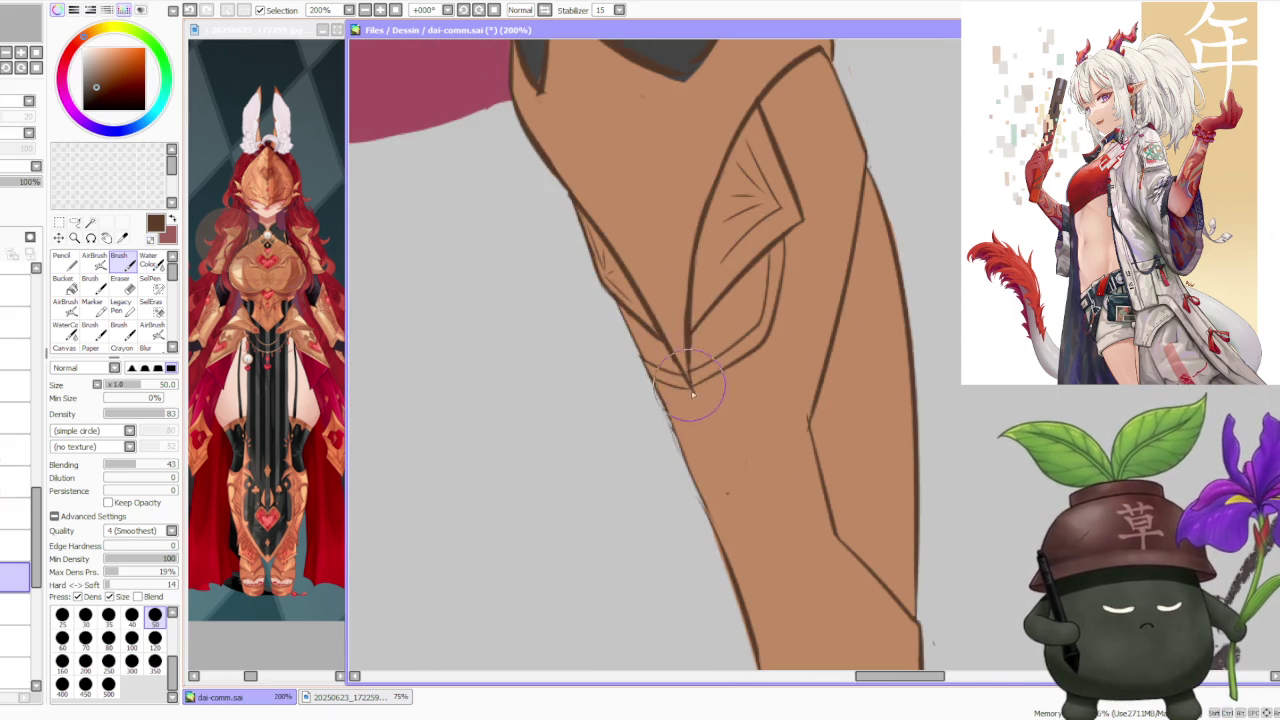
scroll(690, 345, "down", 2)
scroll(720, 360, "down", 1)
scroll(743, 380, "up", 1)
scroll(738, 460, "up", 2)
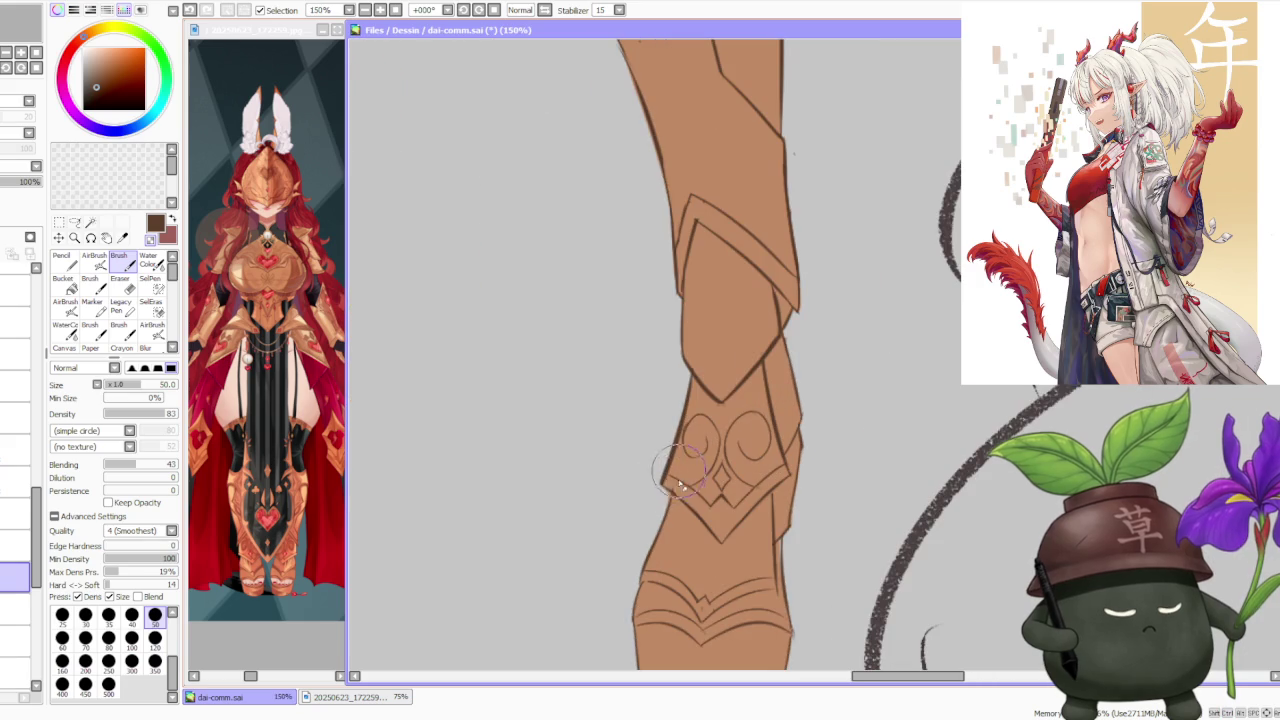
scroll(682, 505, "down", 2)
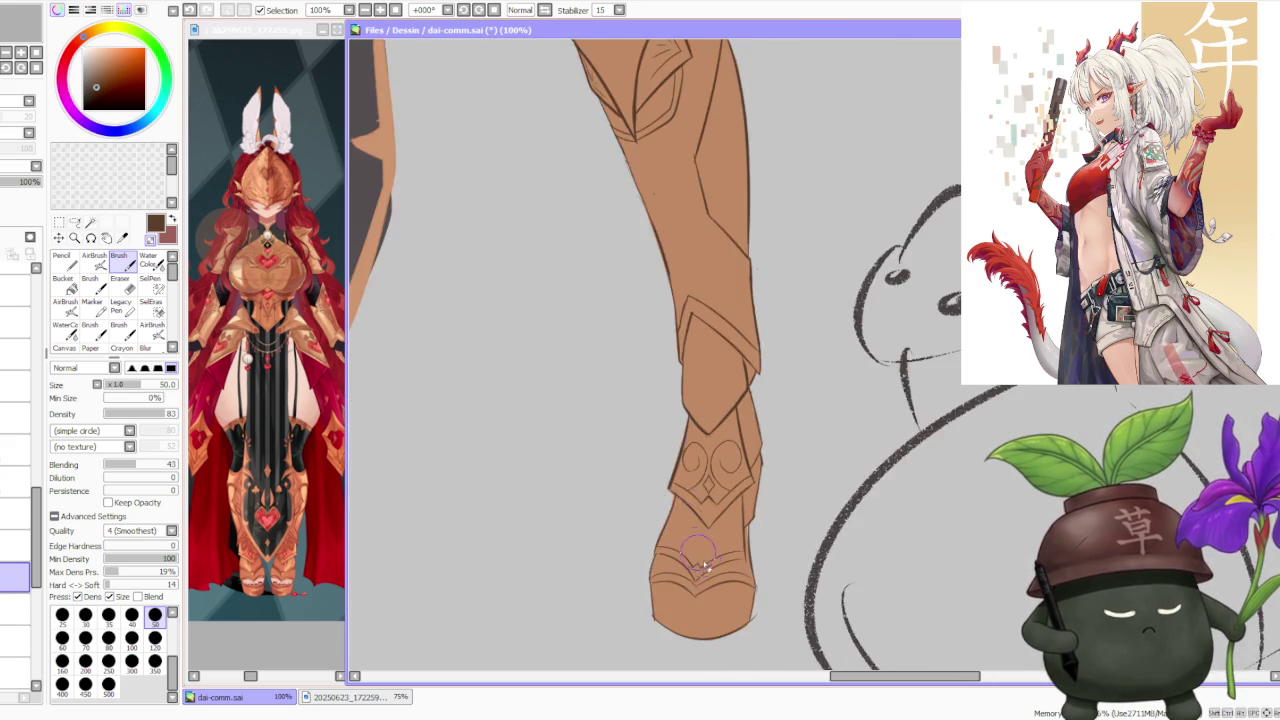
scroll(692, 578, "up", 2)
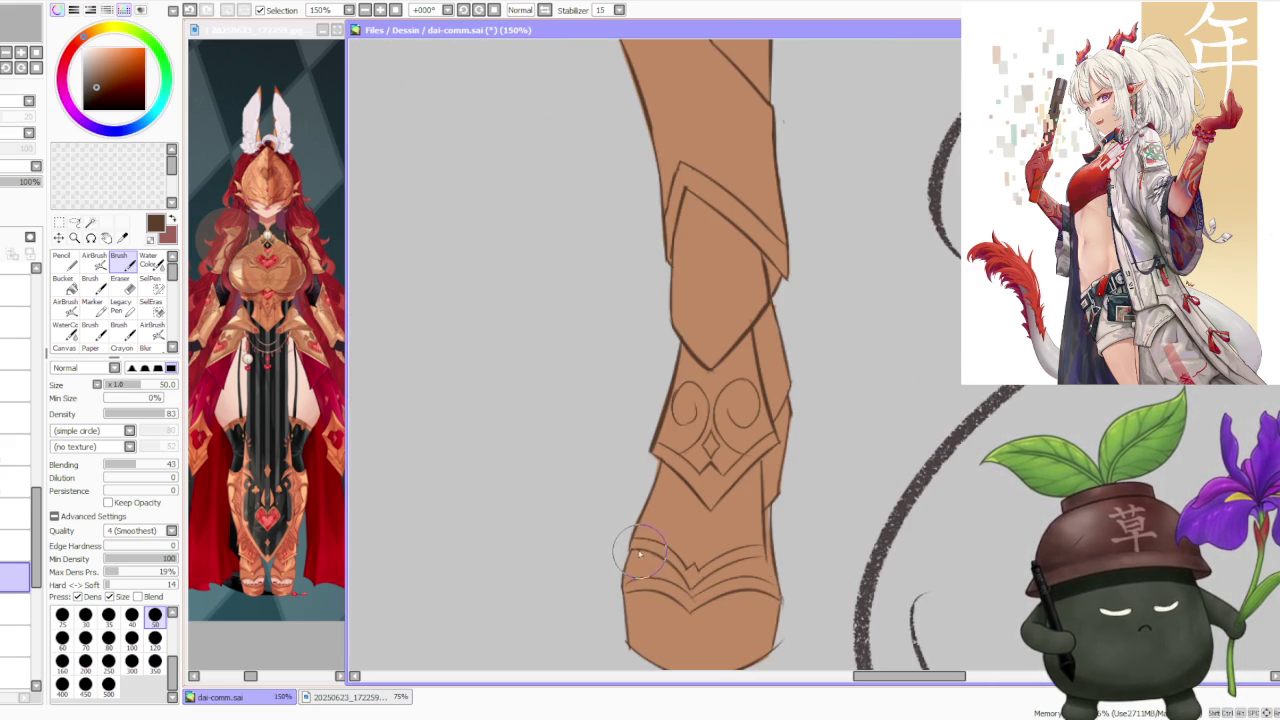
key("ctrl+z")
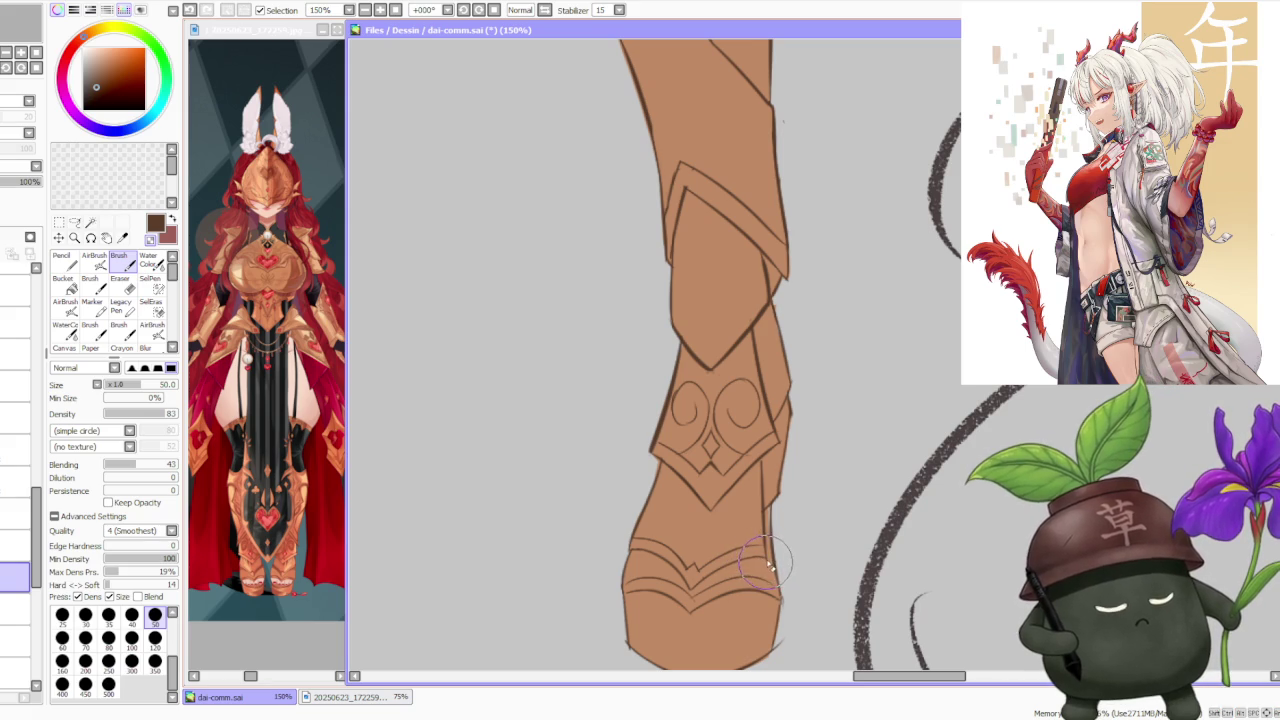
scroll(779, 590, "down", 2)
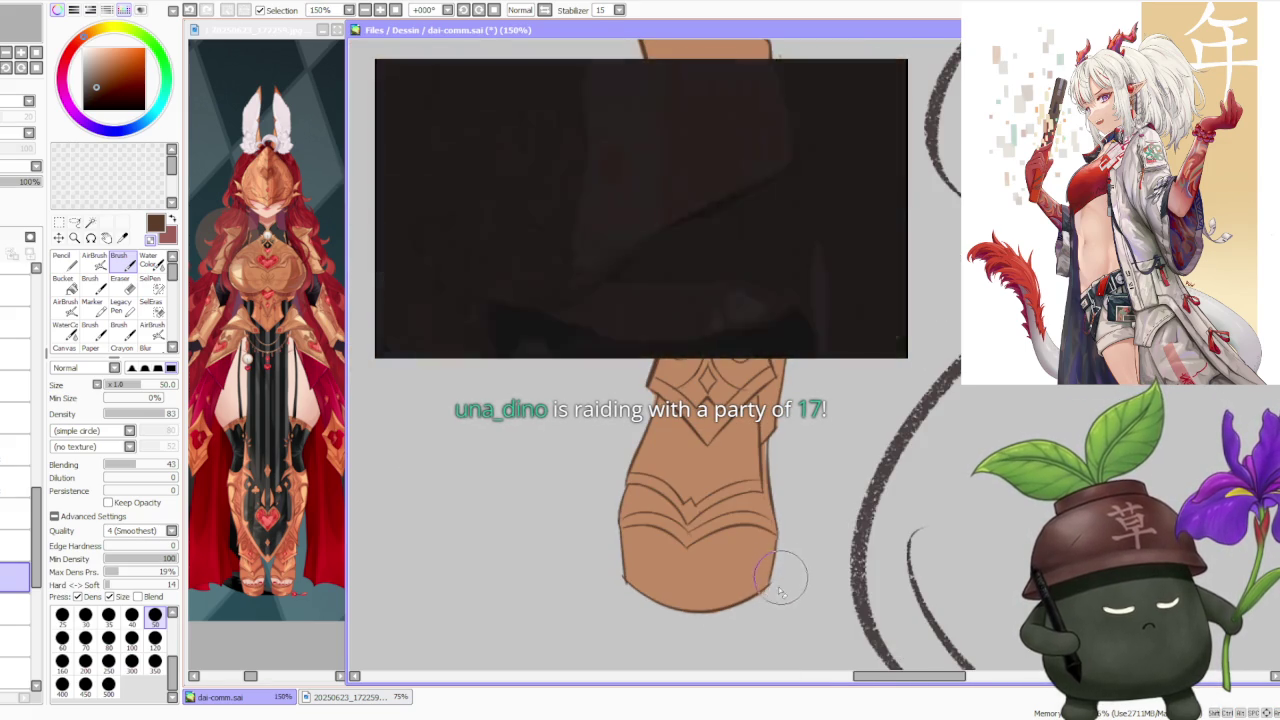
scroll(779, 600, "down", 3)
scroll(760, 540, "down", 3)
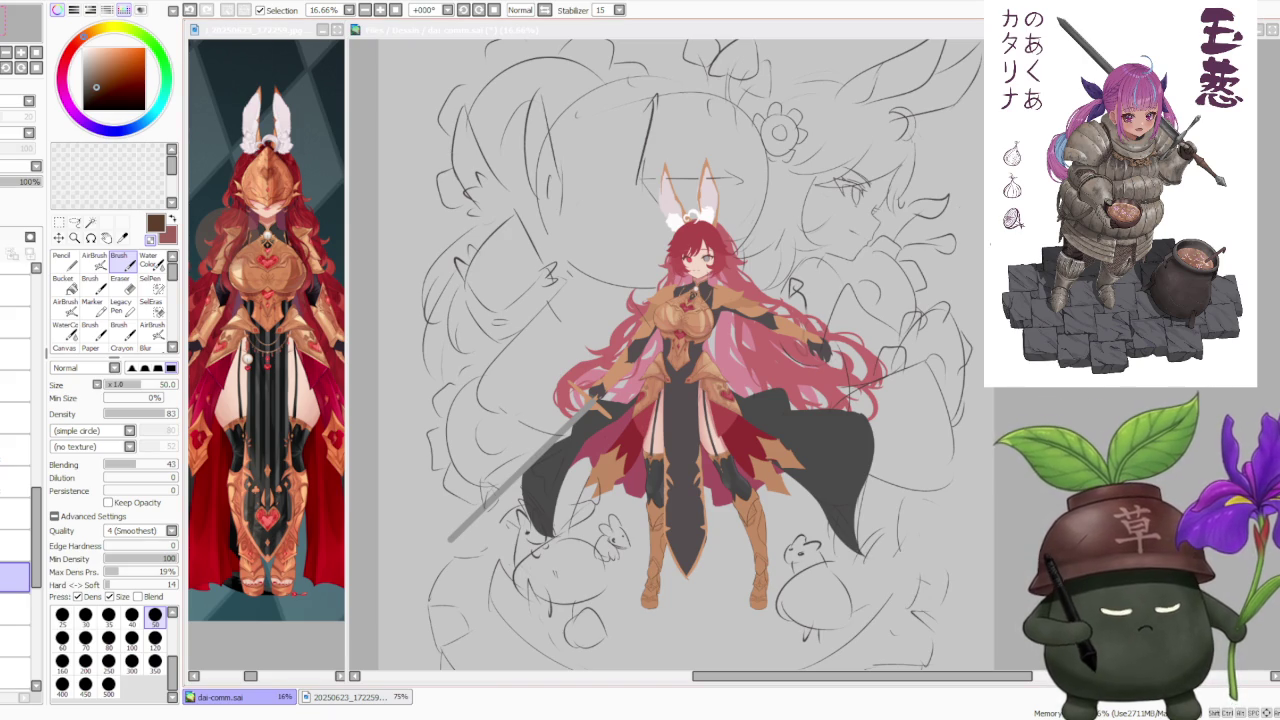
scroll(745, 507, "down", 1)
scroll(745, 507, "up", 2)
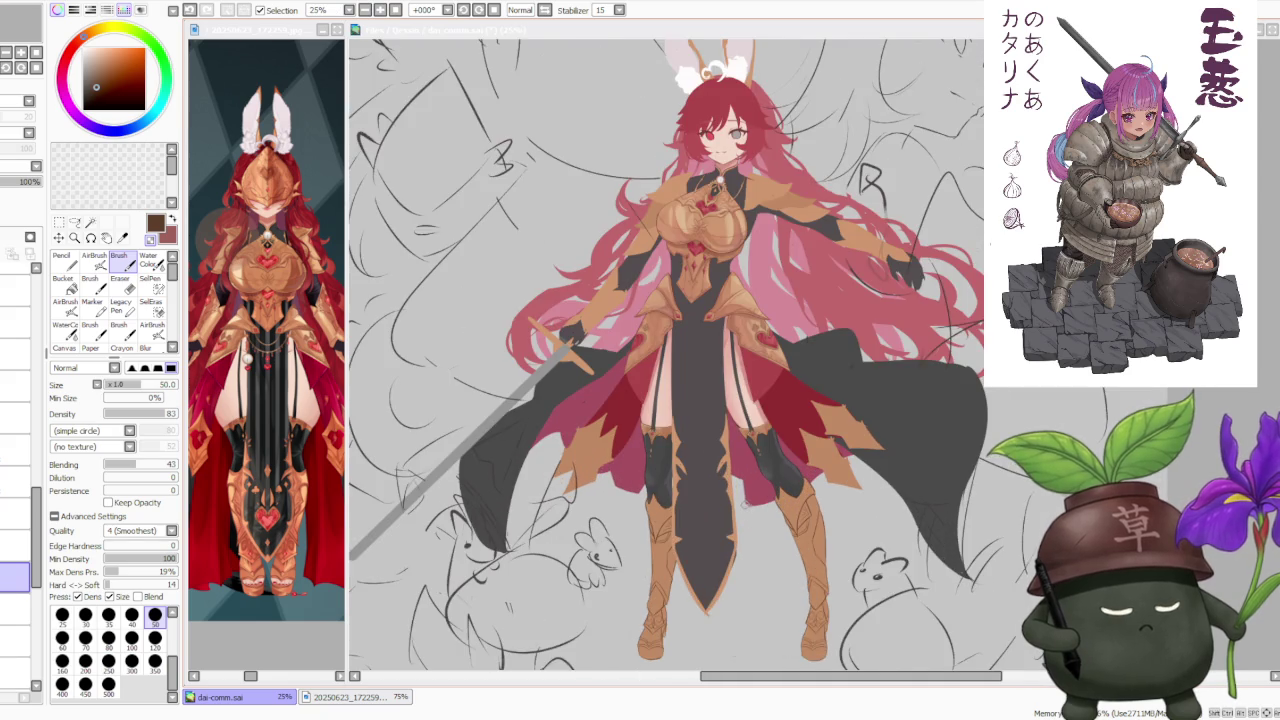
scroll(743, 507, "down", 1)
scroll(814, 408, "down", 1)
scroll(814, 408, "up", 1)
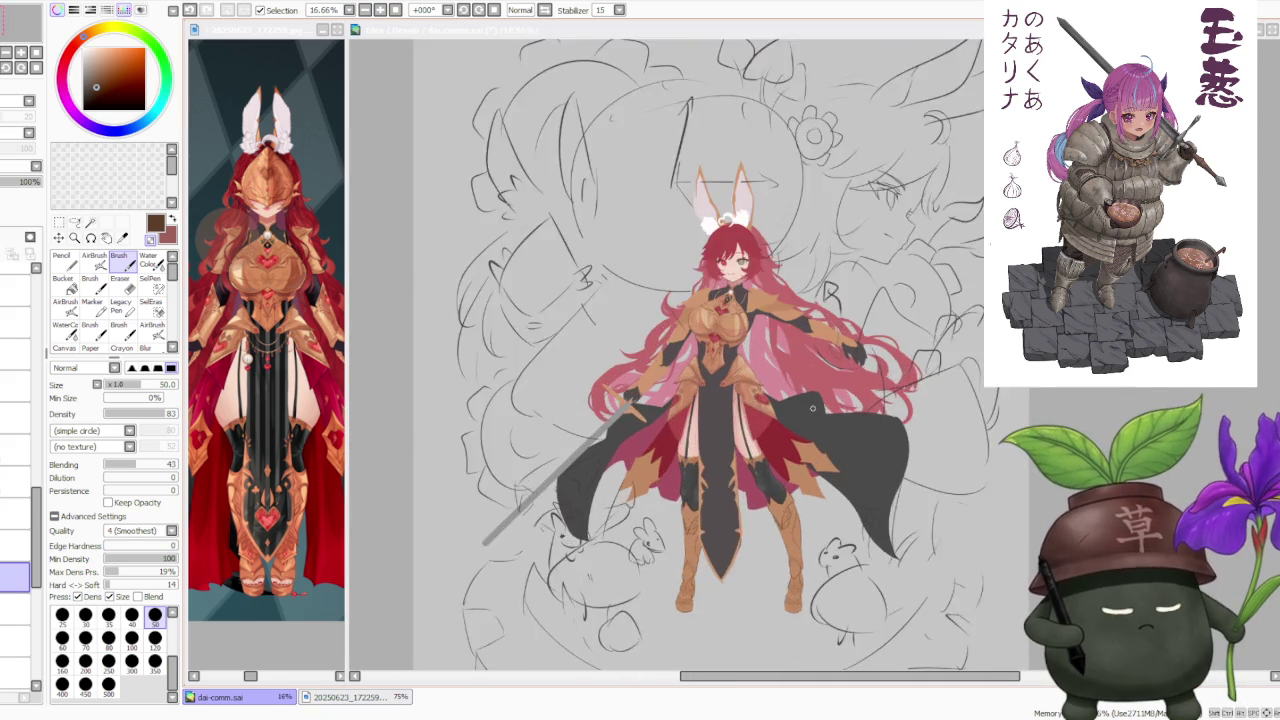
scroll(814, 408, "up", 1)
scroll(814, 408, "down", 1)
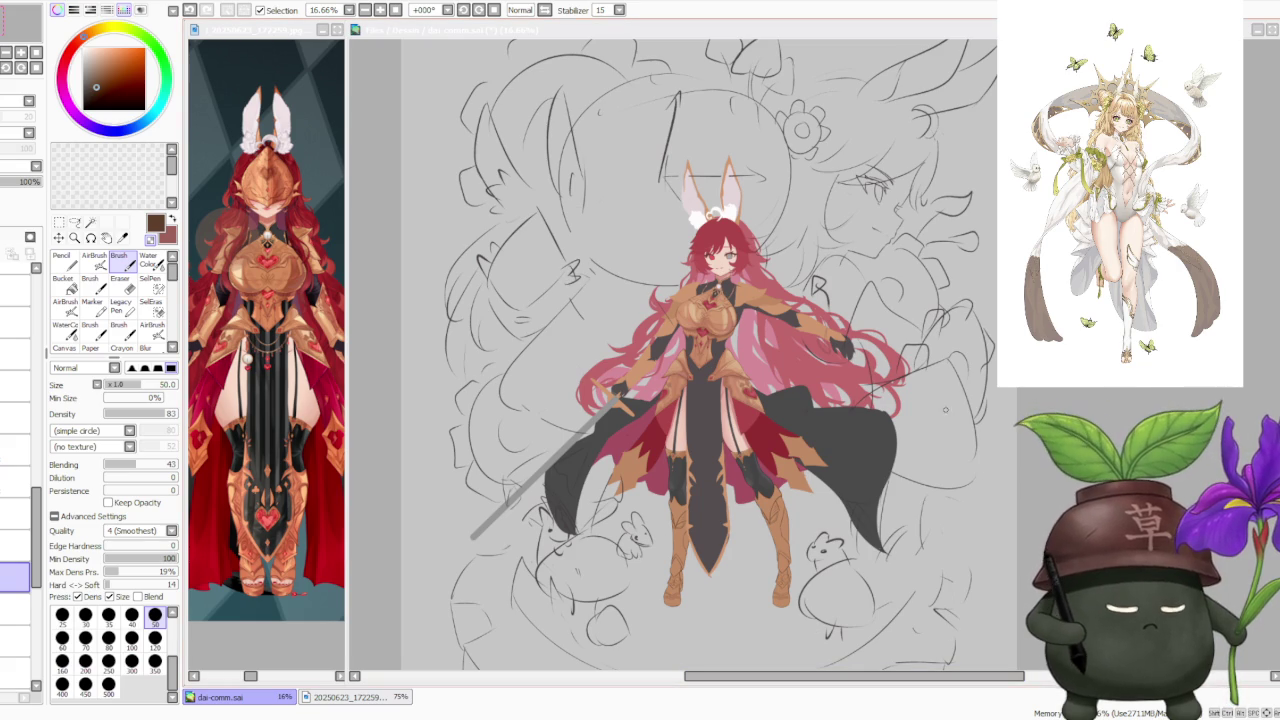
scroll(700, 350, "down", 1)
scroll(700, 350, "up", 1)
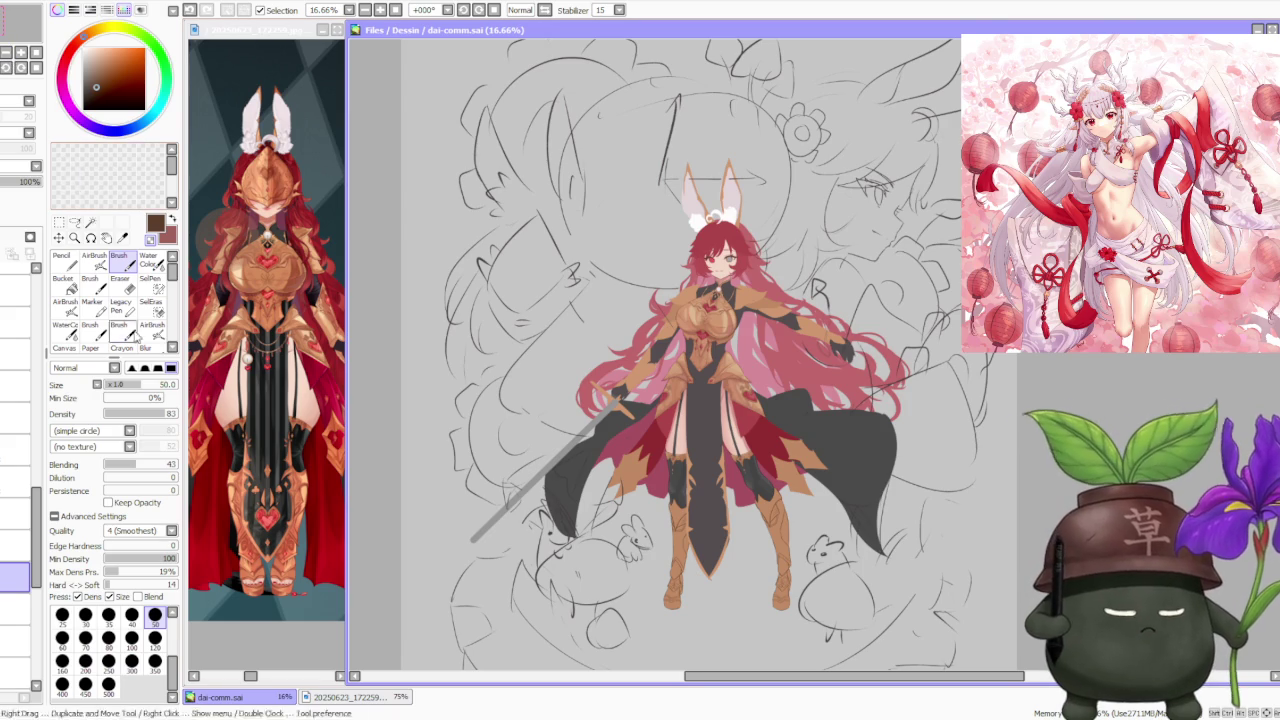
scroll(742, 488, "down", 1)
scroll(742, 488, "up", 3)
scroll(674, 460, "up", 1)
scroll(674, 460, "down", 1)
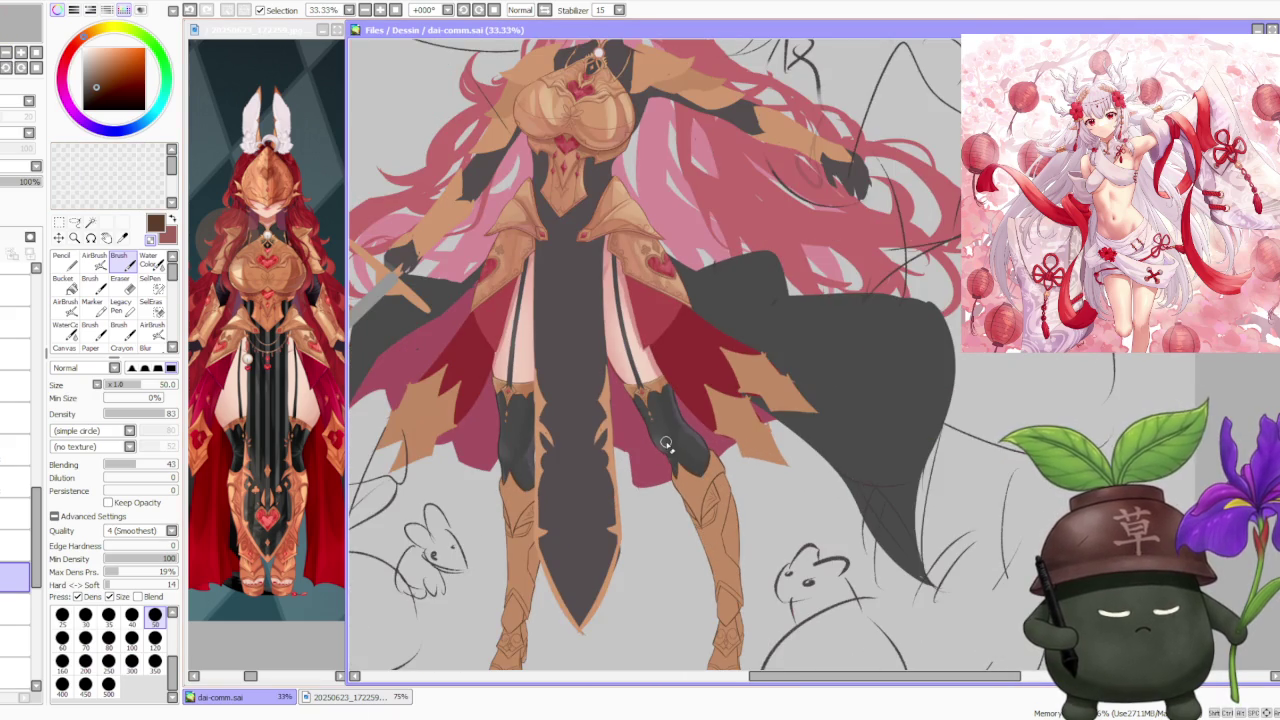
scroll(665, 434, "down", 1)
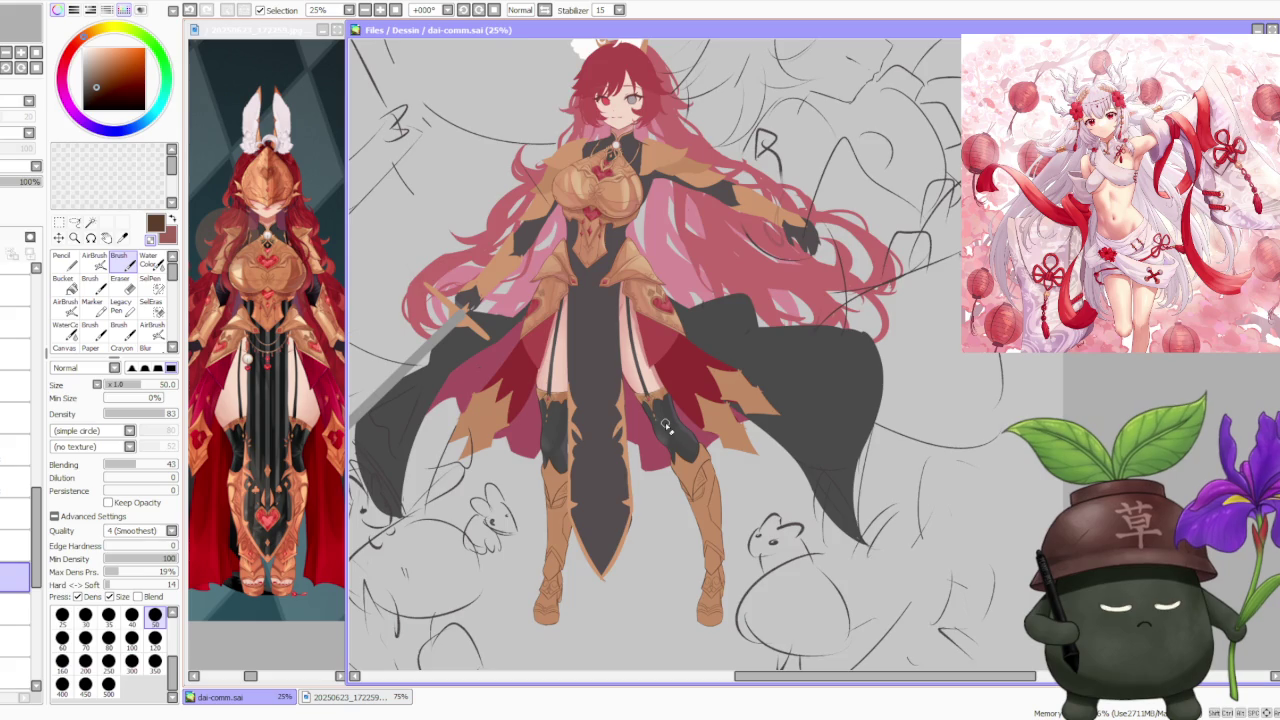
scroll(665, 427, "down", 1)
scroll(640, 428, "up", 1)
scroll(650, 450, "up", 1)
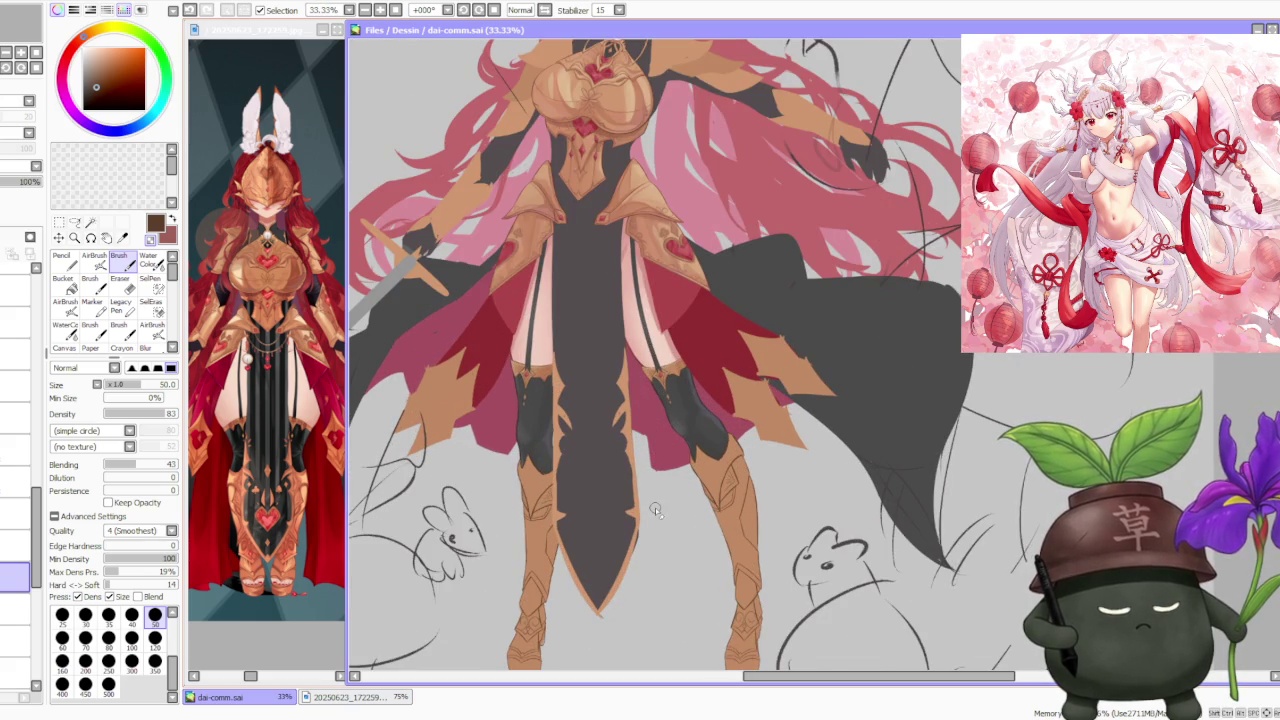
scroll(654, 507, "down", 1)
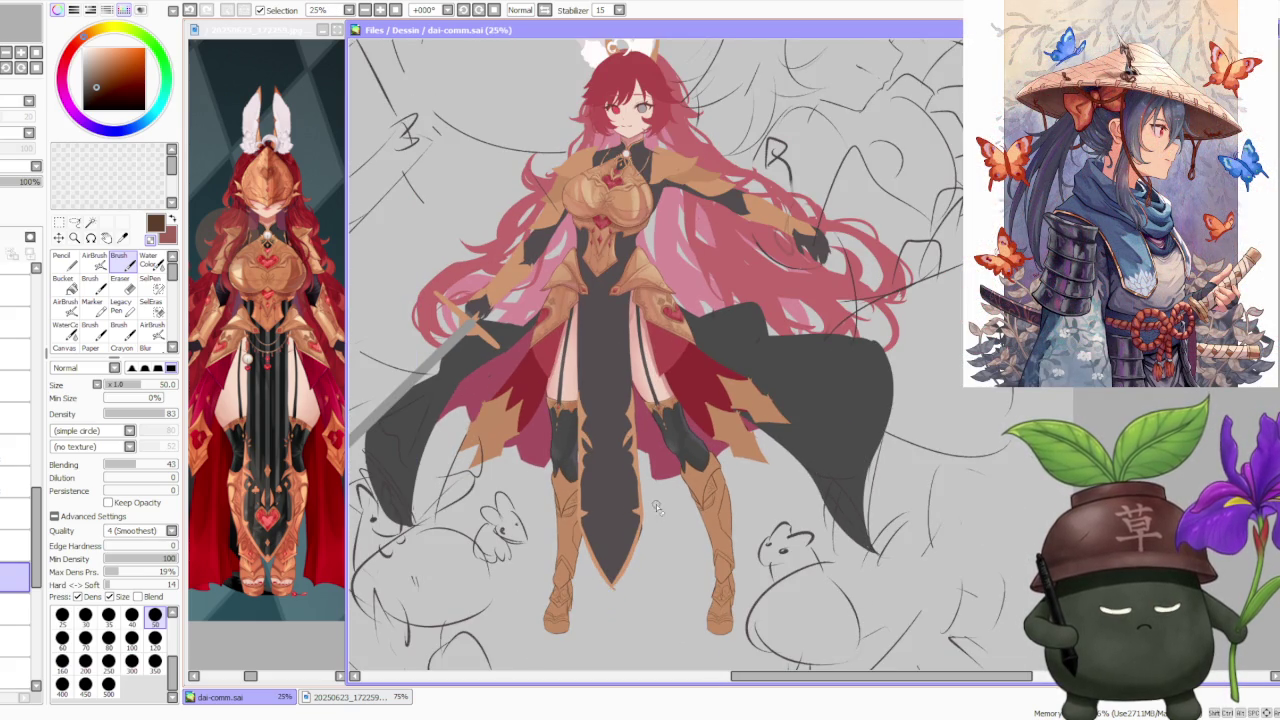
scroll(660, 507, "down", 1)
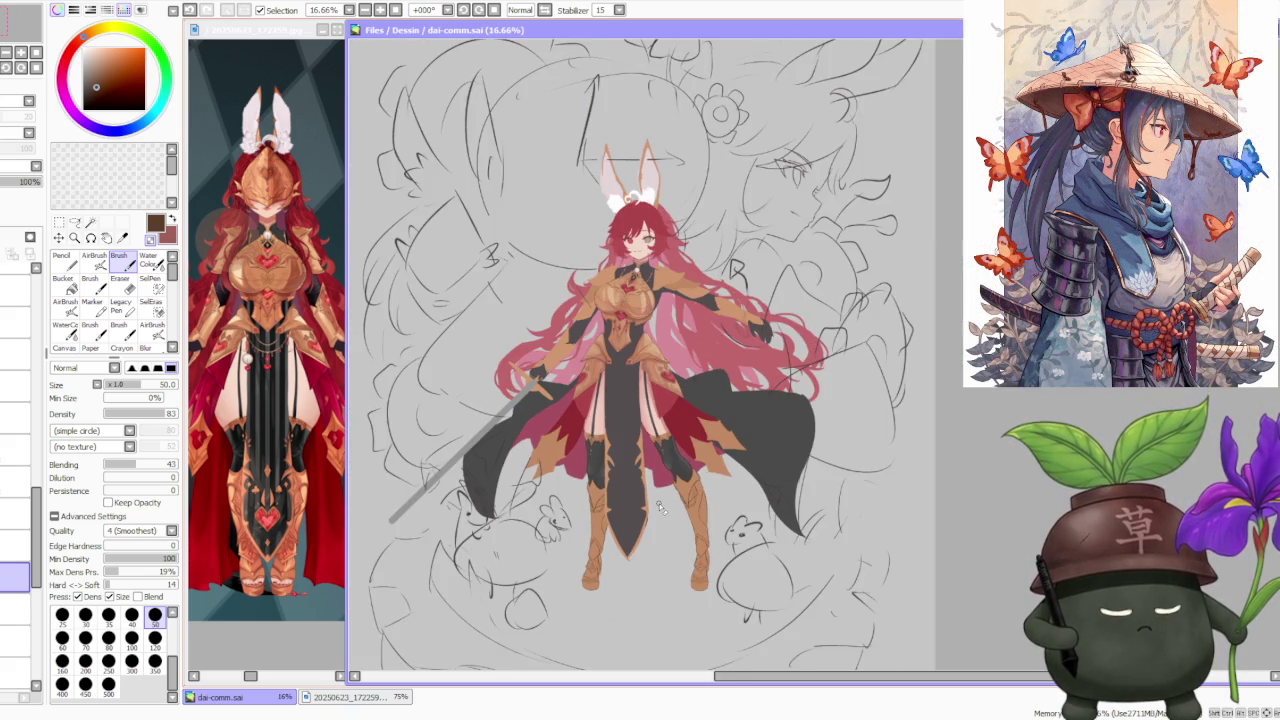
scroll(641, 510, "up", 2)
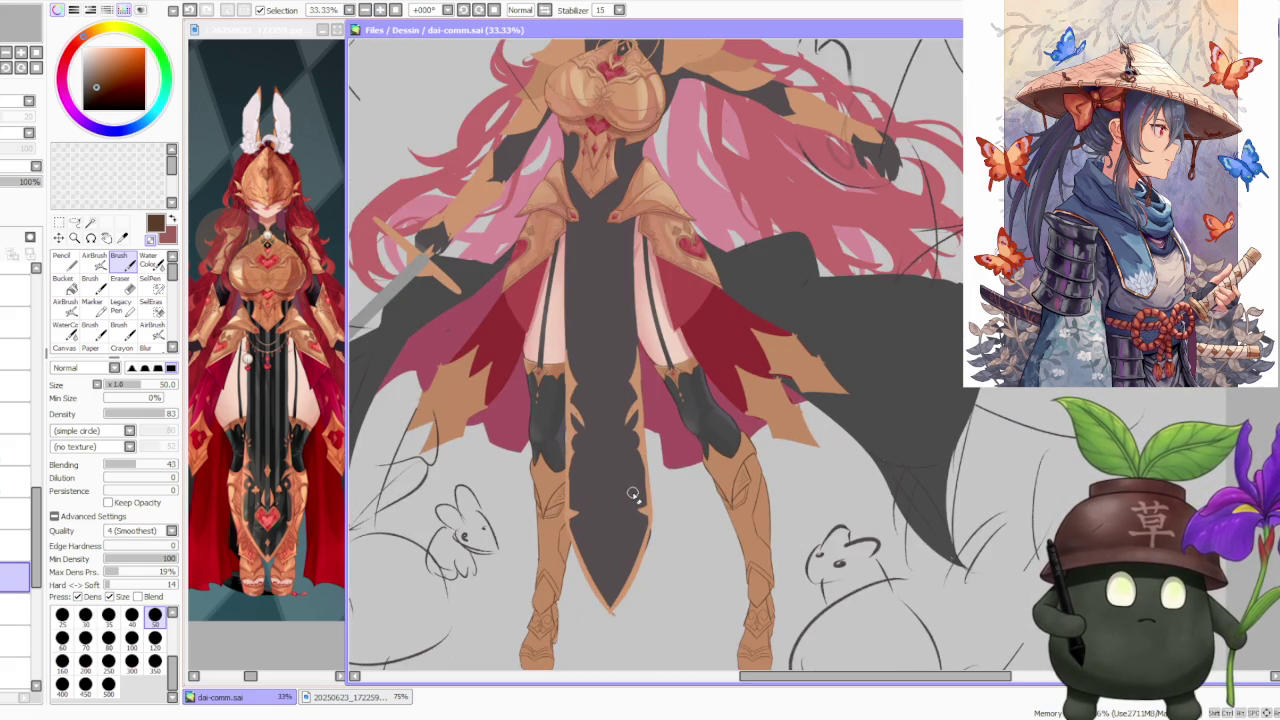
scroll(606, 492, "down", 1)
scroll(690, 268, "up", 1)
scroll(690, 268, "up", 1)
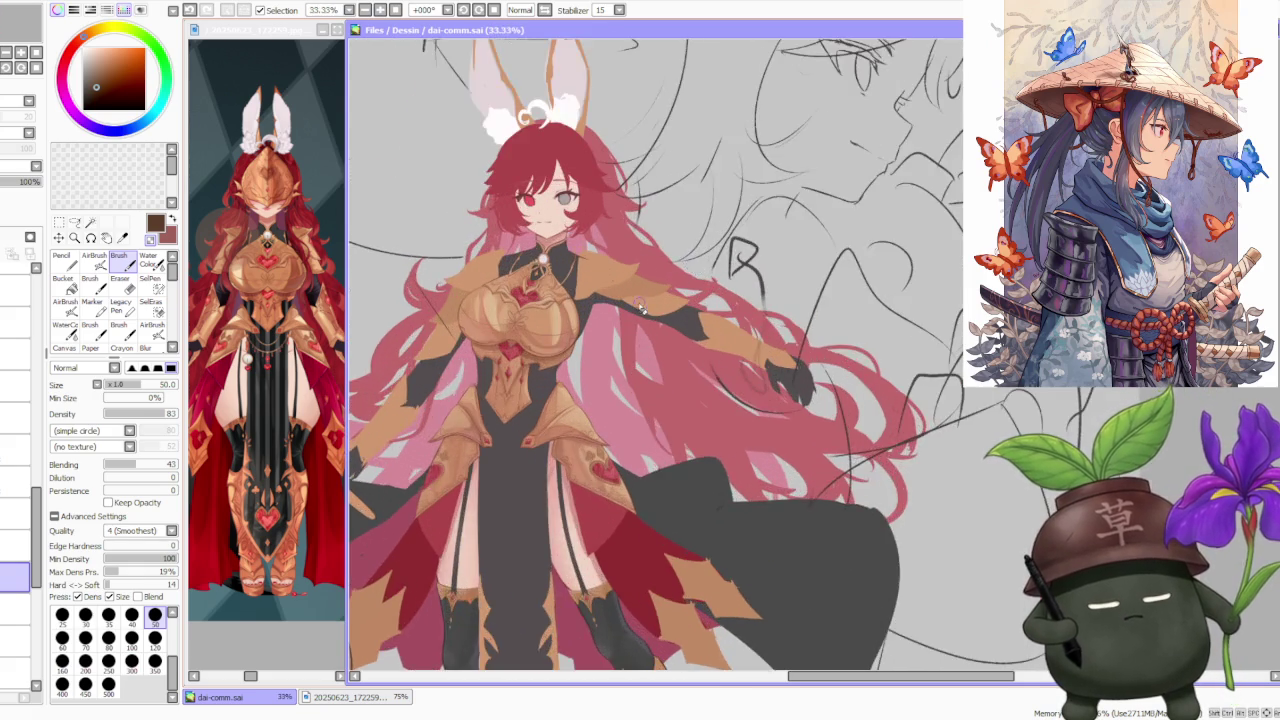
scroll(645, 301, "up", 1)
scroll(632, 309, "down", 2)
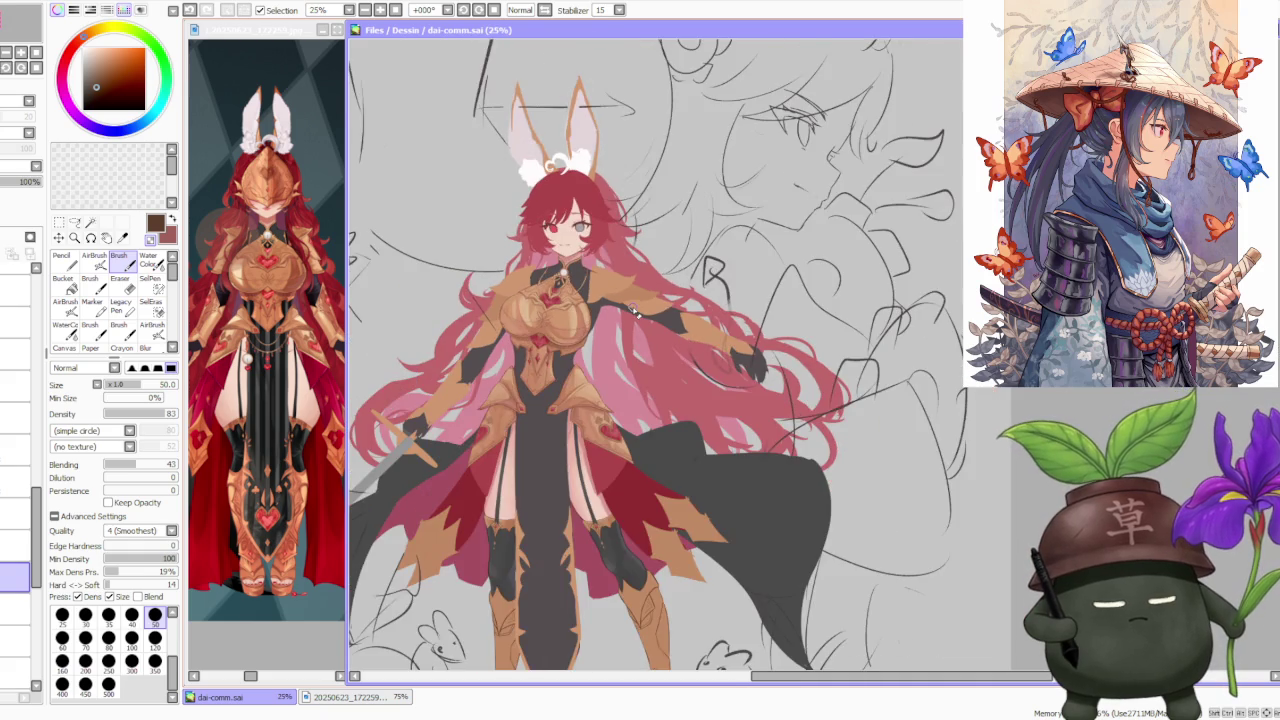
scroll(634, 311, "down", 1)
scroll(621, 322, "up", 1)
scroll(600, 350, "up", 2)
scroll(576, 385, "down", 1)
scroll(576, 385, "down", 1)
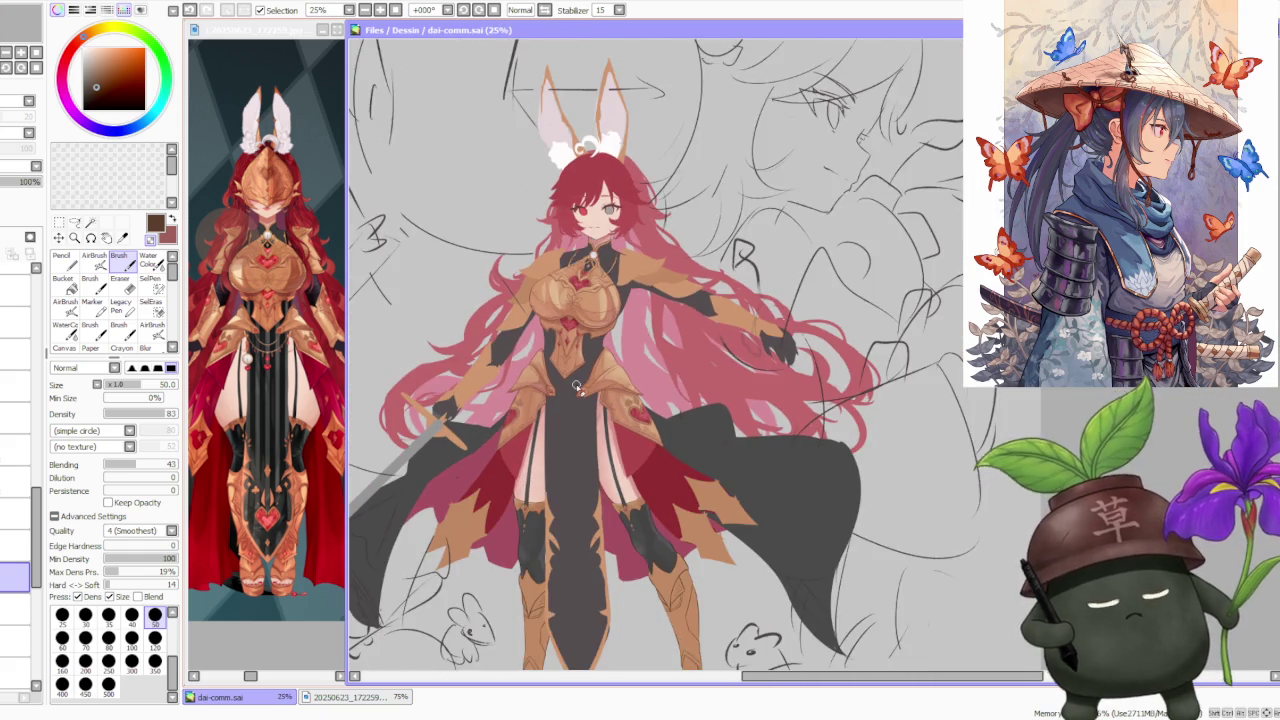
scroll(578, 385, "down", 1)
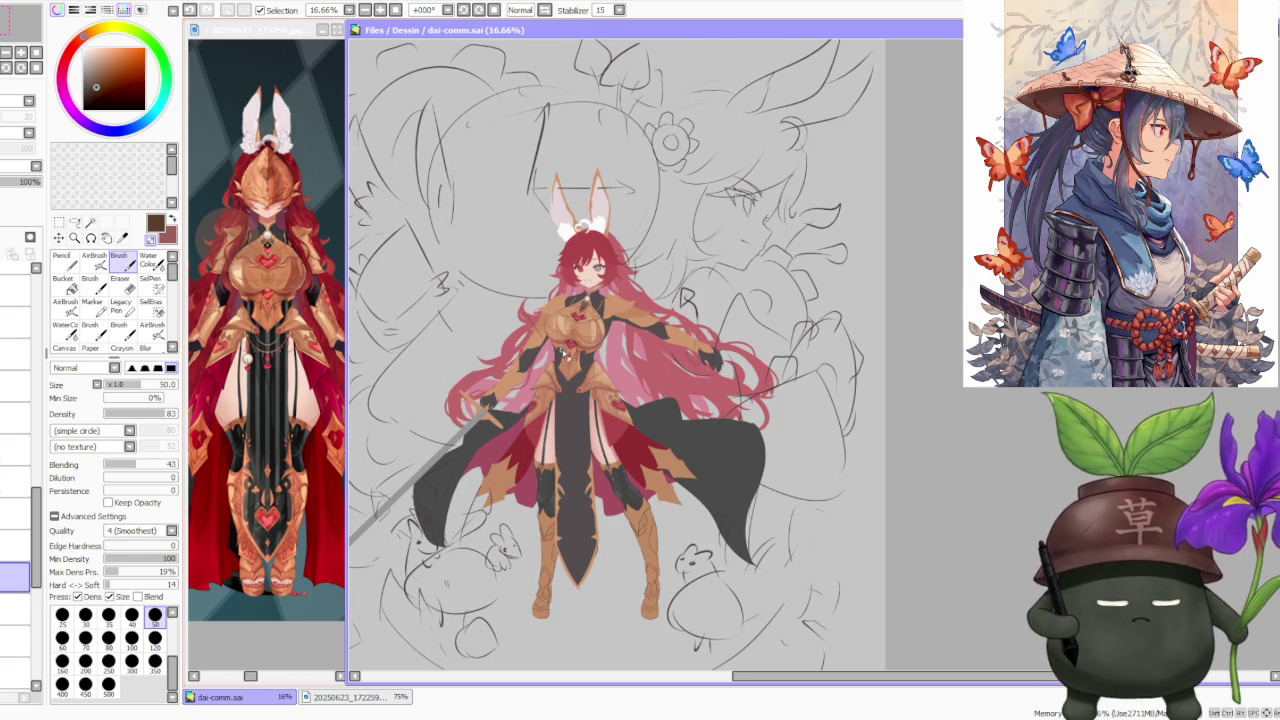
scroll(563, 352, "up", 1)
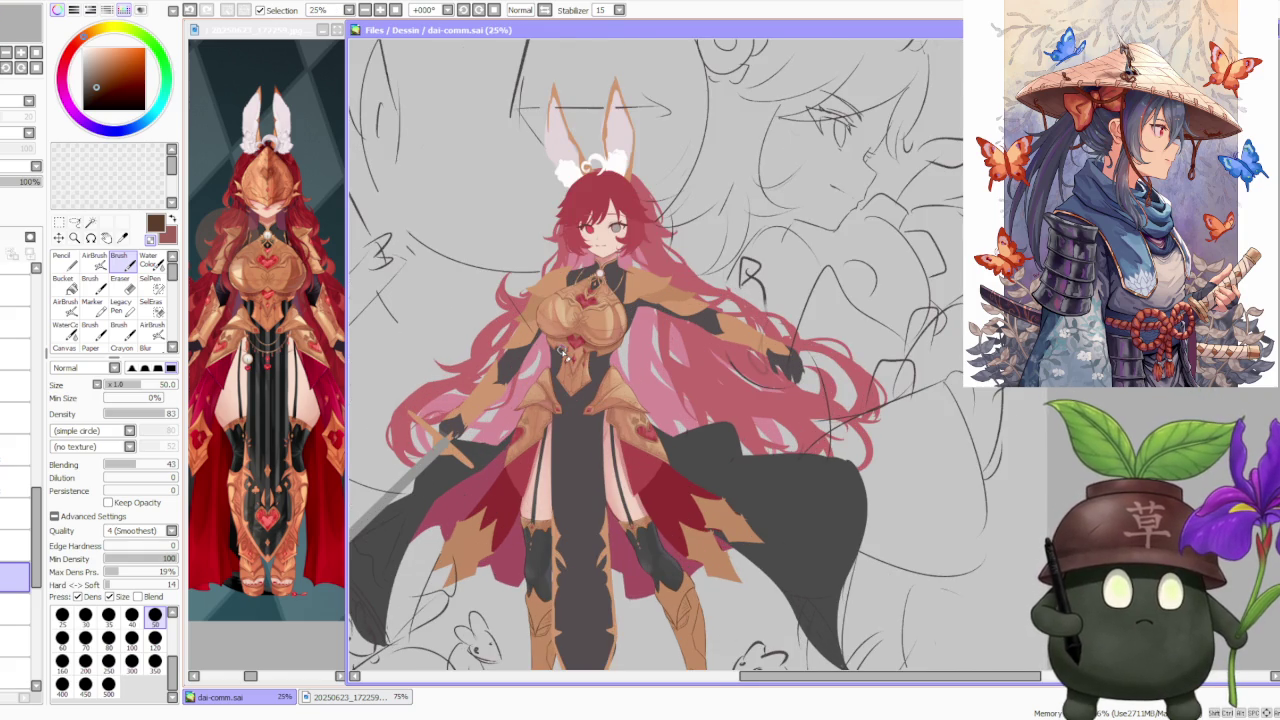
scroll(565, 350, "down", 1)
scroll(578, 352, "down", 1)
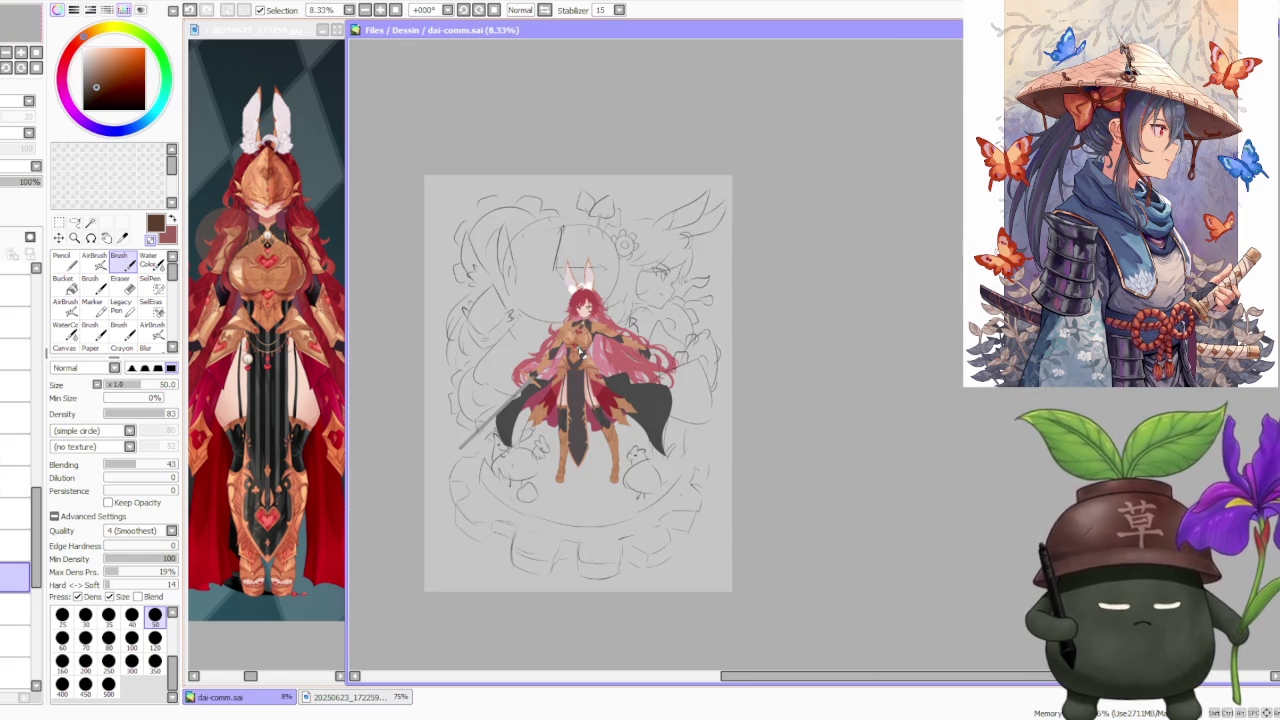
scroll(580, 352, "up", 1)
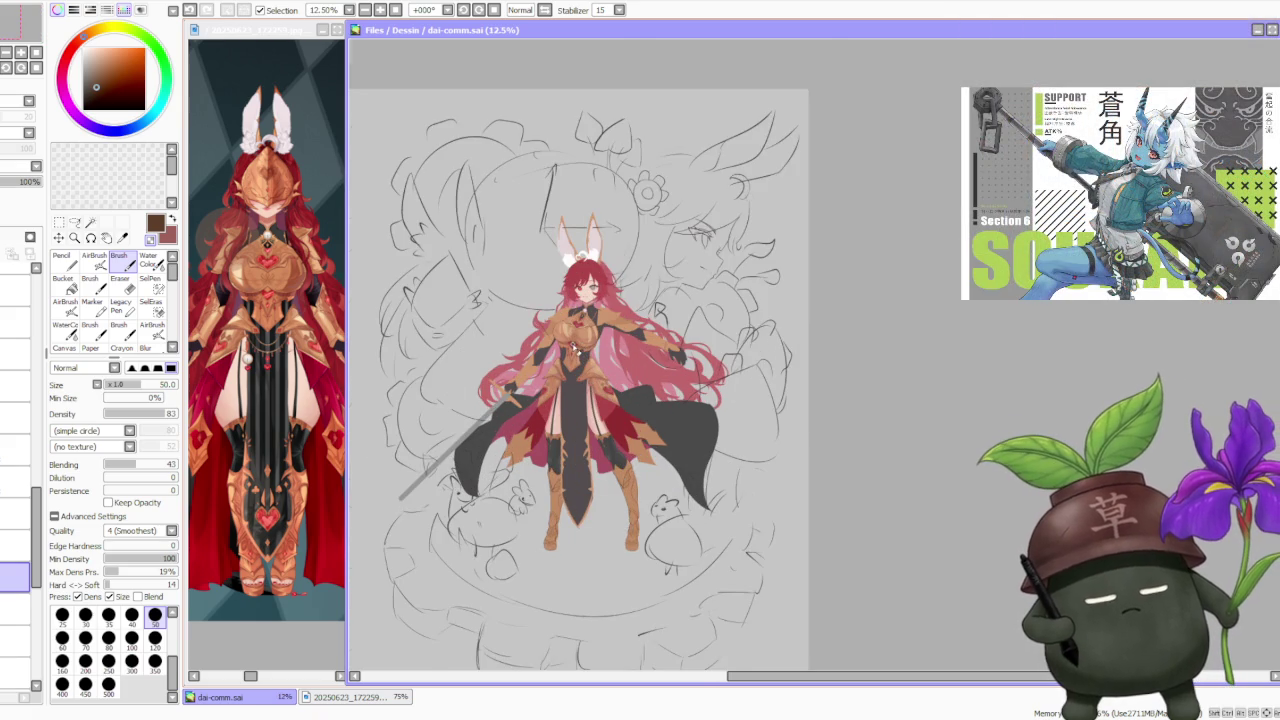
scroll(580, 352, "up", 1)
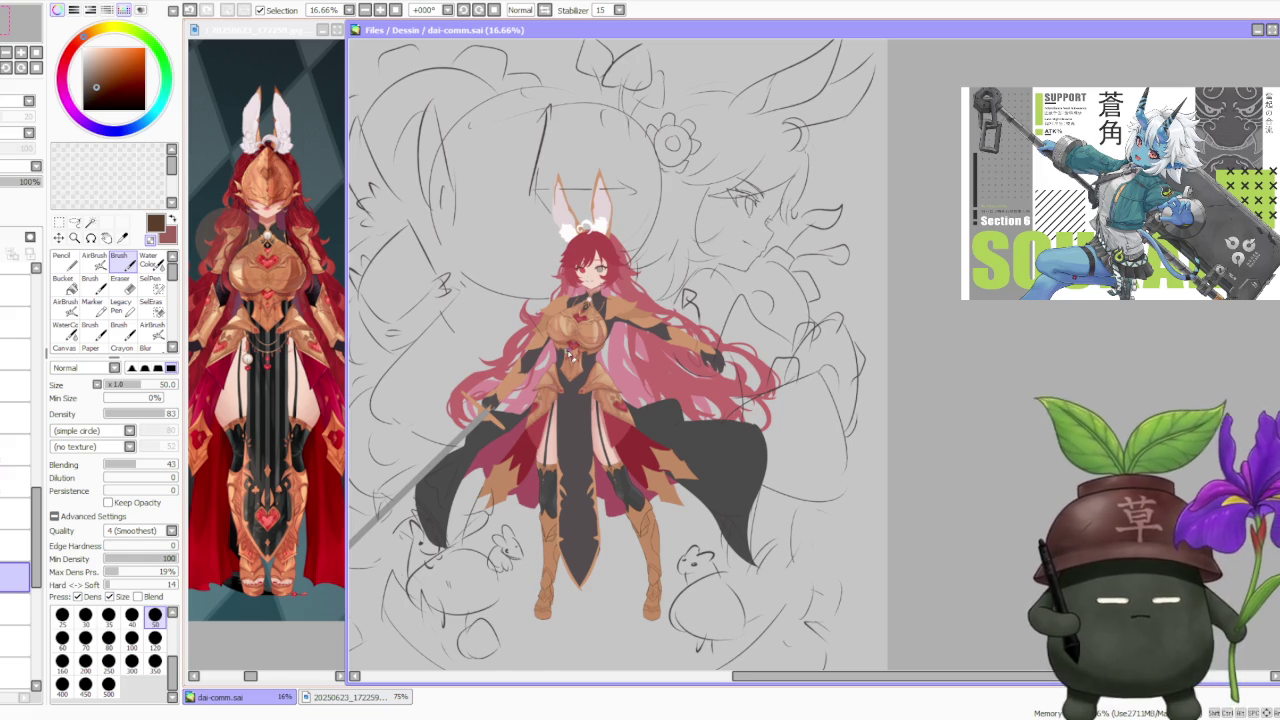
scroll(577, 348, "up", 1)
scroll(560, 375, "up", 1)
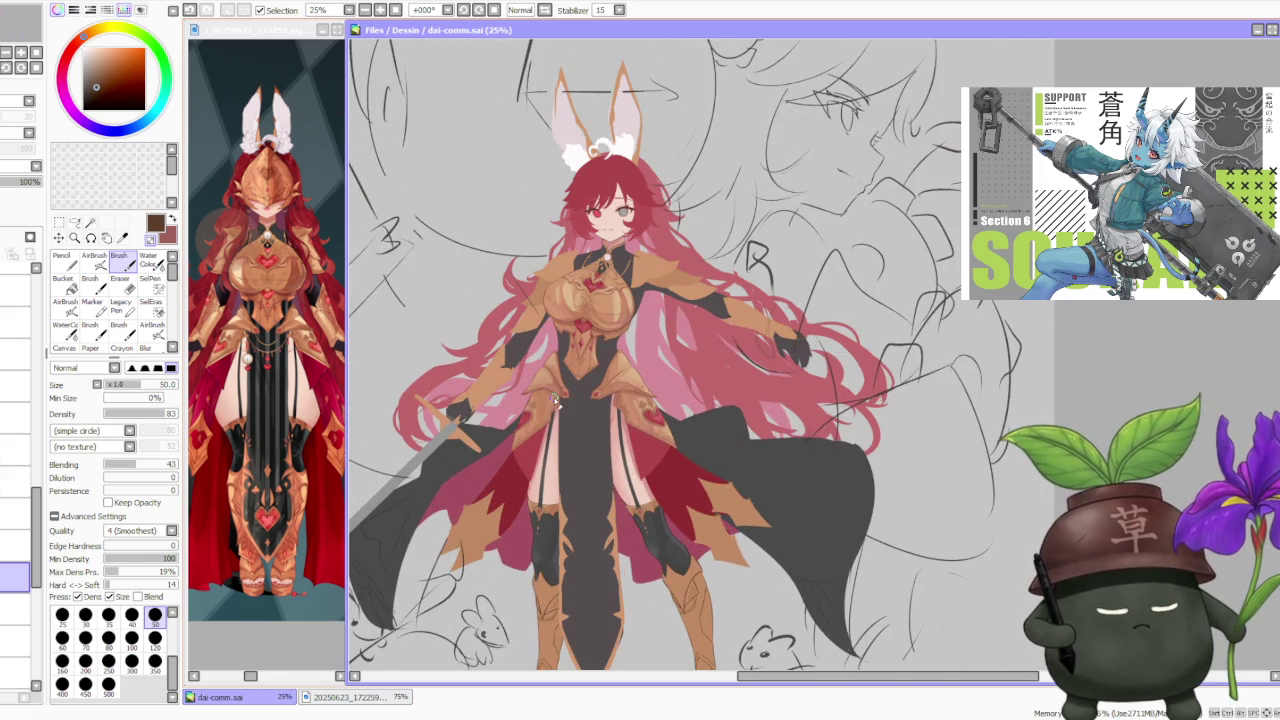
scroll(560, 375, "up", 1)
scroll(550, 405, "down", 2)
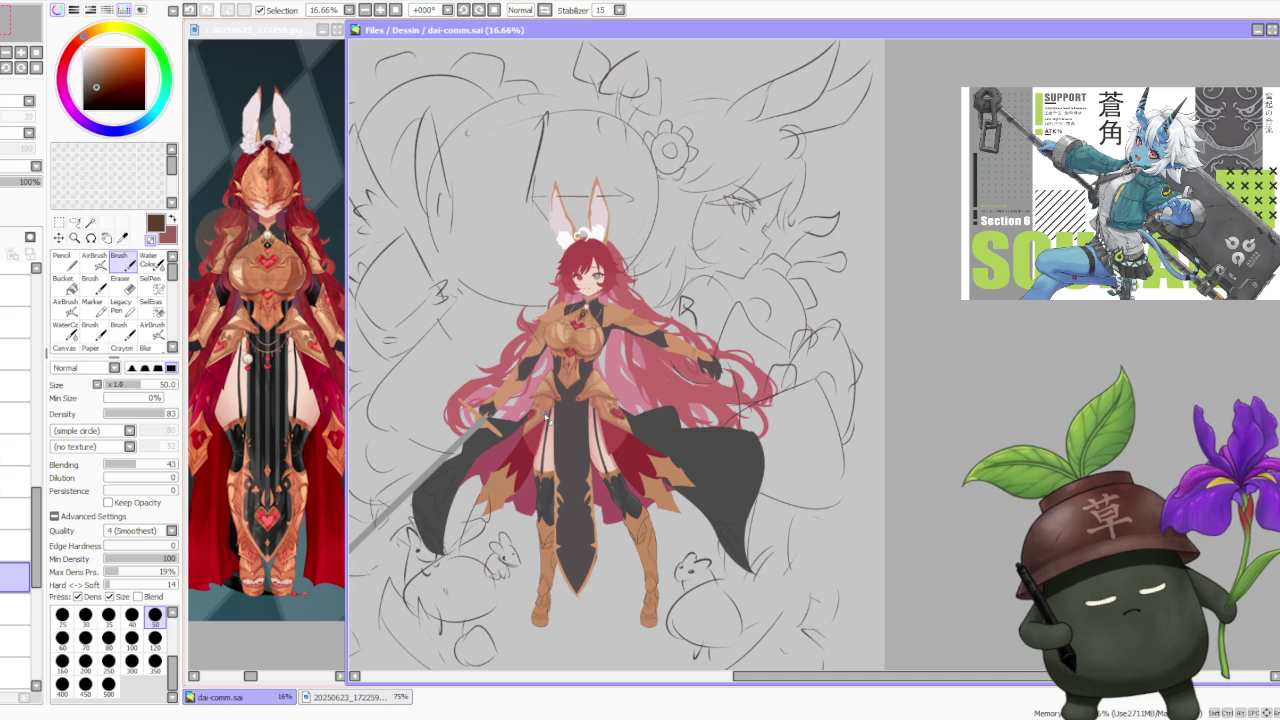
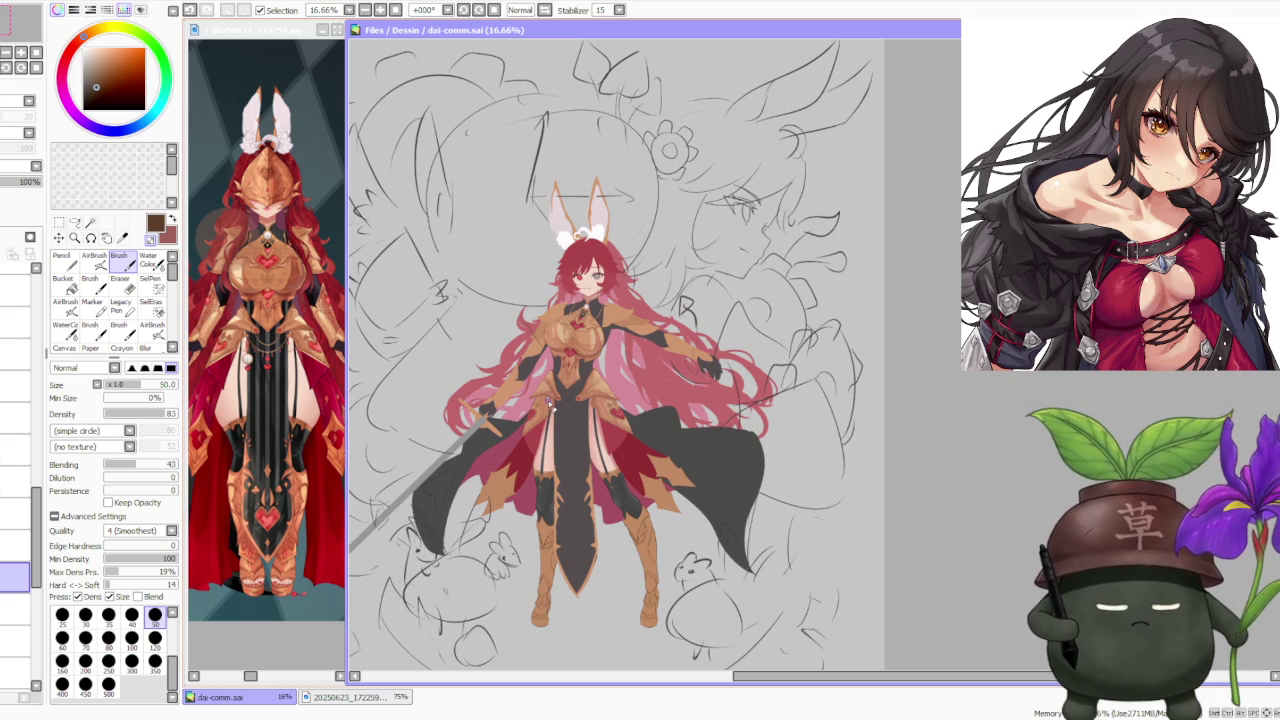
- Zoom in and out over the knight reference image to study its details
scroll(733, 620, "up", 1)
scroll(733, 620, "up", 1)
scroll(700, 582, "down", 1)
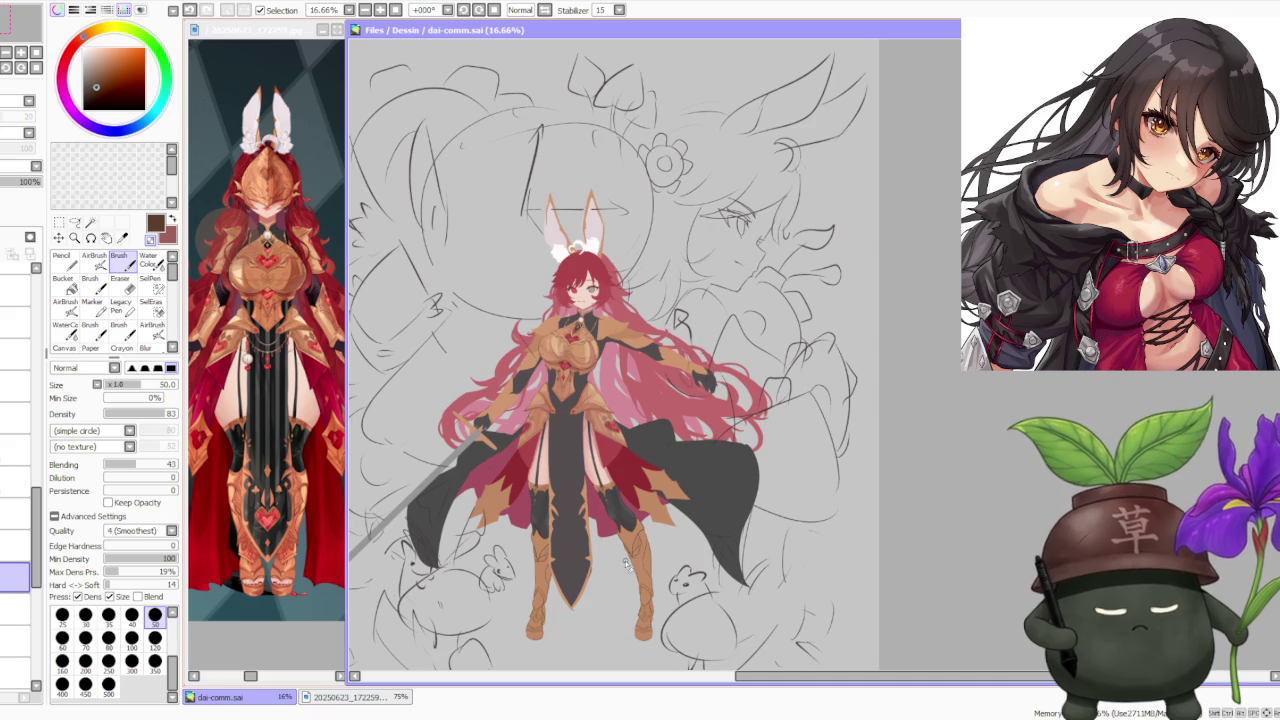
scroll(590, 570, "up", 1)
scroll(588, 575, "down", 1)
scroll(585, 580, "up", 1)
scroll(581, 582, "down", 1)
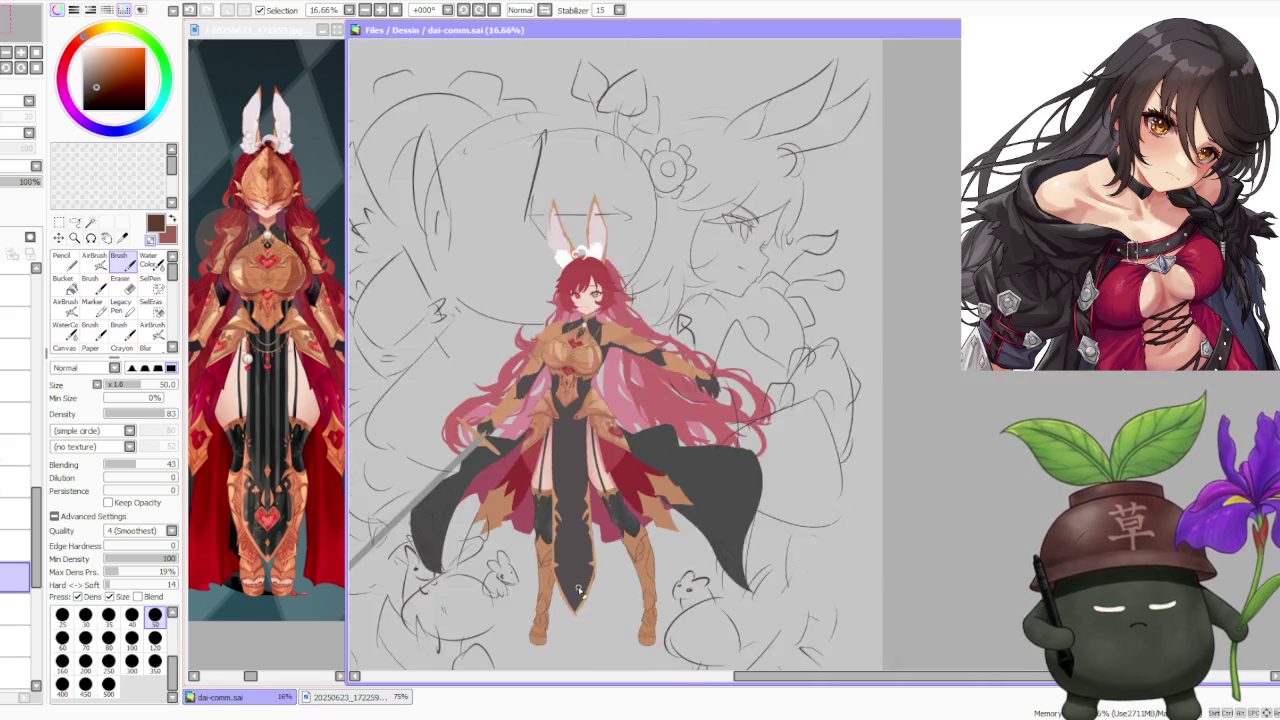
scroll(581, 582, "up", 3)
scroll(225, 532, "down", 1)
scroll(225, 532, "down", 2)
scroll(255, 565, "up", 1)
scroll(255, 565, "up", 3)
scroll(255, 565, "up", 1)
scroll(255, 565, "down", 1)
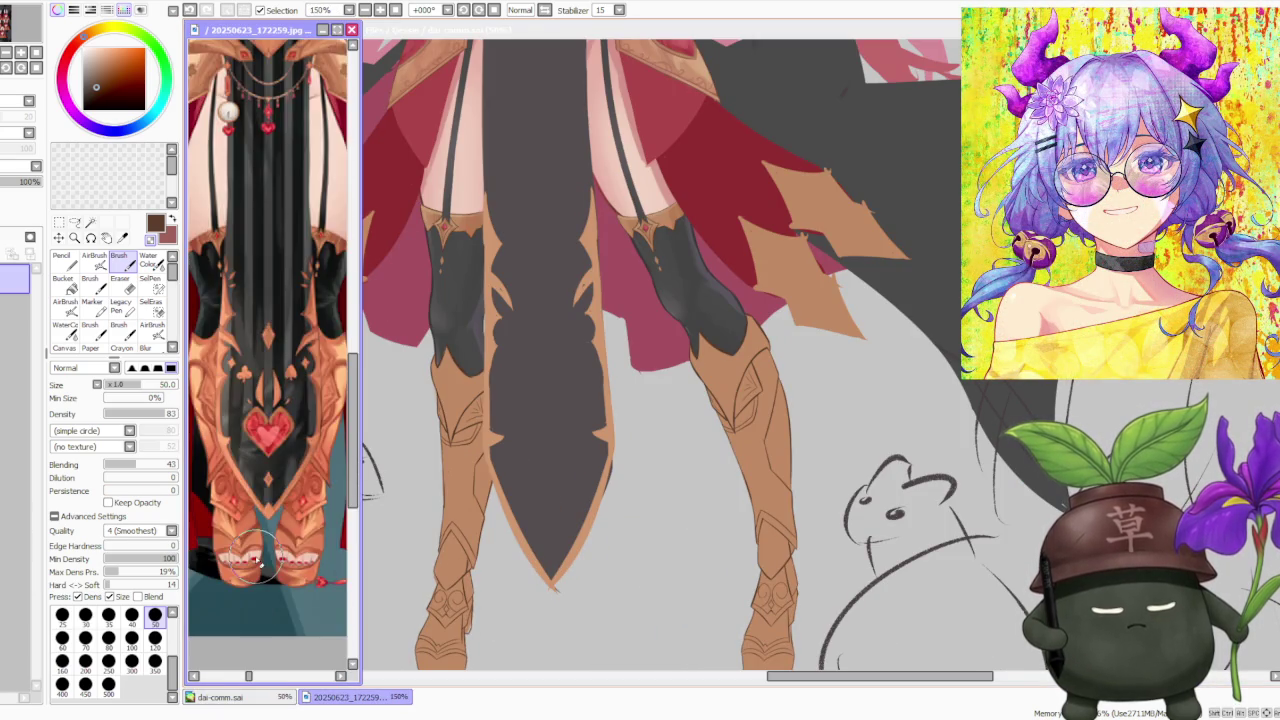
scroll(256, 565, "down", 1)
scroll(250, 560, "down", 2)
scroll(486, 520, "down", 2)
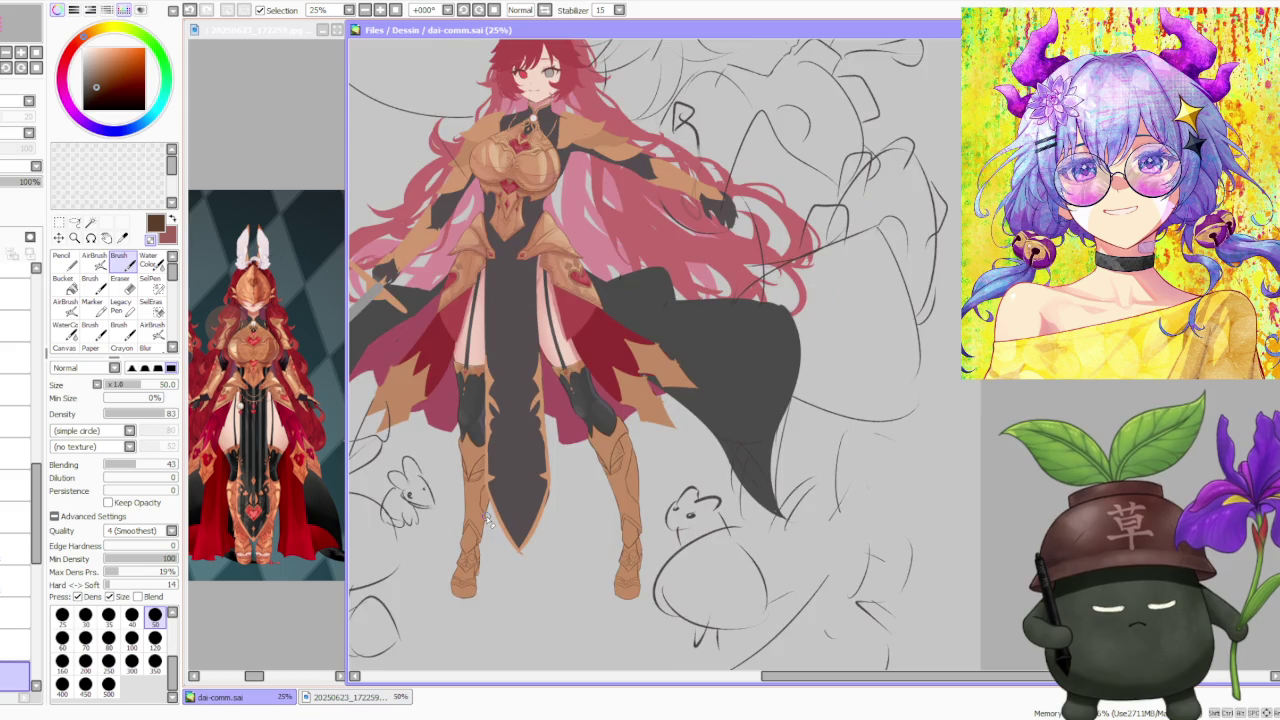
scroll(489, 520, "down", 1)
scroll(600, 590, "up", 3)
scroll(594, 556, "down", 2)
scroll(543, 566, "up", 2)
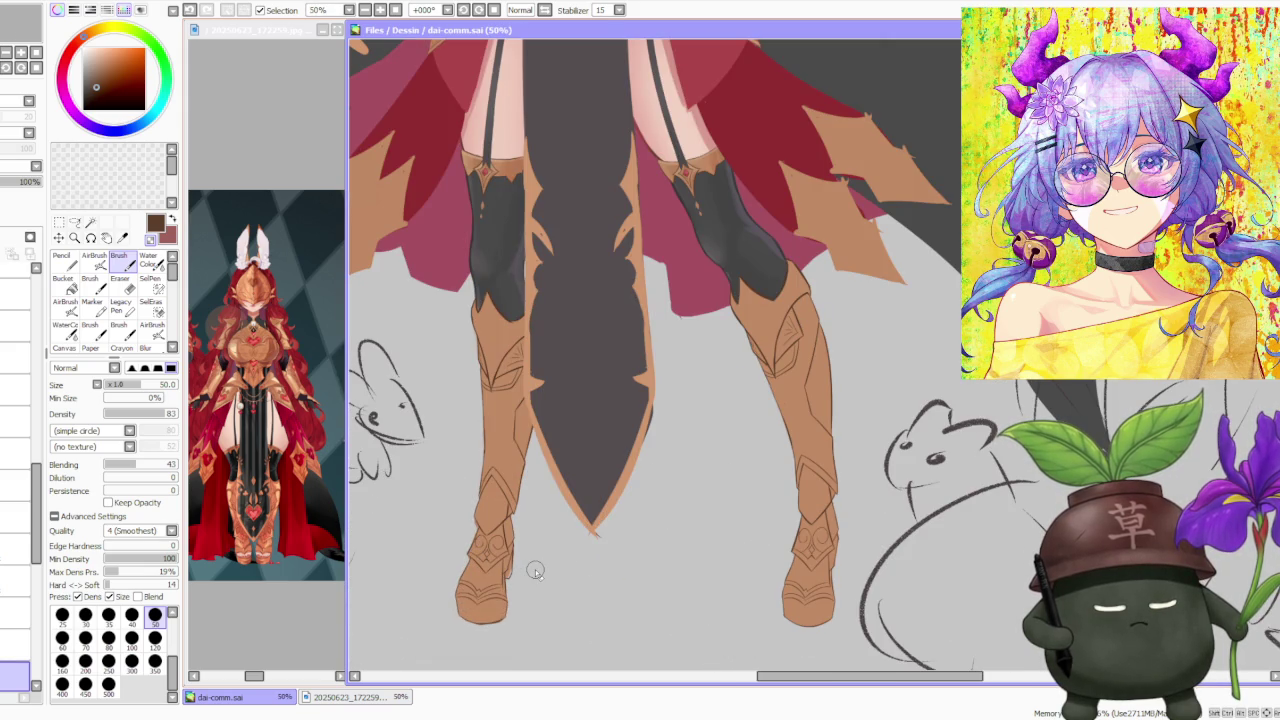
scroll(535, 570, "down", 2)
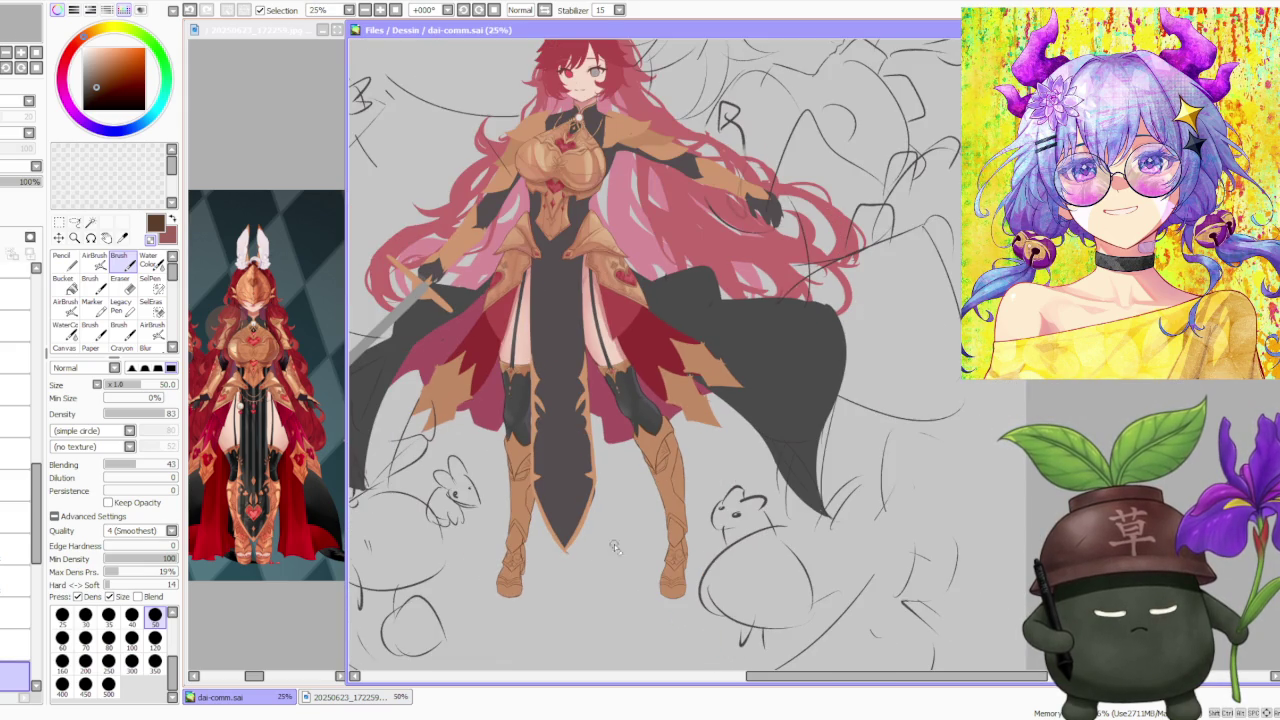
scroll(626, 532, "down", 1)
scroll(626, 509, "down", 1)
scroll(620, 450, "up", 2)
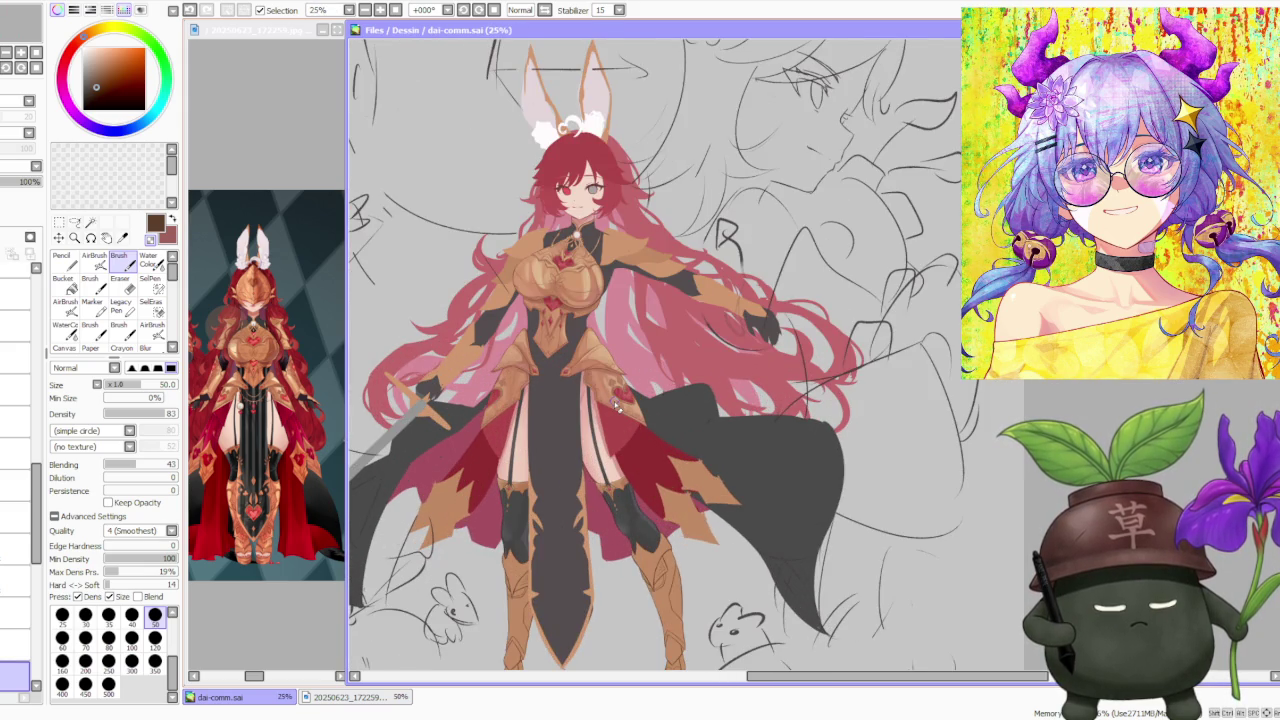
scroll(617, 405, "up", 1)
scroll(582, 567, "down", 2)
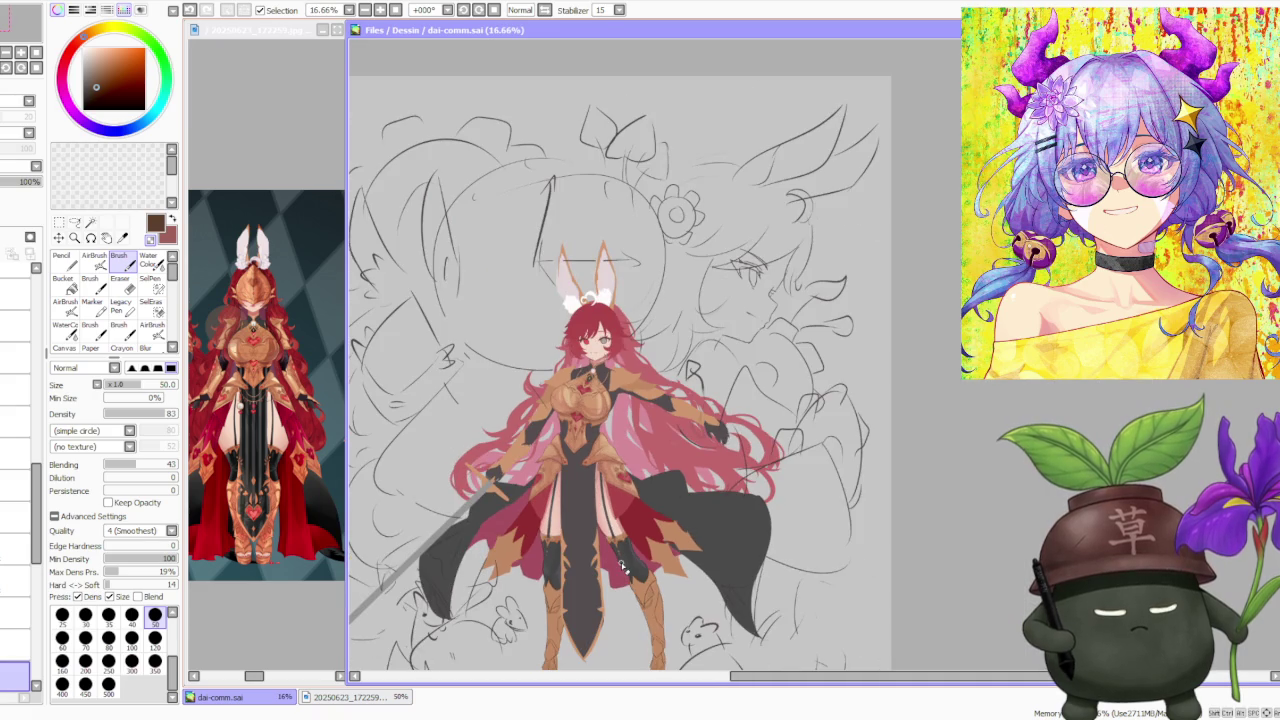
scroll(598, 414, "up", 1)
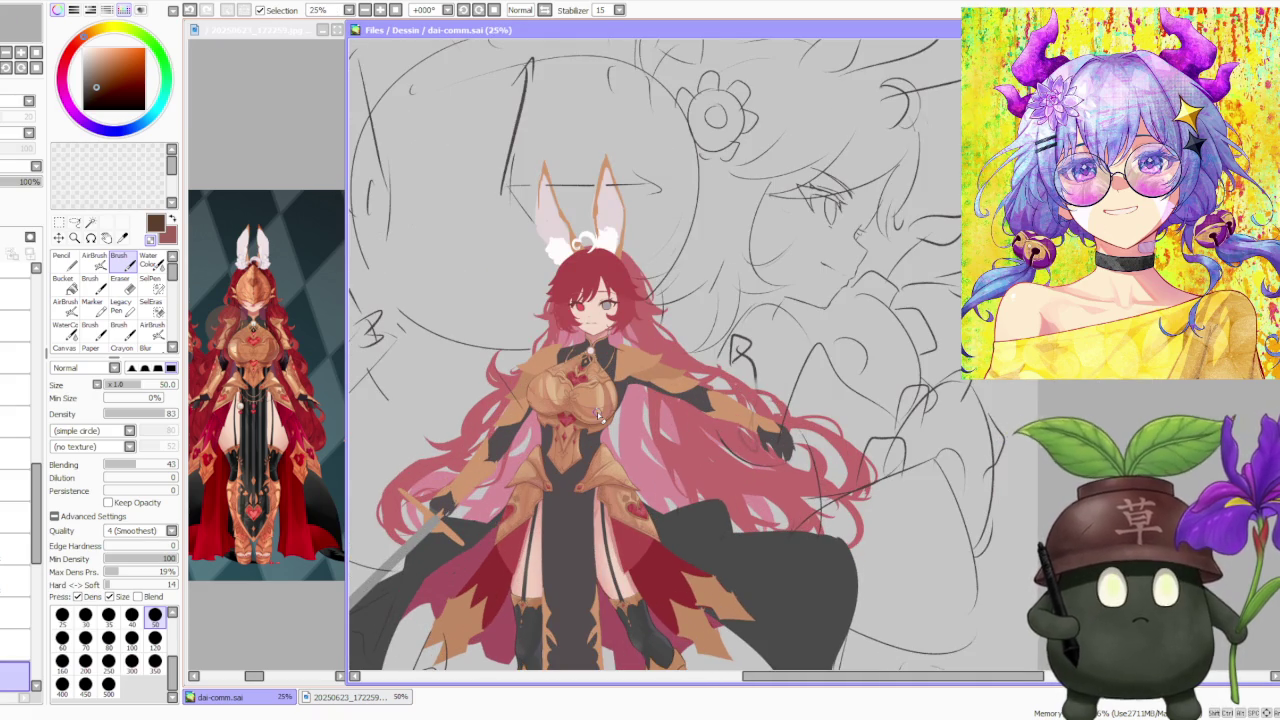
scroll(596, 408, "down", 1)
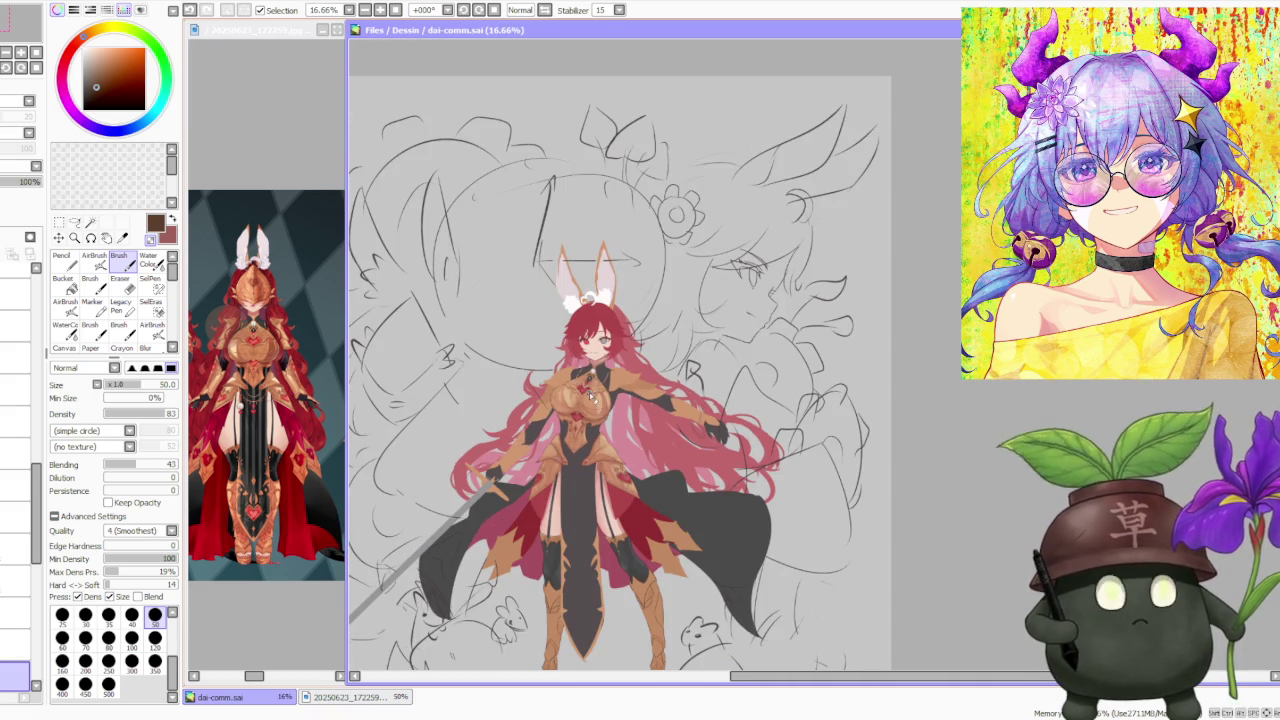
scroll(592, 396, "down", 1)
scroll(620, 410, "down", 1)
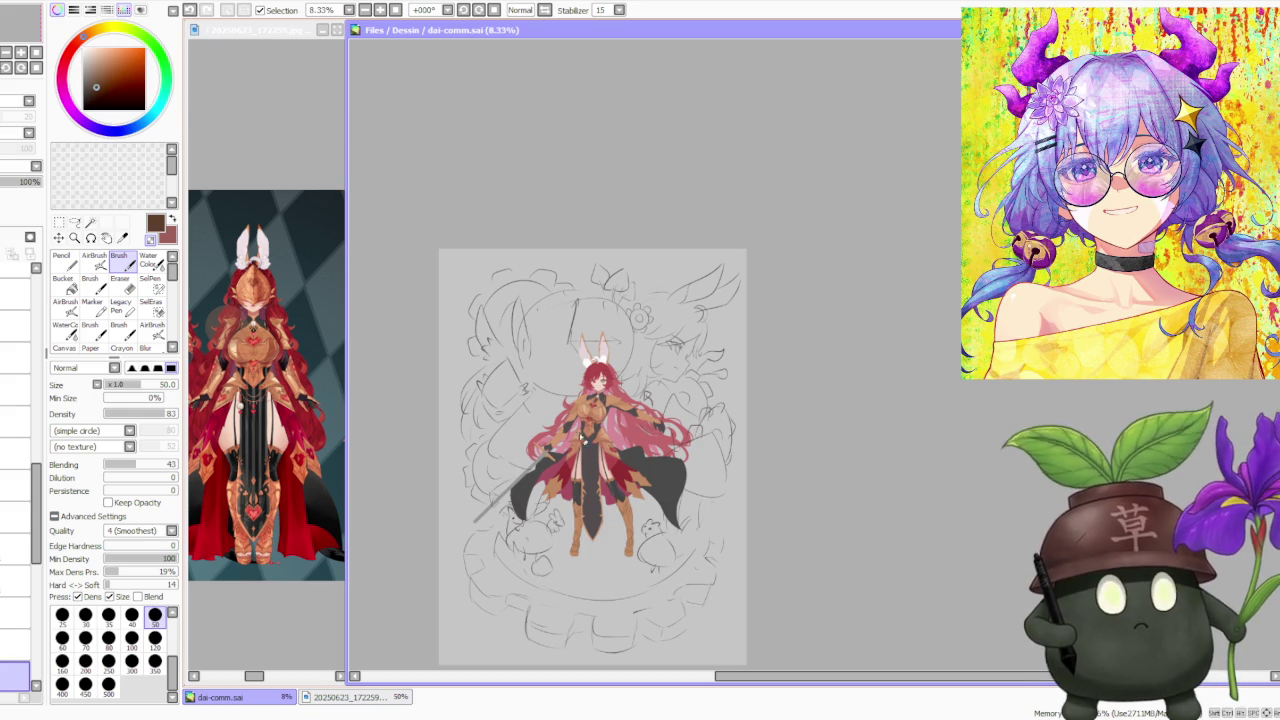
scroll(620, 425, "up", 1)
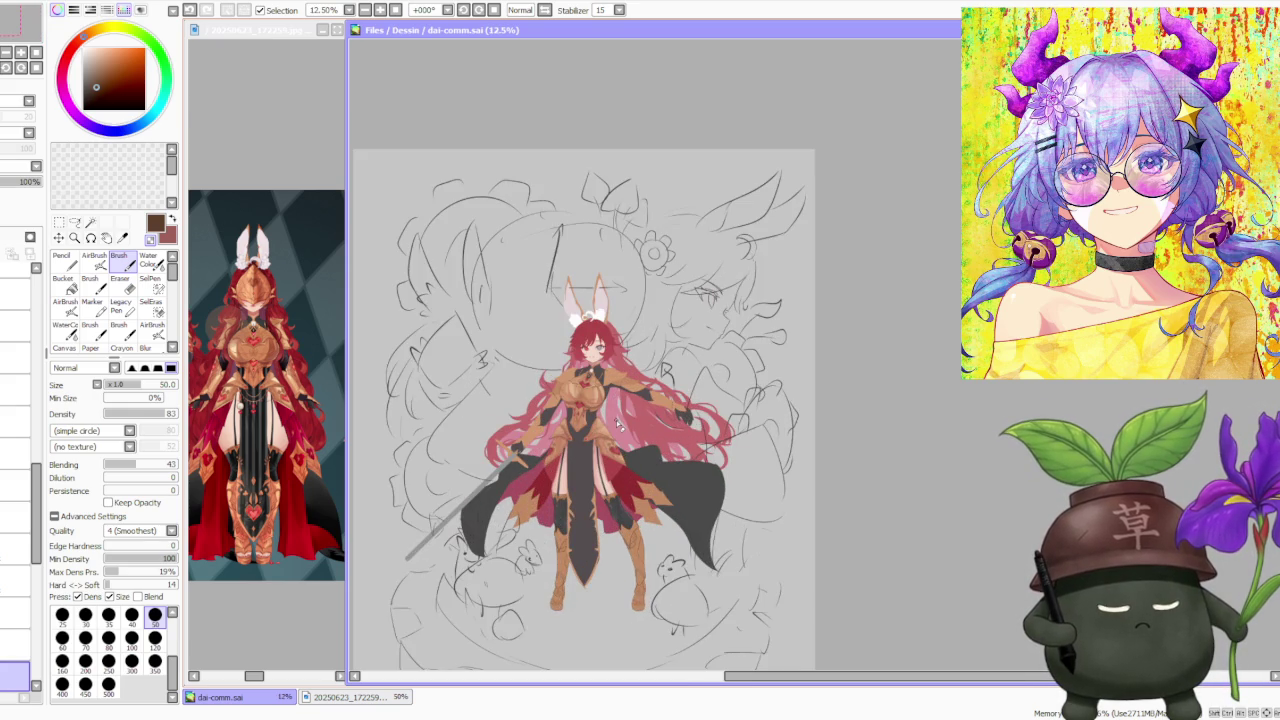
scroll(618, 423, "down", 1)
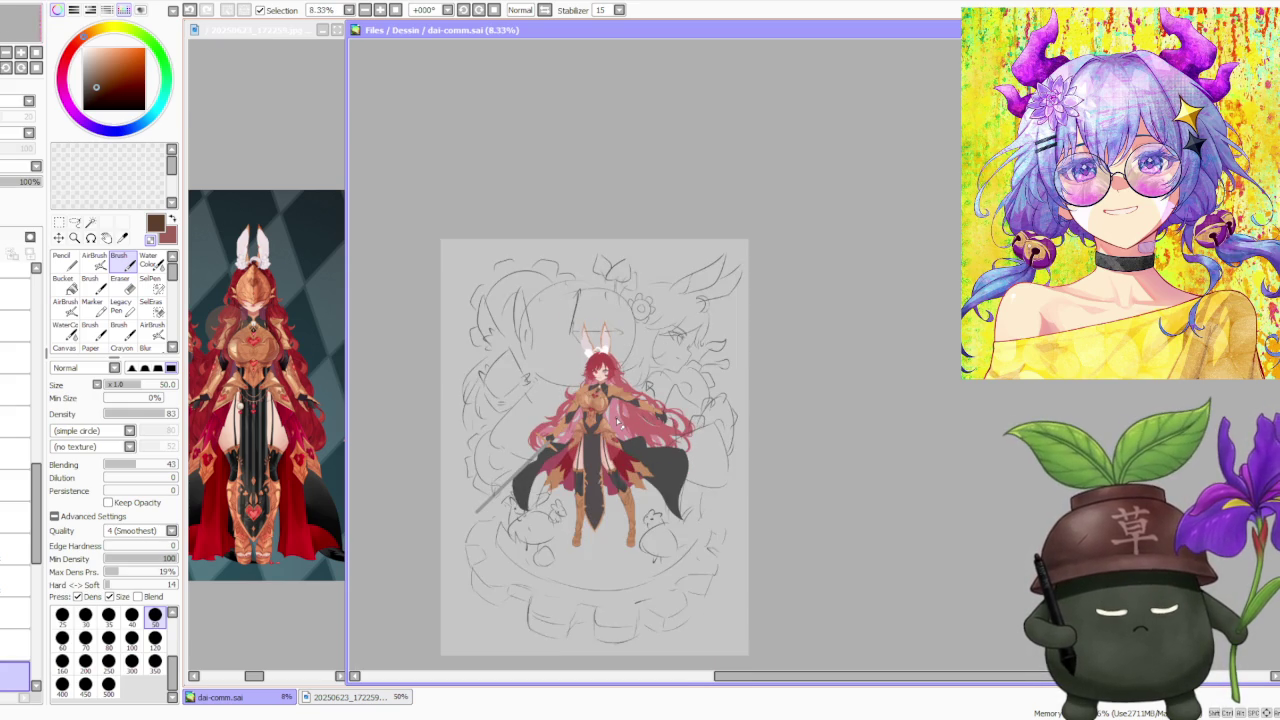
scroll(618, 423, "up", 1)
scroll(619, 424, "down", 1)
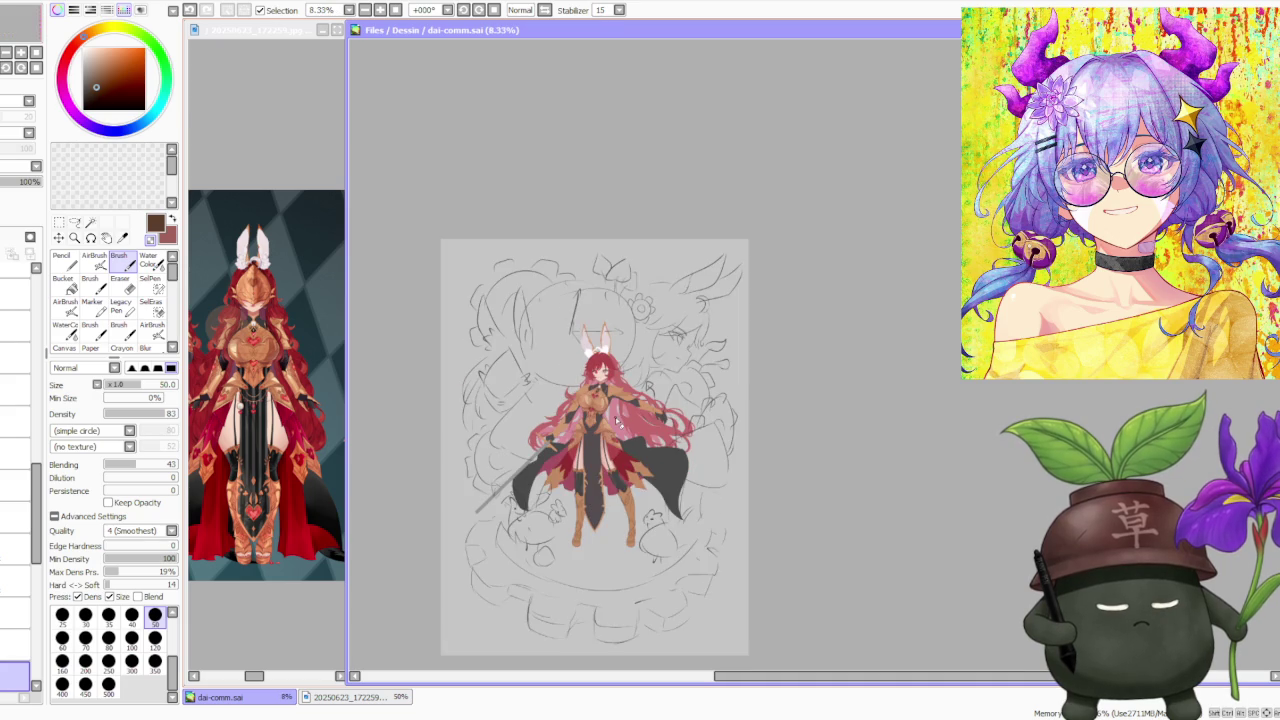
scroll(619, 424, "up", 1)
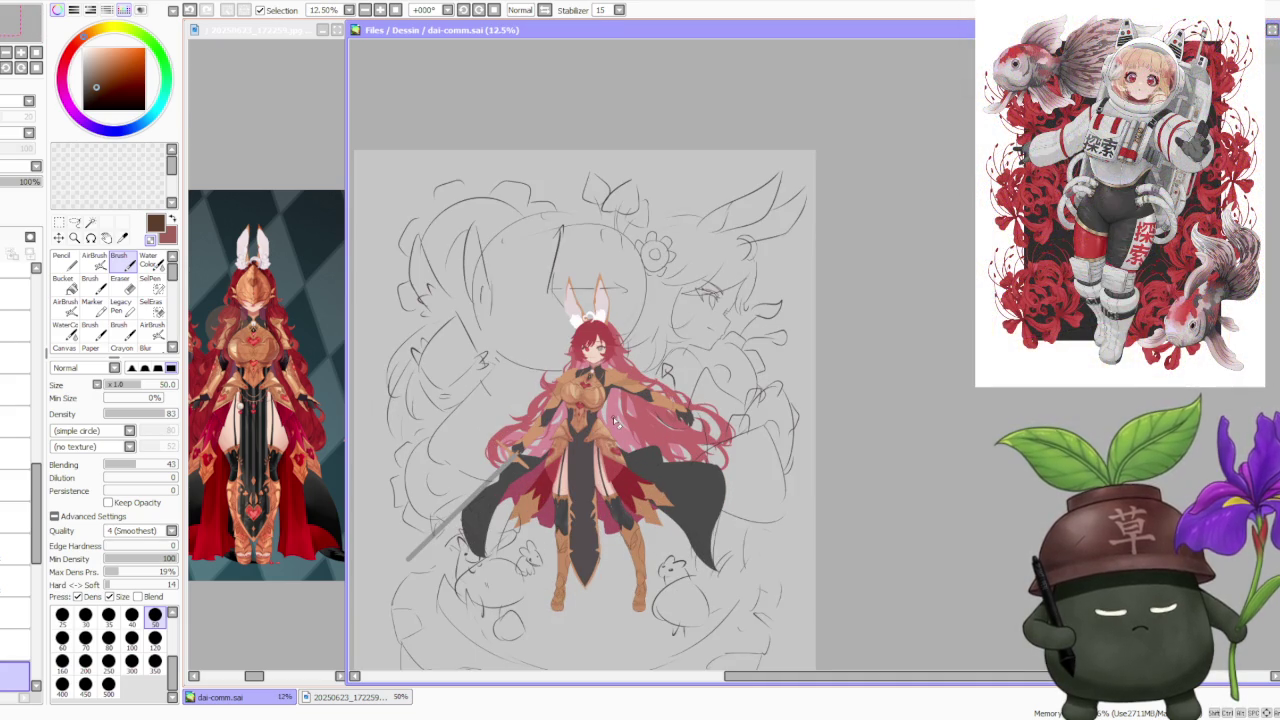
left_click(280, 150)
scroll(292, 283, "up", 1)
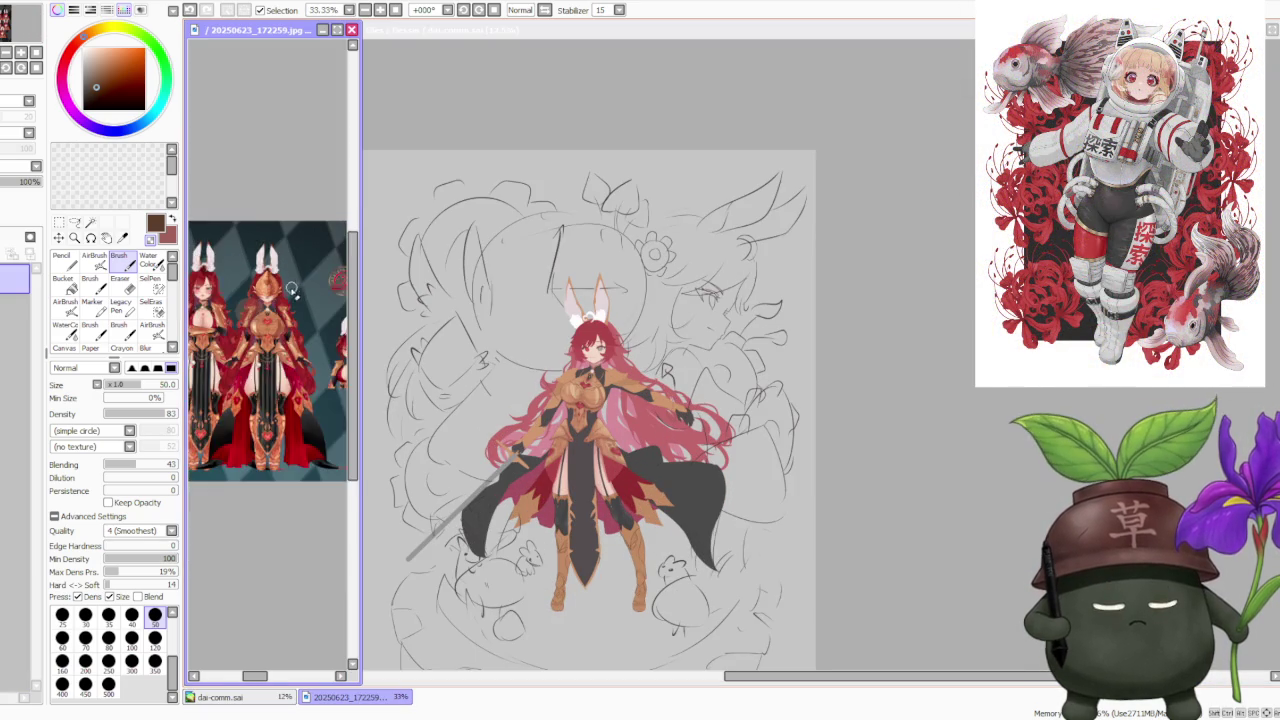
scroll(285, 295, "up", 1)
scroll(262, 315, "up", 1)
scroll(262, 318, "down", 1)
scroll(265, 322, "up", 1)
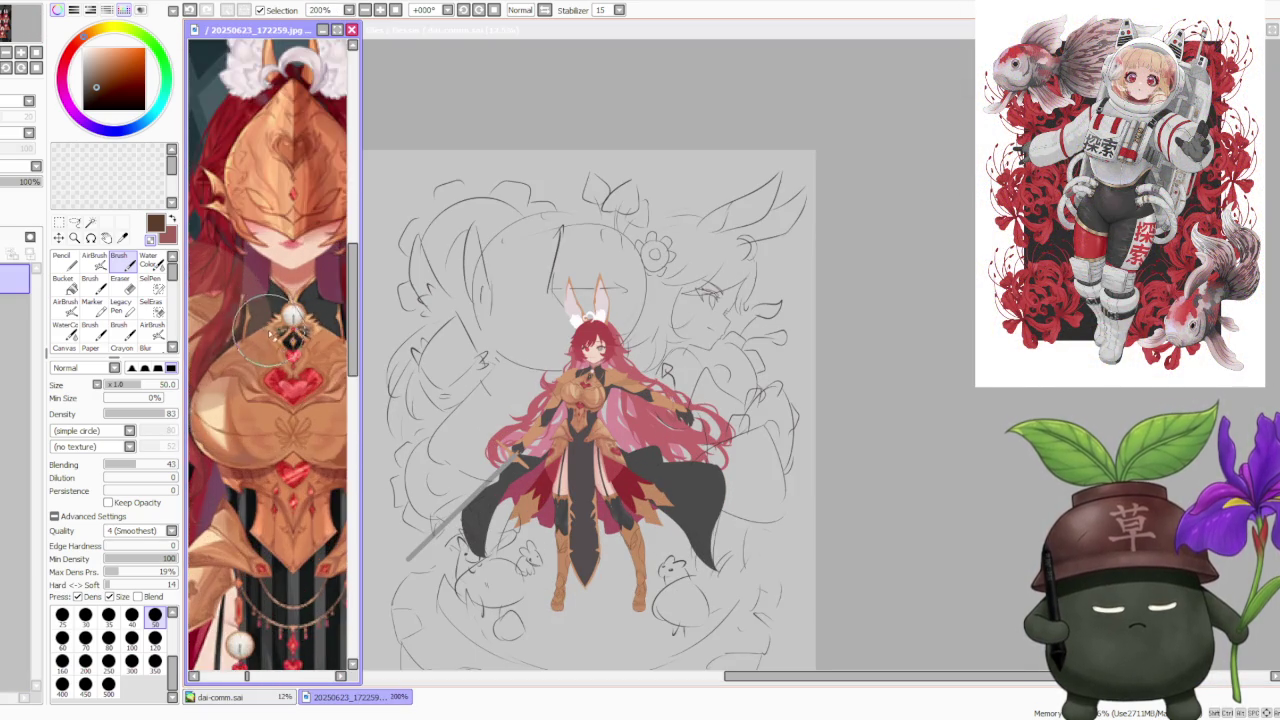
scroll(270, 335, "up", 1)
scroll(272, 338, "down", 3)
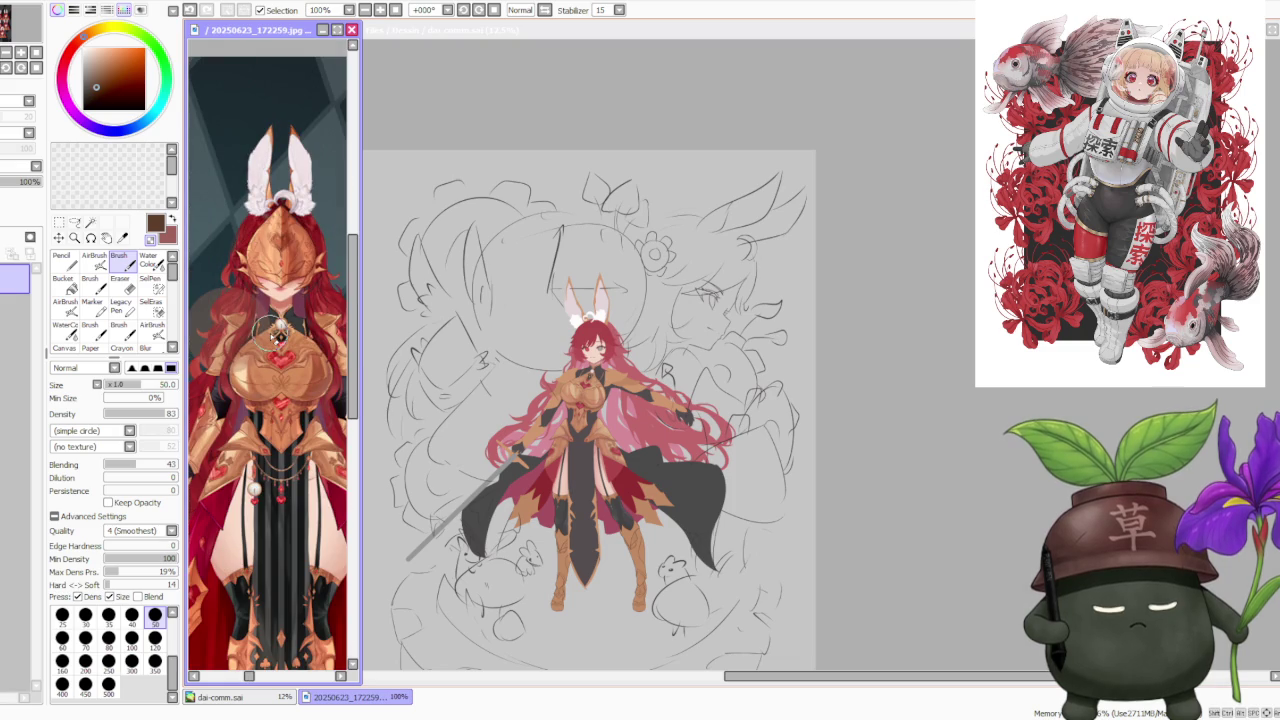
left_click(979, 450)
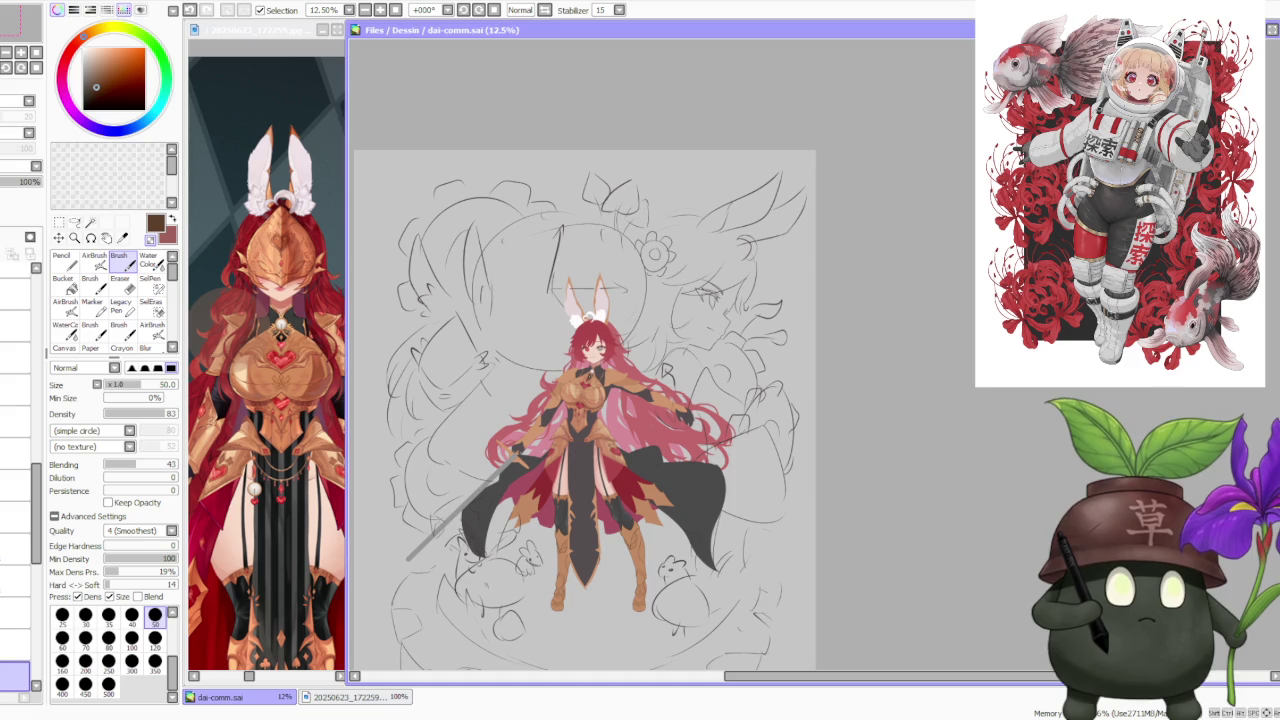
- Switch back to the main illustration and pick a layer in the layers panel
key("alt+Tab")
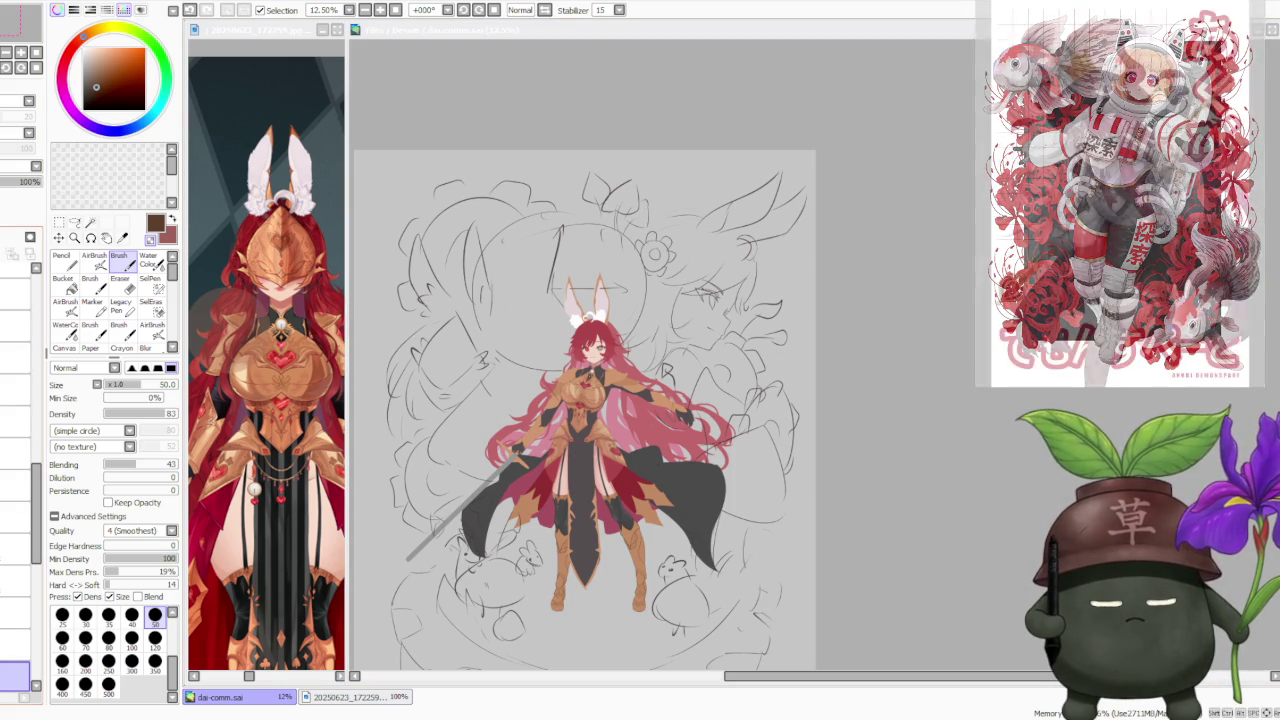
left_click(37, 290)
left_click(15, 310)
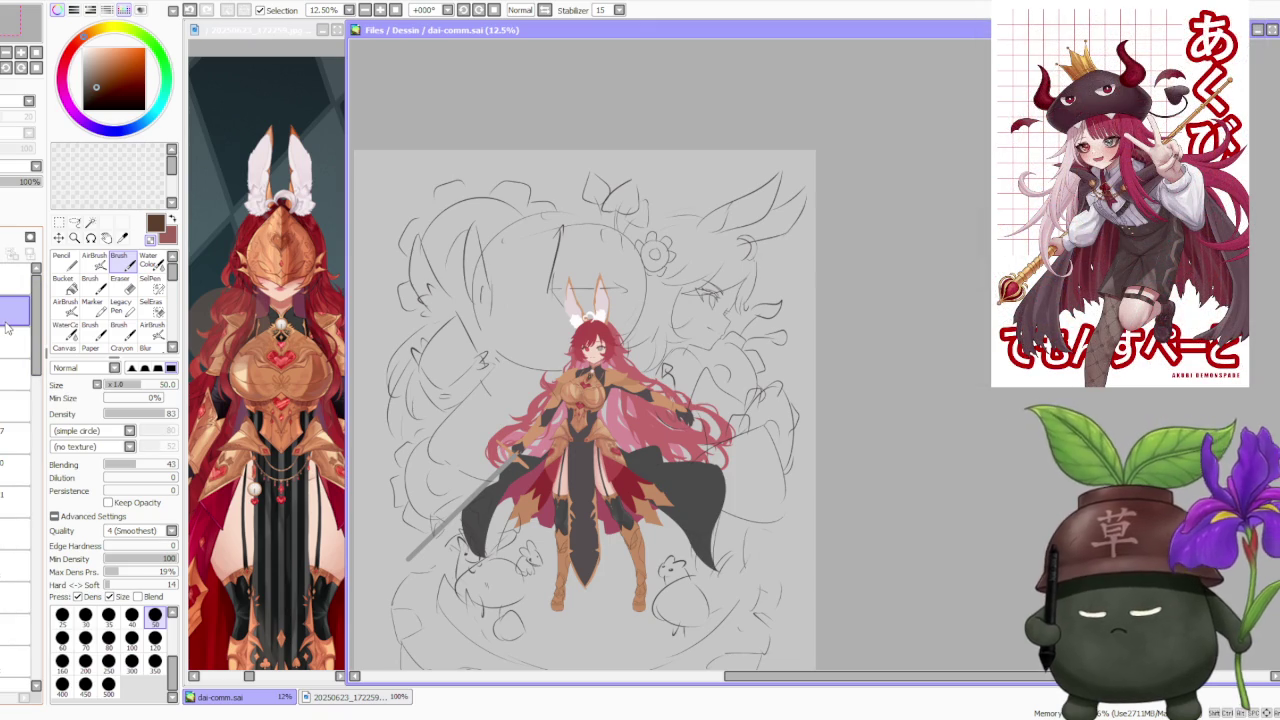
left_click(15, 333)
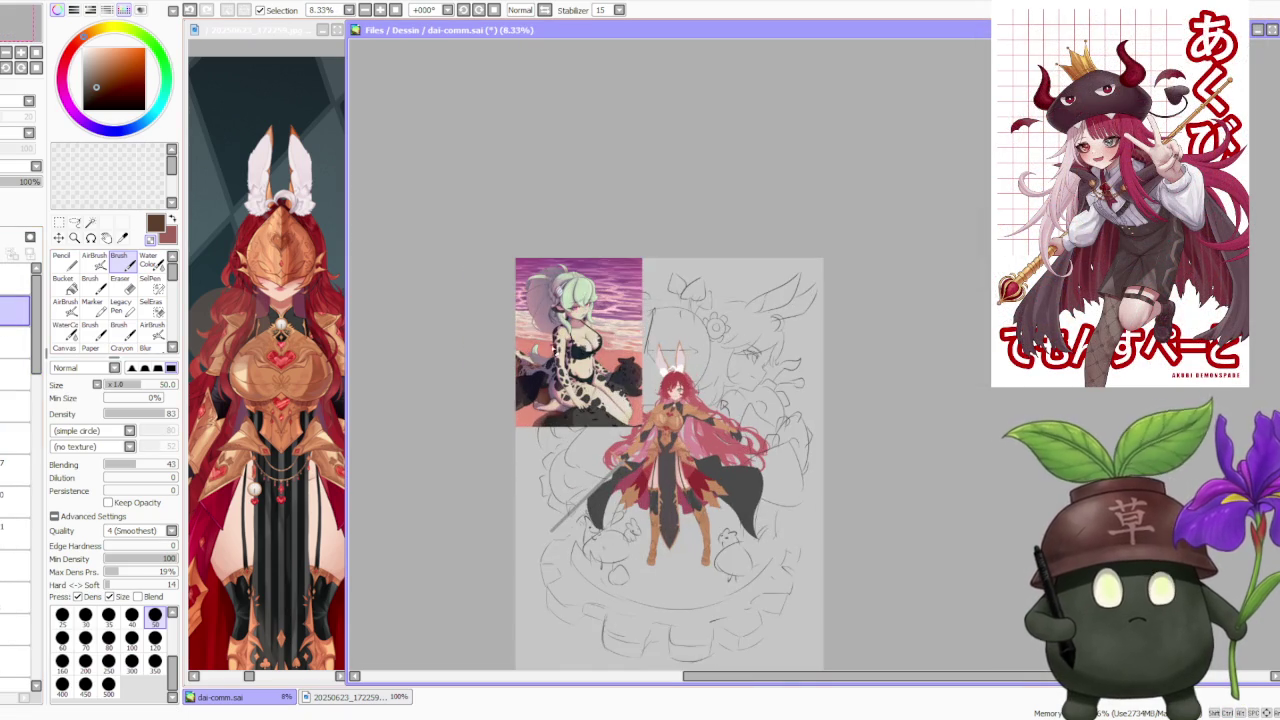
- Zoom in and out across the canvas to inspect the illustration
scroll(528, 310, "up", 2)
scroll(568, 381, "up", 1)
scroll(568, 381, "down", 2)
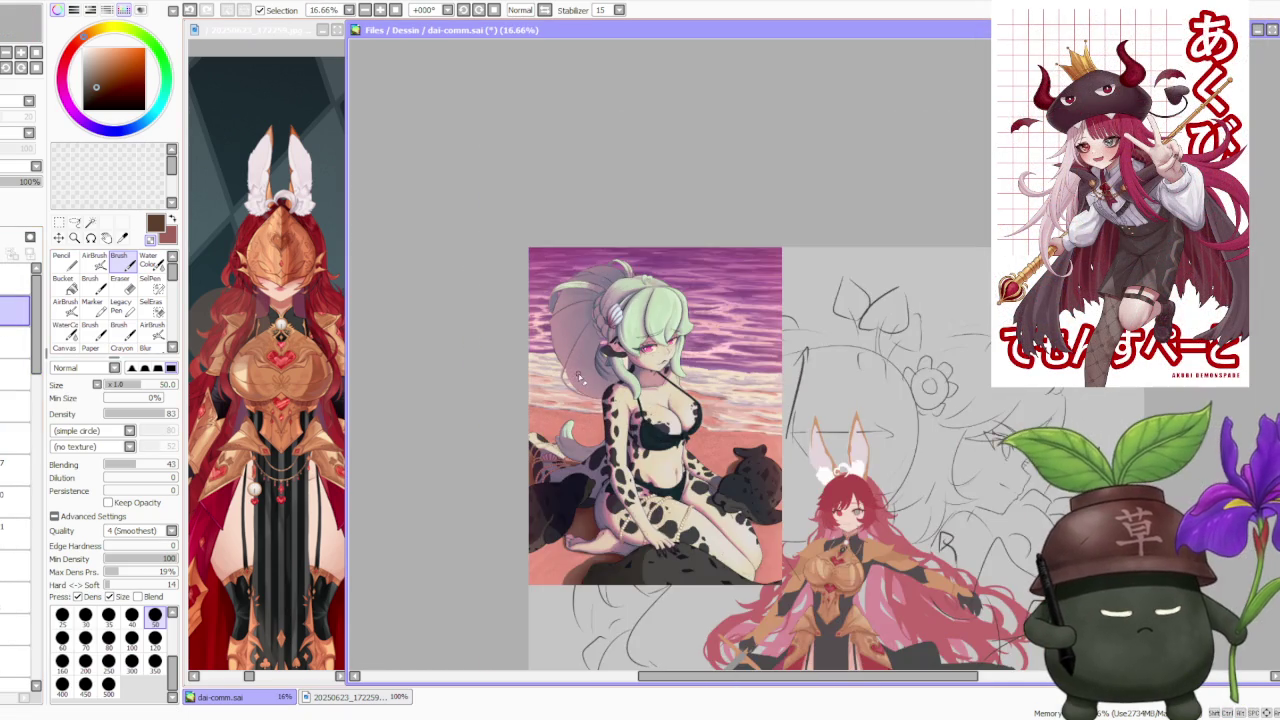
scroll(648, 431, "up", 1)
scroll(700, 430, "down", 1)
scroll(672, 412, "up", 2)
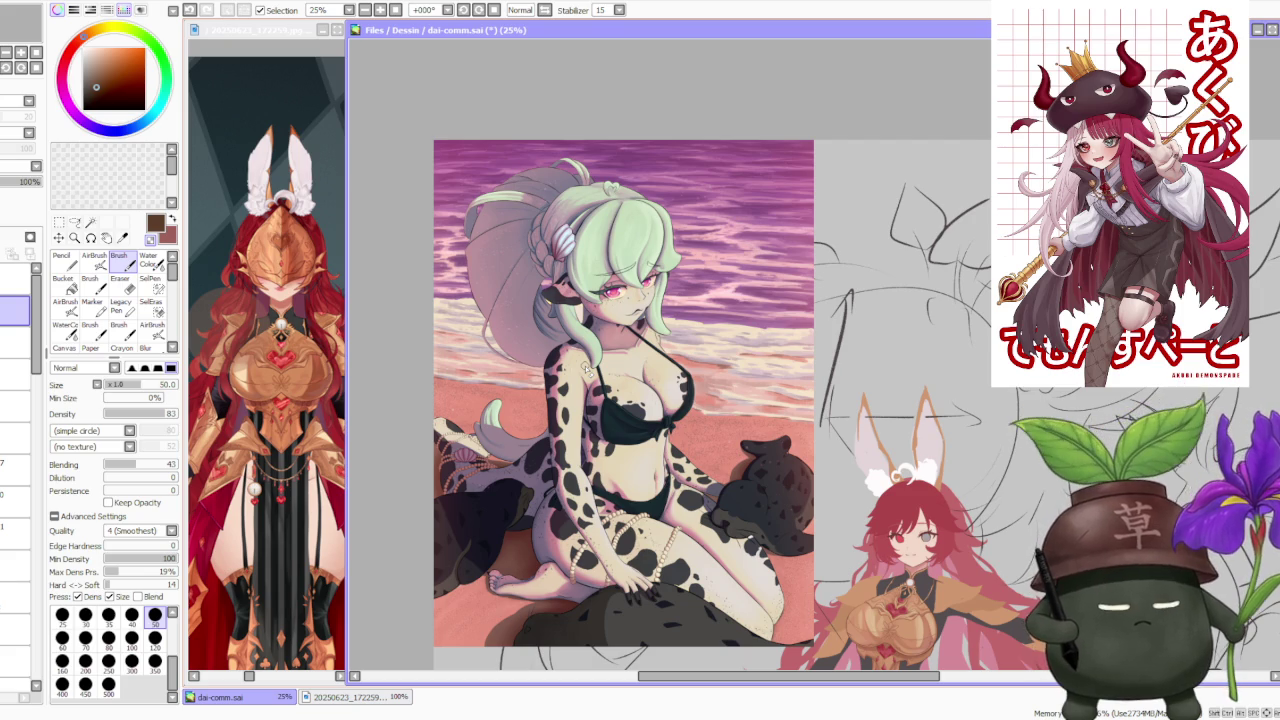
scroll(730, 330, "down", 1)
scroll(715, 332, "up", 2)
scroll(705, 328, "down", 2)
scroll(690, 335, "up", 2)
scroll(684, 339, "down", 1)
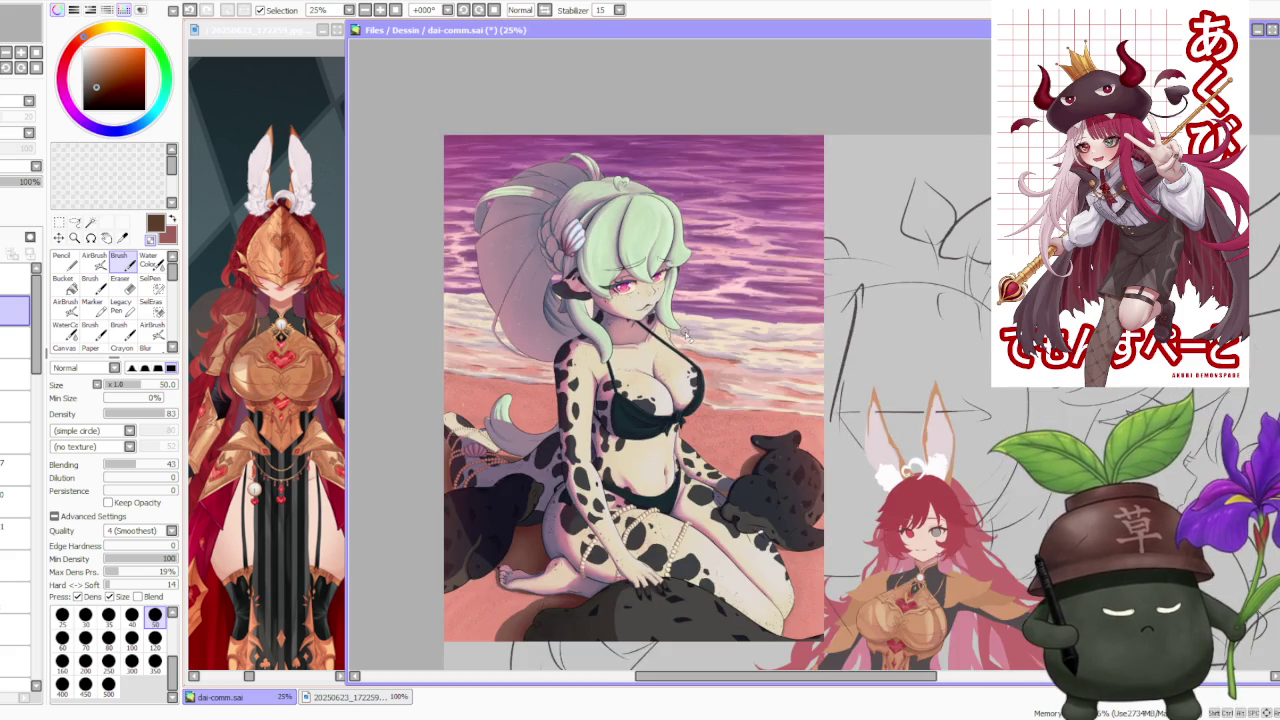
scroll(721, 392, "down", 1)
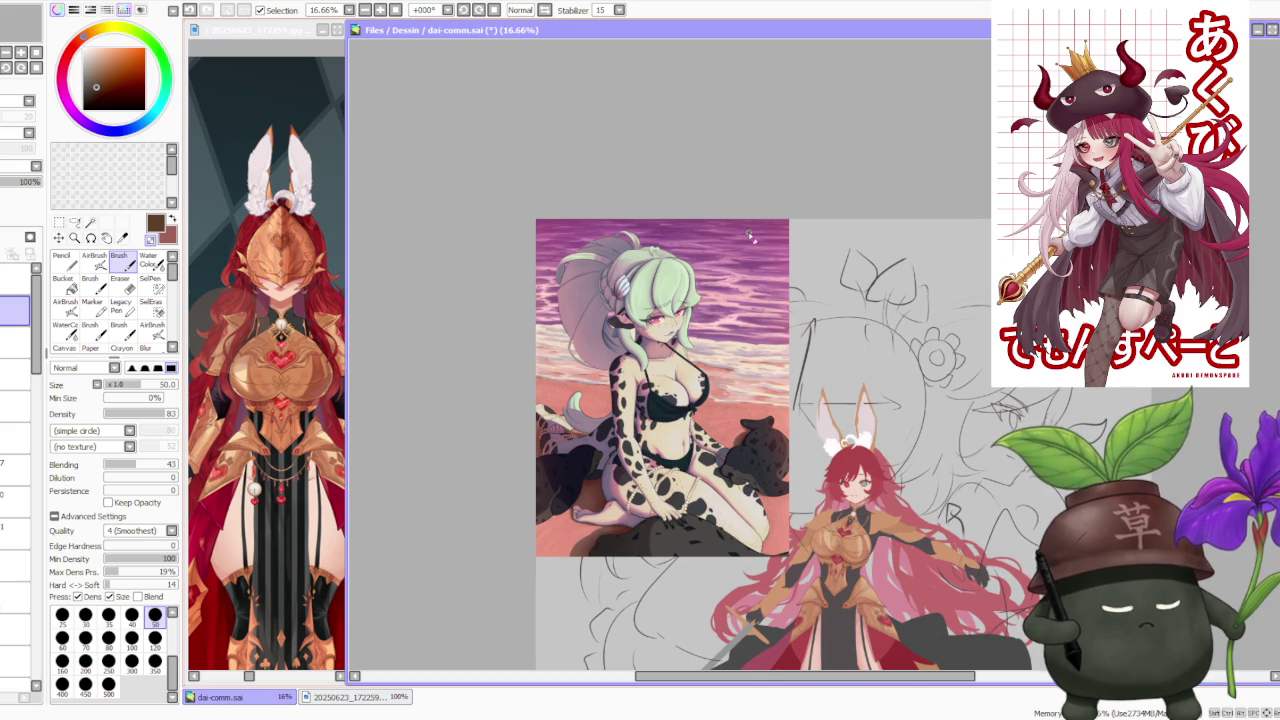
scroll(722, 317, "up", 1)
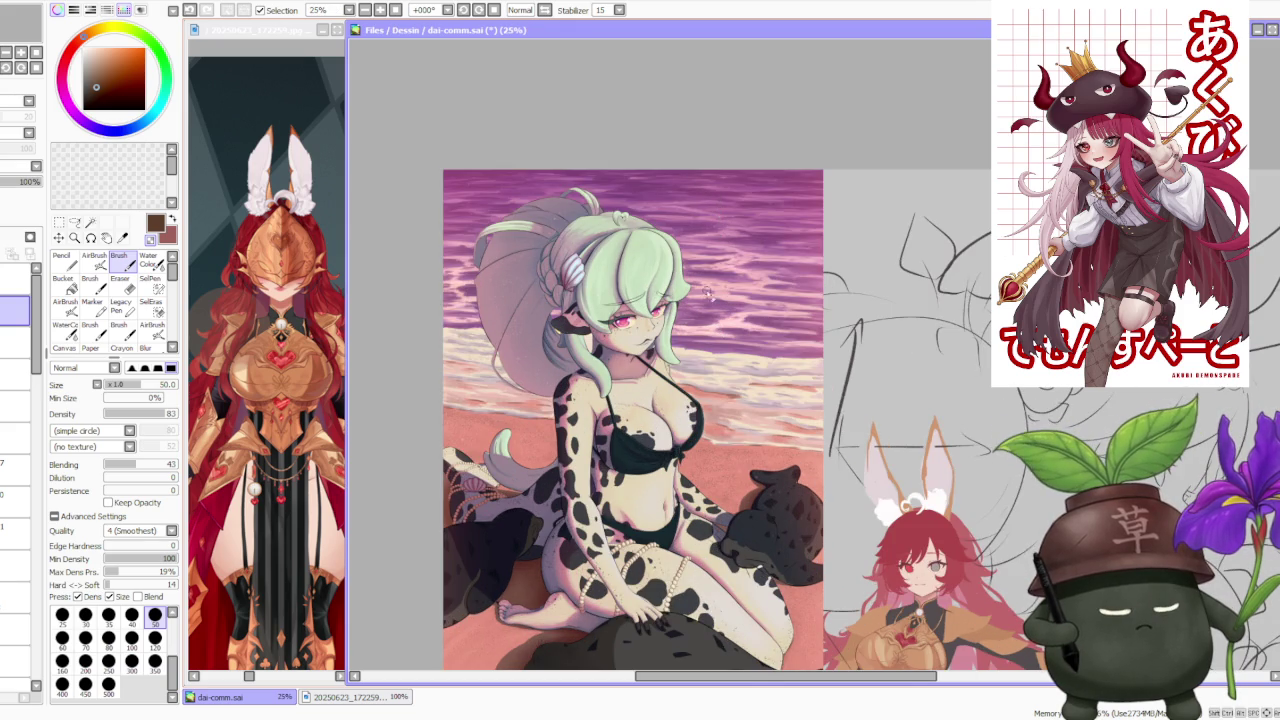
scroll(535, 239, "up", 1)
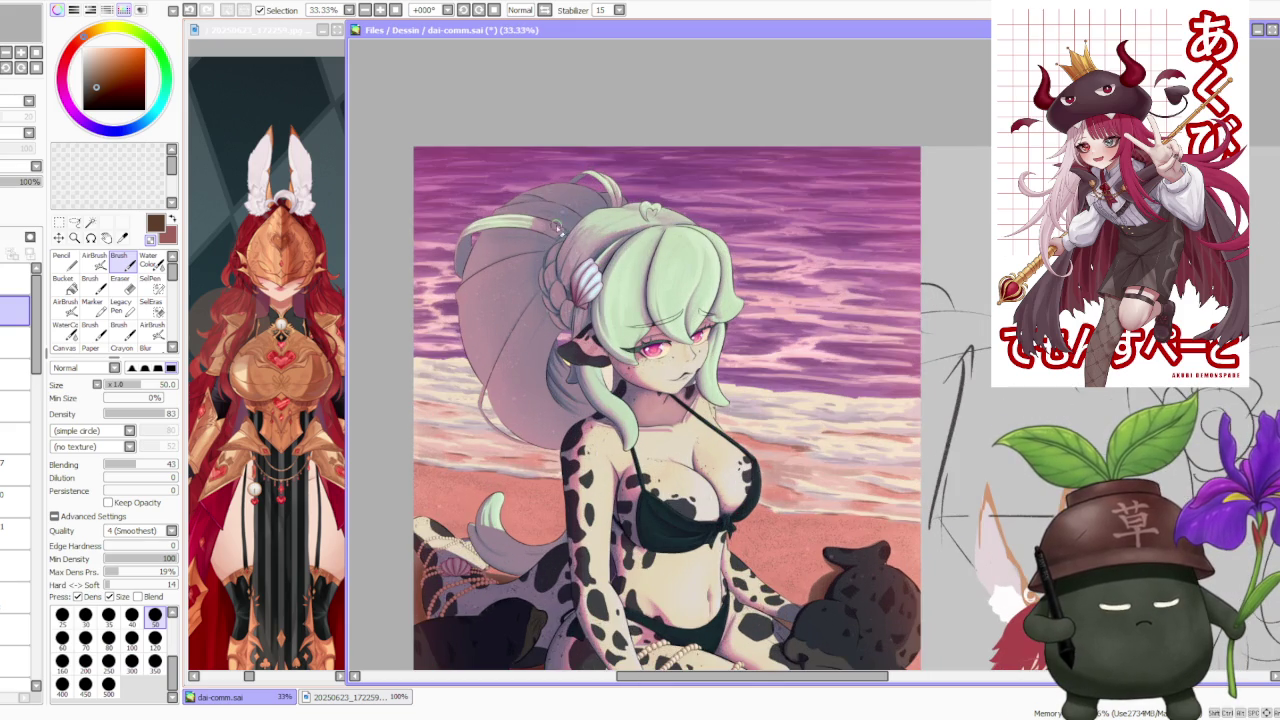
scroll(578, 299, "down", 1)
scroll(620, 305, "up", 1)
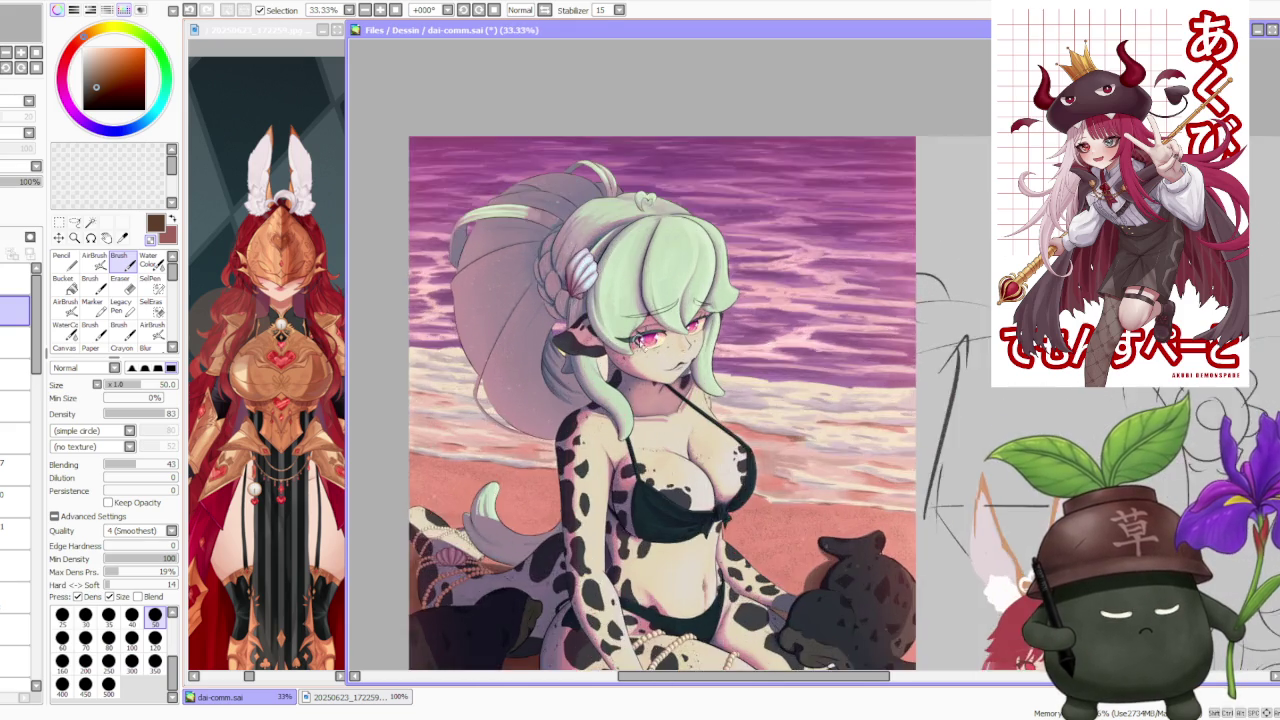
scroll(680, 316, "up", 1)
scroll(683, 316, "up", 1)
scroll(700, 360, "down", 2)
scroll(720, 400, "down", 1)
scroll(735, 434, "down", 1)
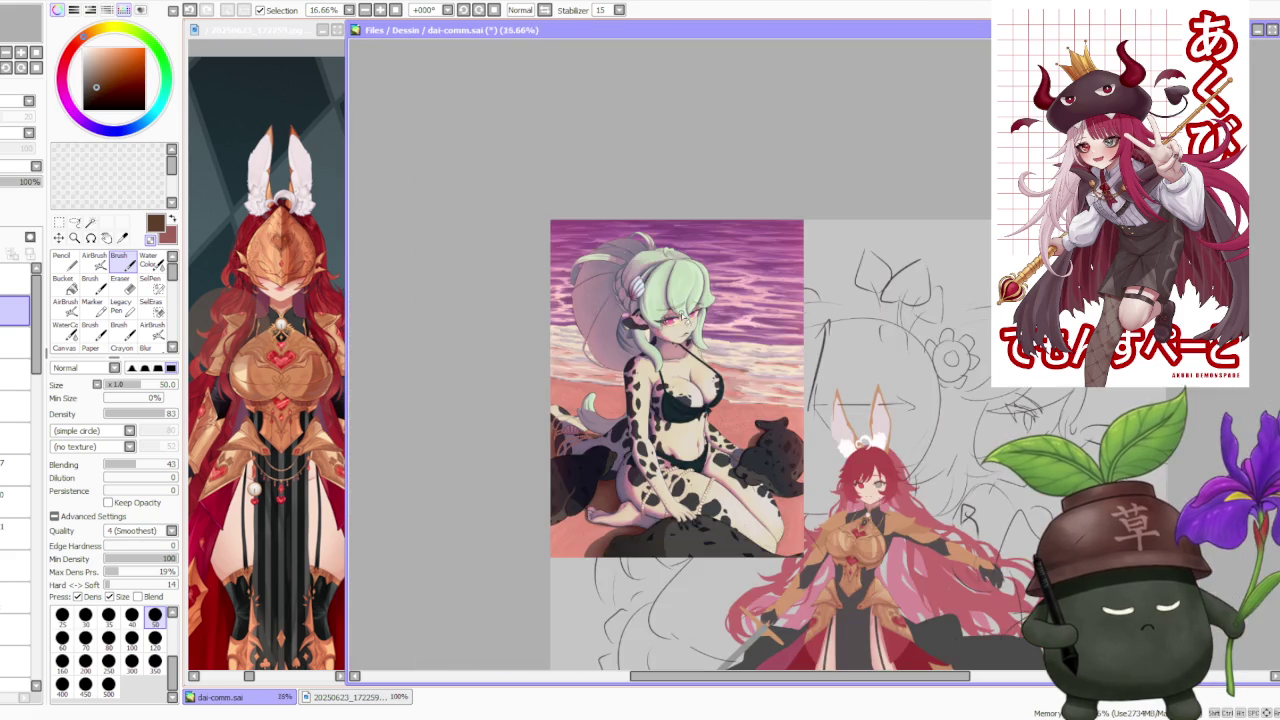
scroll(740, 440, "up", 1)
scroll(764, 448, "down", 1)
scroll(771, 471, "up", 2)
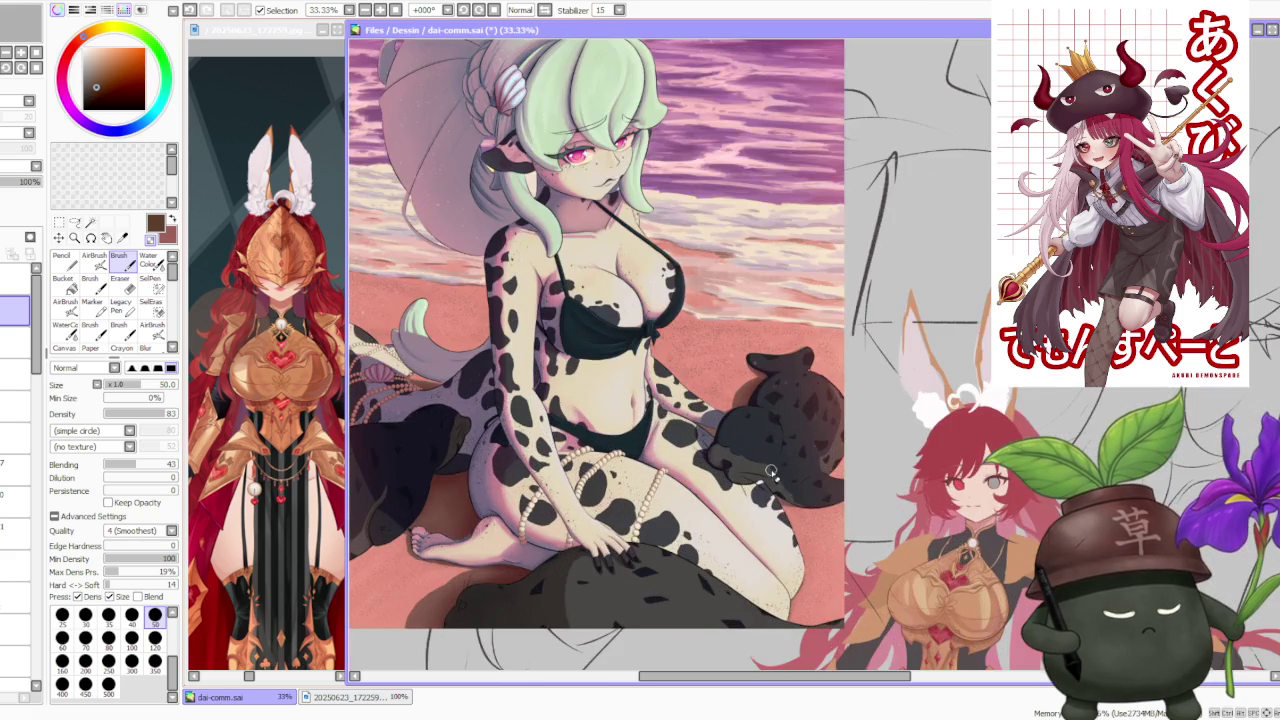
scroll(770, 460, "down", 2)
scroll(700, 450, "up", 2)
scroll(618, 430, "down", 1)
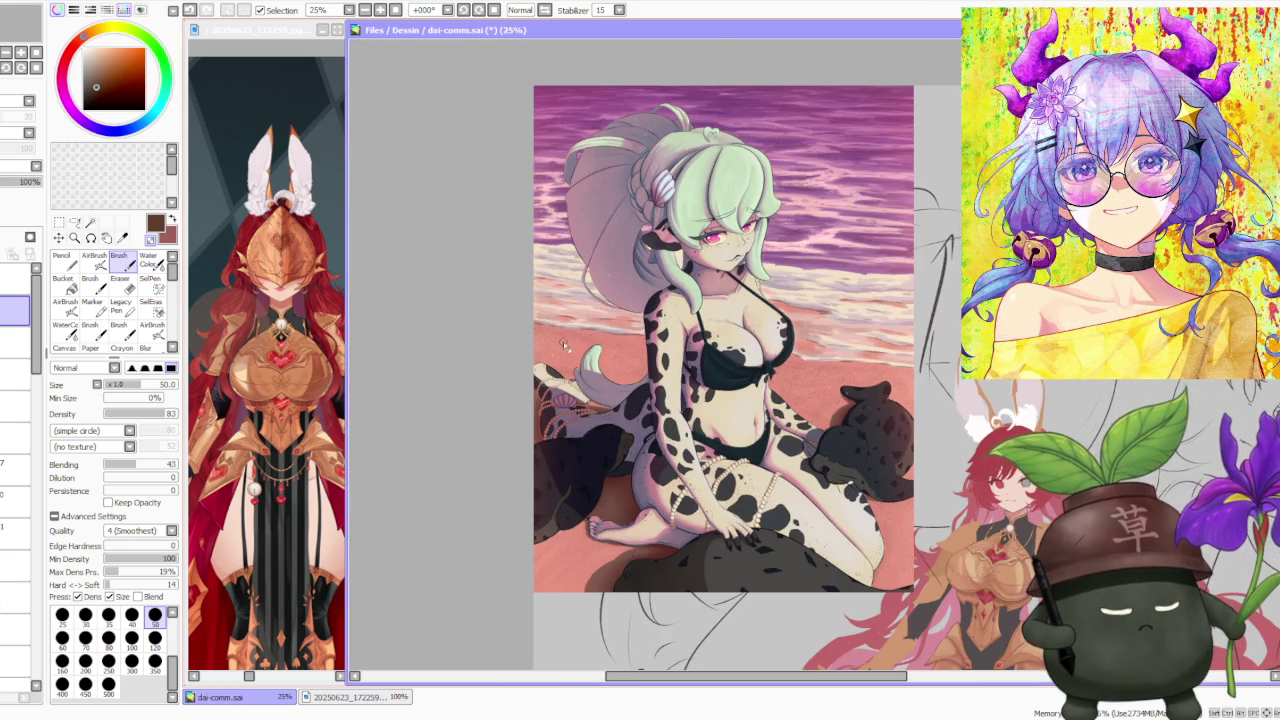
scroll(572, 343, "up", 2)
scroll(710, 417, "down", 2)
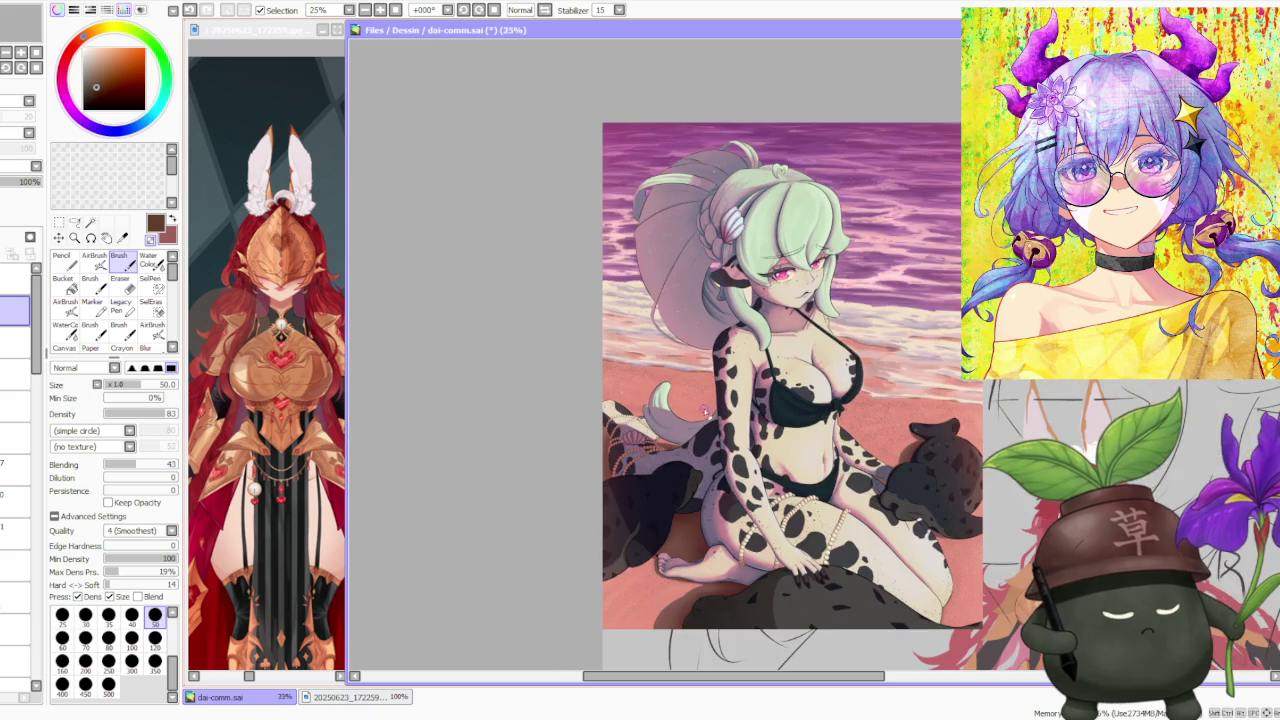
scroll(830, 360, "down", 1)
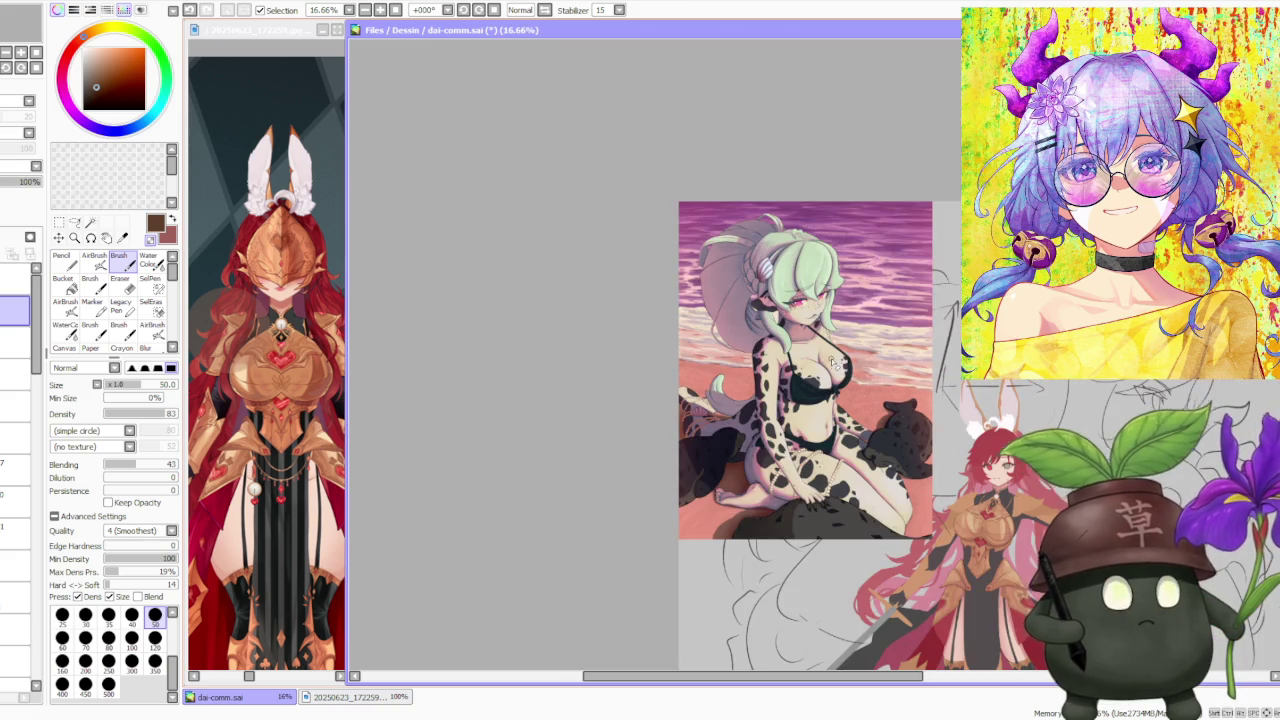
scroll(963, 420, "up", 1)
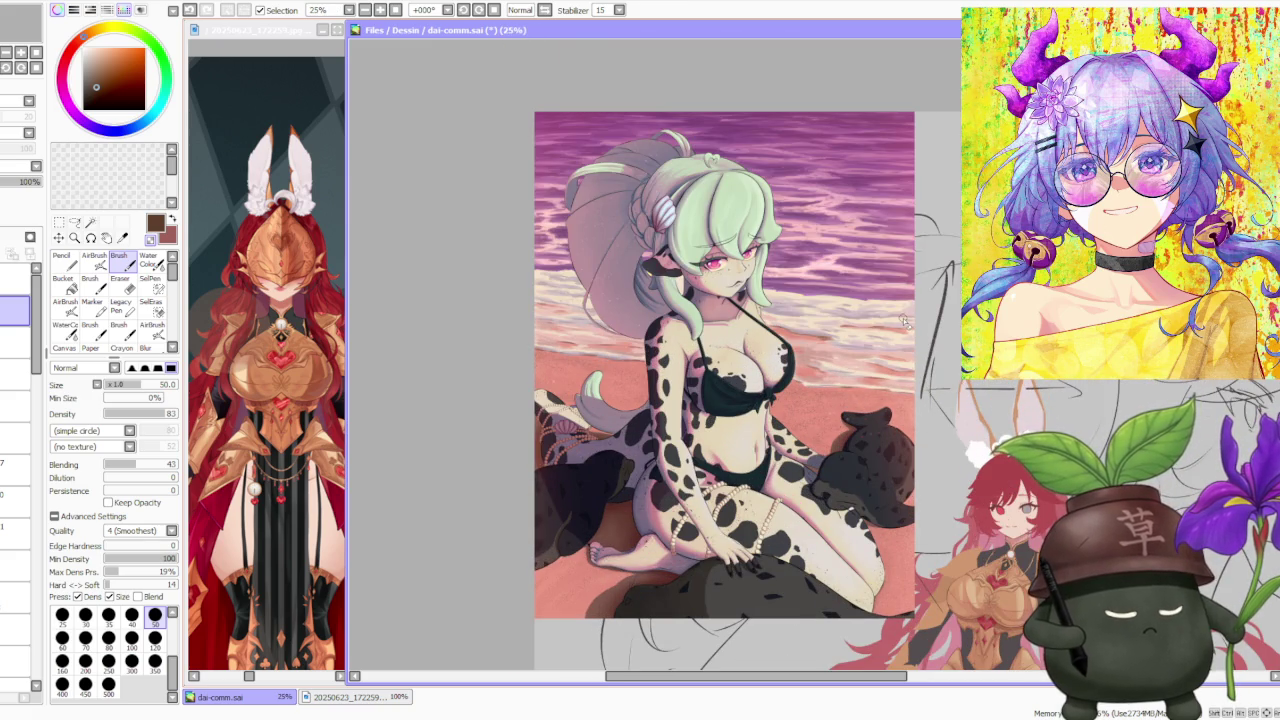
scroll(905, 319, "up", 1)
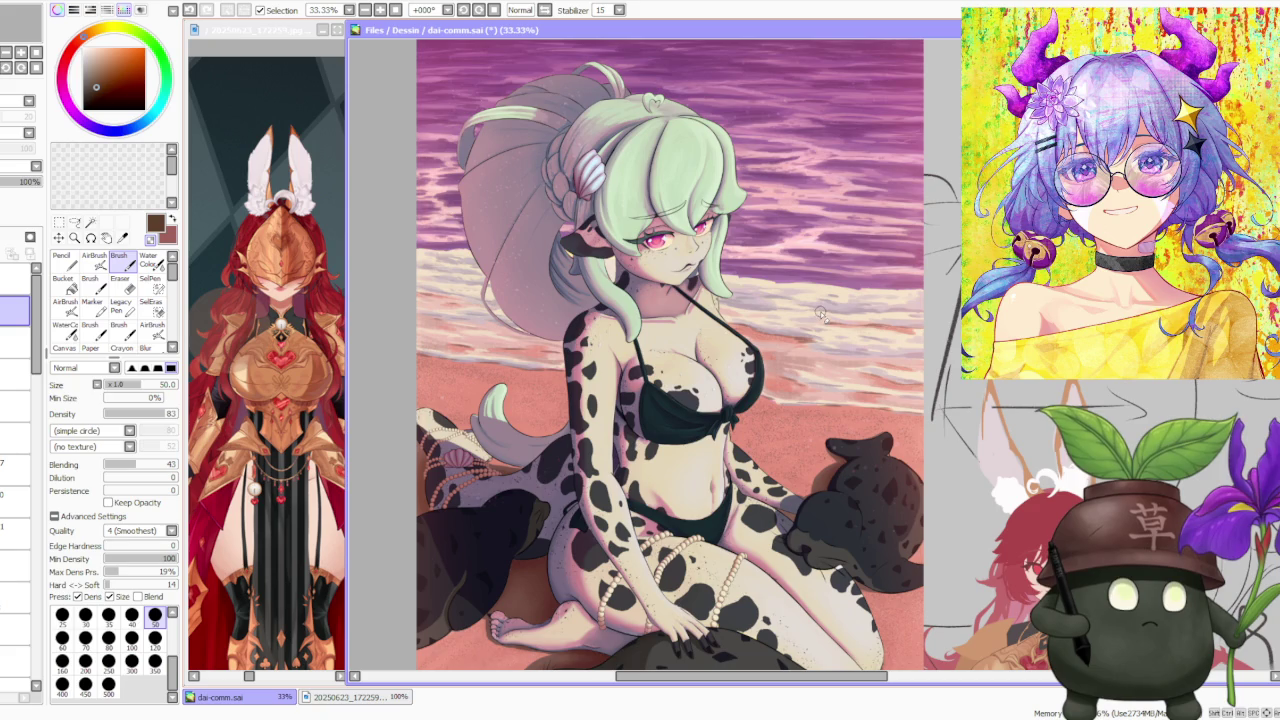
scroll(821, 309, "down", 2)
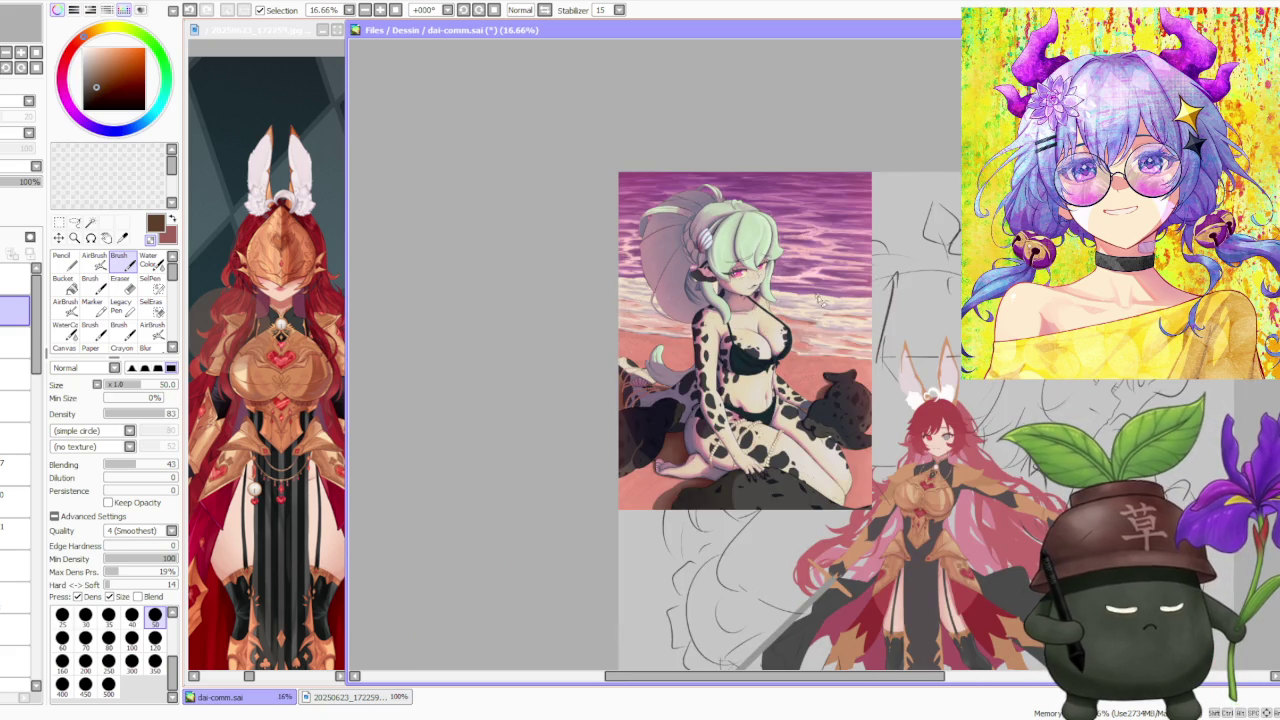
scroll(720, 221, "up", 2)
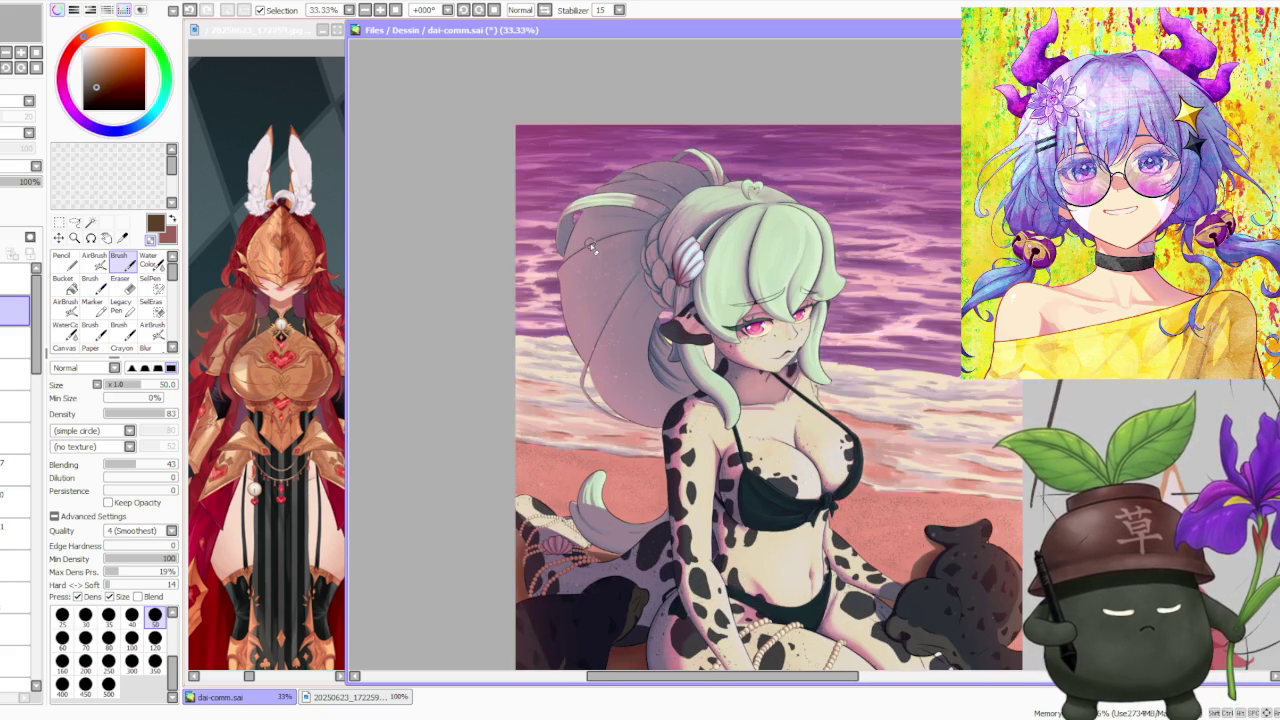
scroll(592, 247, "up", 2)
scroll(592, 247, "down", 2)
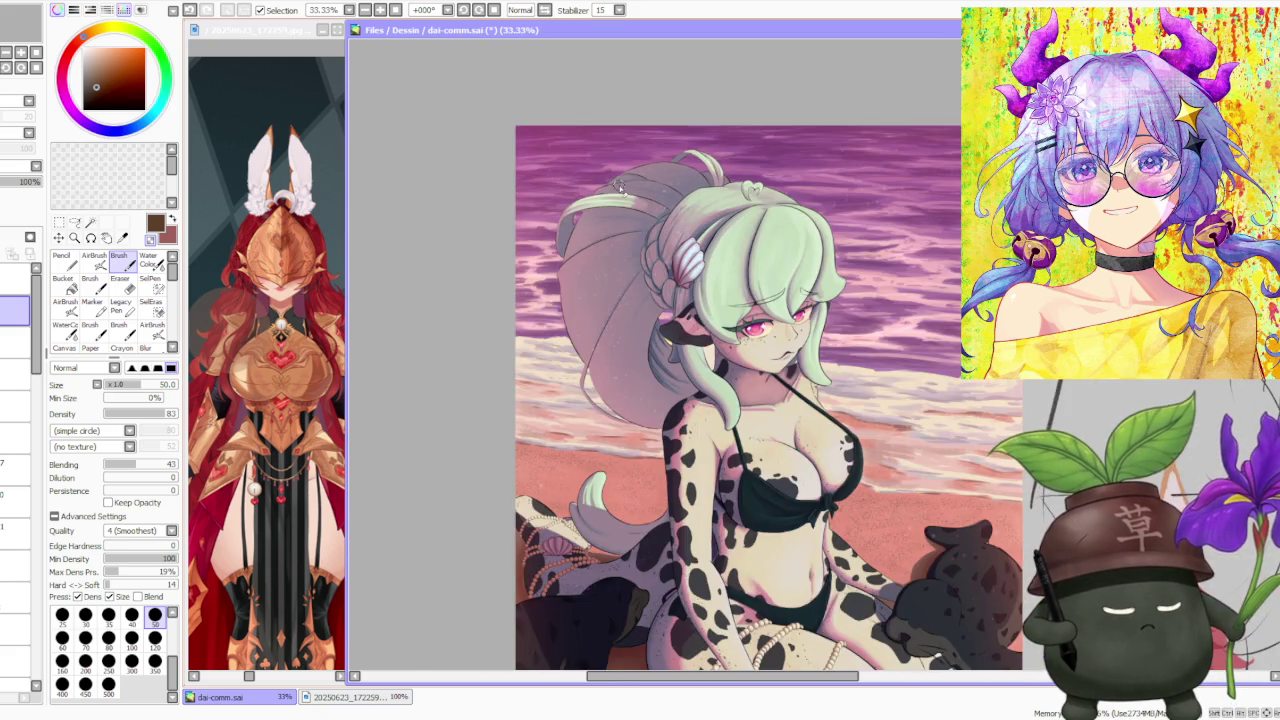
scroll(620, 192, "up", 3)
scroll(595, 250, "down", 1)
scroll(626, 400, "down", 1)
scroll(630, 370, "up", 1)
scroll(630, 390, "up", 1)
scroll(630, 390, "down", 1)
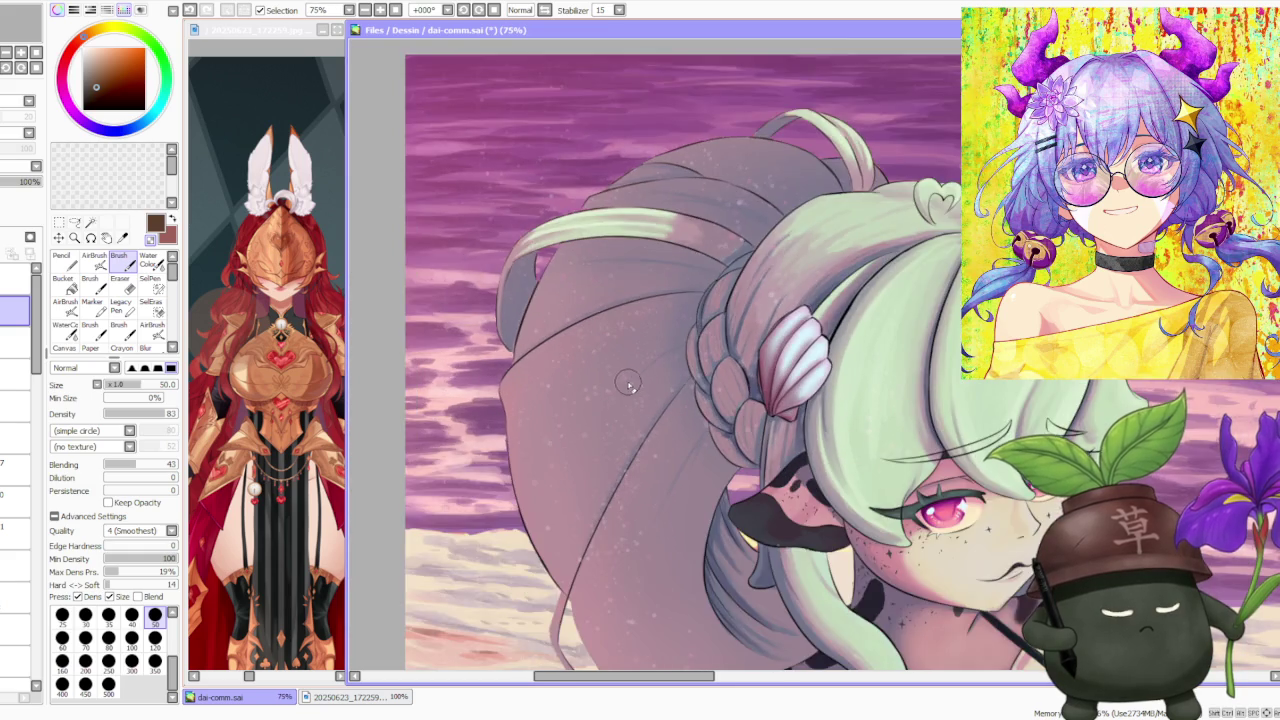
scroll(628, 380, "down", 3)
scroll(627, 372, "down", 2)
scroll(760, 482, "up", 1)
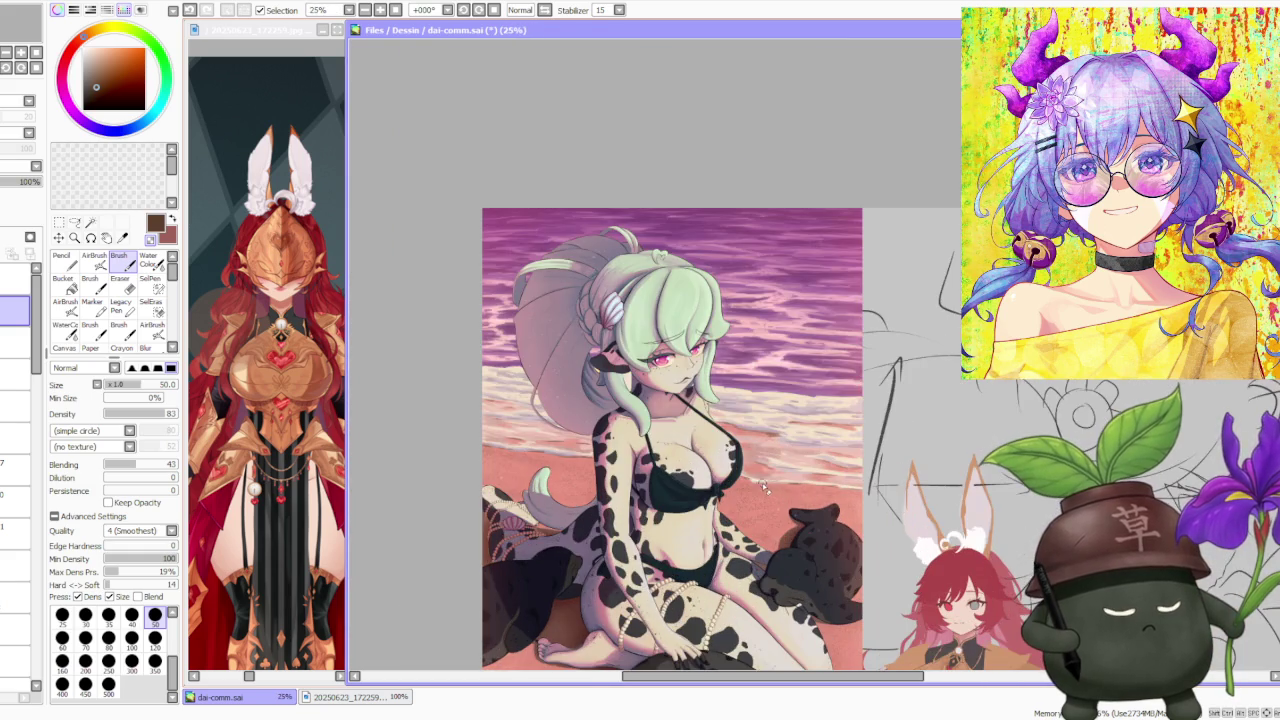
scroll(740, 420, "down", 1)
scroll(760, 442, "up", 2)
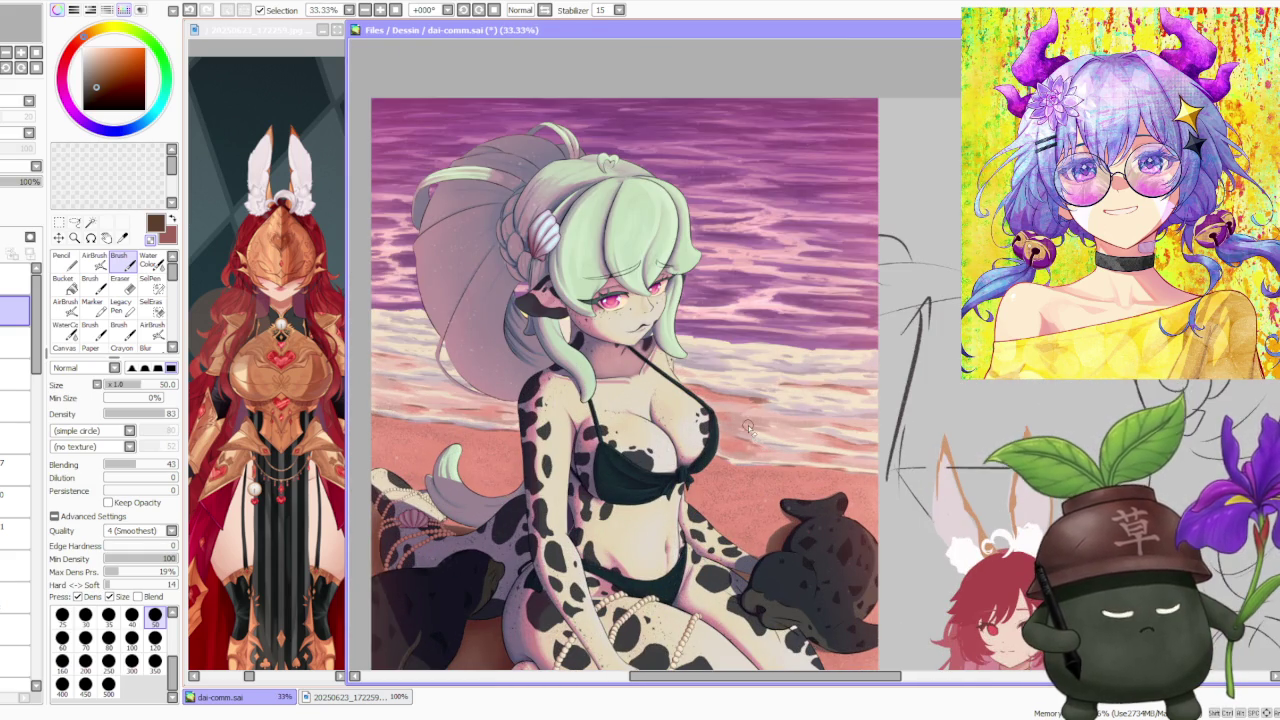
scroll(741, 421, "down", 1)
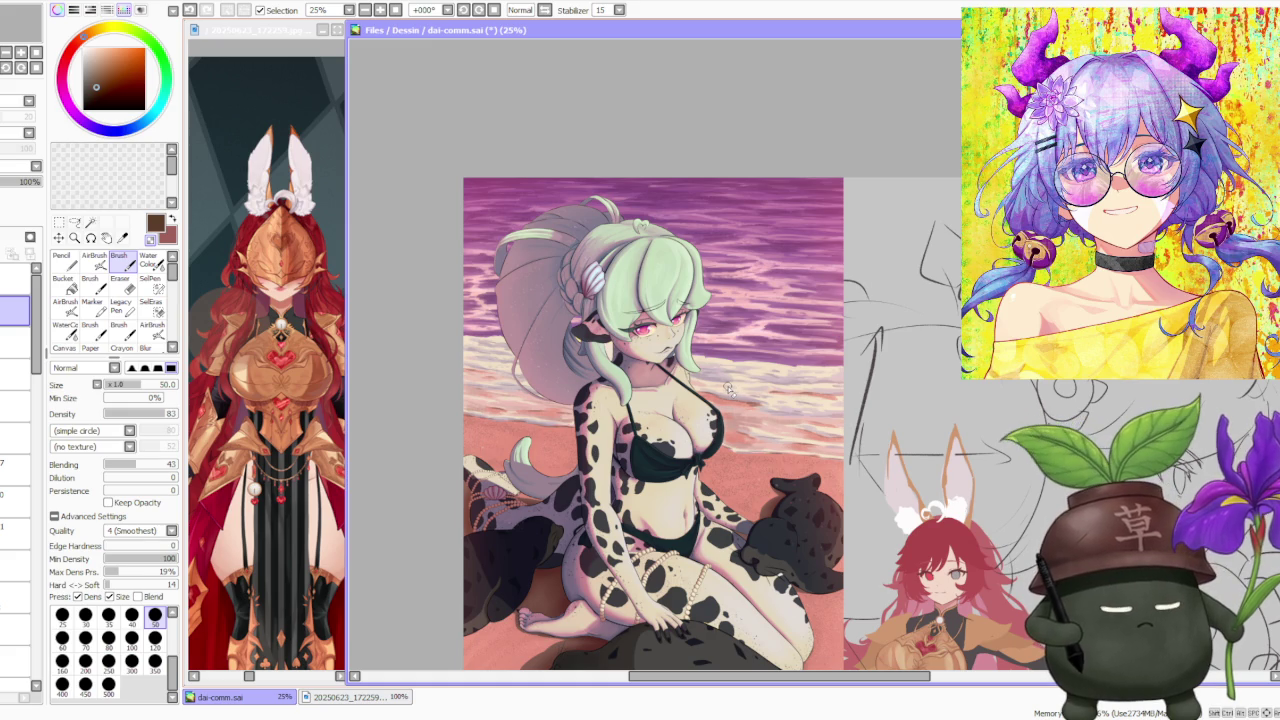
scroll(728, 388, "down", 1)
scroll(729, 434, "up", 1)
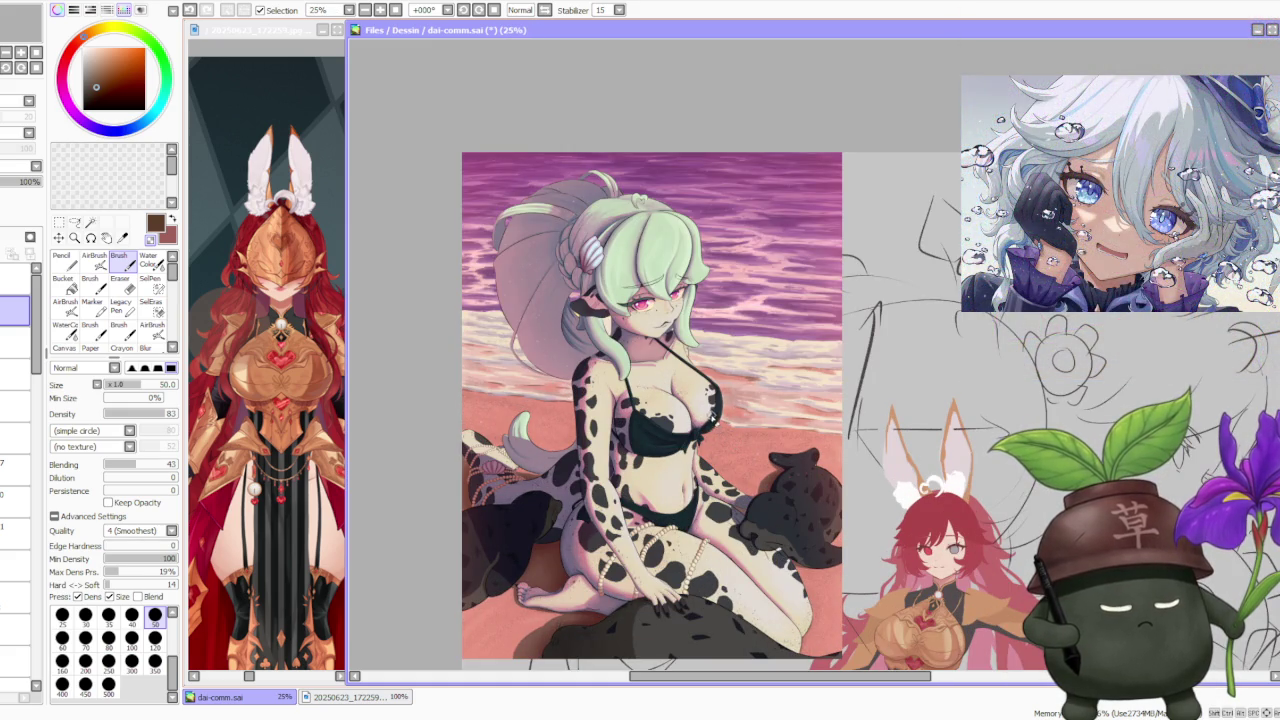
scroll(706, 408, "down", 1)
scroll(691, 424, "up", 2)
scroll(660, 460, "up", 1)
scroll(640, 493, "down", 1)
scroll(635, 488, "down", 1)
scroll(580, 570, "up", 2)
scroll(565, 590, "down", 1)
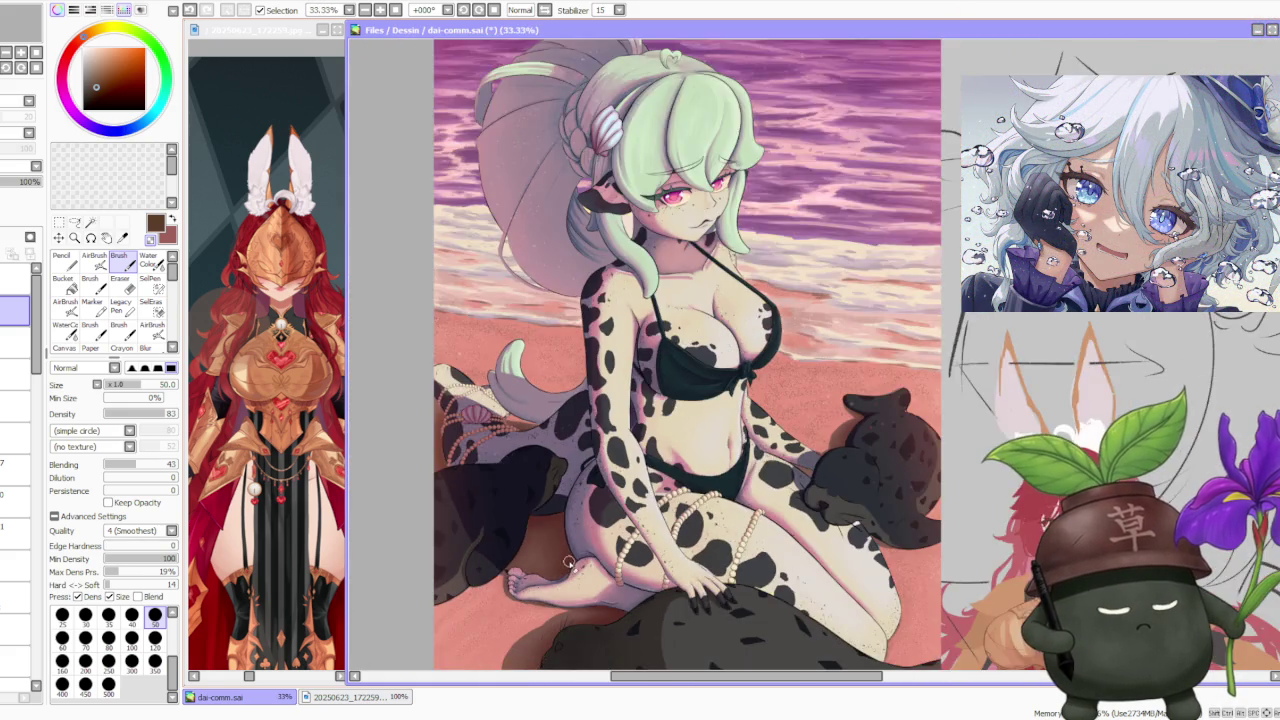
scroll(575, 535, "down", 1)
scroll(744, 433, "up", 1)
scroll(740, 426, "down", 1)
scroll(740, 426, "up", 1)
scroll(664, 297, "up", 1)
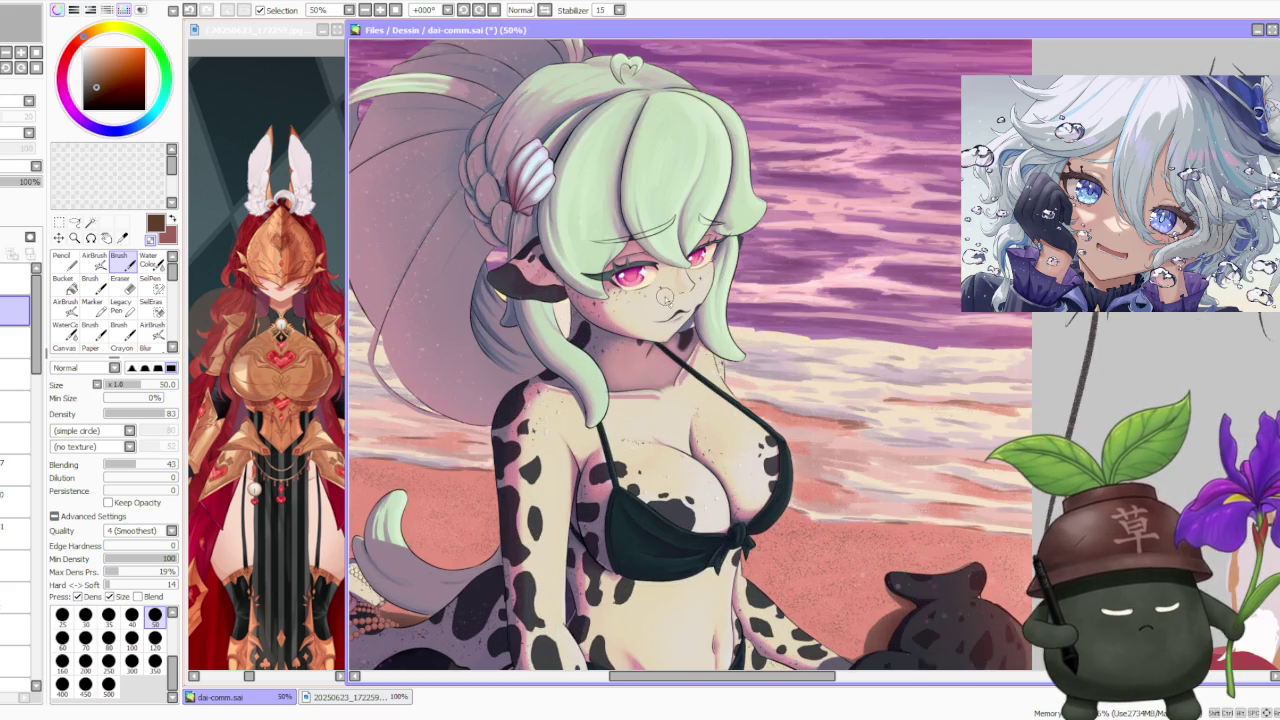
scroll(660, 308, "down", 1)
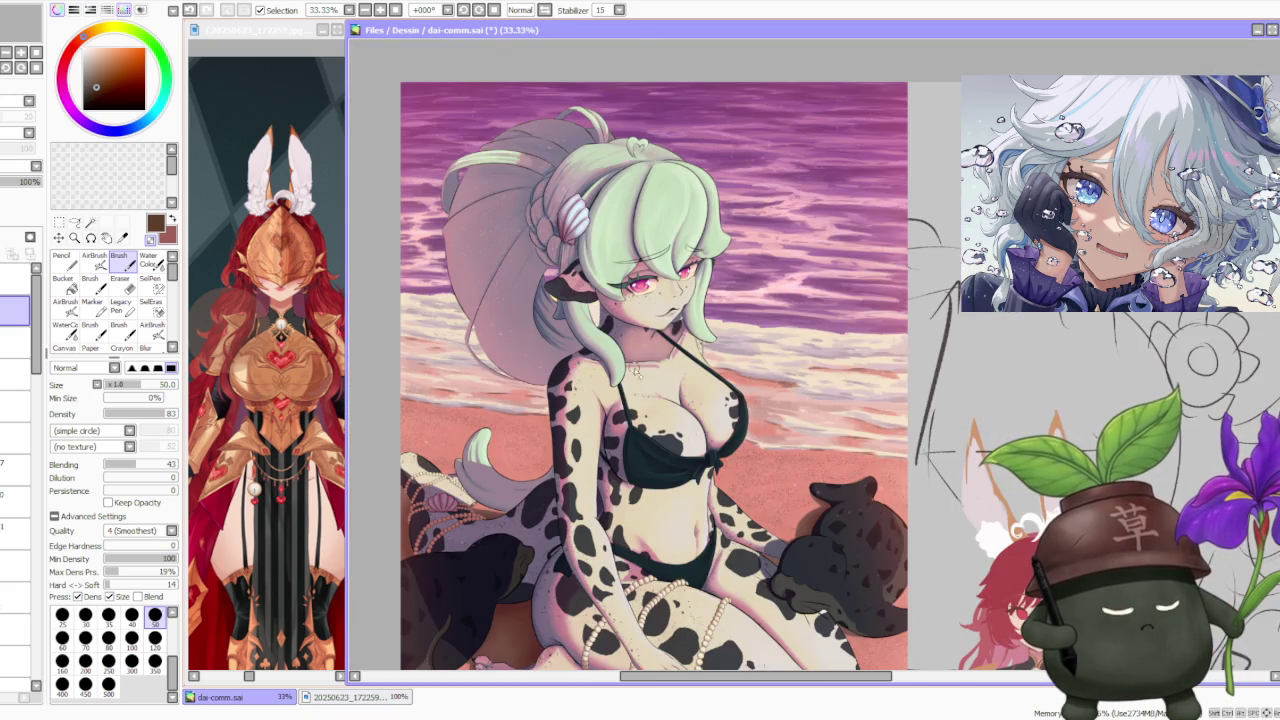
scroll(641, 405, "up", 1)
scroll(590, 380, "down", 1)
scroll(586, 382, "down", 1)
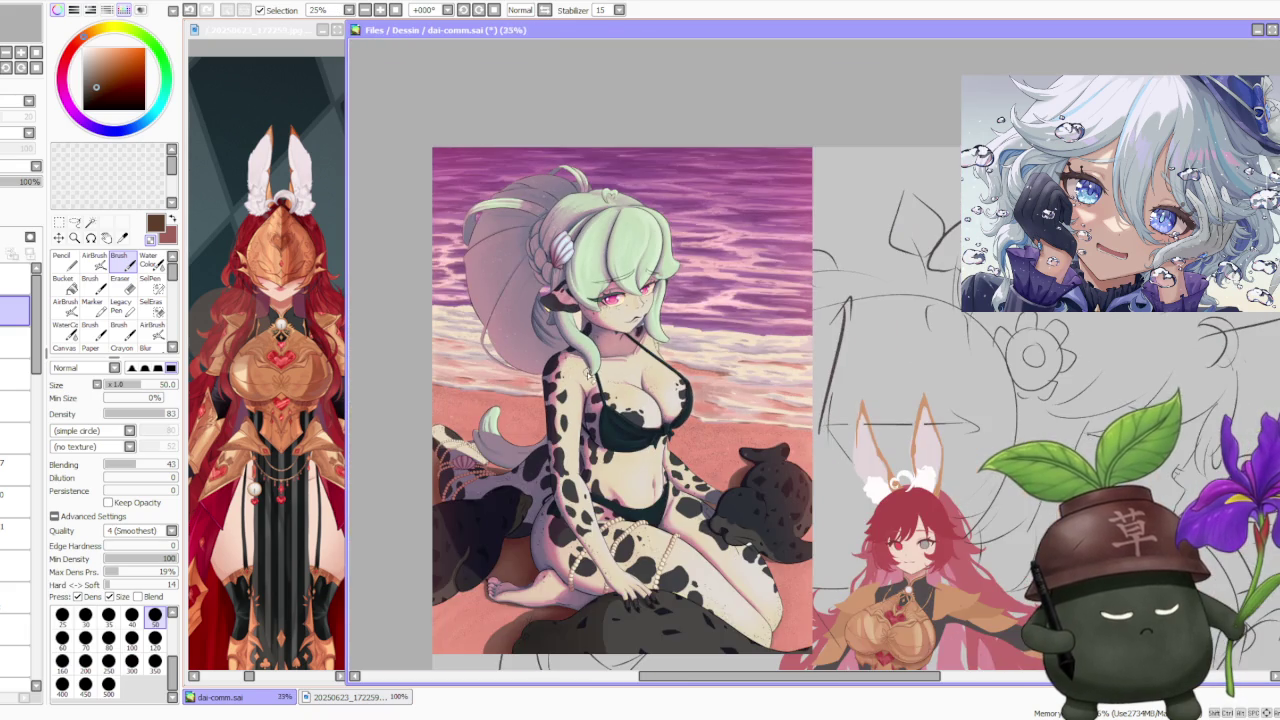
scroll(556, 372, "up", 1)
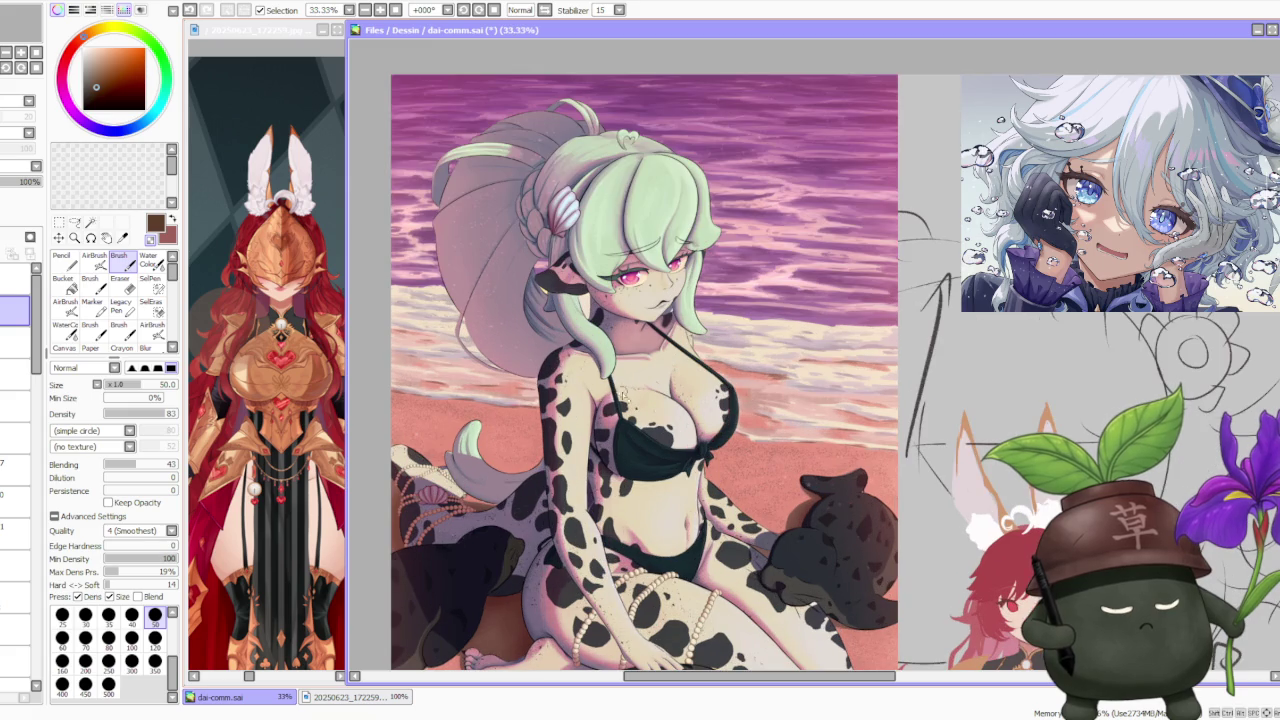
scroll(601, 278, "down", 1)
scroll(659, 343, "up", 1)
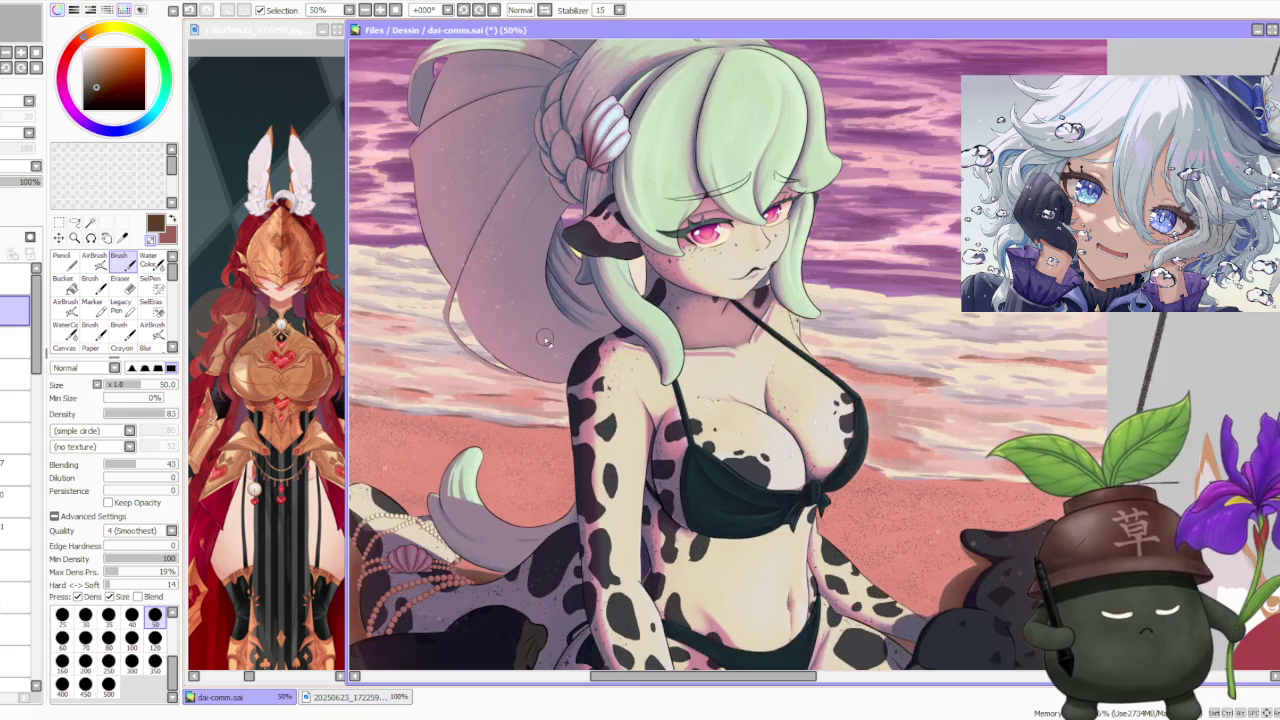
scroll(700, 366, "down", 1)
scroll(790, 455, "up", 1)
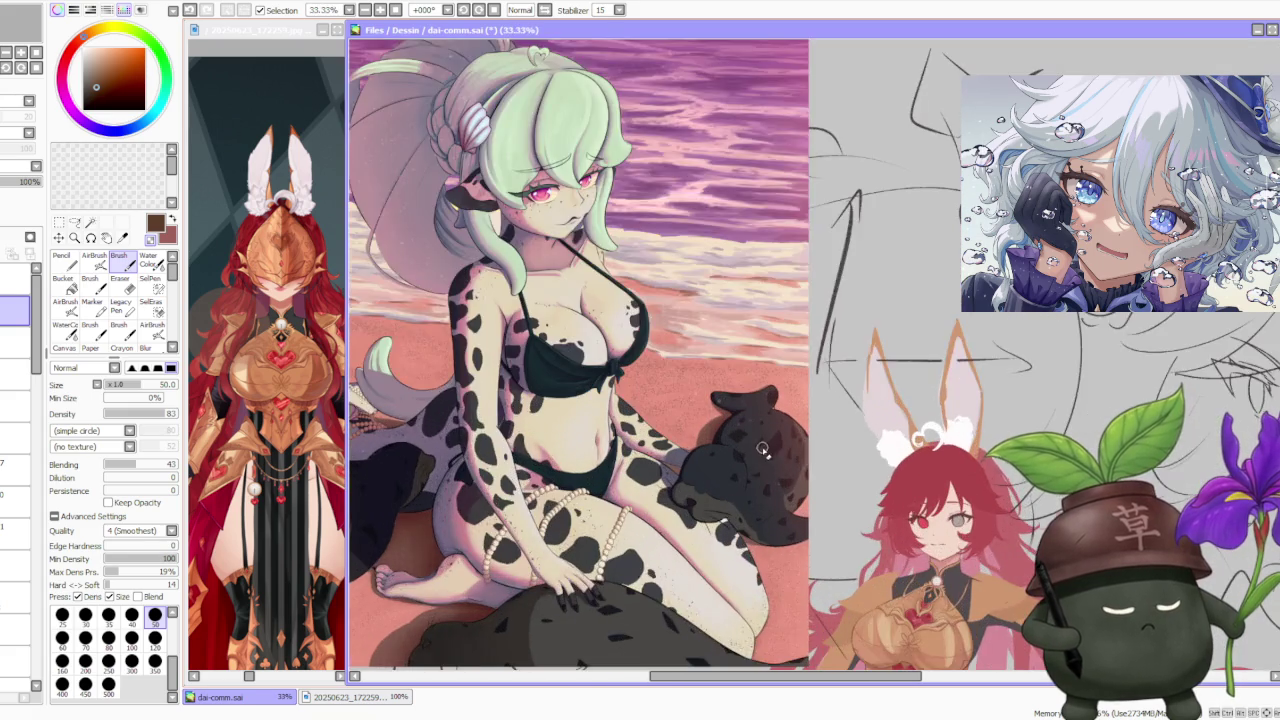
scroll(750, 450, "up", 1)
scroll(677, 459, "down", 2)
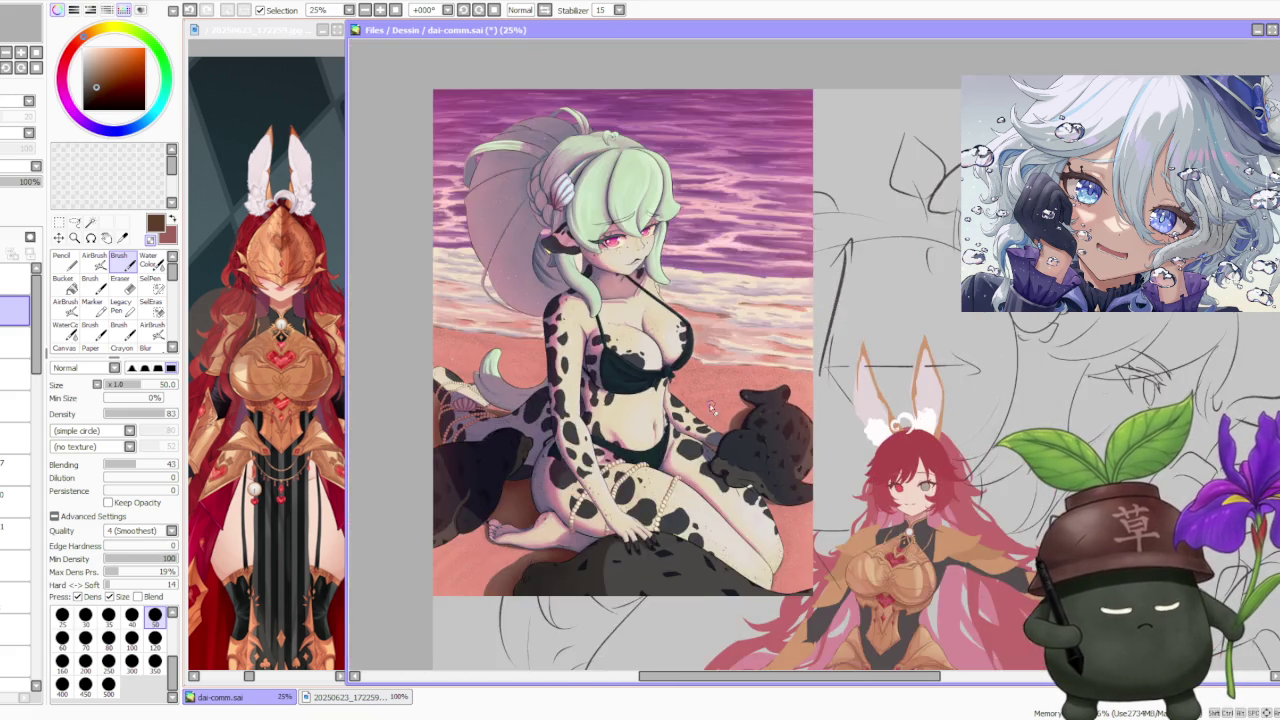
scroll(545, 303, "up", 3)
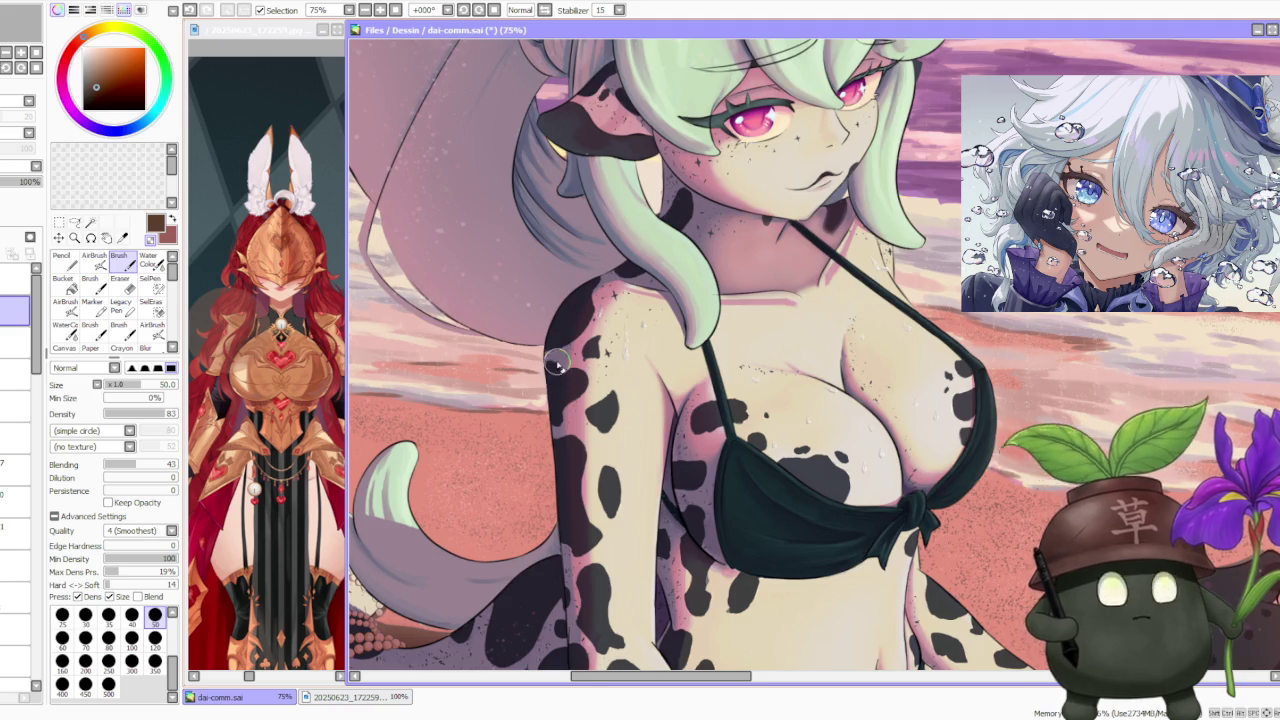
scroll(550, 365, "down", 3)
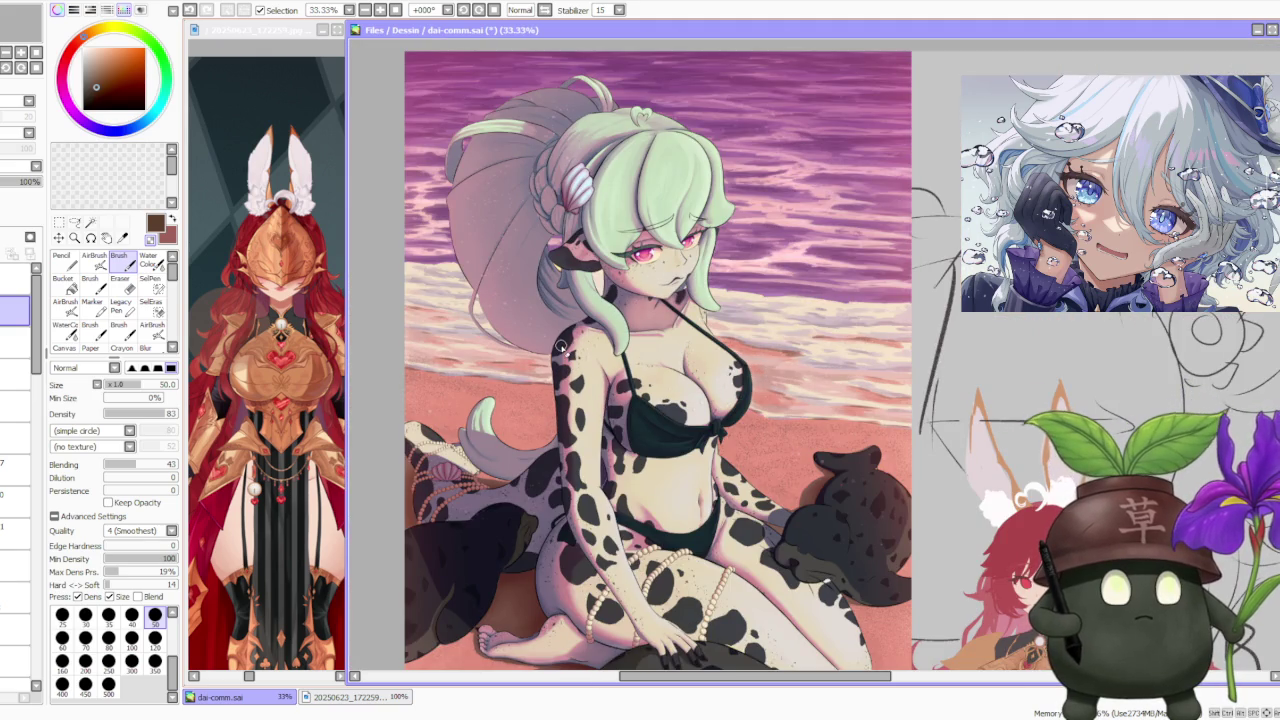
scroll(567, 335, "down", 1)
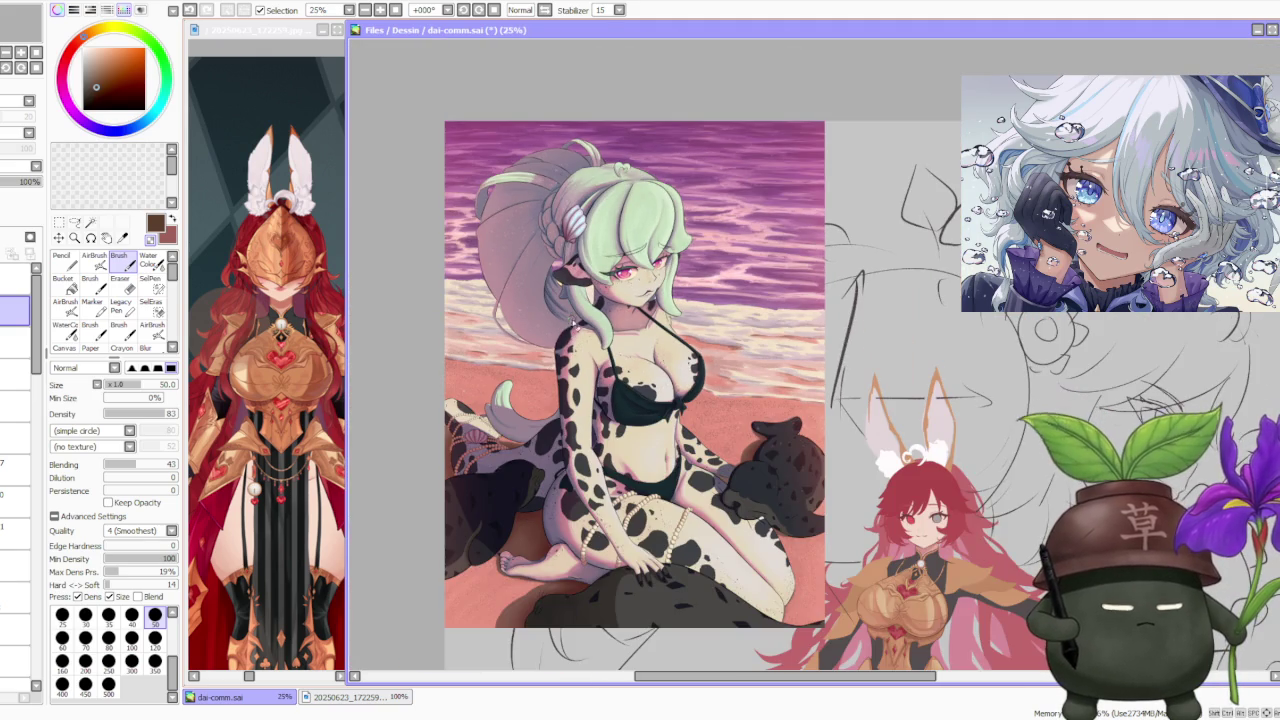
scroll(620, 225, "up", 4)
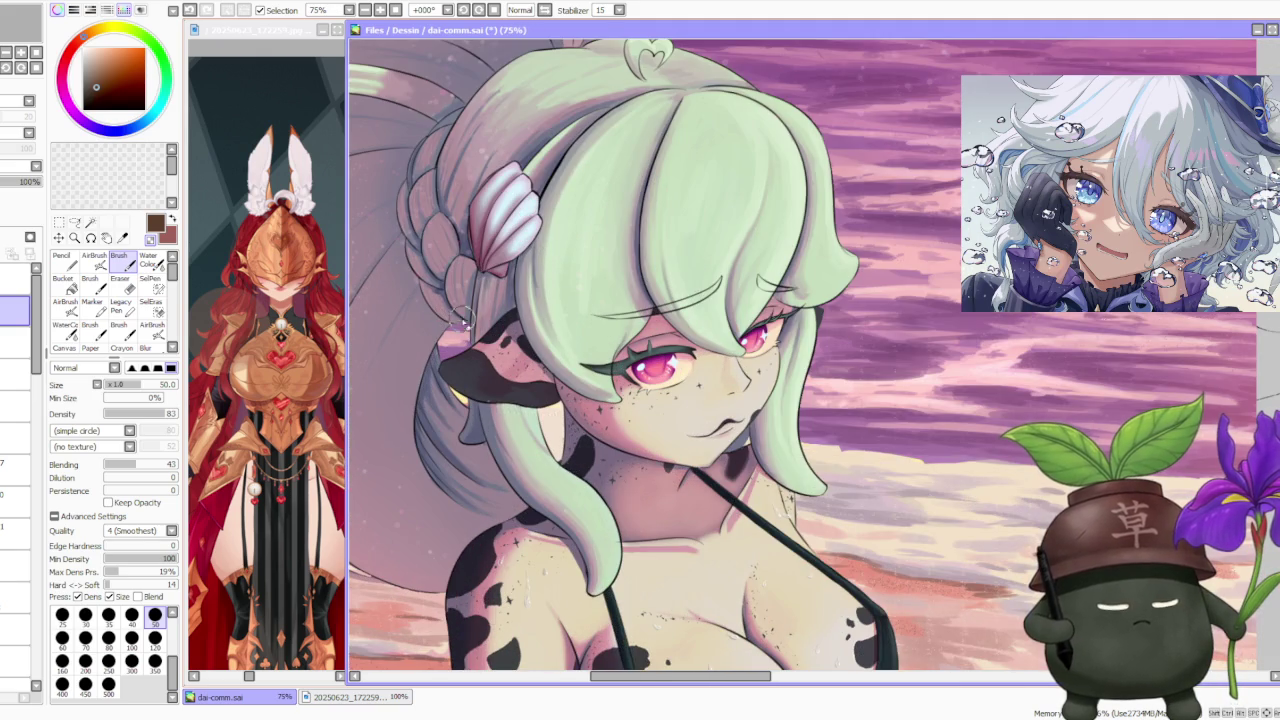
scroll(485, 302, "down", 3)
scroll(490, 300, "down", 1)
scroll(490, 302, "up", 2)
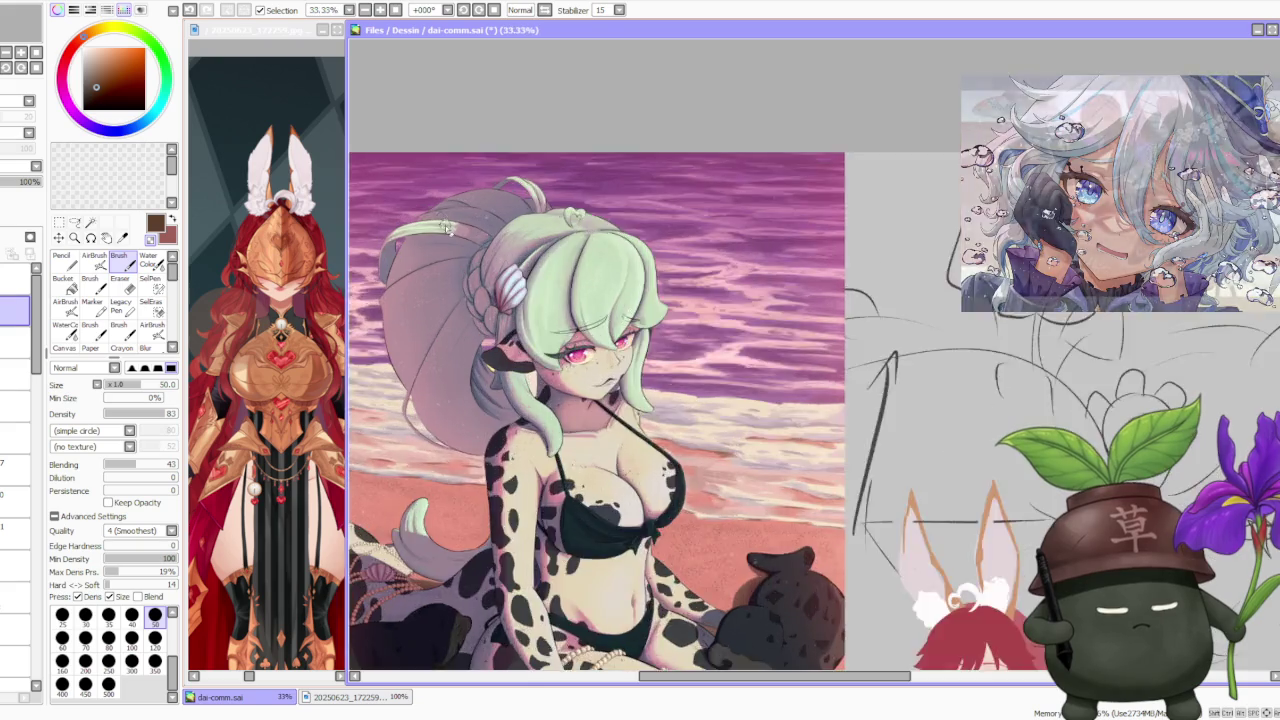
scroll(530, 290, "up", 2)
scroll(530, 290, "down", 3)
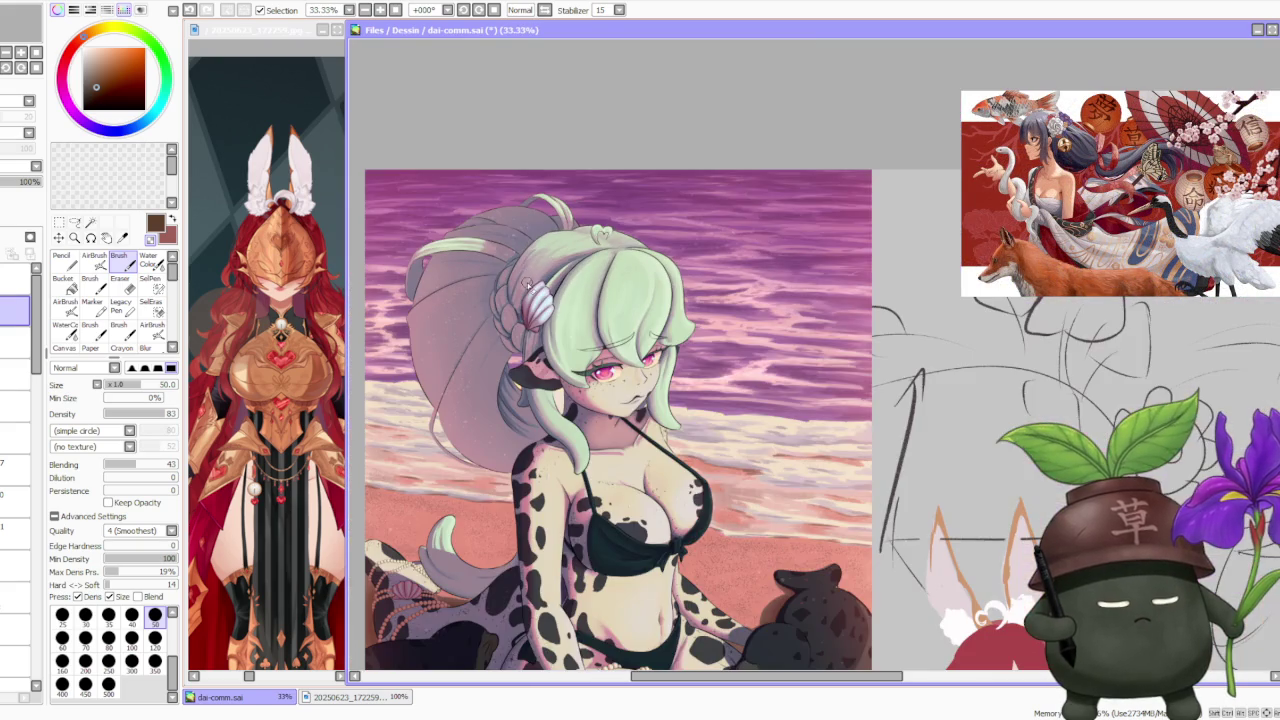
scroll(545, 257, "down", 1)
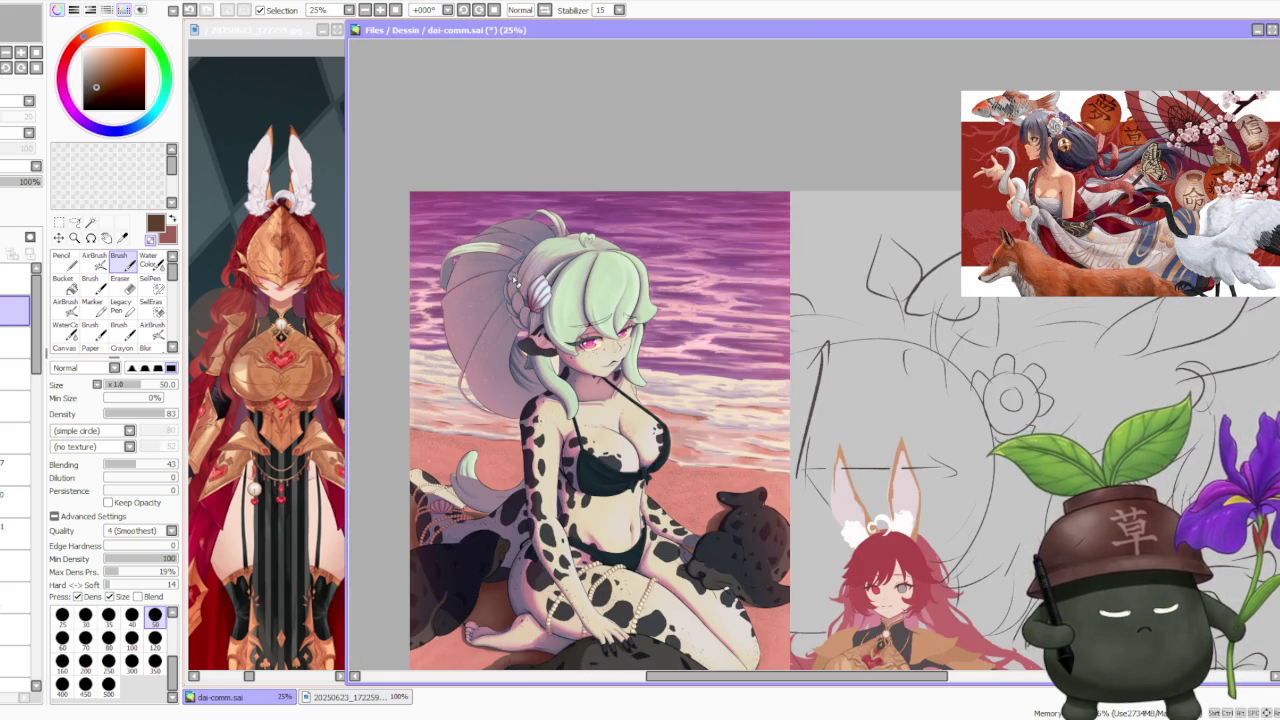
scroll(502, 284, "down", 1)
scroll(456, 368, "up", 1)
scroll(488, 390, "down", 1)
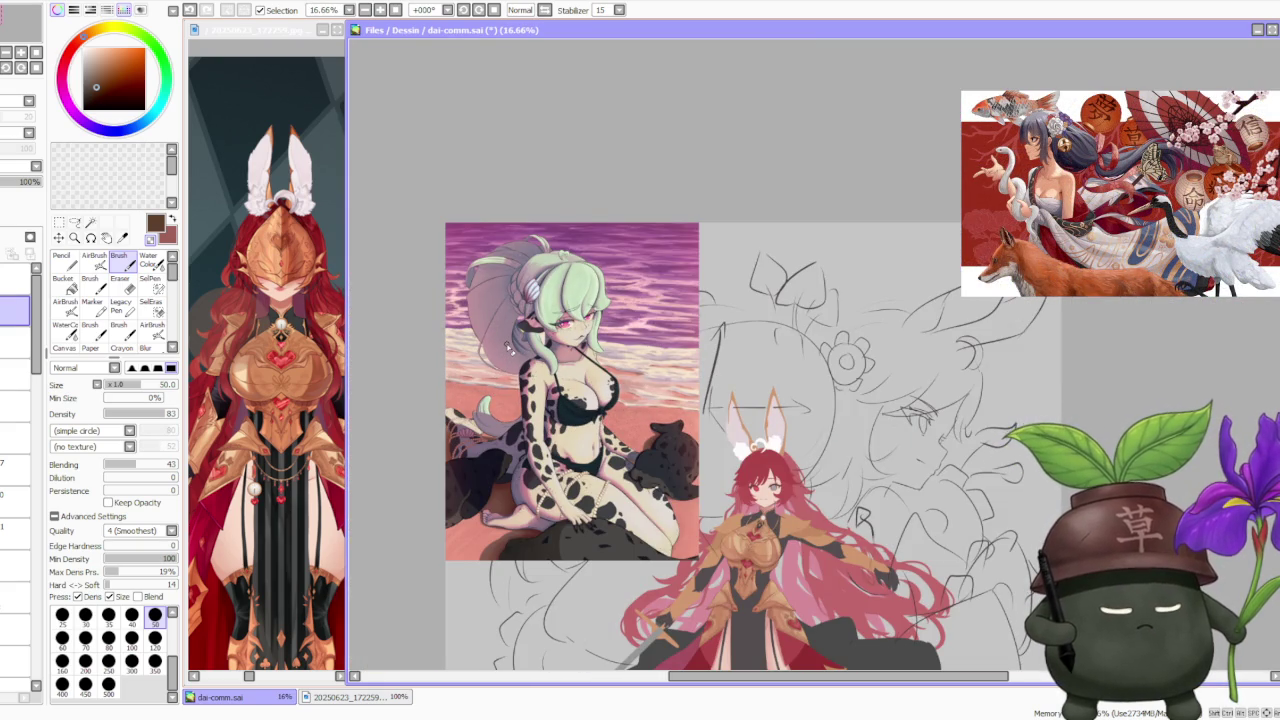
scroll(508, 345, "up", 1)
scroll(508, 345, "up", 1)
scroll(510, 342, "down", 1)
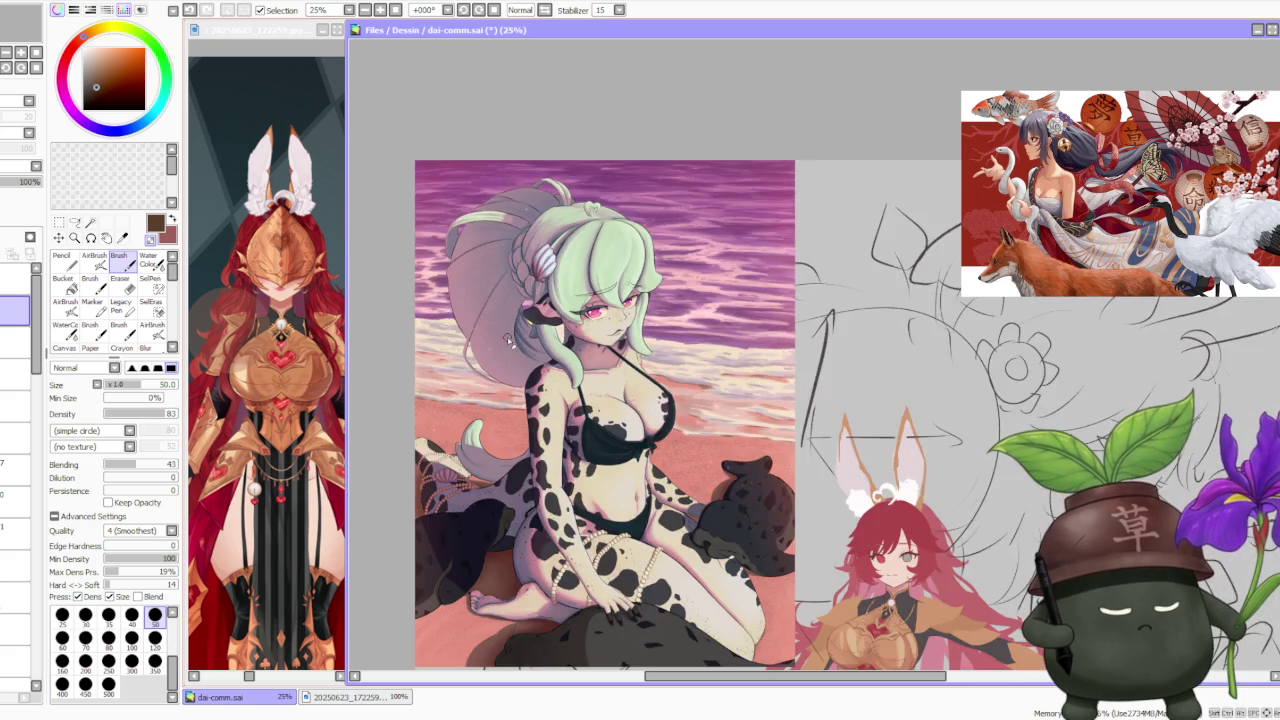
scroll(516, 336, "down", 1)
scroll(457, 392, "up", 2)
scroll(457, 392, "up", 1)
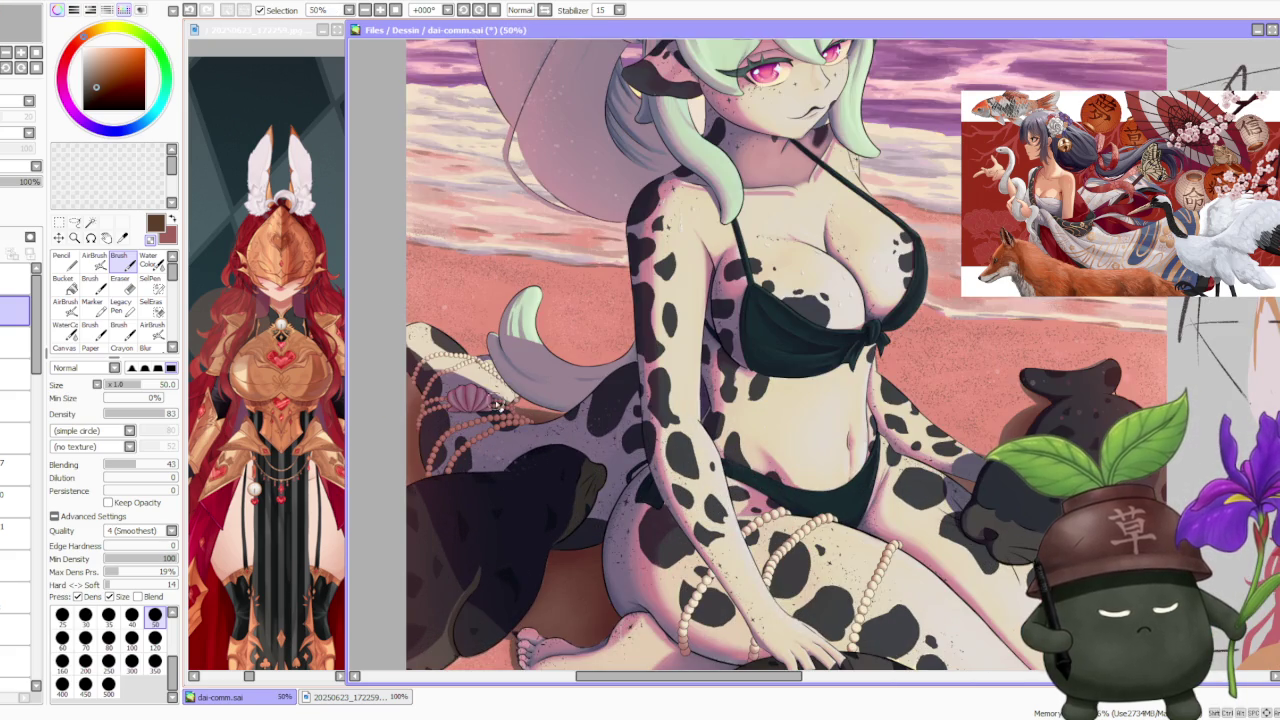
scroll(460, 430, "down", 2)
scroll(600, 469, "up", 1)
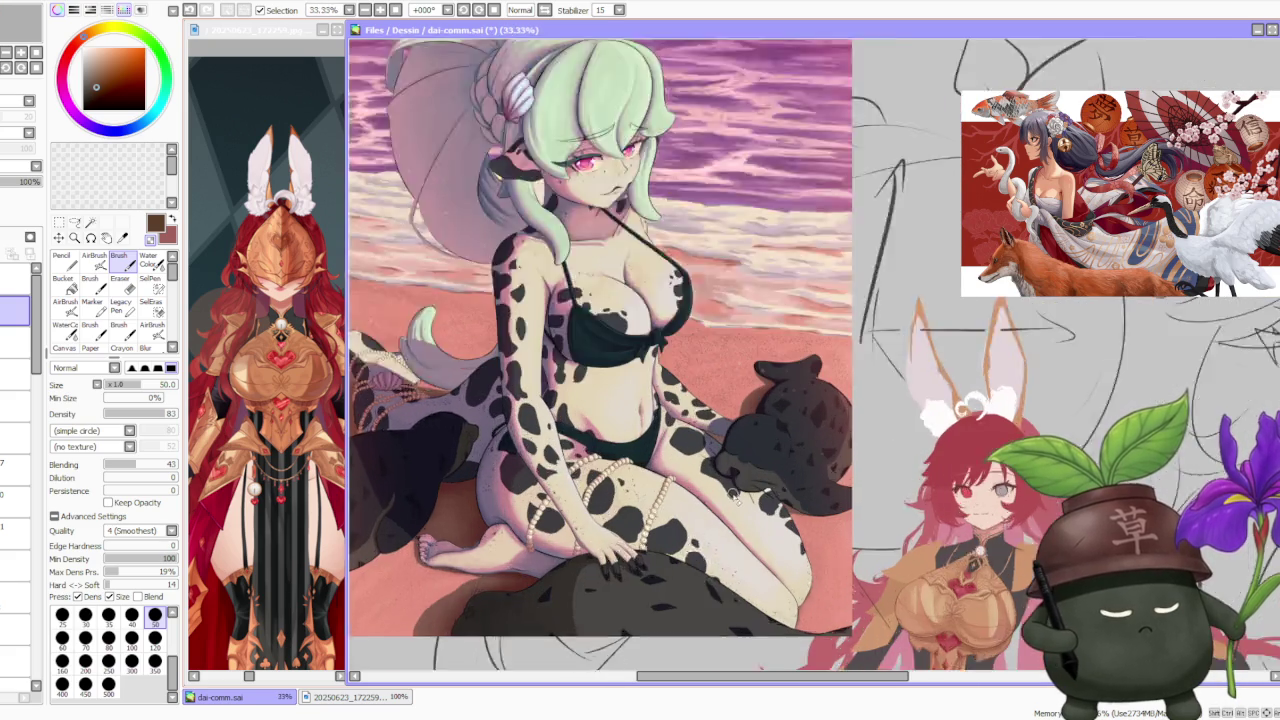
scroll(576, 468, "up", 1)
scroll(620, 487, "down", 1)
scroll(613, 451, "down", 1)
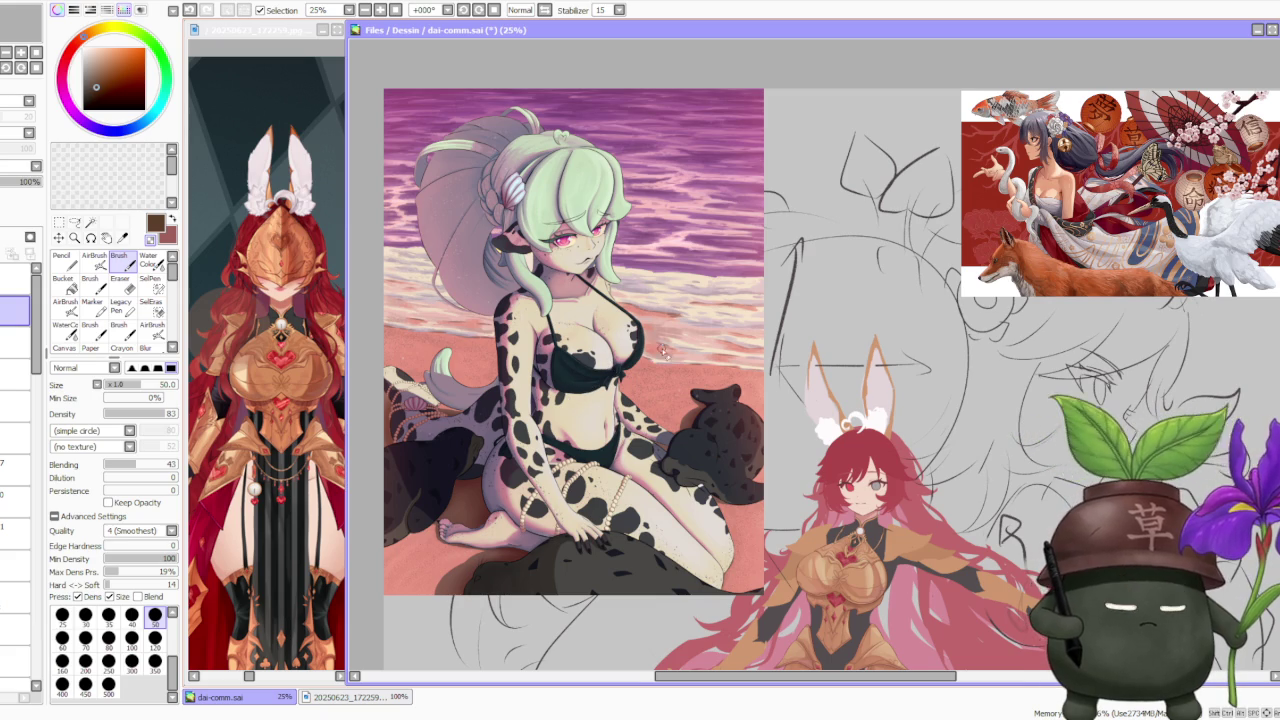
scroll(510, 234, "down", 1)
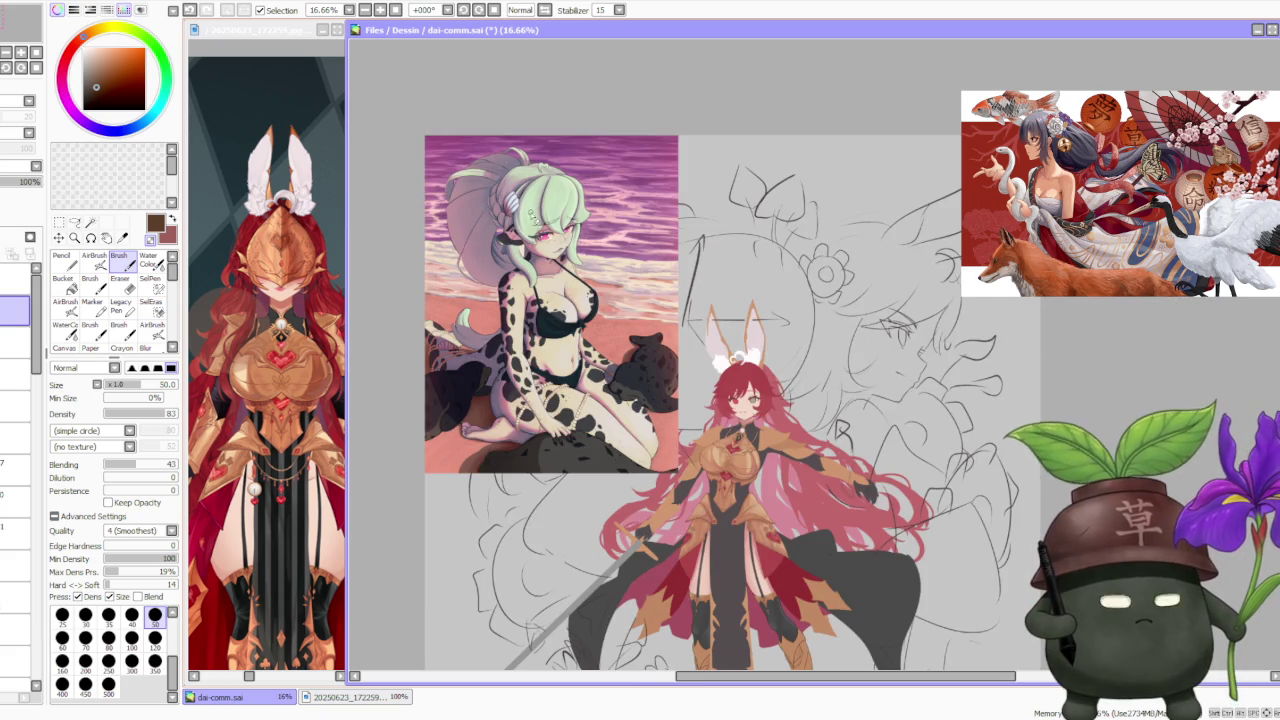
scroll(540, 213, "down", 1)
scroll(568, 158, "up", 1)
scroll(562, 162, "up", 1)
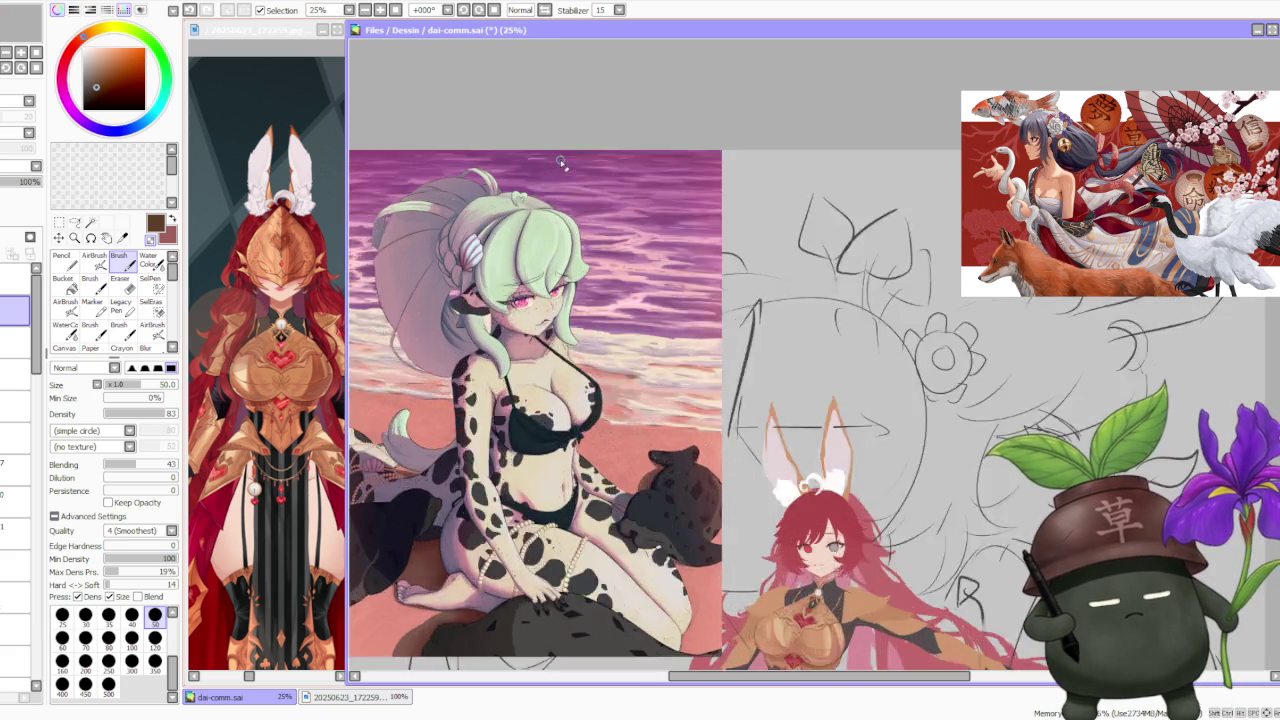
scroll(562, 162, "up", 1)
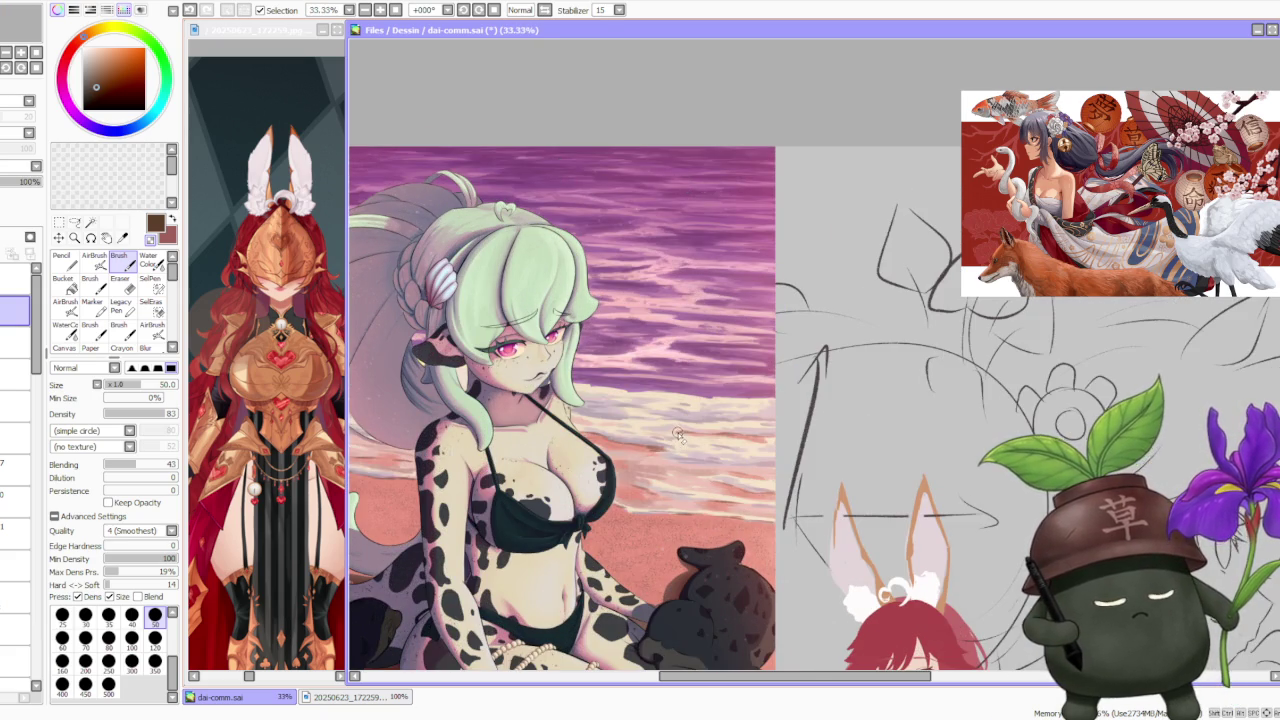
scroll(678, 436, "up", 3)
scroll(675, 430, "up", 1)
scroll(690, 415, "down", 3)
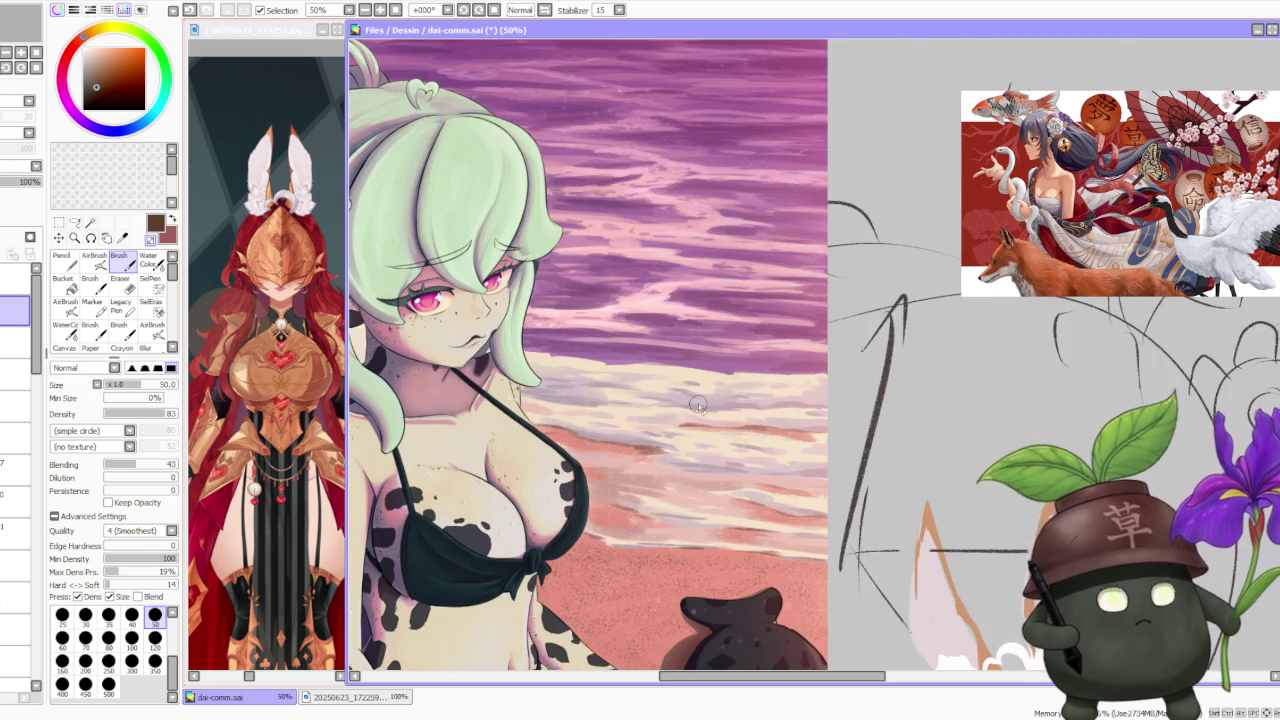
scroll(698, 405, "down", 3)
scroll(688, 366, "up", 3)
scroll(740, 415, "up", 2)
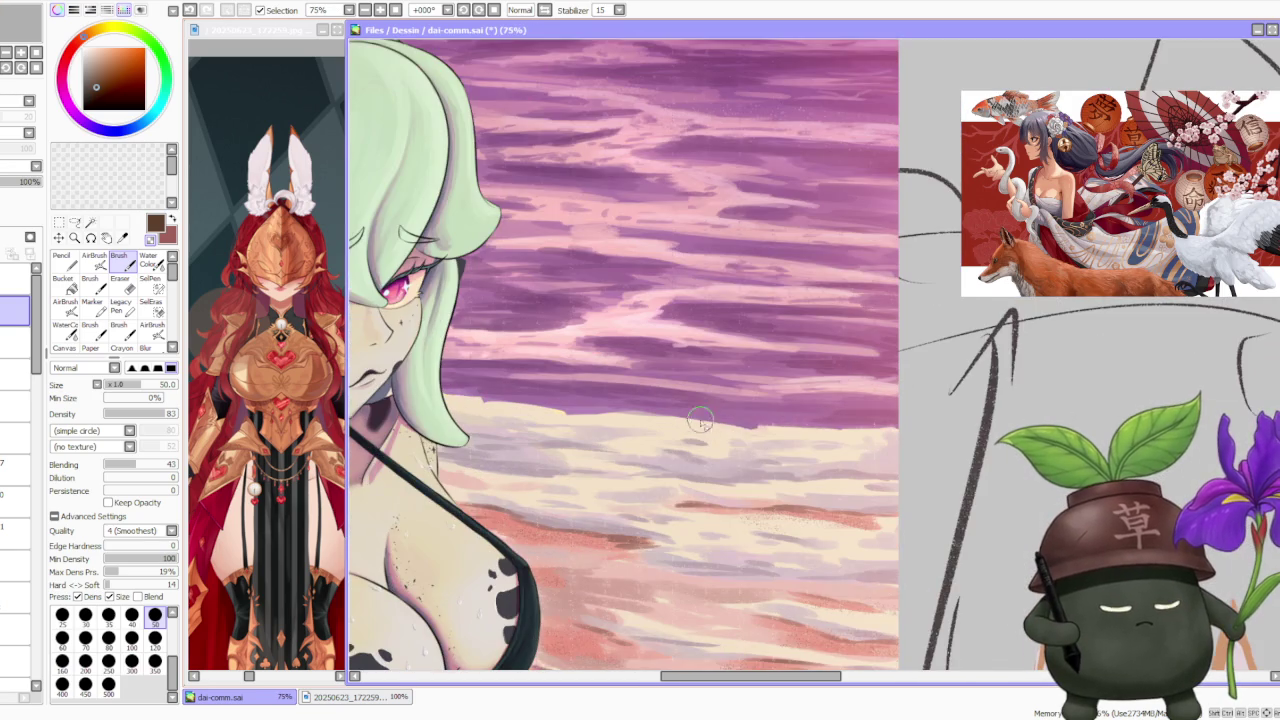
scroll(768, 405, "down", 3)
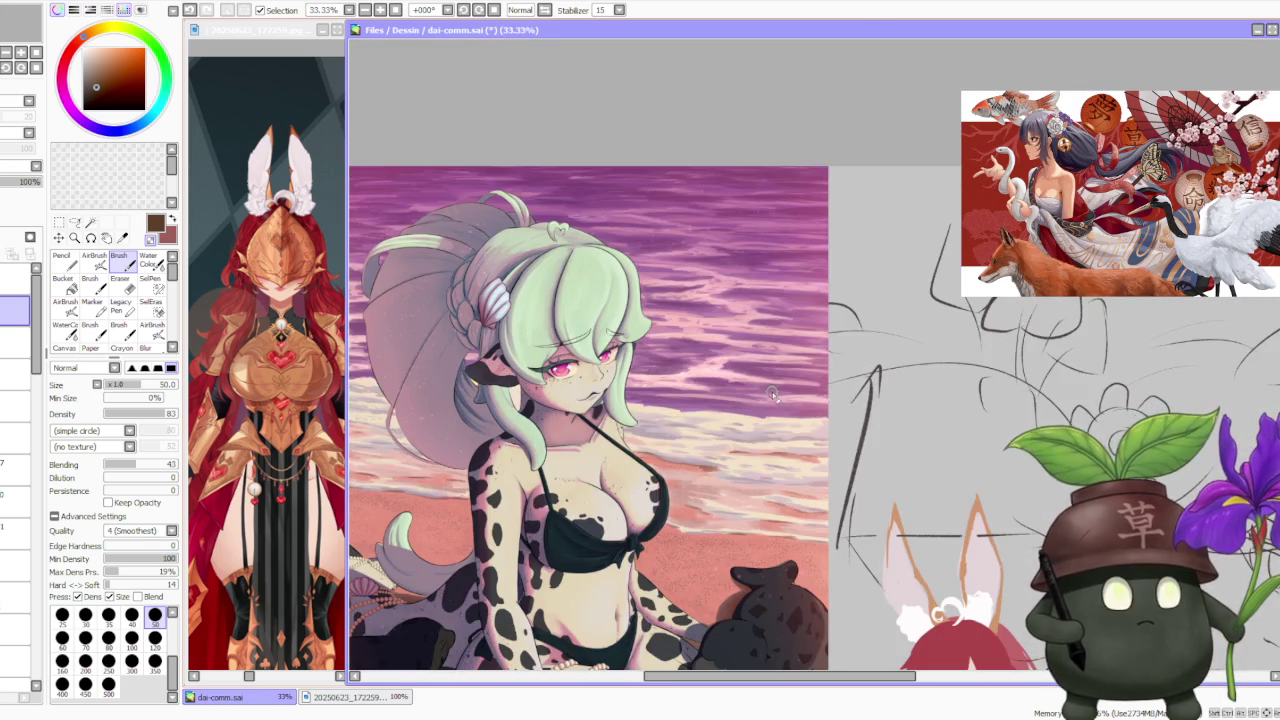
scroll(768, 405, "down", 1)
scroll(772, 395, "down", 1)
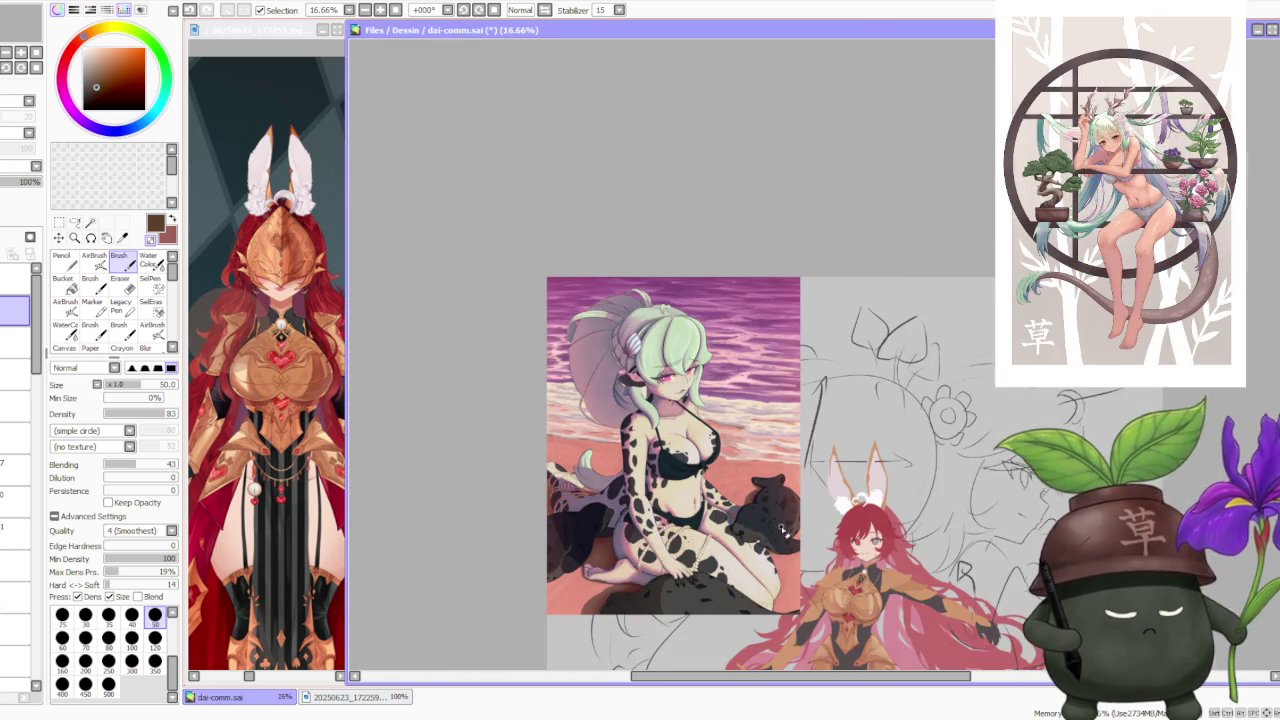
scroll(786, 521, "up", 1)
scroll(760, 530, "up", 1)
scroll(733, 532, "down", 1)
scroll(733, 530, "down", 1)
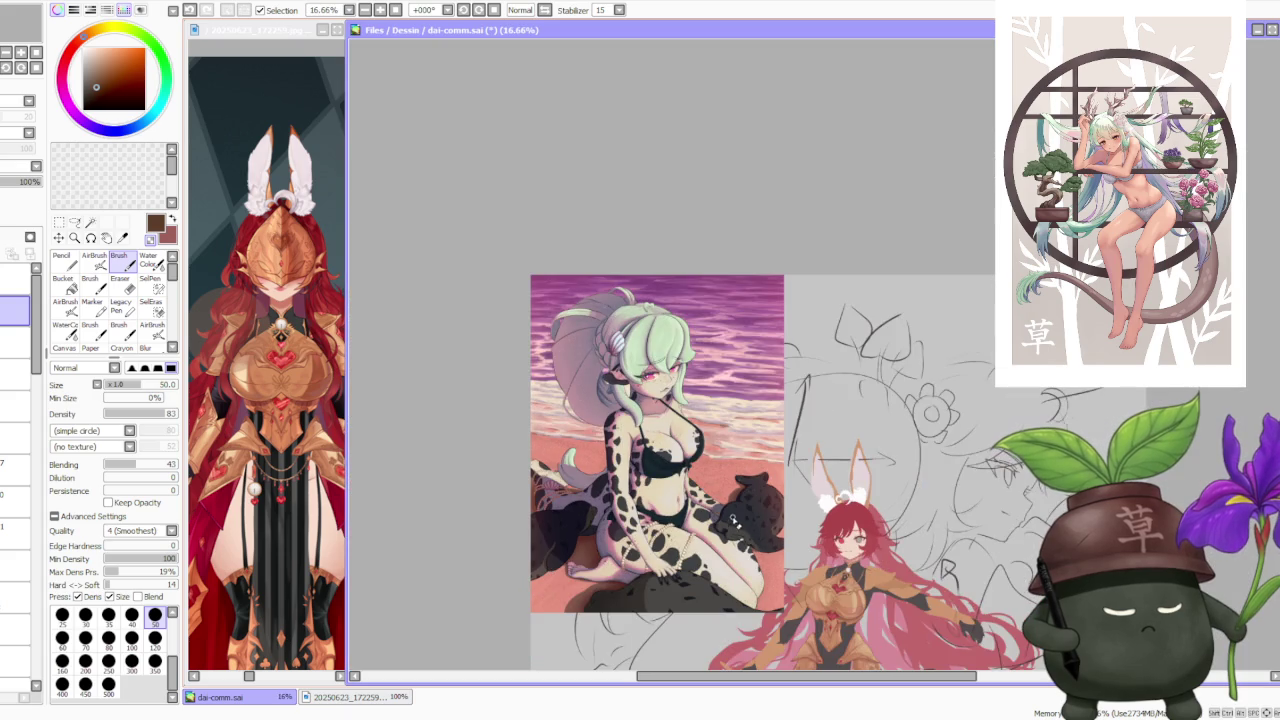
scroll(630, 315, "up", 2)
scroll(630, 313, "up", 2)
scroll(631, 312, "down", 1)
scroll(631, 312, "down", 1)
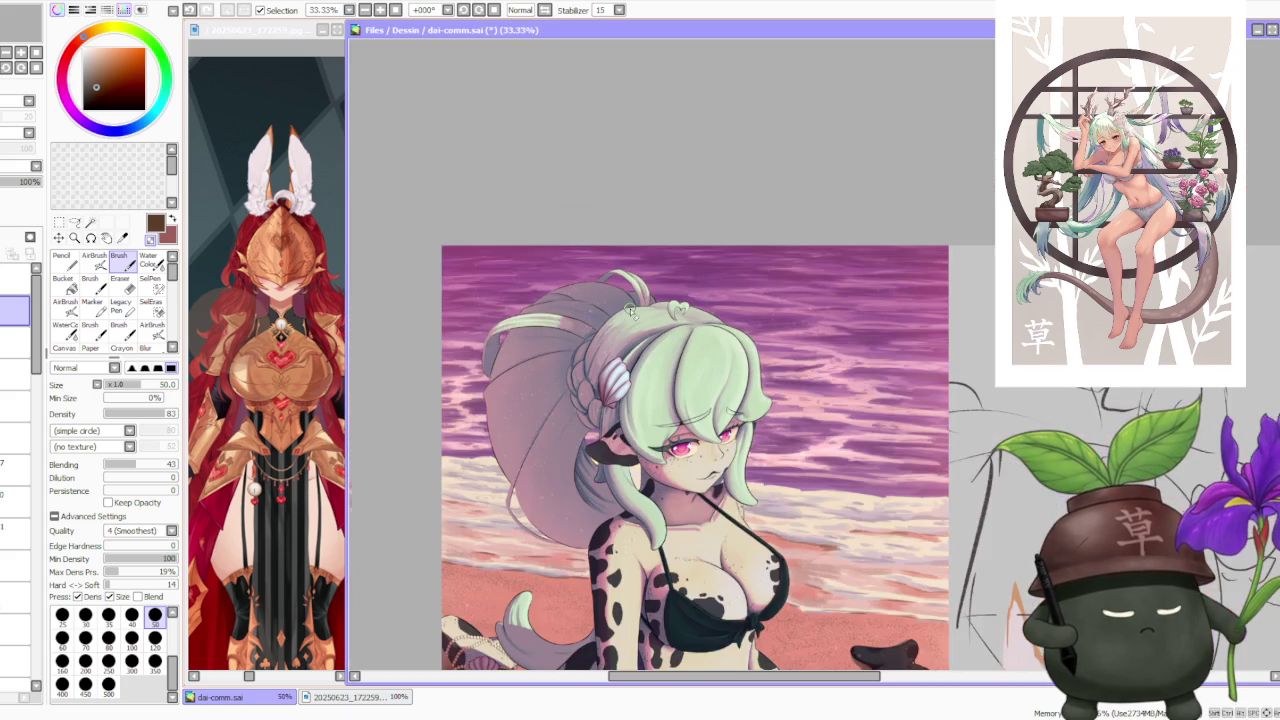
scroll(631, 311, "down", 1)
scroll(631, 311, "up", 1)
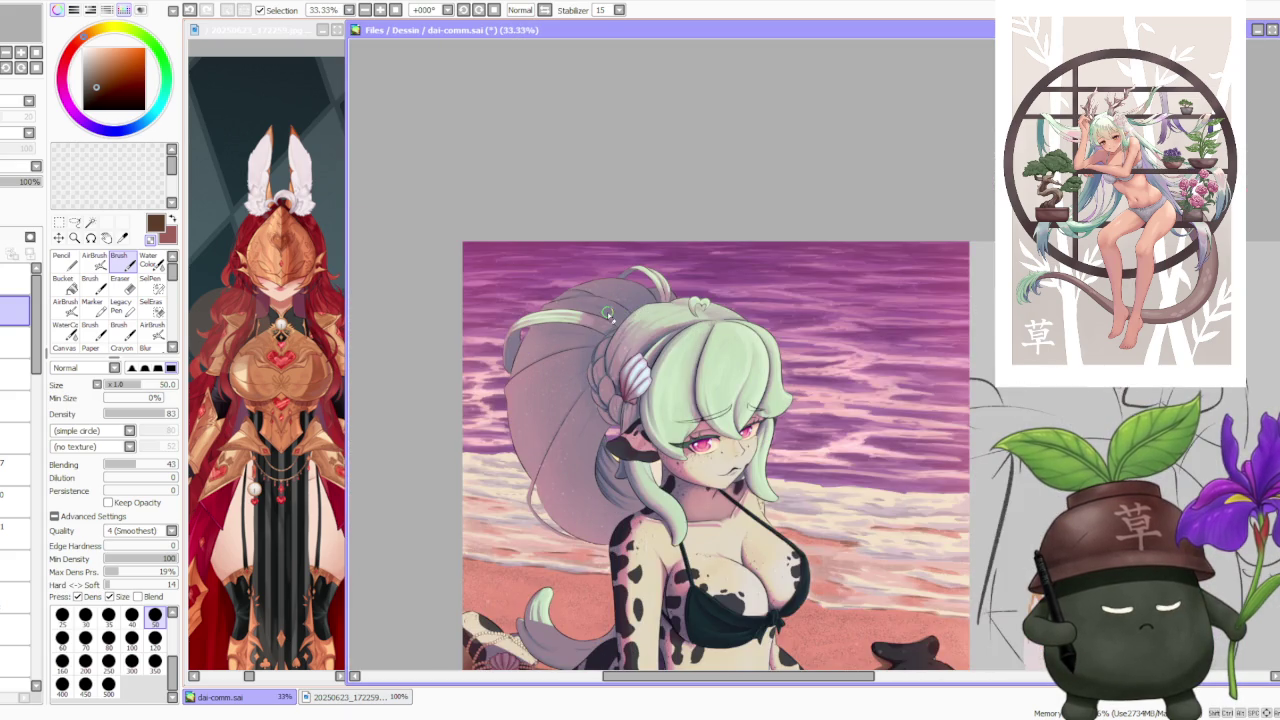
scroll(604, 311, "up", 1)
scroll(604, 311, "down", 1)
scroll(604, 311, "down", 1)
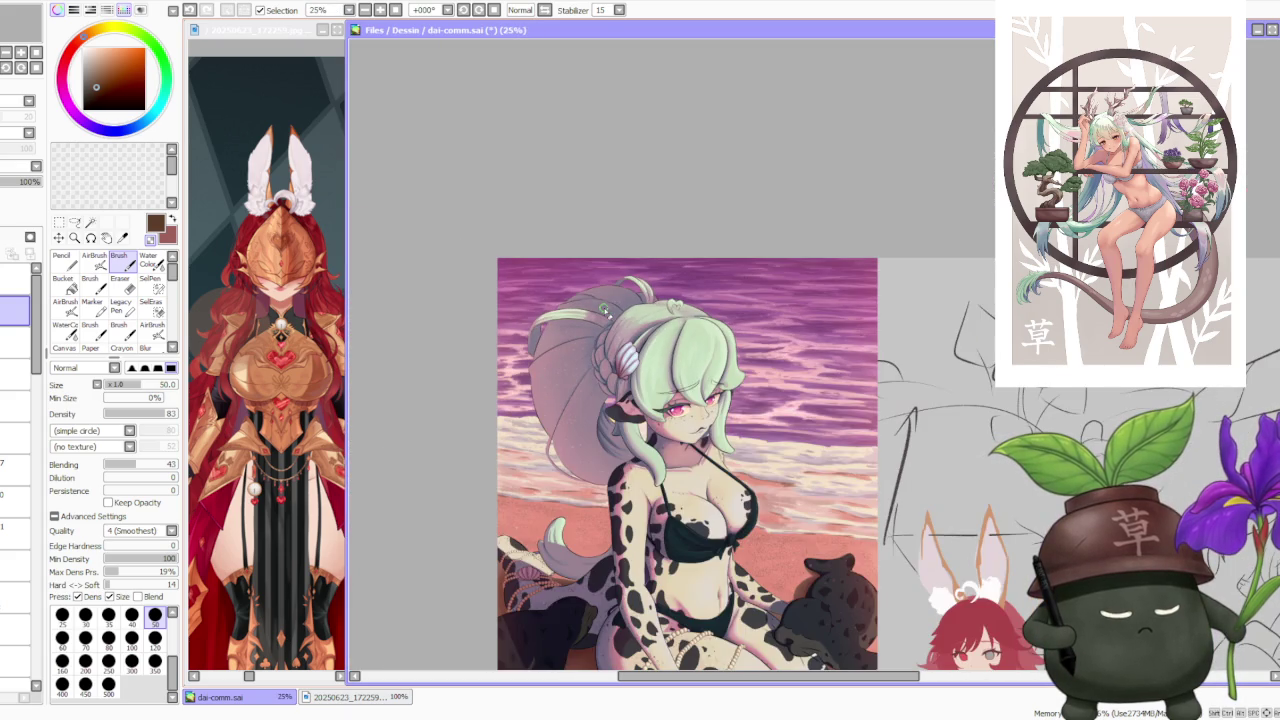
scroll(604, 298, "down", 1)
scroll(770, 520, "up", 1)
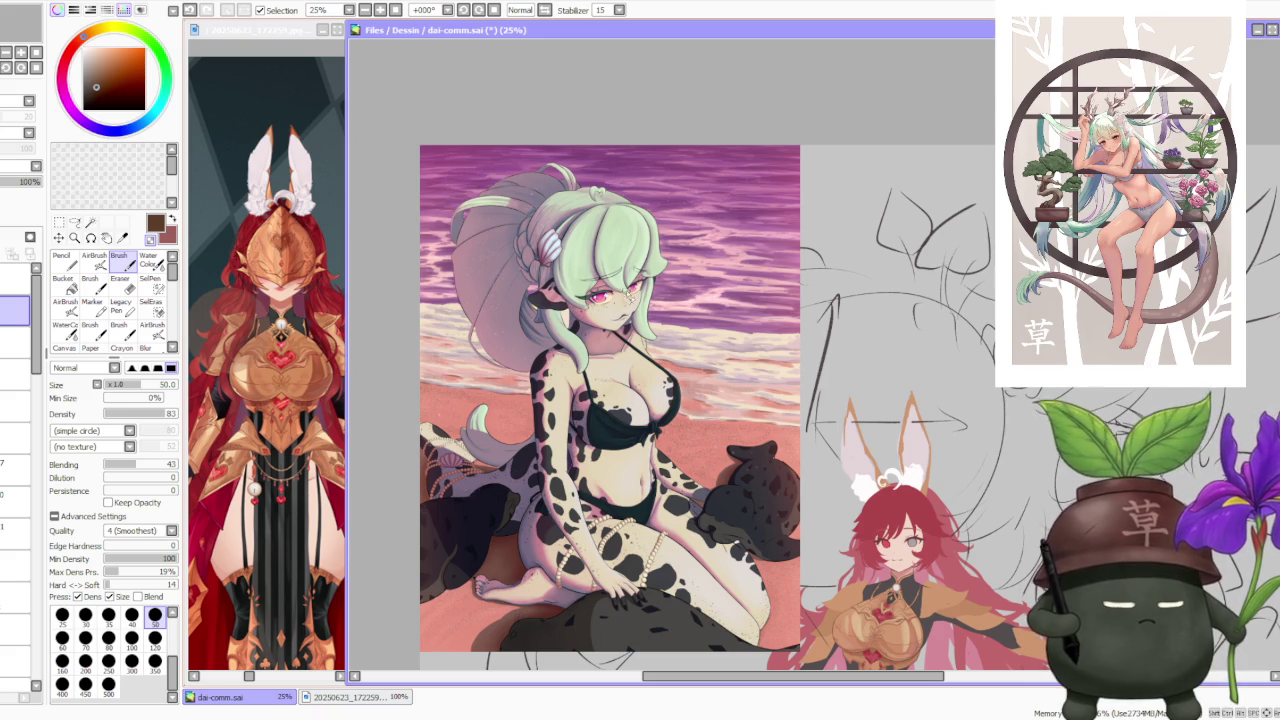
scroll(780, 446, "up", 1)
scroll(780, 446, "up", 1)
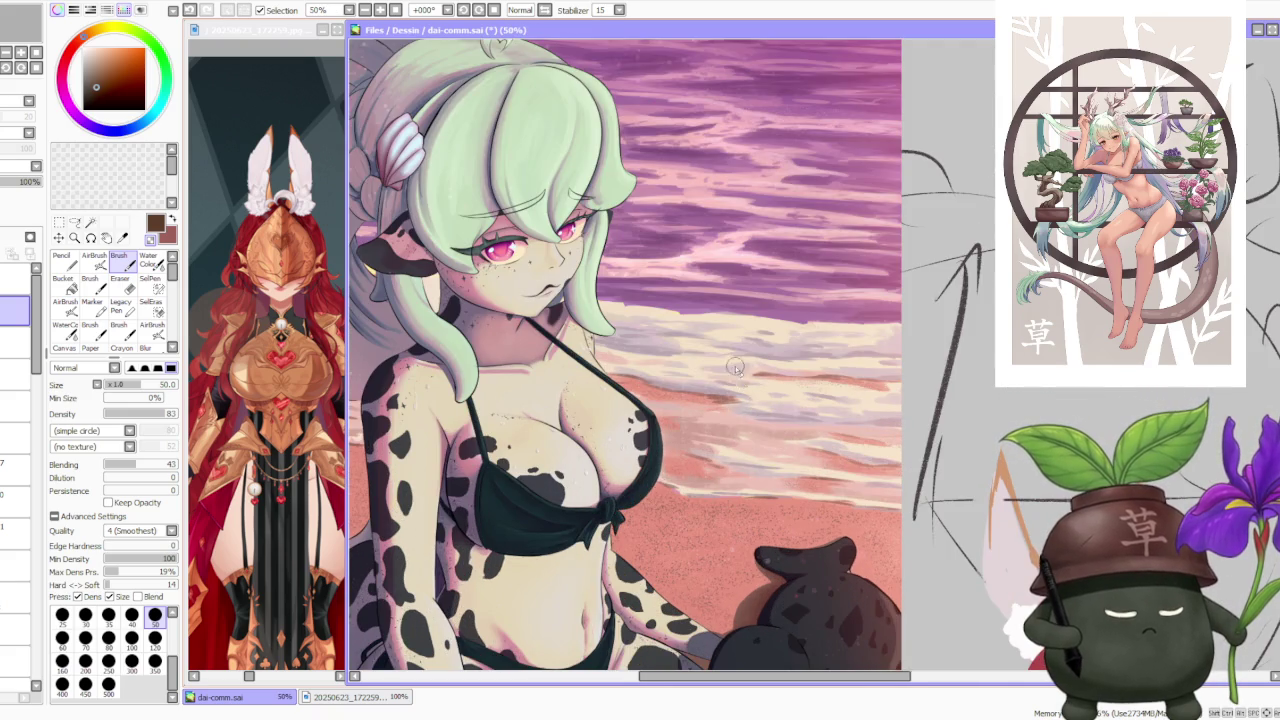
scroll(736, 369, "down", 1)
scroll(728, 350, "down", 1)
scroll(723, 278, "up", 1)
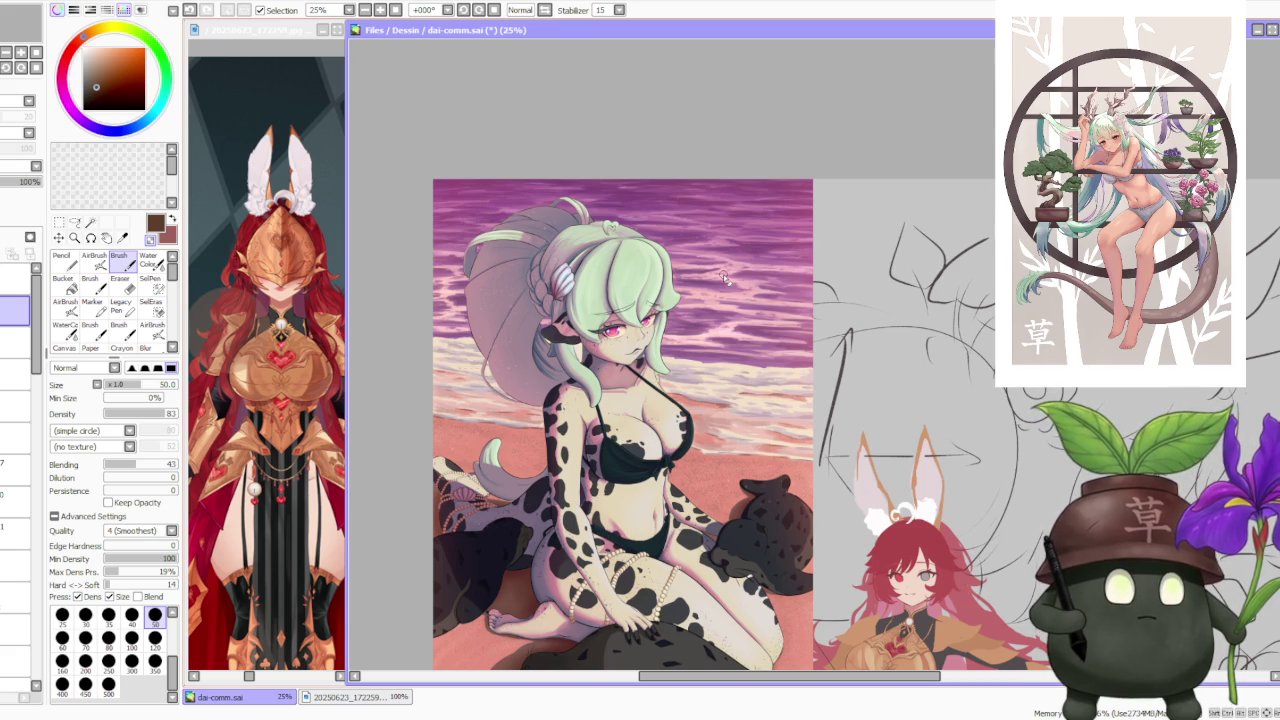
scroll(724, 278, "down", 1)
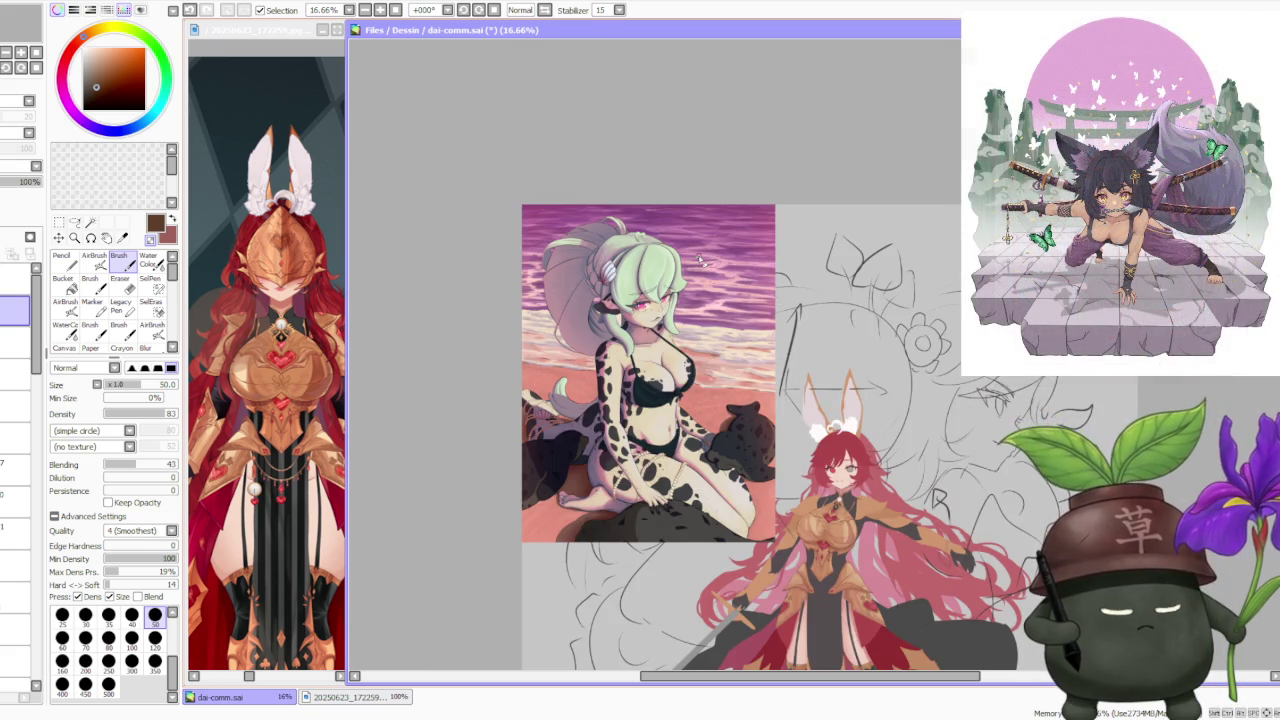
- Pan to bring the knight's lower body into view and zoom around it
left_click_drag(688, 333, 688, 291)
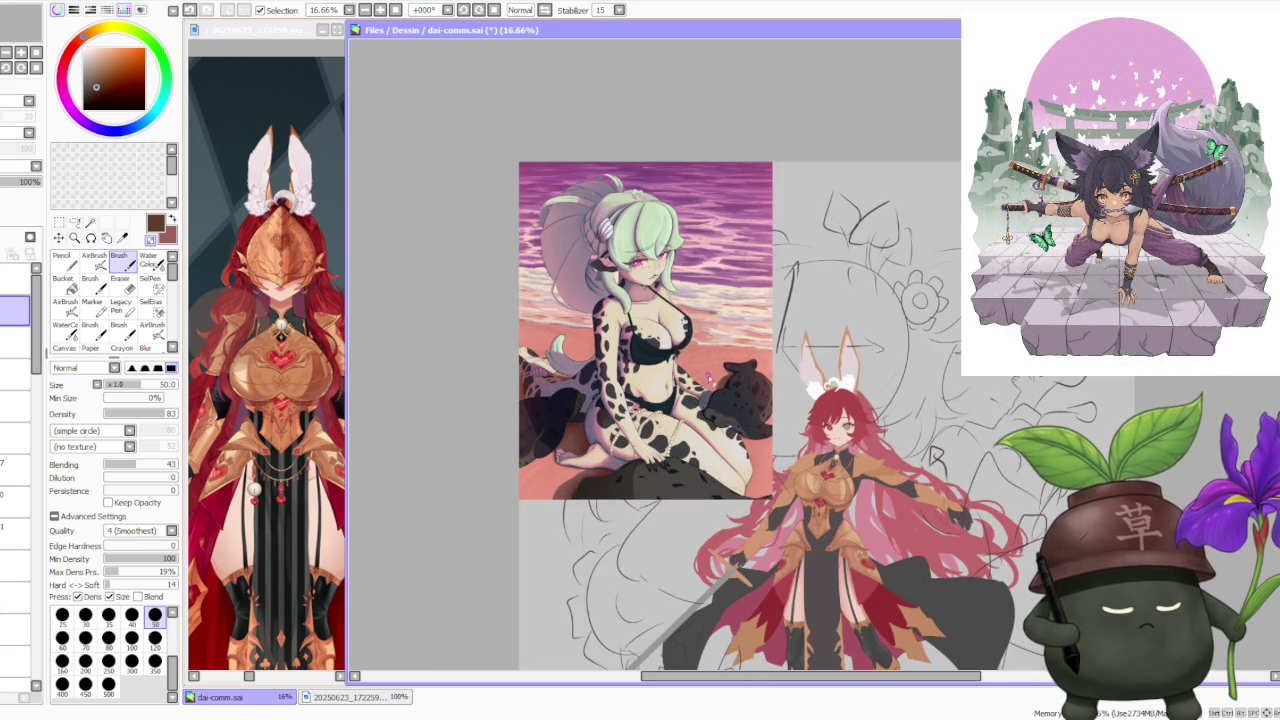
scroll(706, 378, "up", 1)
scroll(710, 366, "up", 3)
scroll(710, 366, "down", 4)
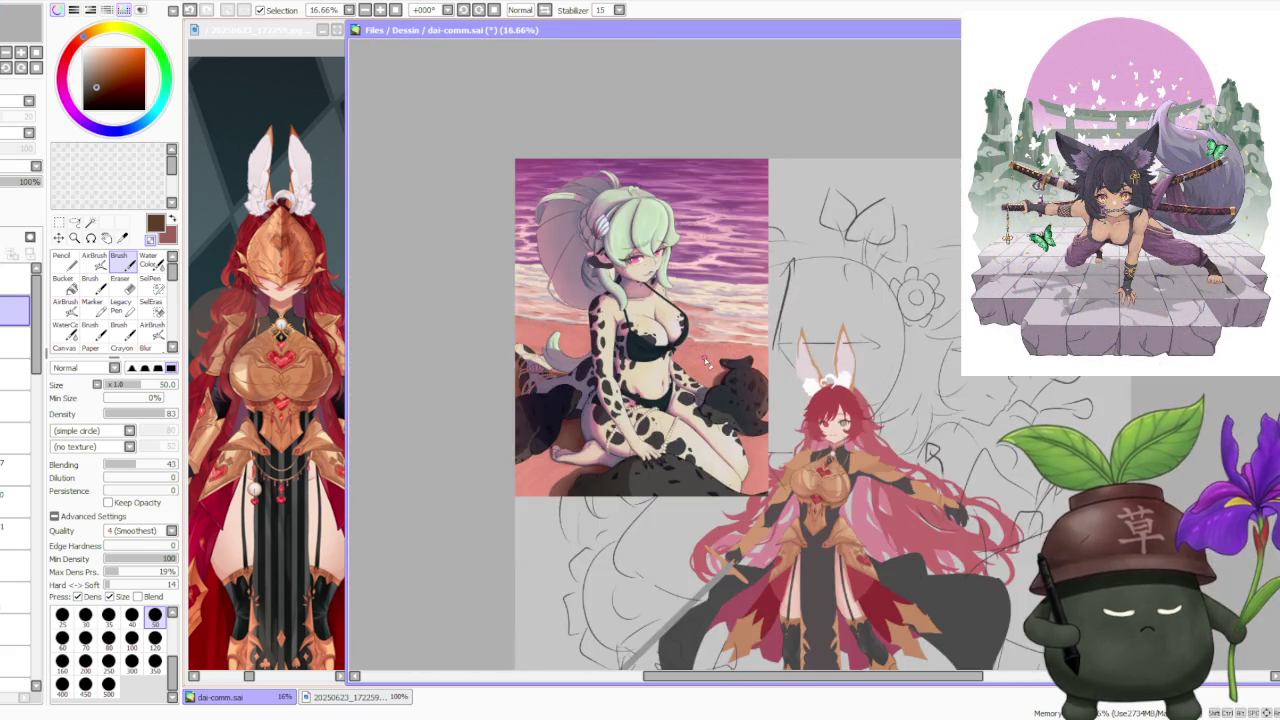
scroll(710, 366, "up", 1)
scroll(621, 366, "up", 2)
scroll(621, 366, "up", 2)
scroll(700, 400, "down", 3)
scroll(648, 340, "down", 2)
scroll(648, 340, "up", 3)
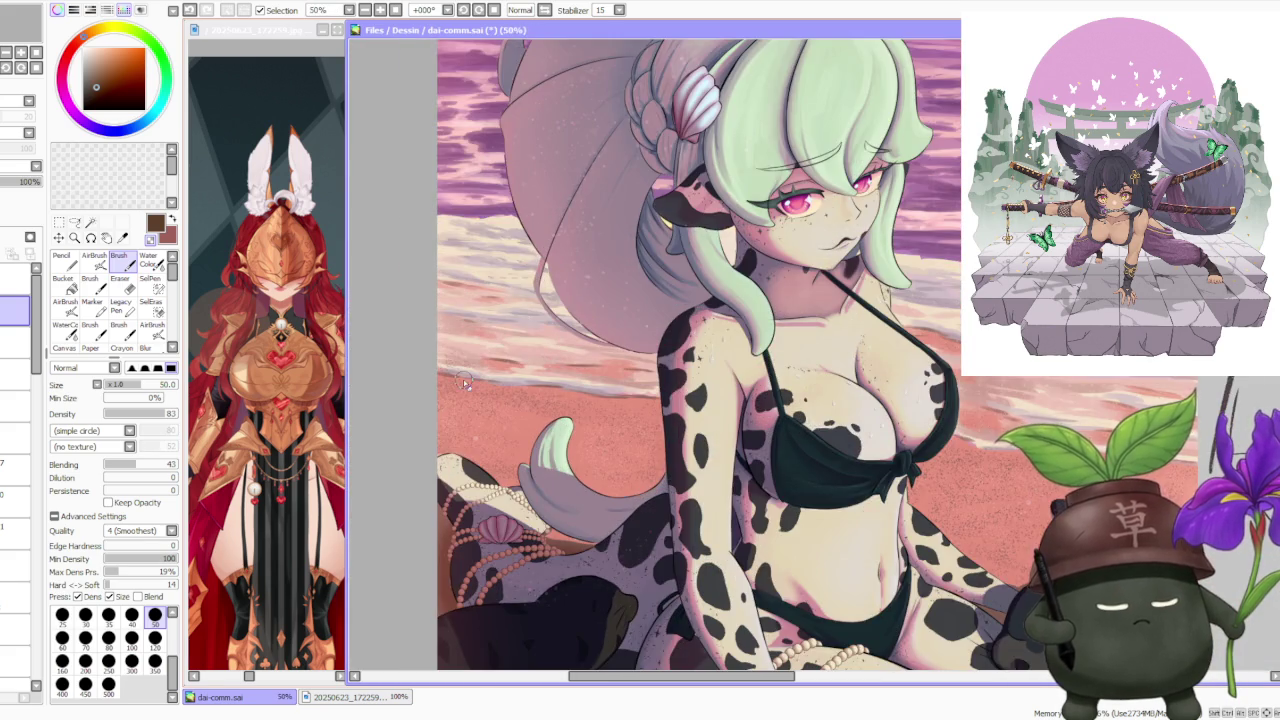
scroll(462, 380, "up", 2)
scroll(709, 455, "down", 2)
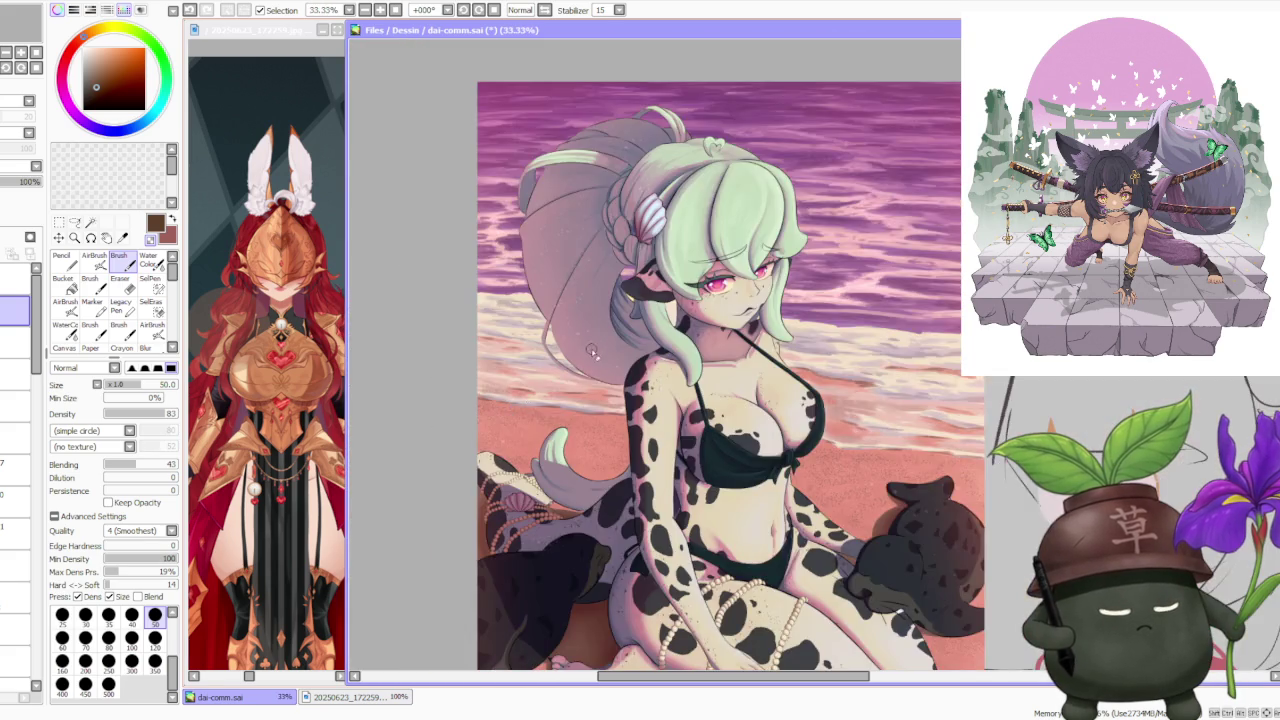
scroll(592, 353, "down", 1)
scroll(685, 224, "up", 1)
scroll(685, 224, "up", 2)
scroll(685, 224, "down", 2)
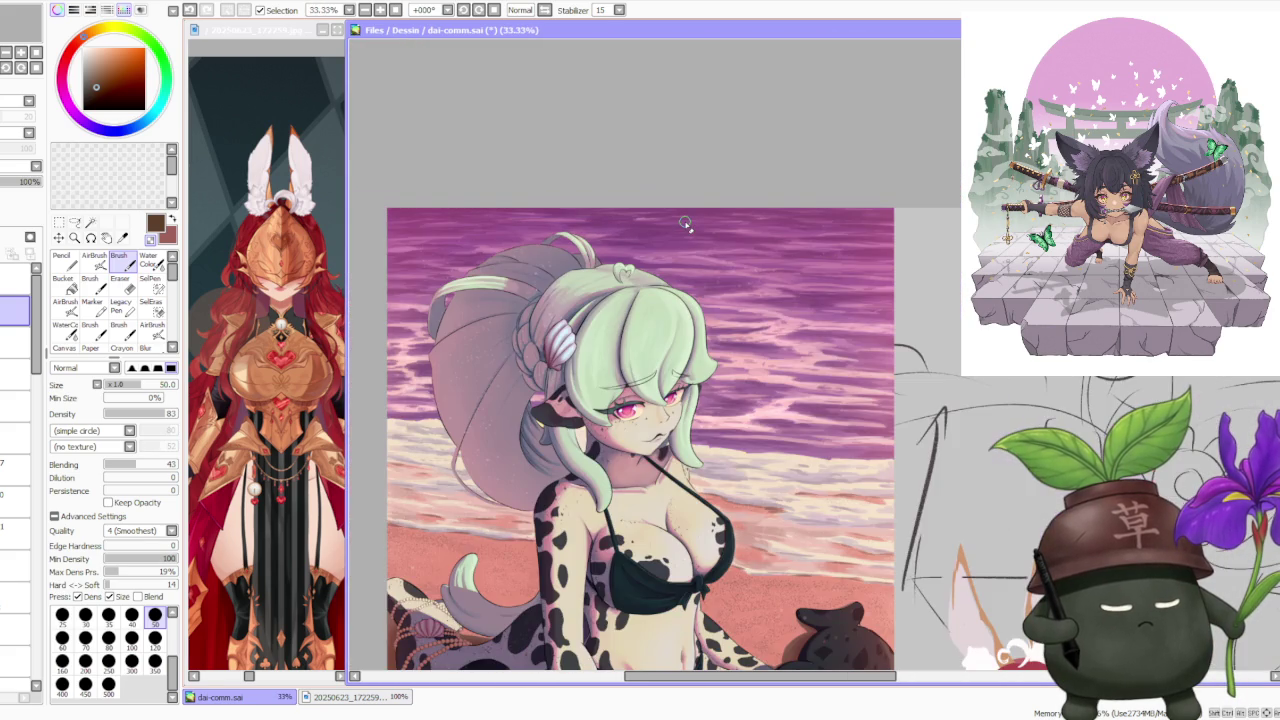
scroll(685, 224, "down", 1)
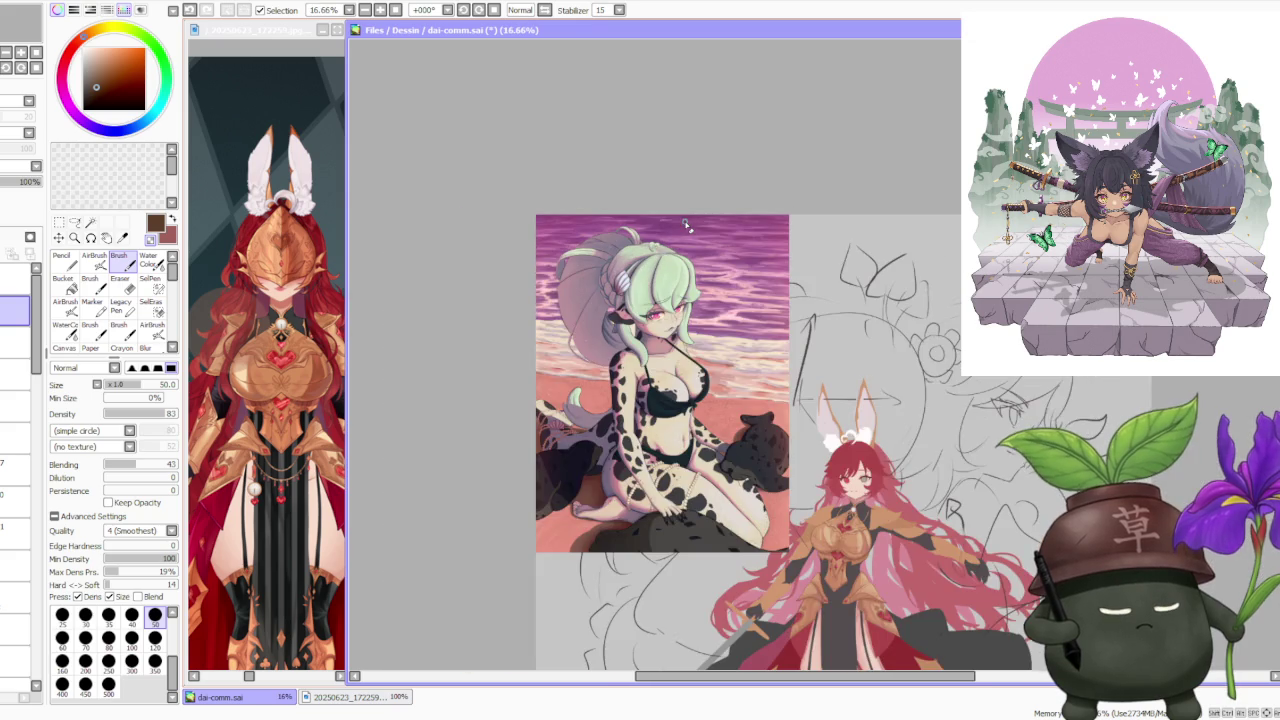
scroll(560, 505, "up", 2)
scroll(563, 509, "up", 1)
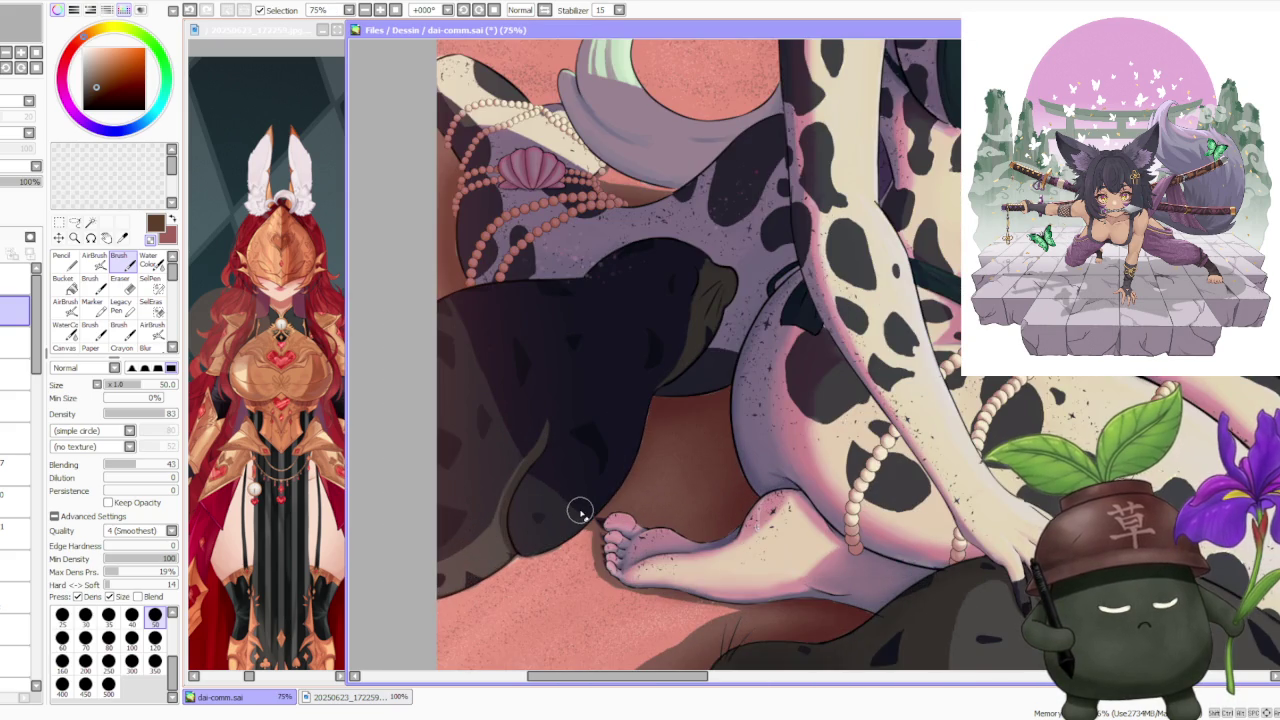
scroll(579, 510, "down", 2)
scroll(579, 510, "up", 1)
scroll(579, 510, "up", 1)
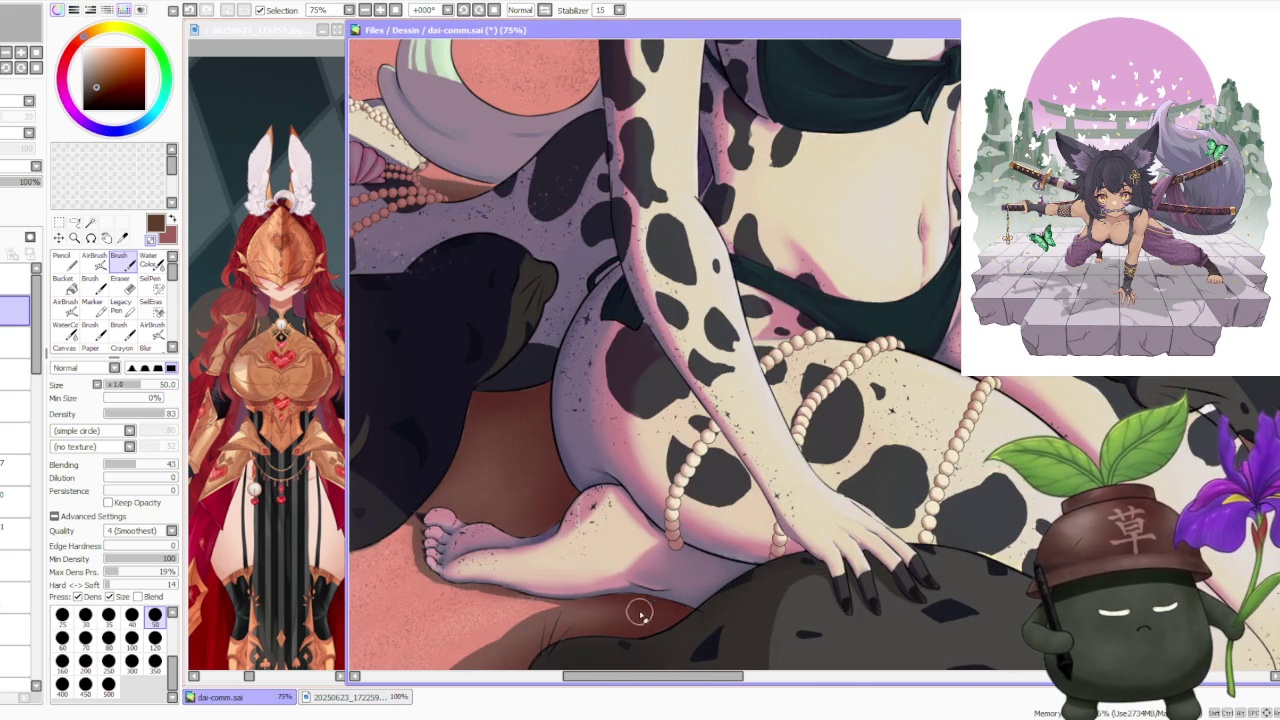
scroll(592, 500, "down", 2)
scroll(694, 422, "down", 1)
scroll(760, 260, "down", 1)
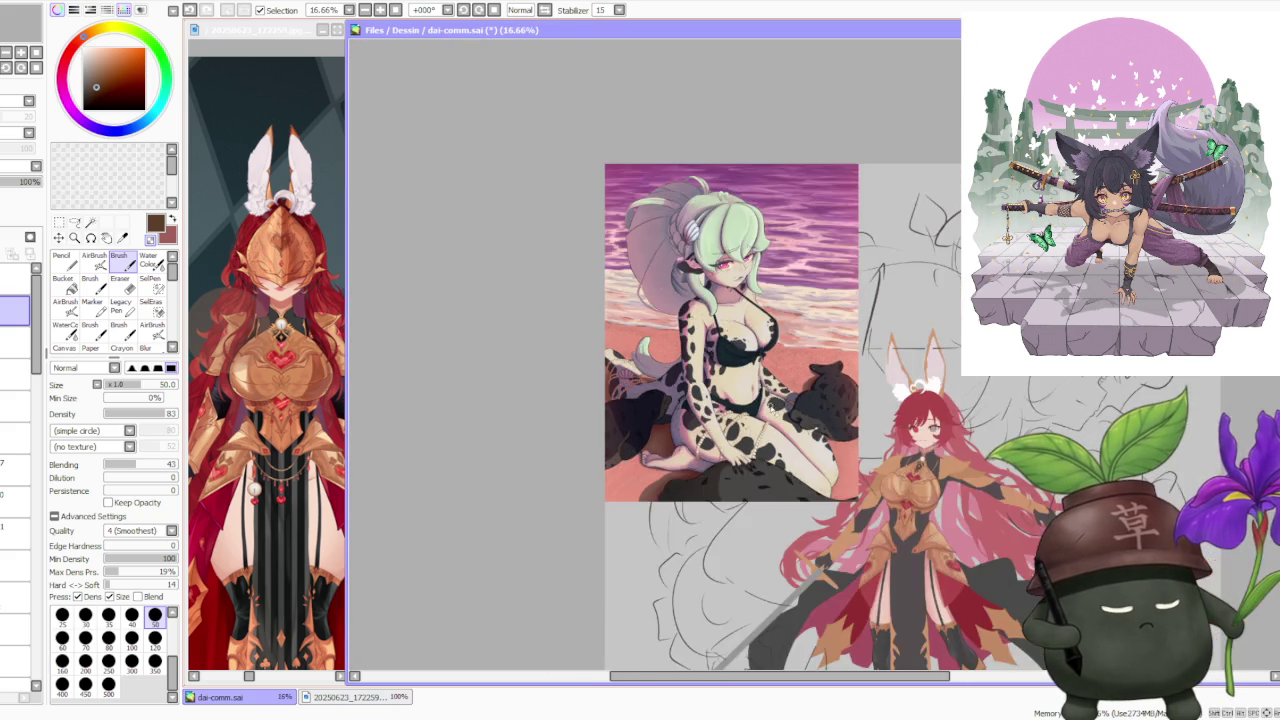
scroll(795, 207, "up", 2)
scroll(795, 207, "up", 2)
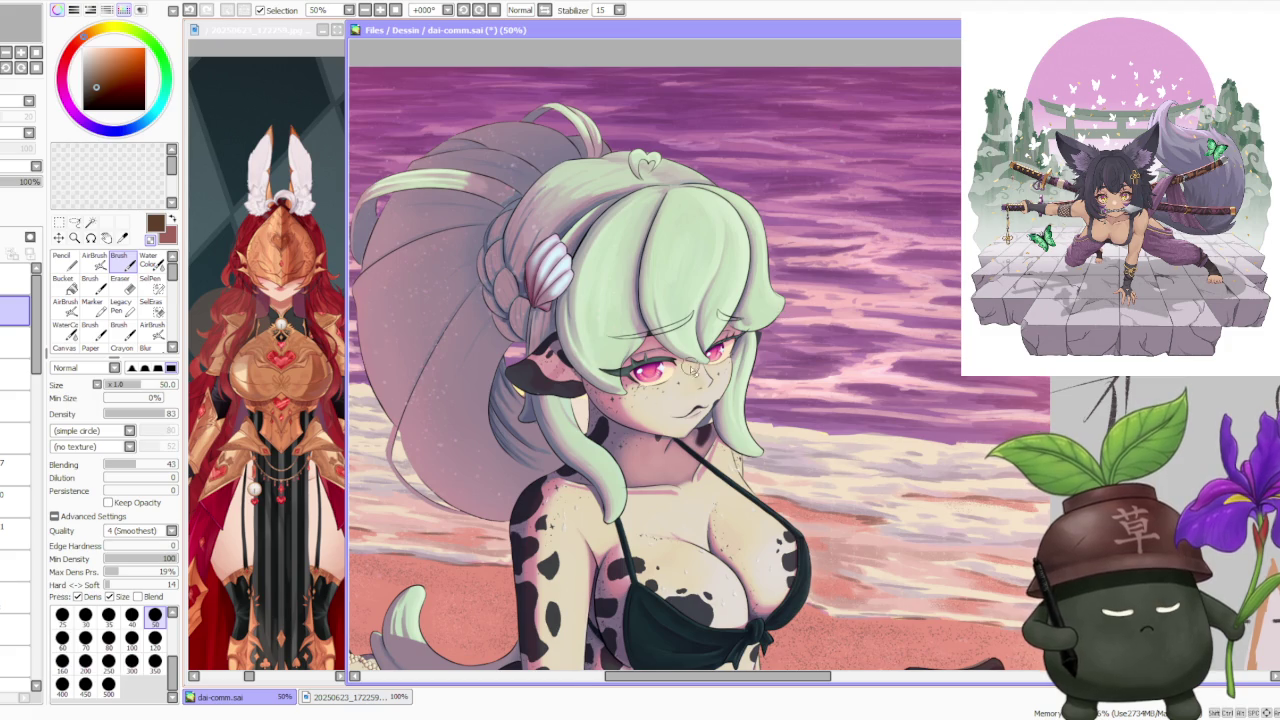
scroll(688, 358, "up", 1)
scroll(688, 358, "down", 2)
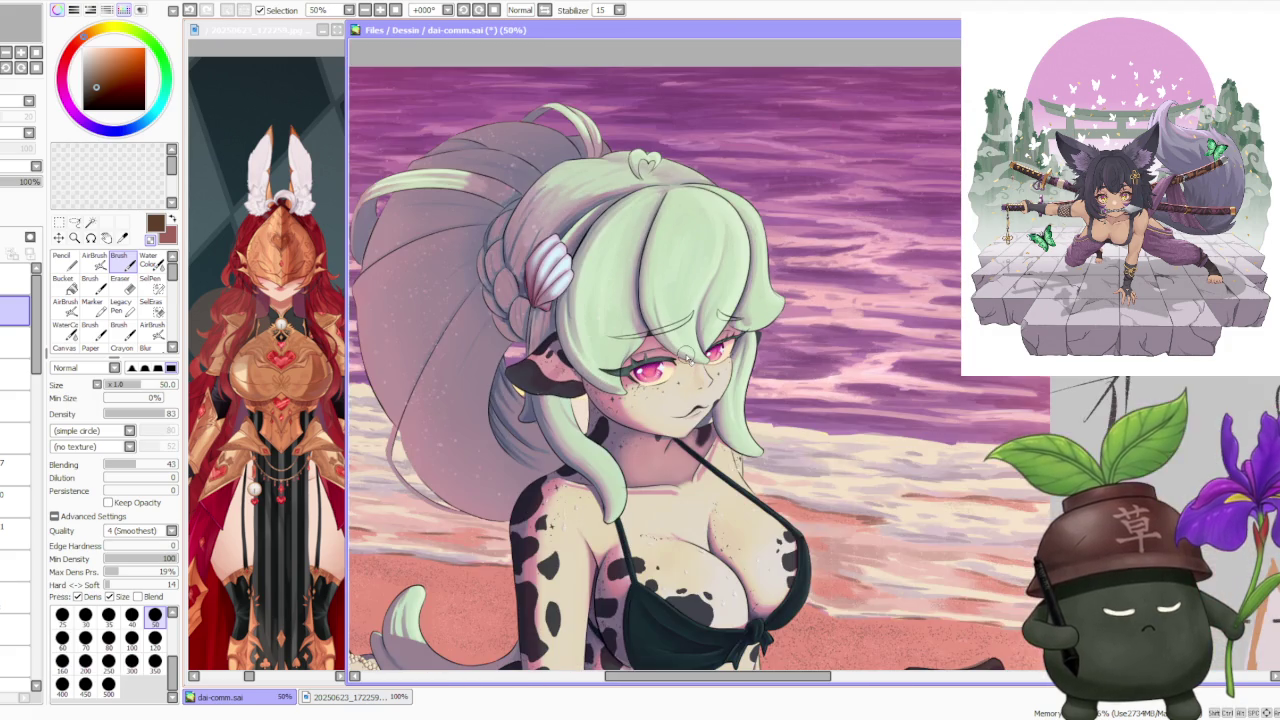
scroll(688, 358, "down", 1)
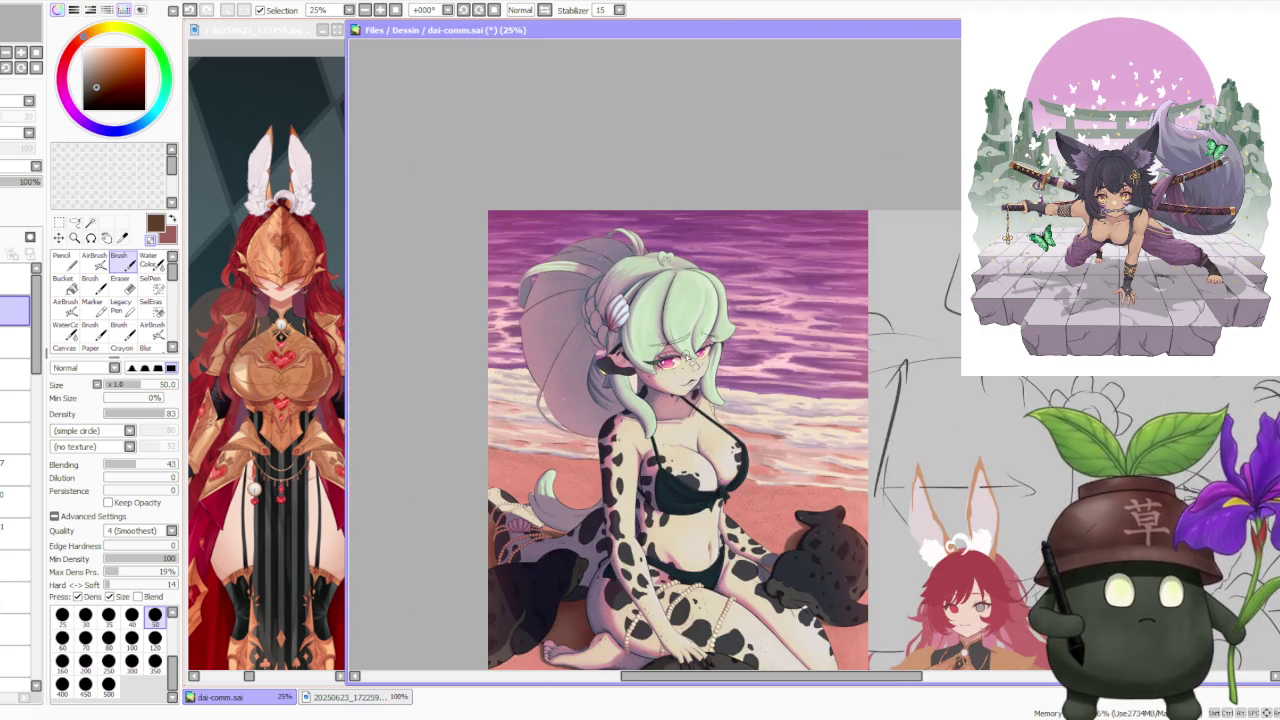
scroll(688, 358, "down", 2)
scroll(762, 403, "up", 1)
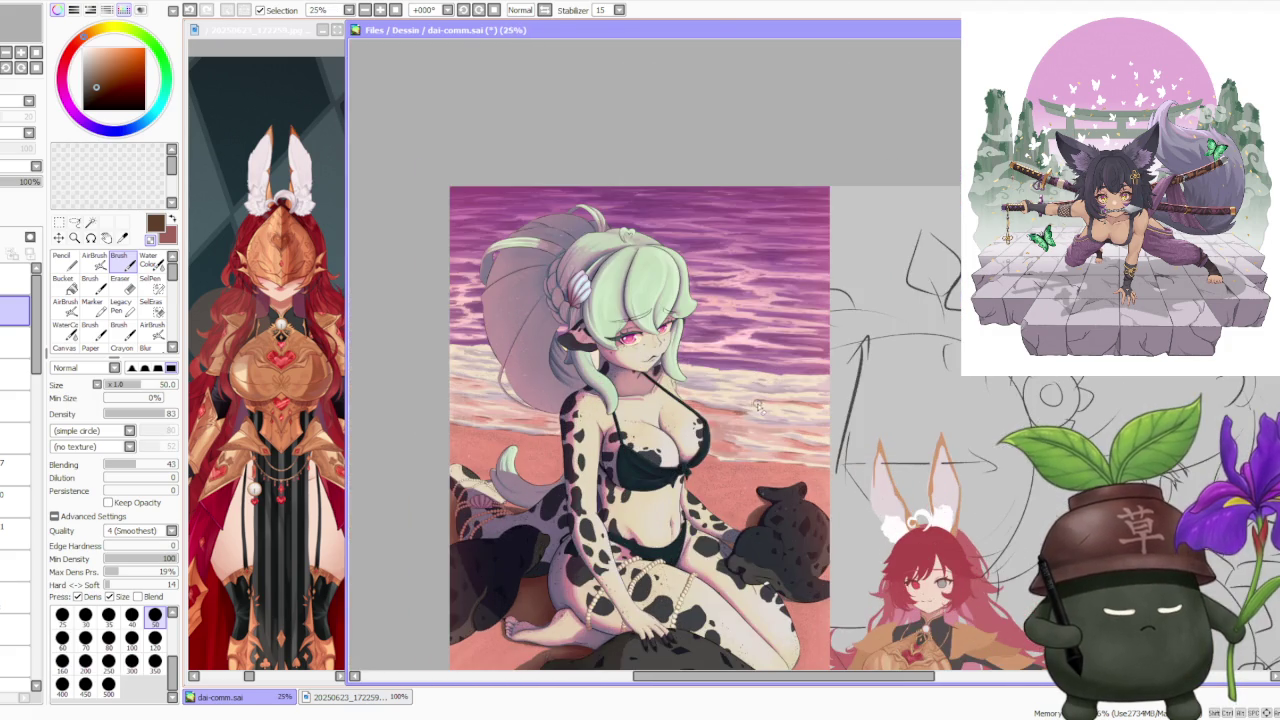
scroll(755, 278, "down", 1)
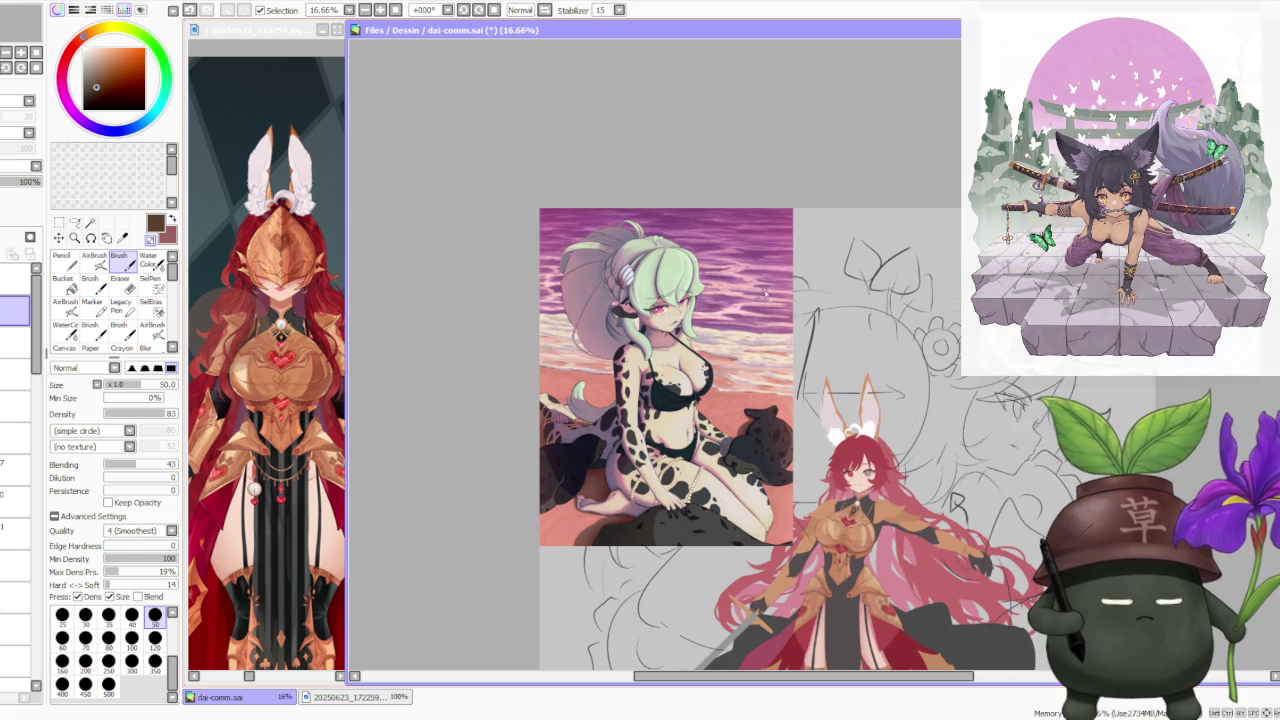
scroll(762, 292, "up", 1)
scroll(763, 289, "down", 1)
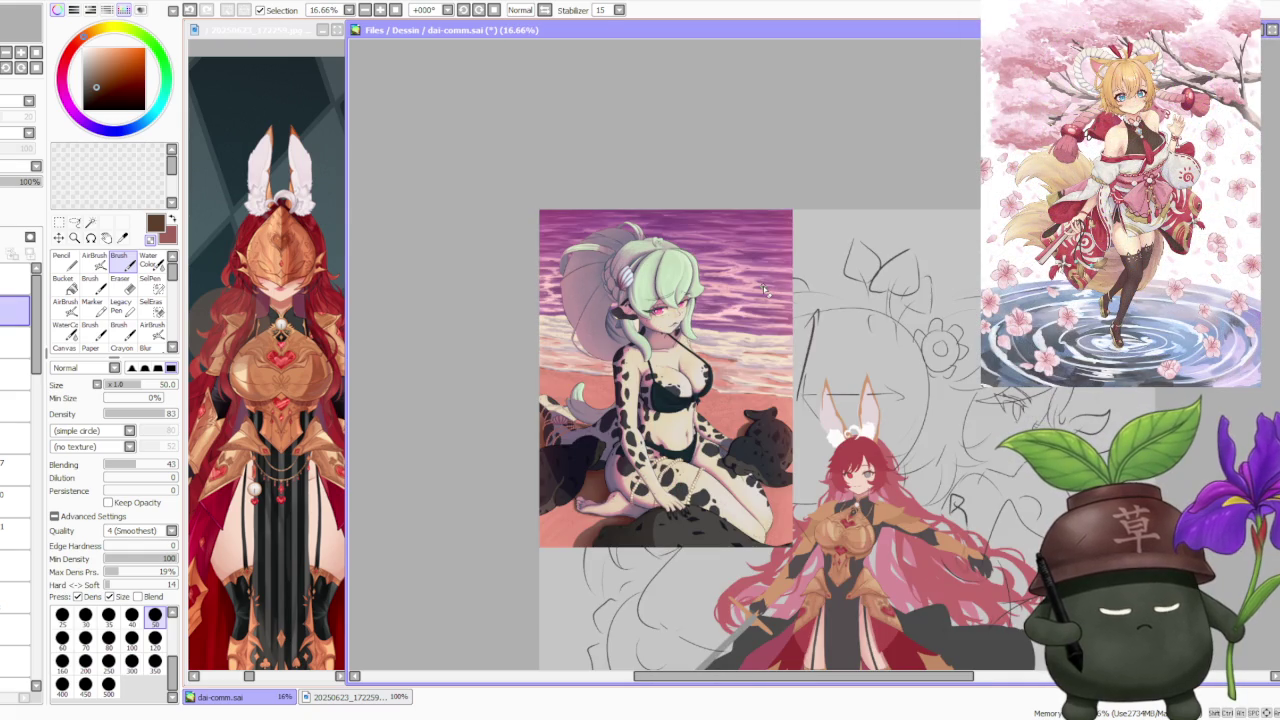
scroll(747, 340, "up", 1)
scroll(711, 327, "down", 1)
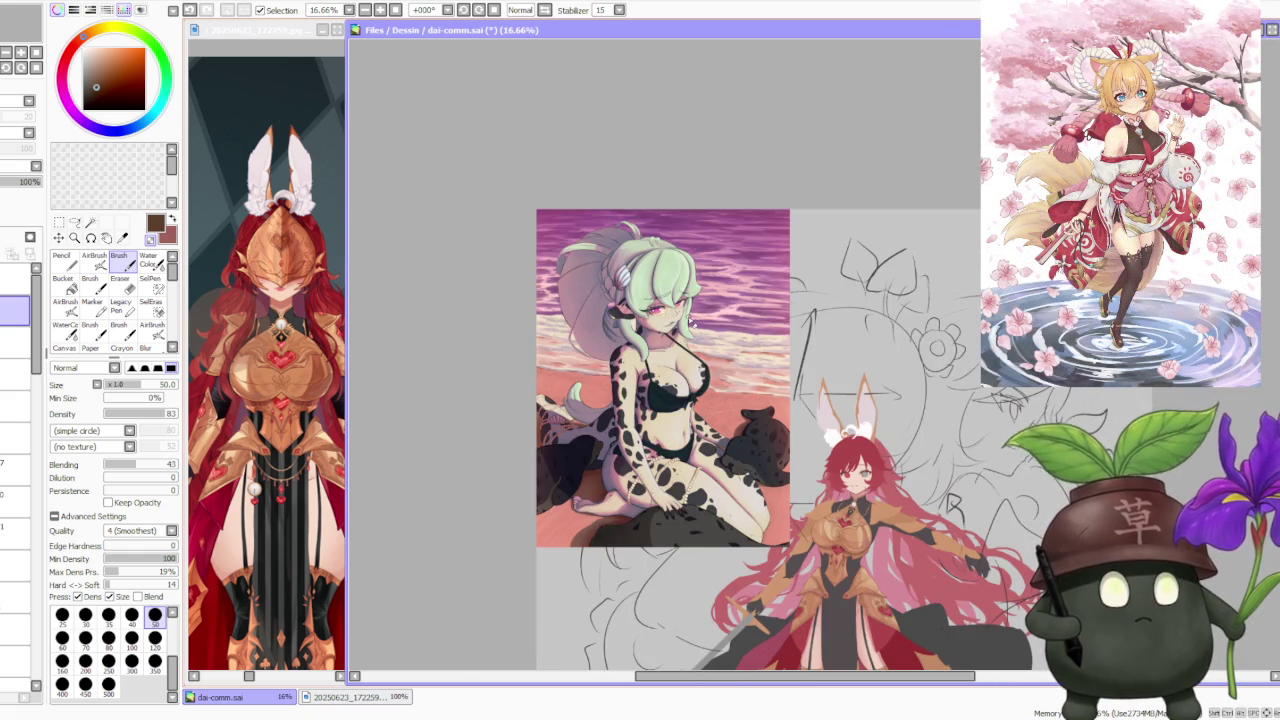
scroll(745, 361, "down", 1)
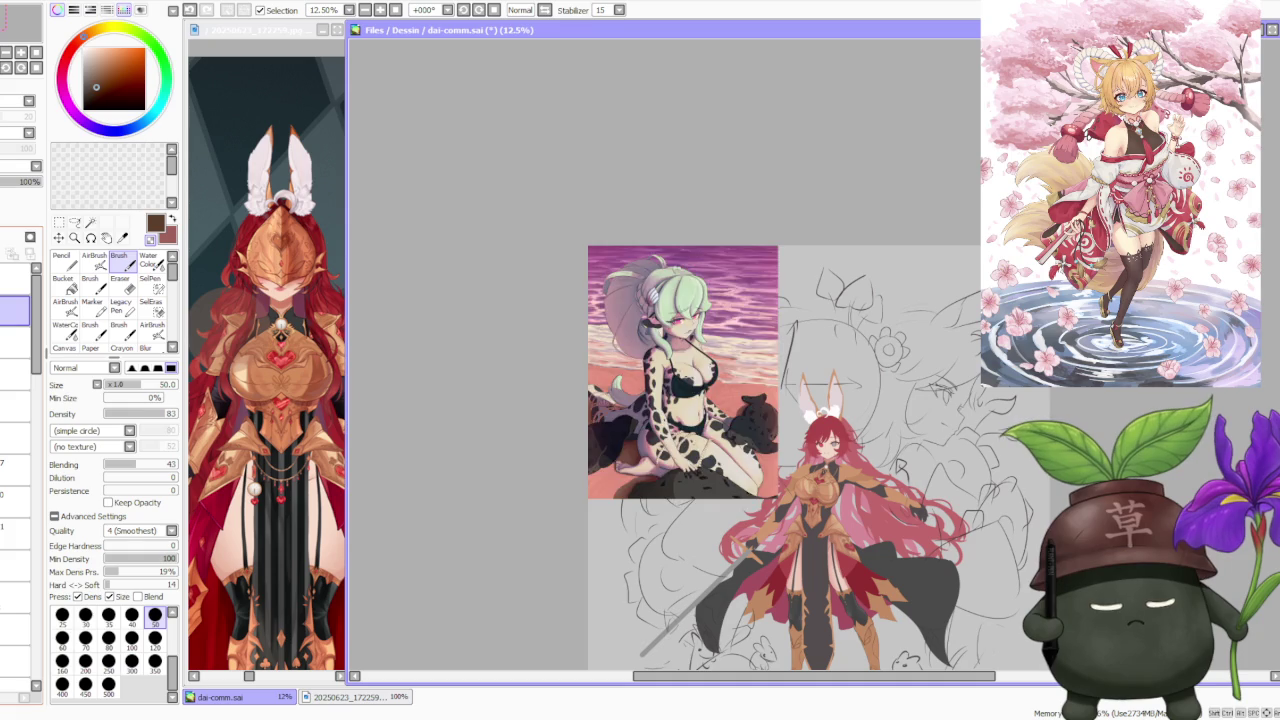
- Hide the green-haired beach painting, zoom around, and refocus the knight canvas
key("Page_Down")
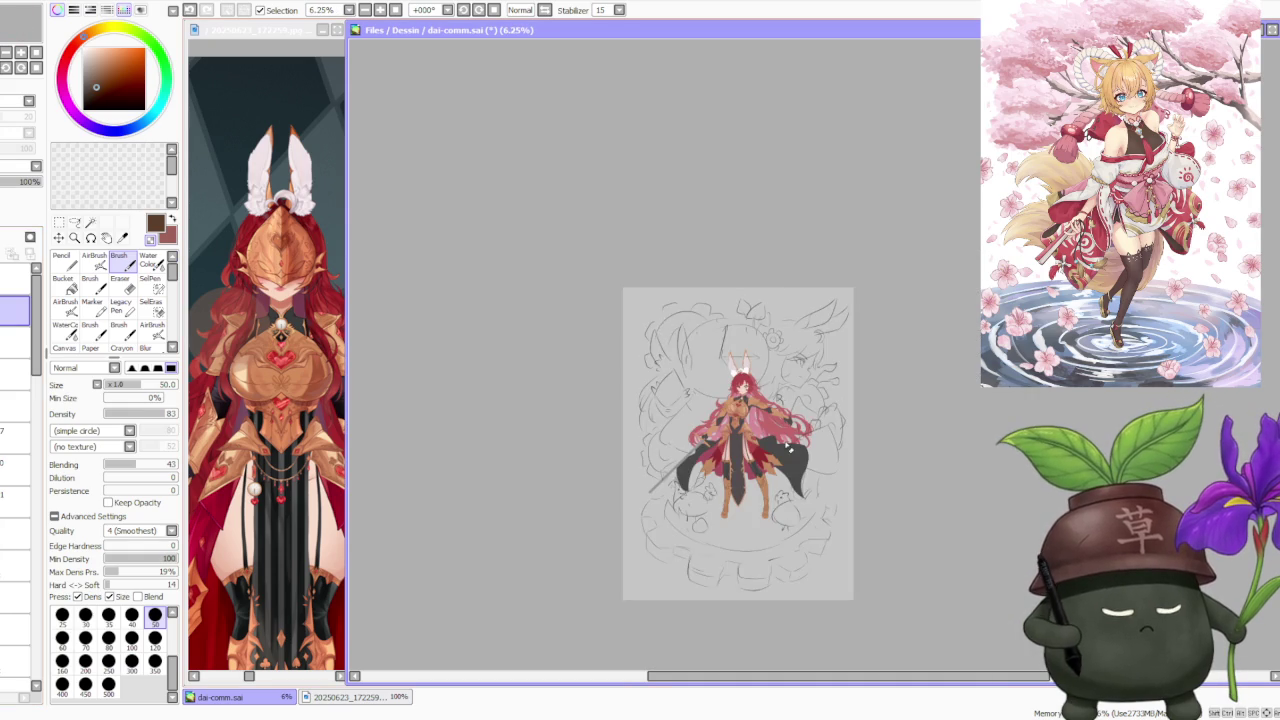
scroll(772, 452, "up", 1)
scroll(772, 452, "up", 1)
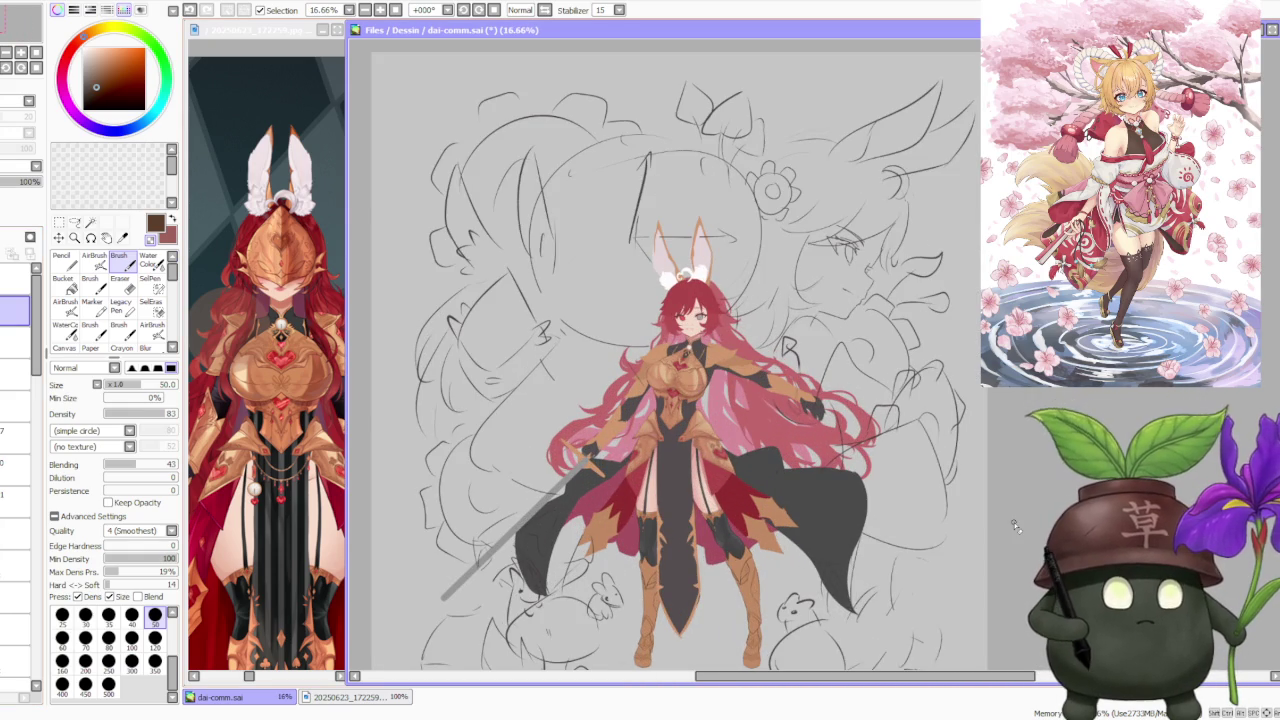
scroll(720, 385, "down", 1)
scroll(720, 385, "up", 3)
scroll(720, 385, "up", 1)
scroll(720, 385, "down", 2)
scroll(730, 372, "down", 1)
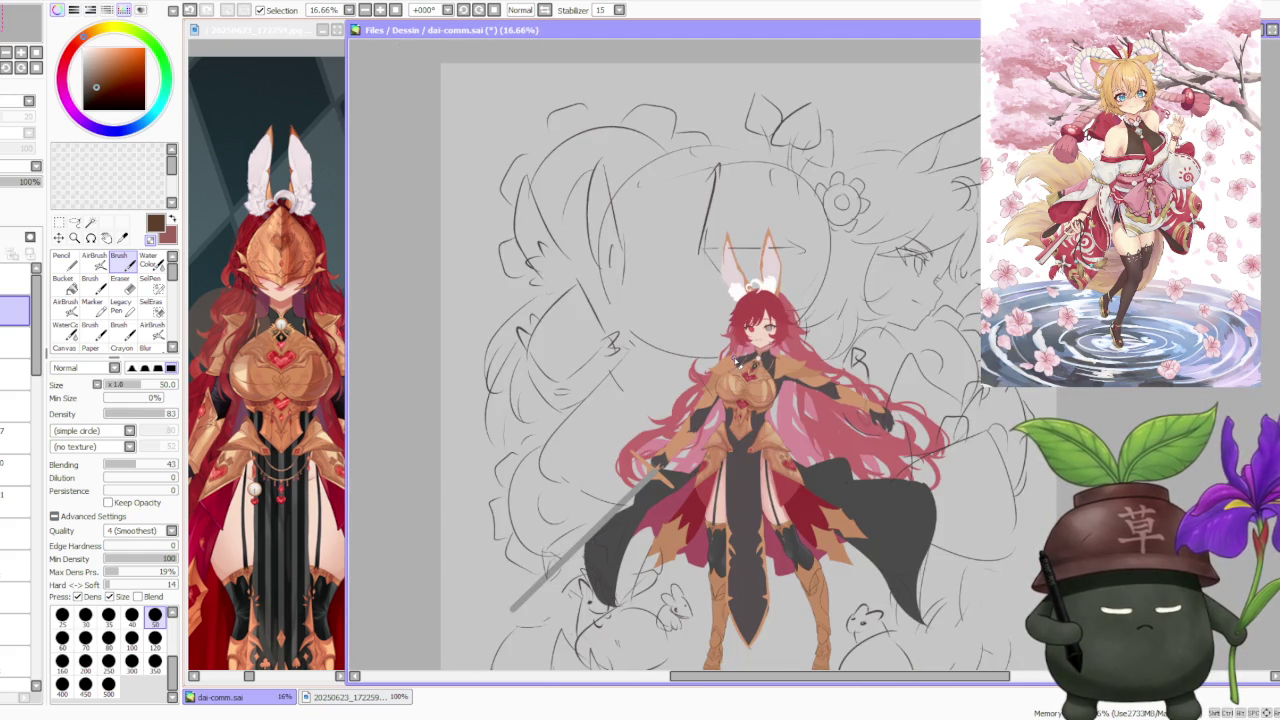
scroll(740, 360, "up", 1)
scroll(750, 362, "up", 1)
scroll(762, 366, "down", 2)
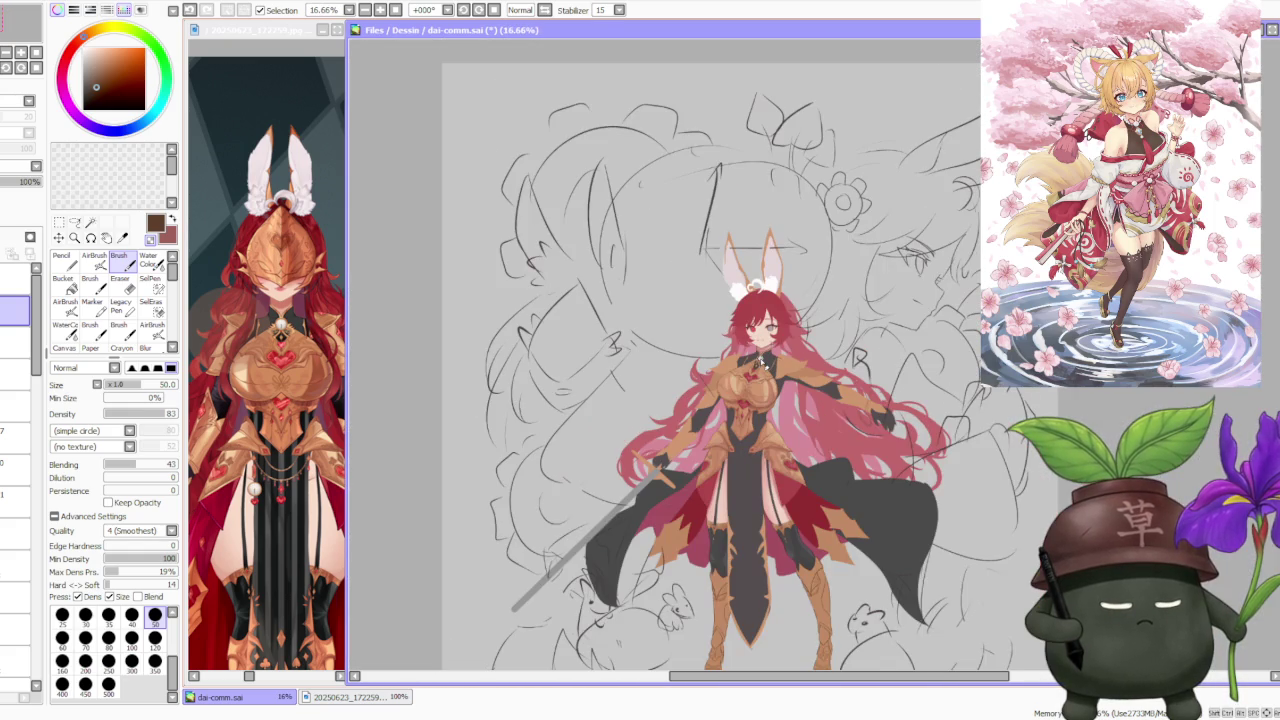
scroll(765, 368, "down", 1)
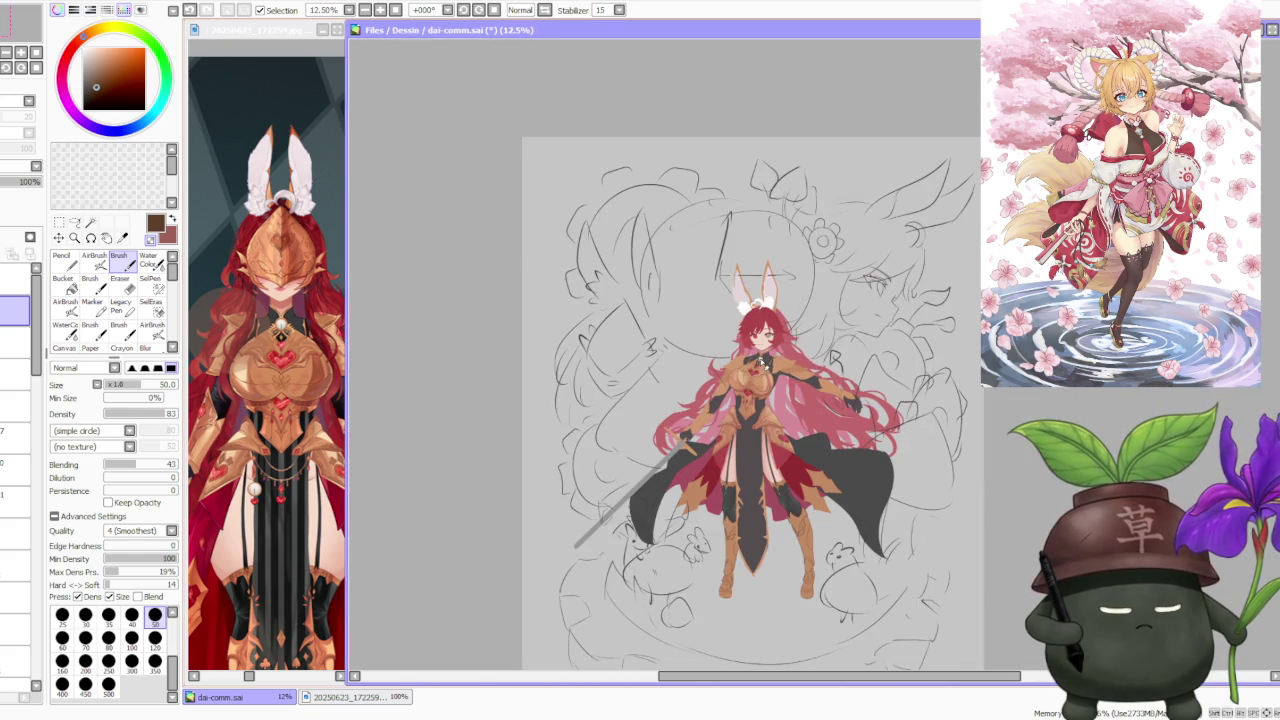
scroll(798, 396, "up", 1)
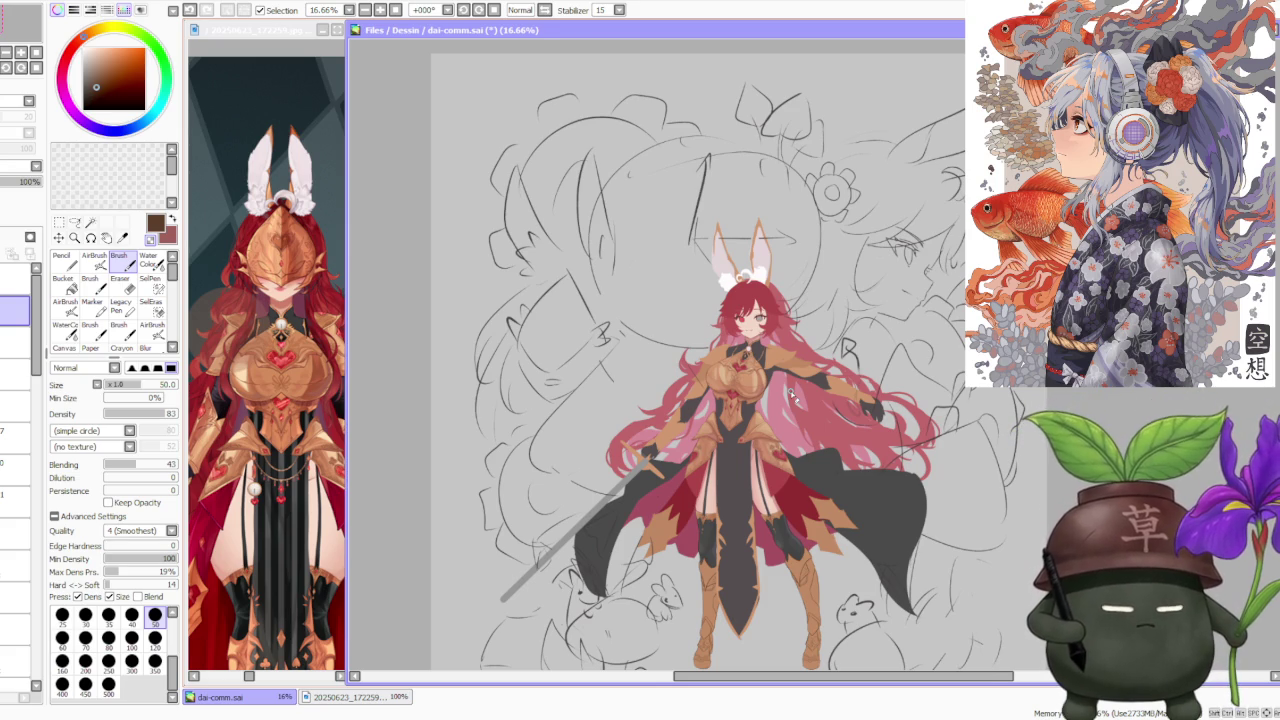
scroll(796, 396, "up", 1)
scroll(796, 430, "up", 1)
scroll(797, 470, "up", 1)
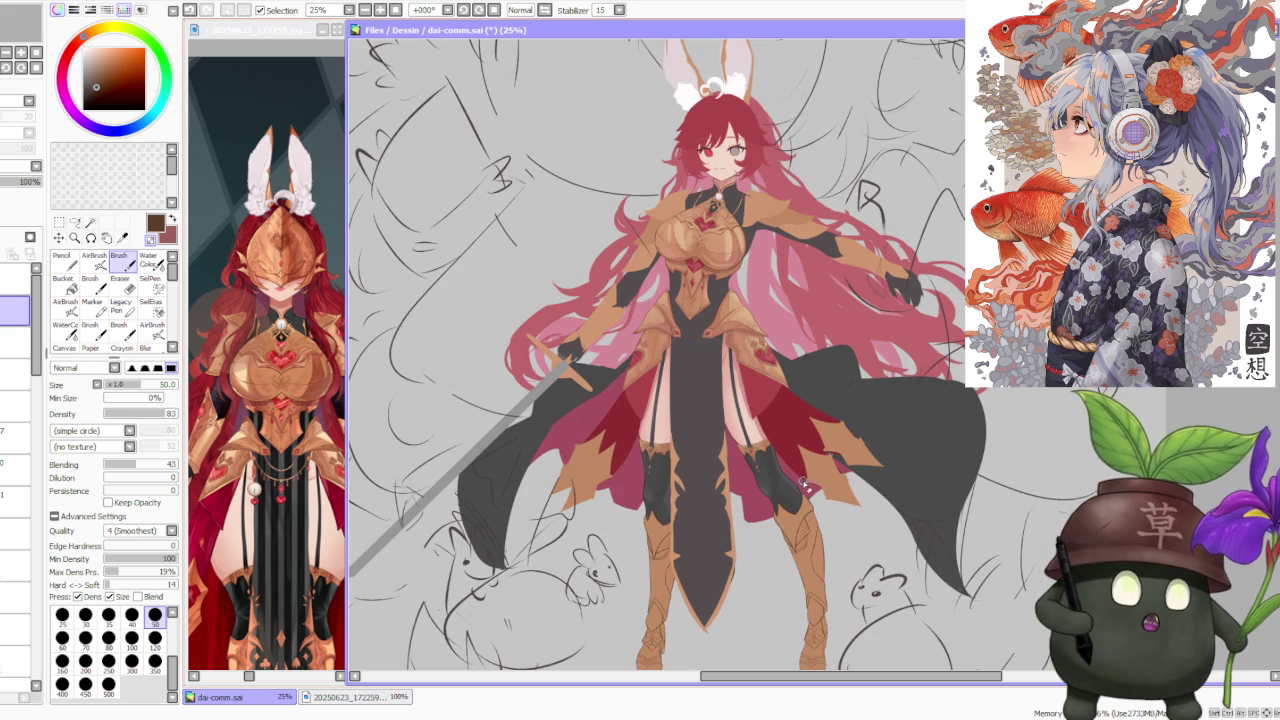
scroll(815, 439, "down", 1)
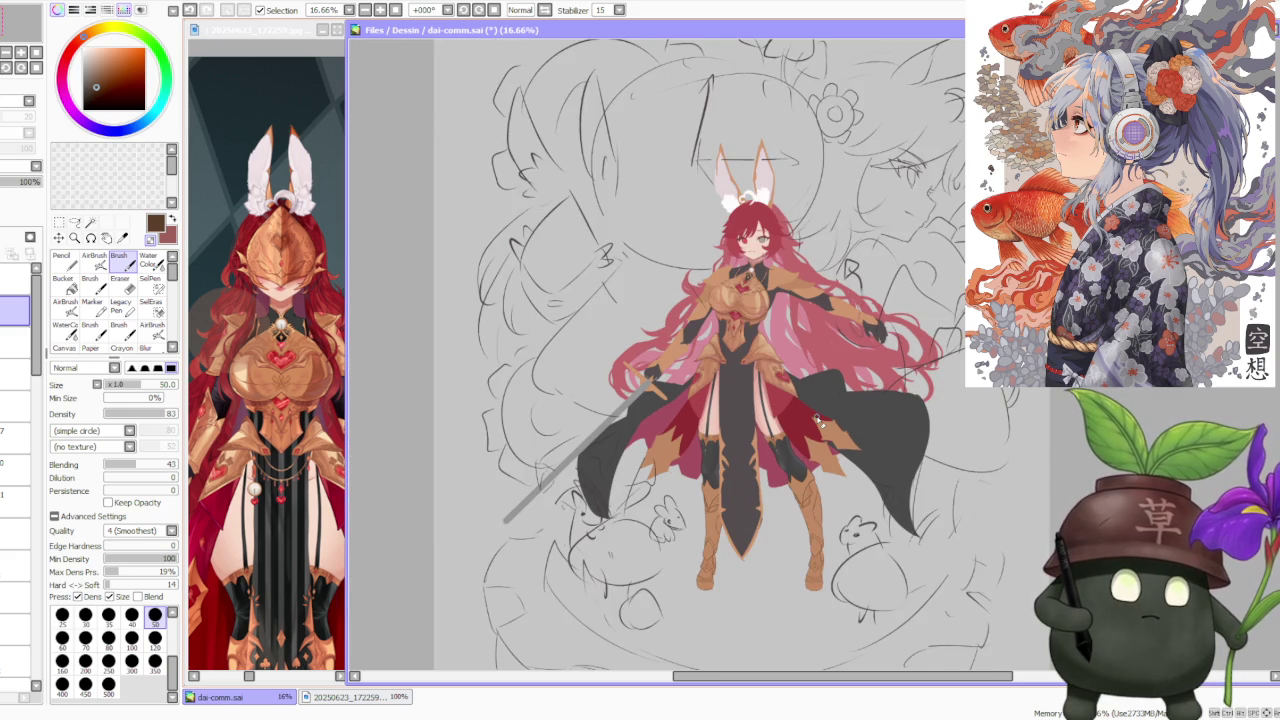
scroll(840, 466, "up", 1)
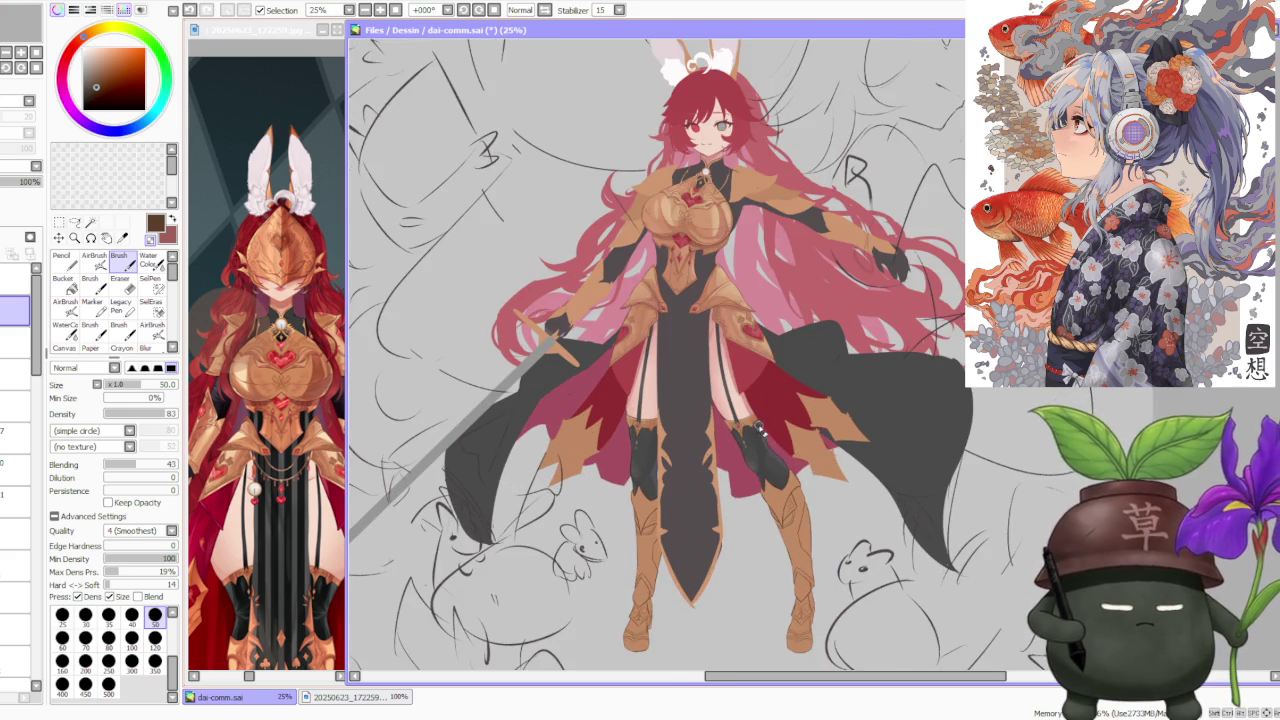
scroll(761, 432, "down", 1)
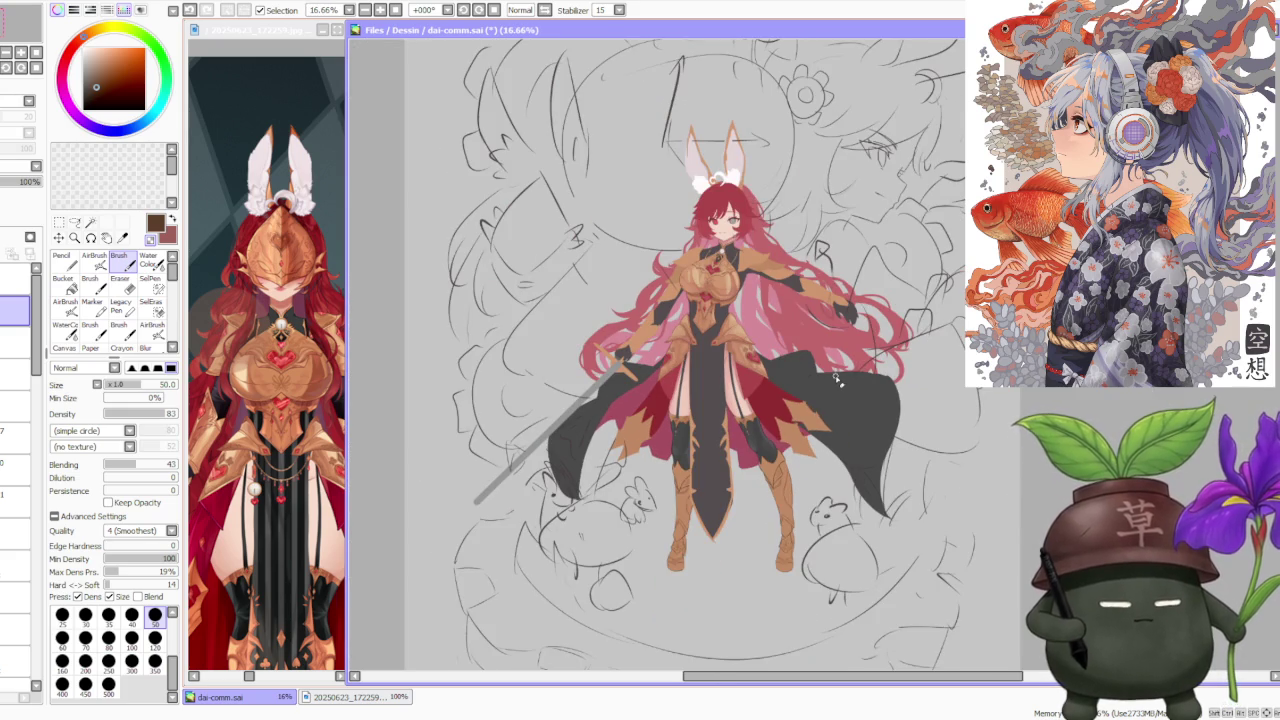
scroll(893, 362, "up", 1)
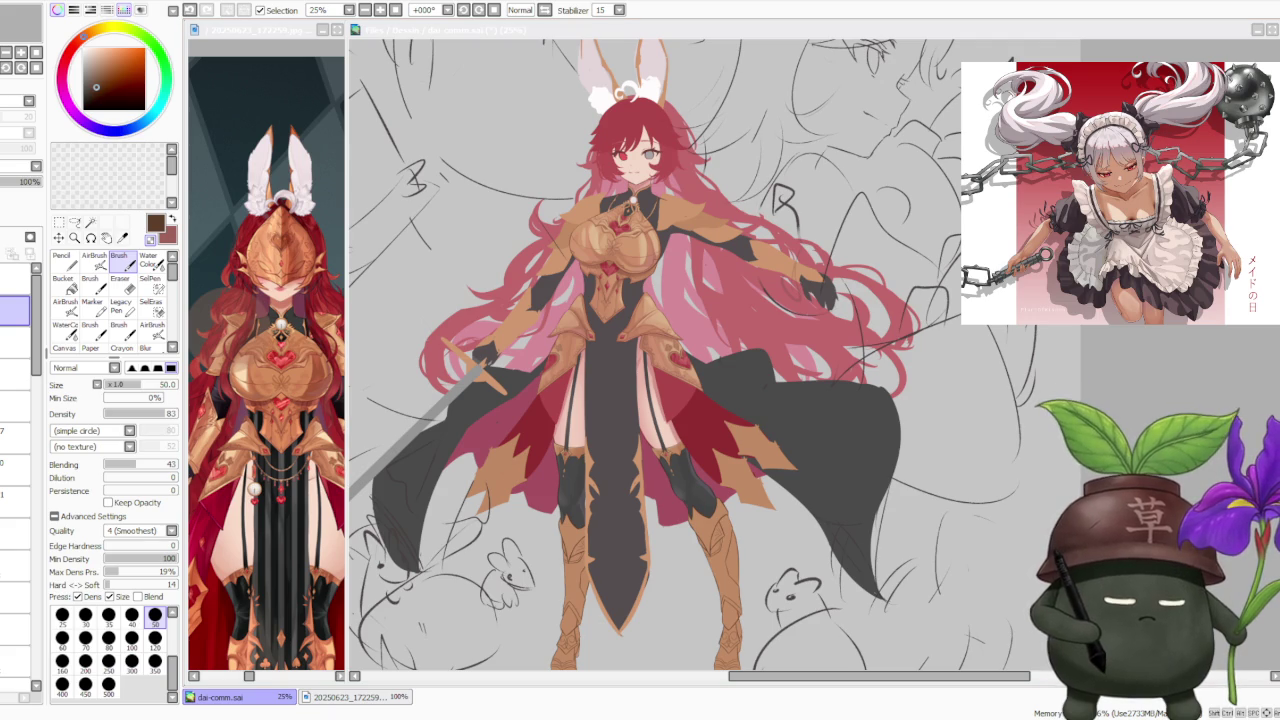
scroll(820, 494, "down", 1)
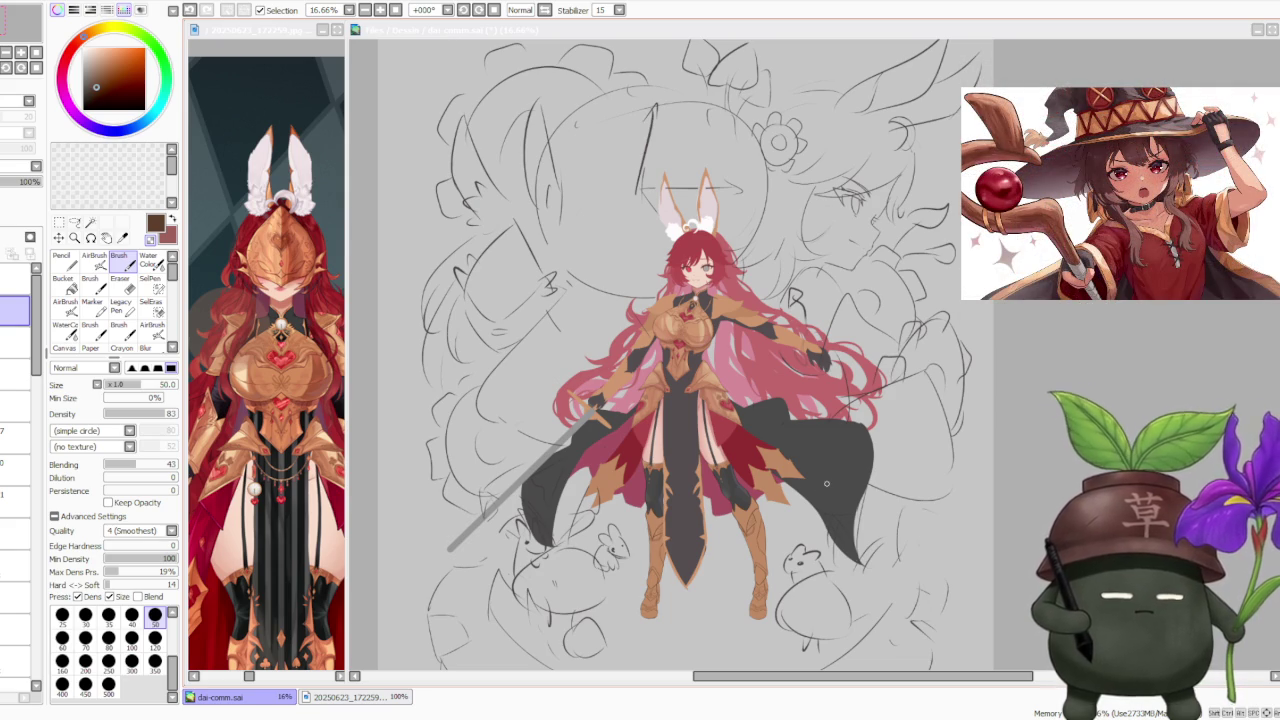
scroll(804, 322, "up", 2)
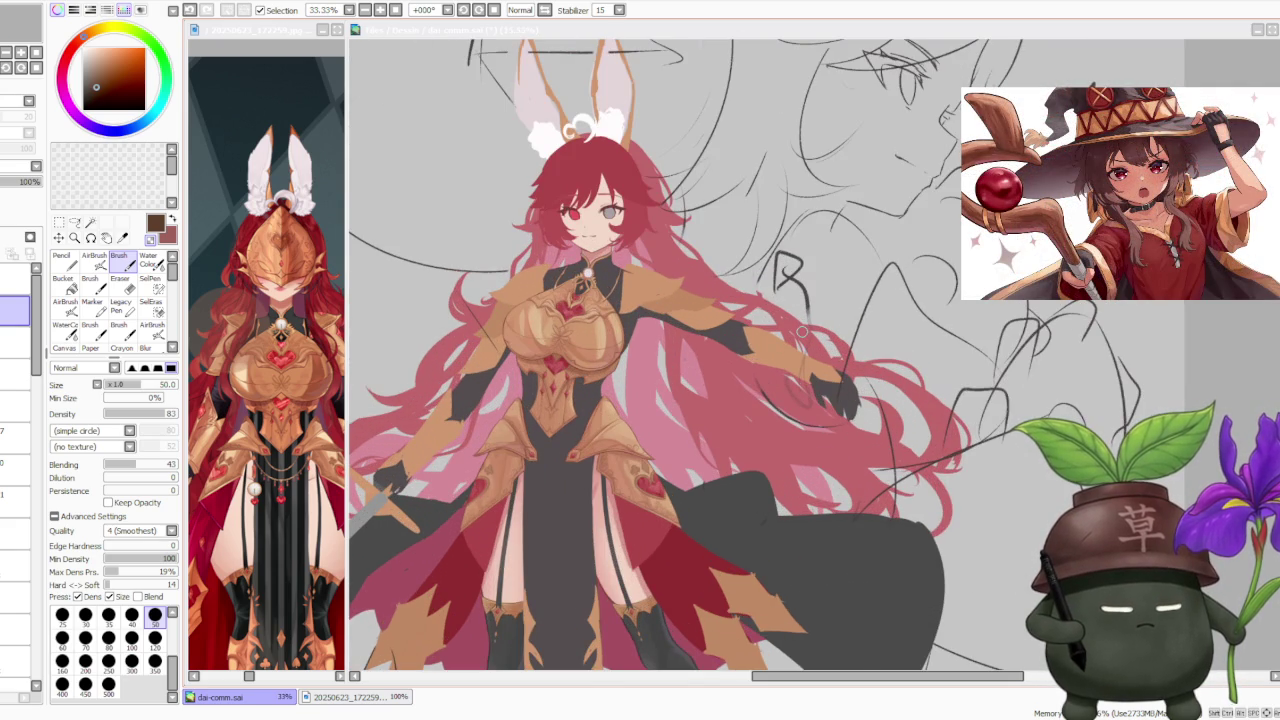
scroll(804, 322, "down", 1)
scroll(803, 326, "down", 1)
scroll(803, 326, "down", 1)
scroll(803, 326, "up", 1)
scroll(833, 340, "up", 1)
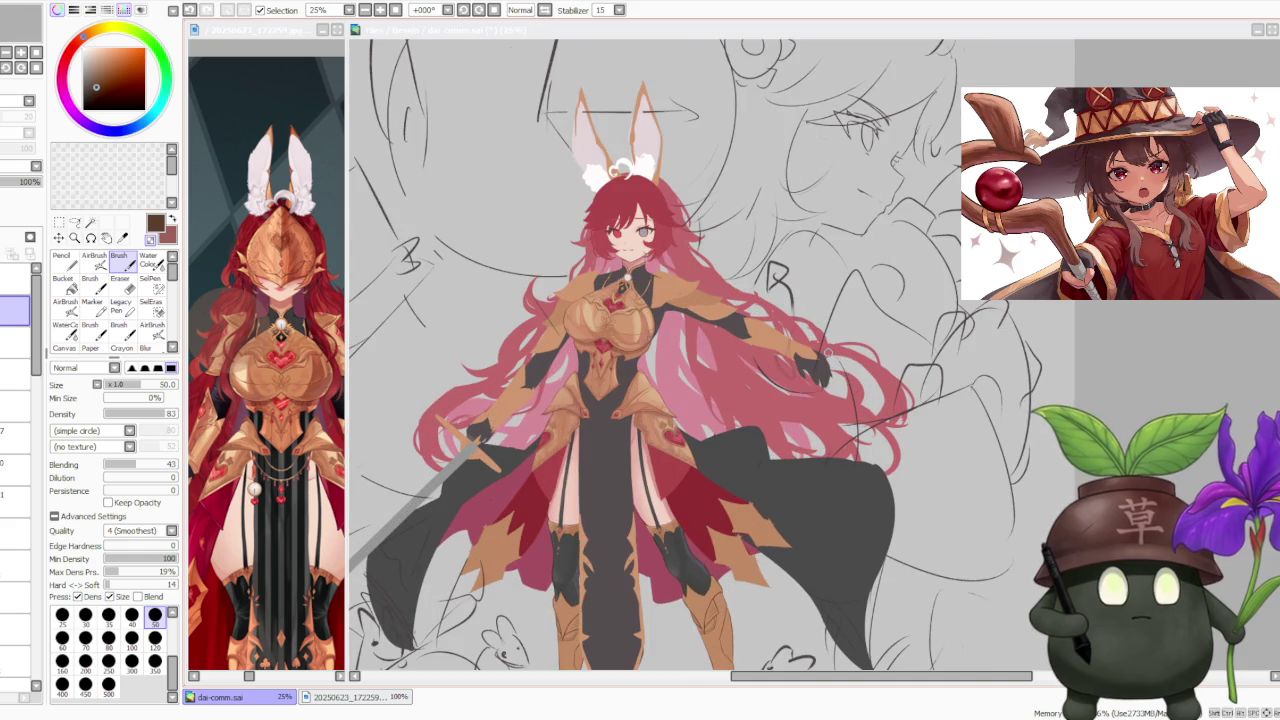
scroll(826, 350, "down", 1)
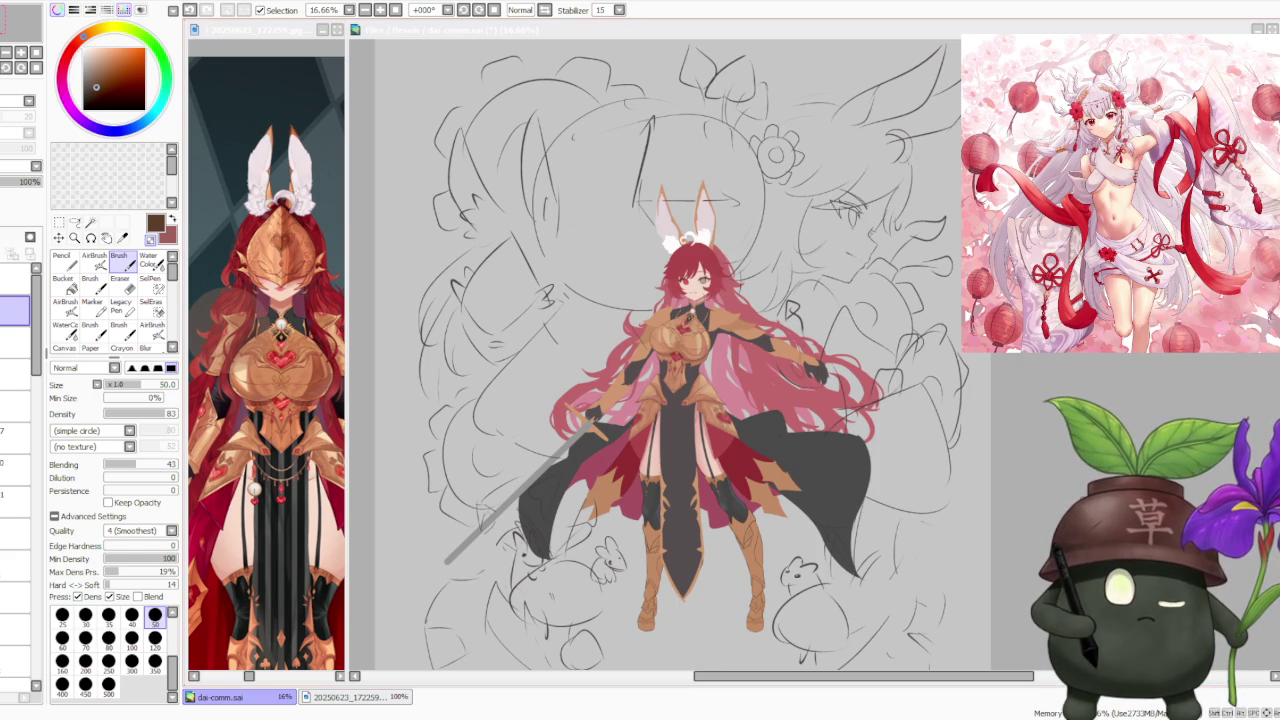
left_click(921, 357)
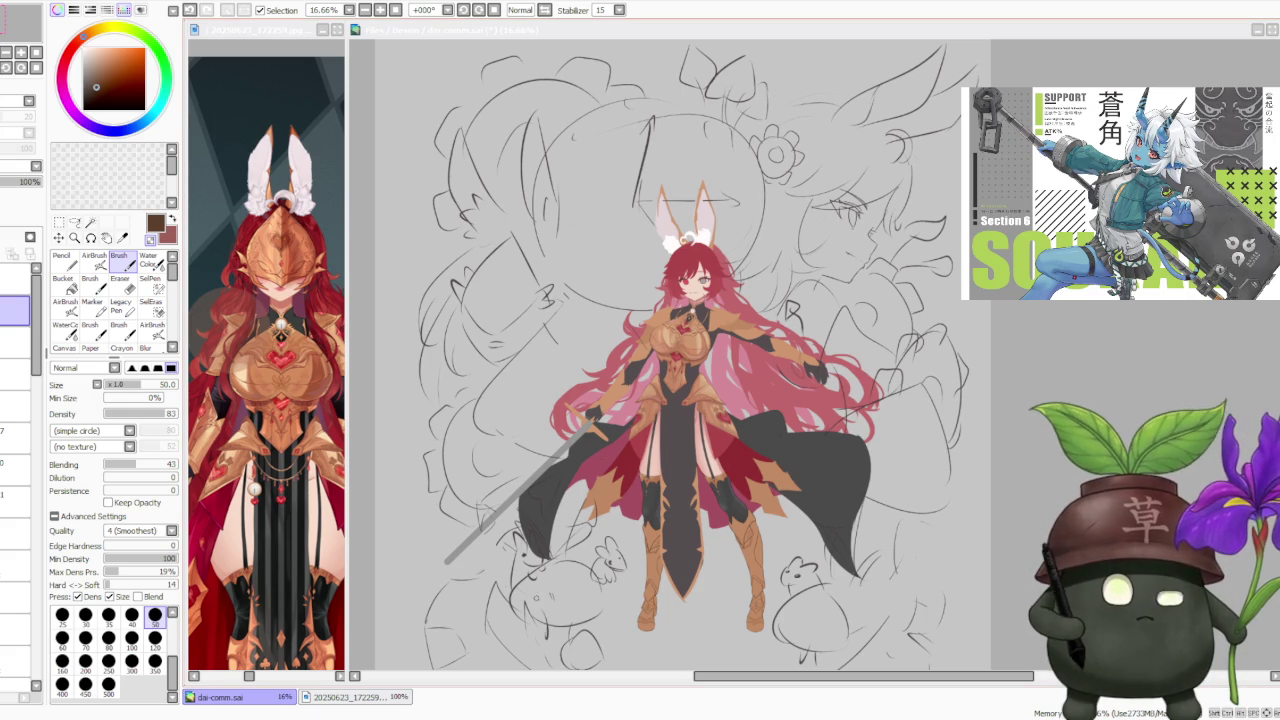
left_click(1070, 324)
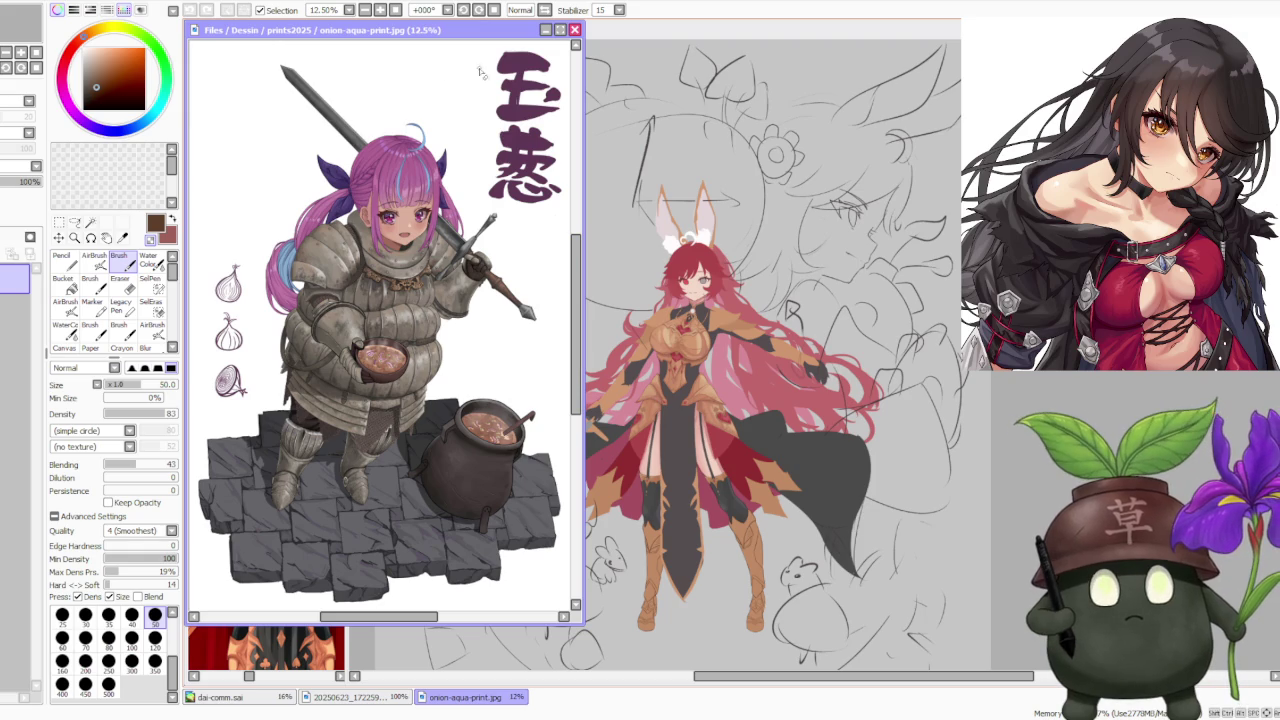
- Maximize onion-aqua-print.jpg and create a blank portrait New Canvas.sai document
left_click(561, 29)
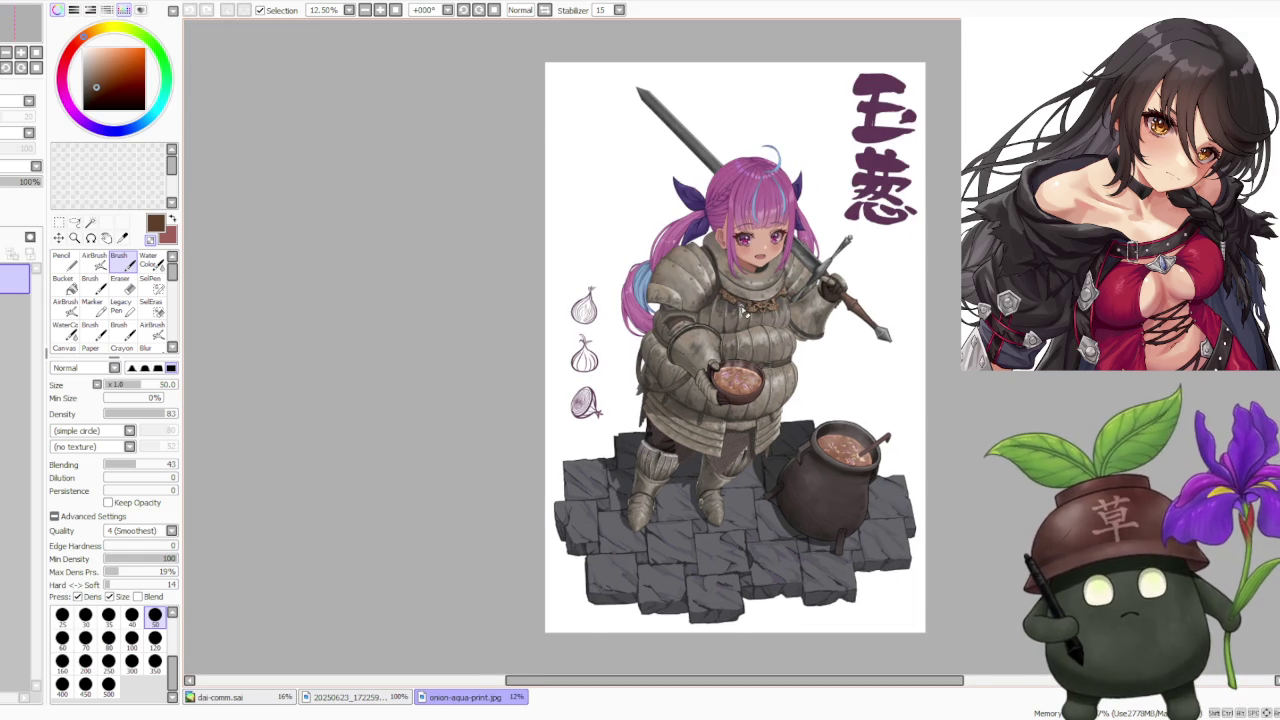
scroll(830, 284, "down", 1)
scroll(830, 284, "up", 1)
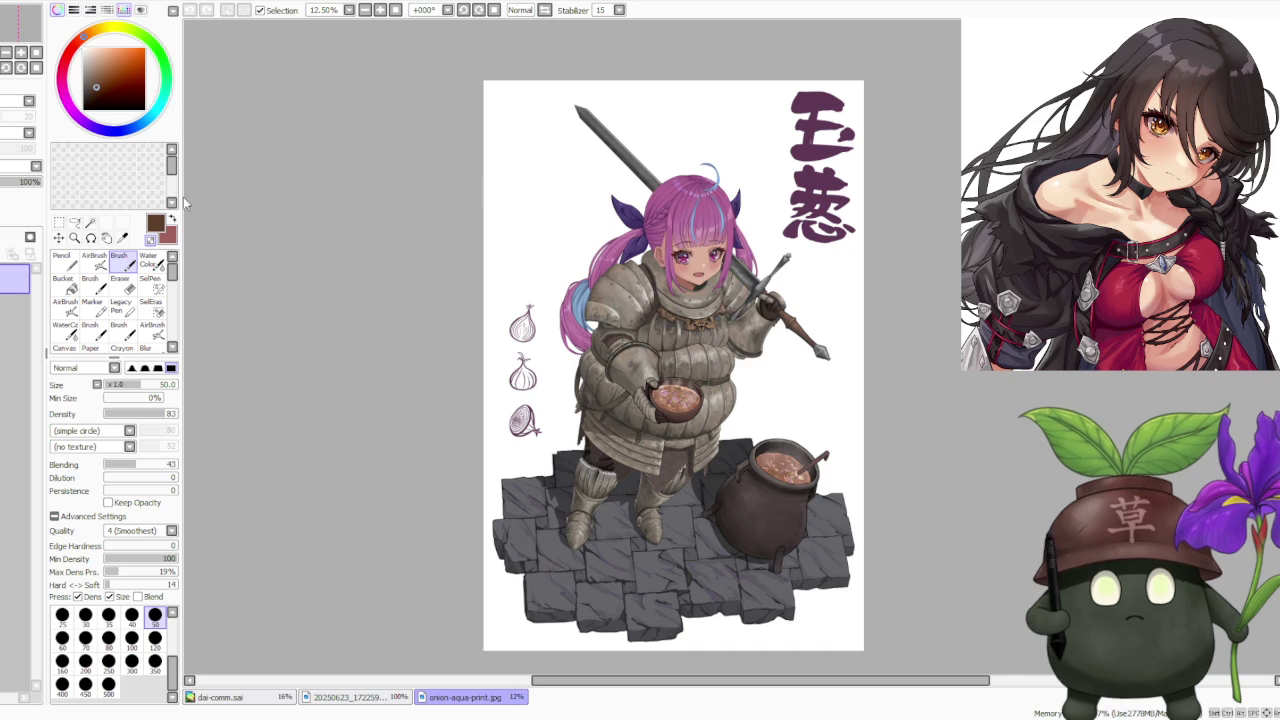
key("ctrl+n")
key("Return")
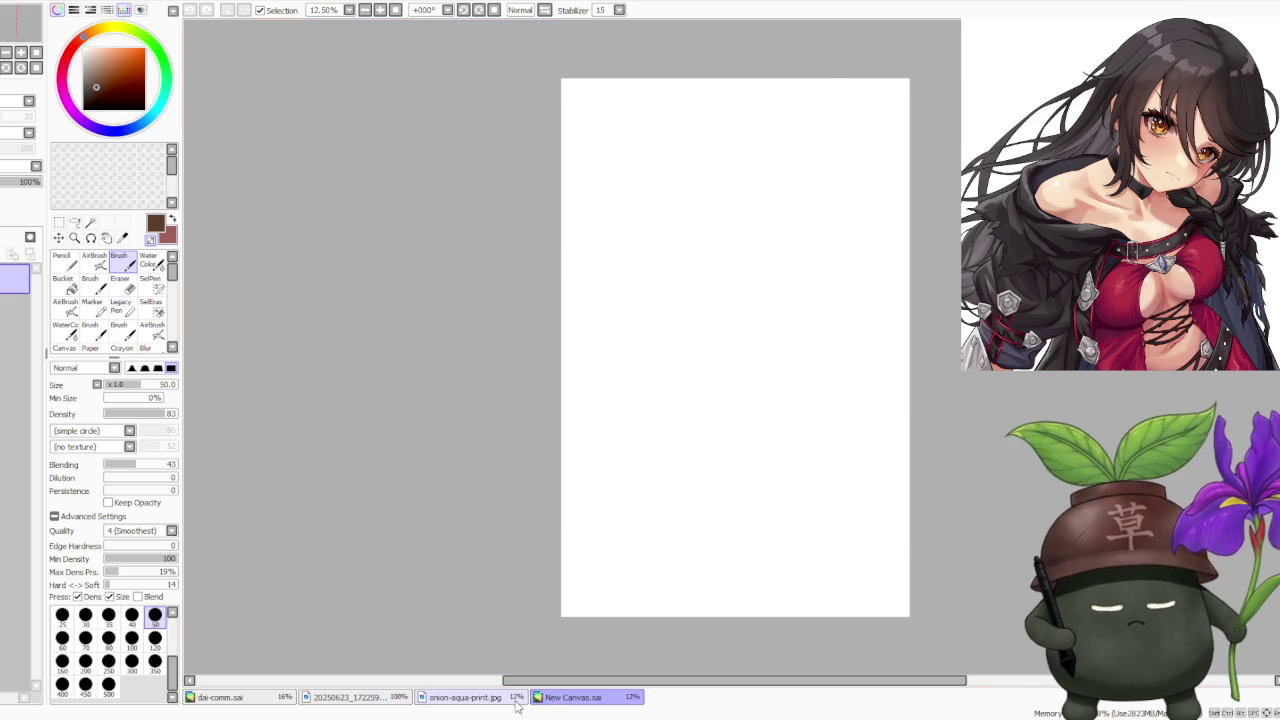
- Bring New Canvas.sai with the pasted onion print forward full-size and start a Scale transform
left_click(503, 693)
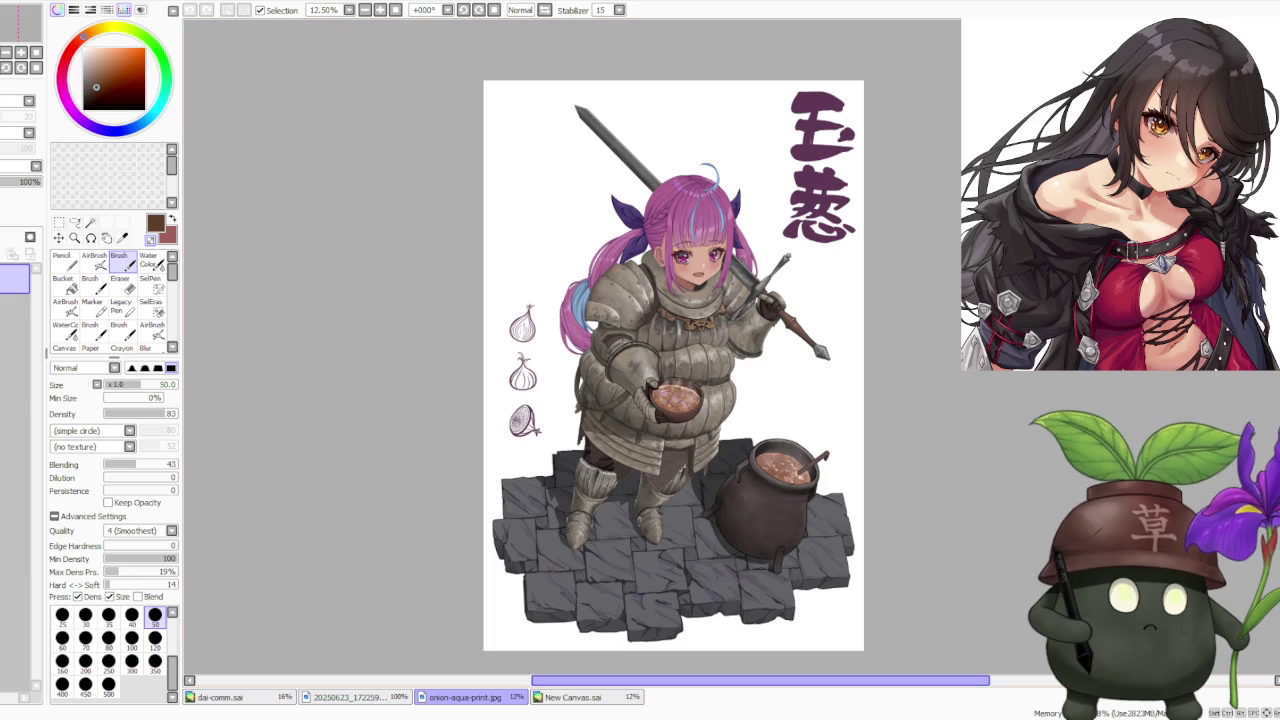
mouse_move(465, 697)
left_mouse_down()
mouse_move(352, 36)
mouse_move(747, 86)
left_mouse_up()
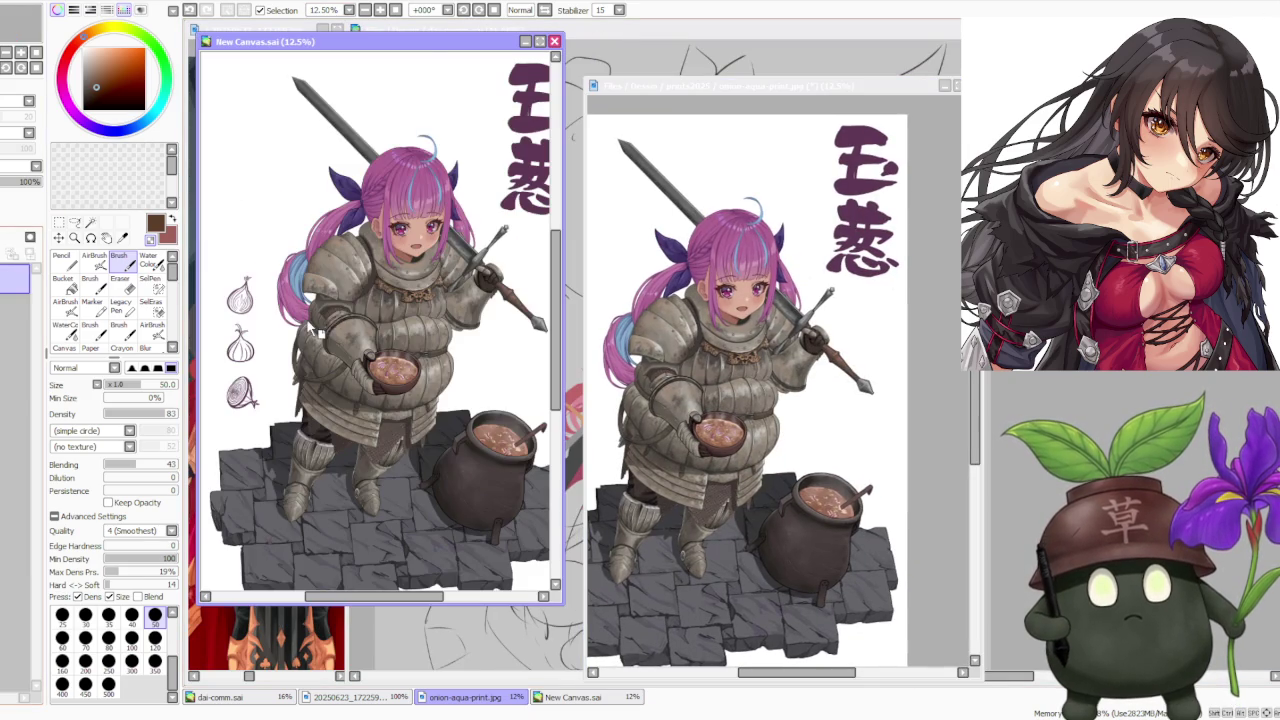
double_click(425, 42)
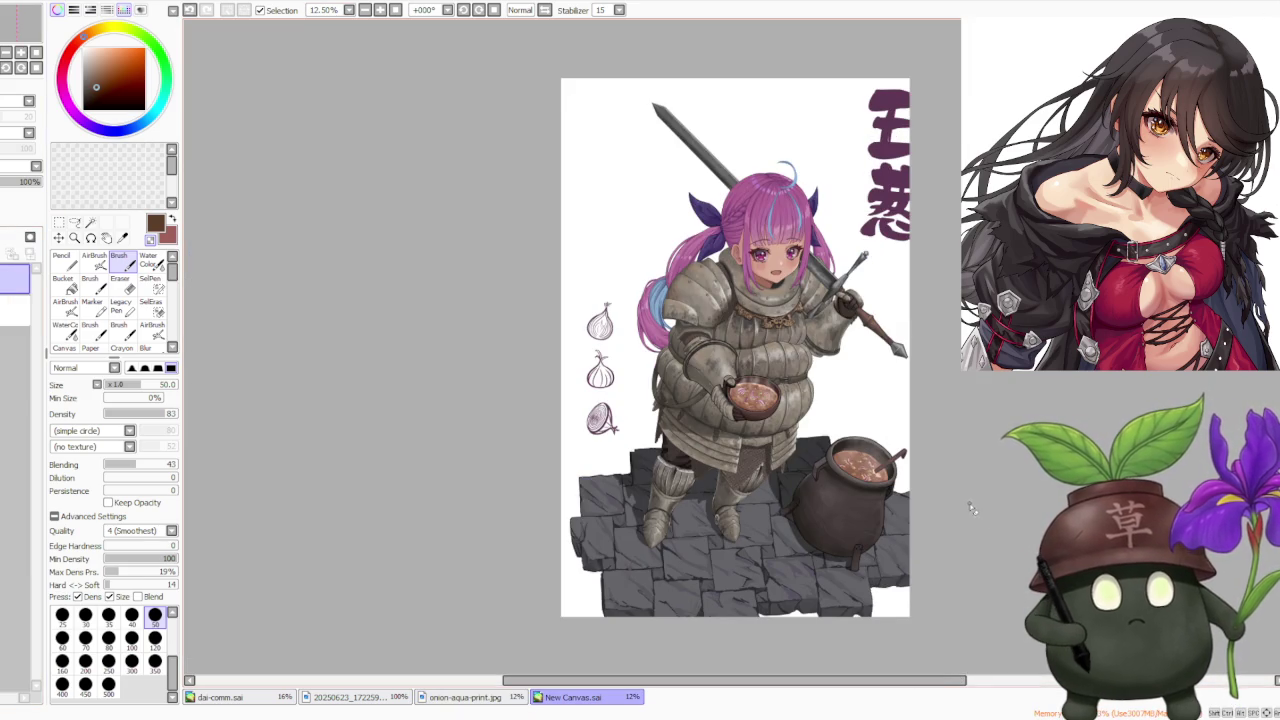
scroll(910, 463, "down", 1)
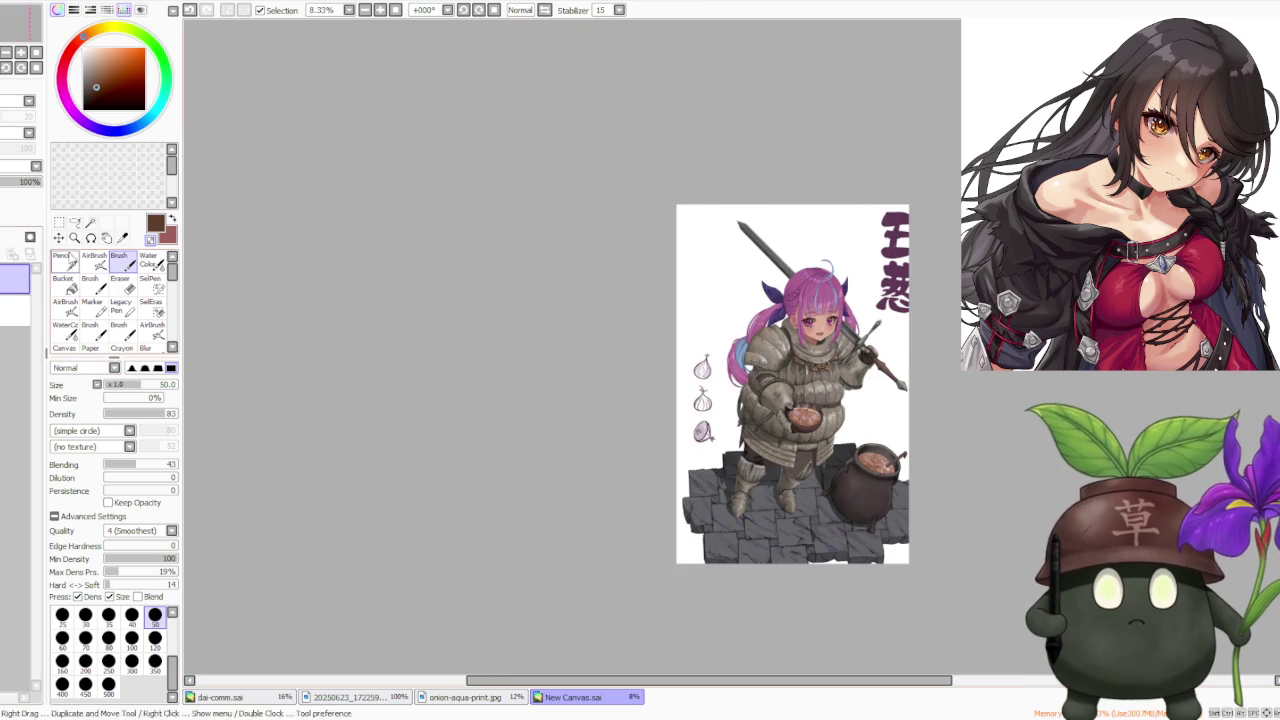
key("ctrl+t")
left_click(77, 422)
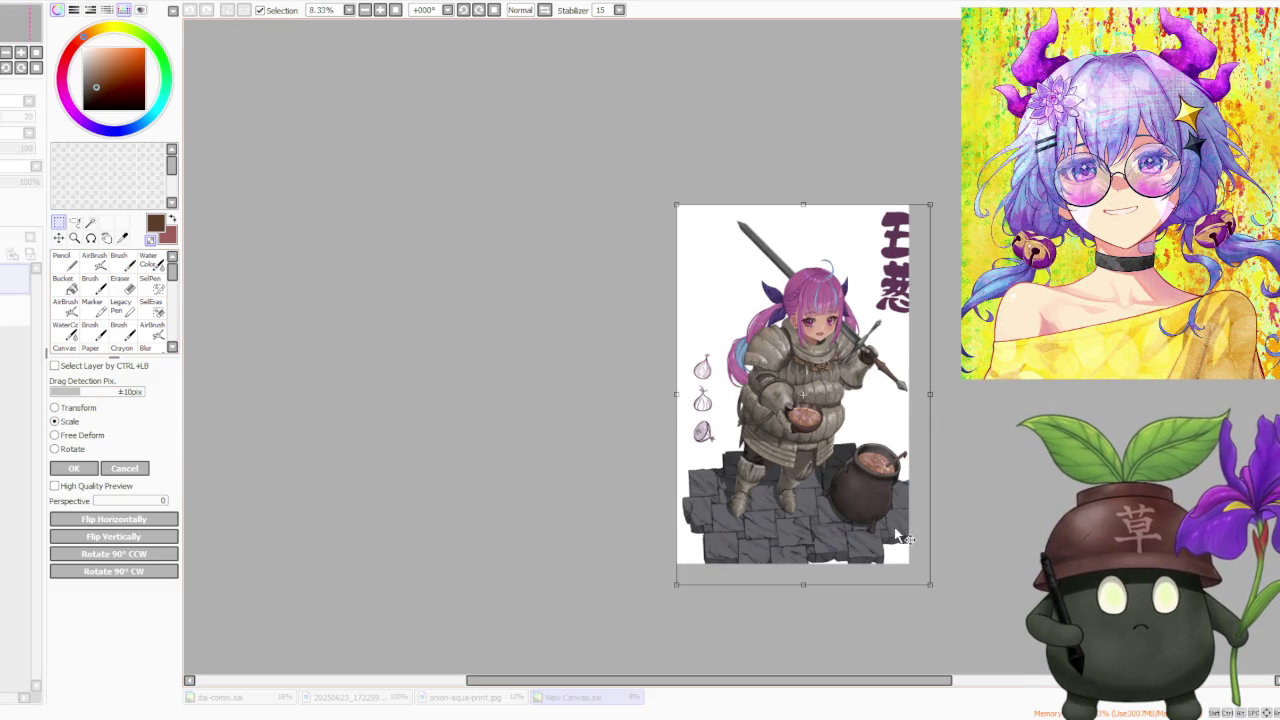
- Resize the onion-knight artwork proportionally from its corner, nudge it into place and apply
left_click_drag(926, 582, 911, 558)
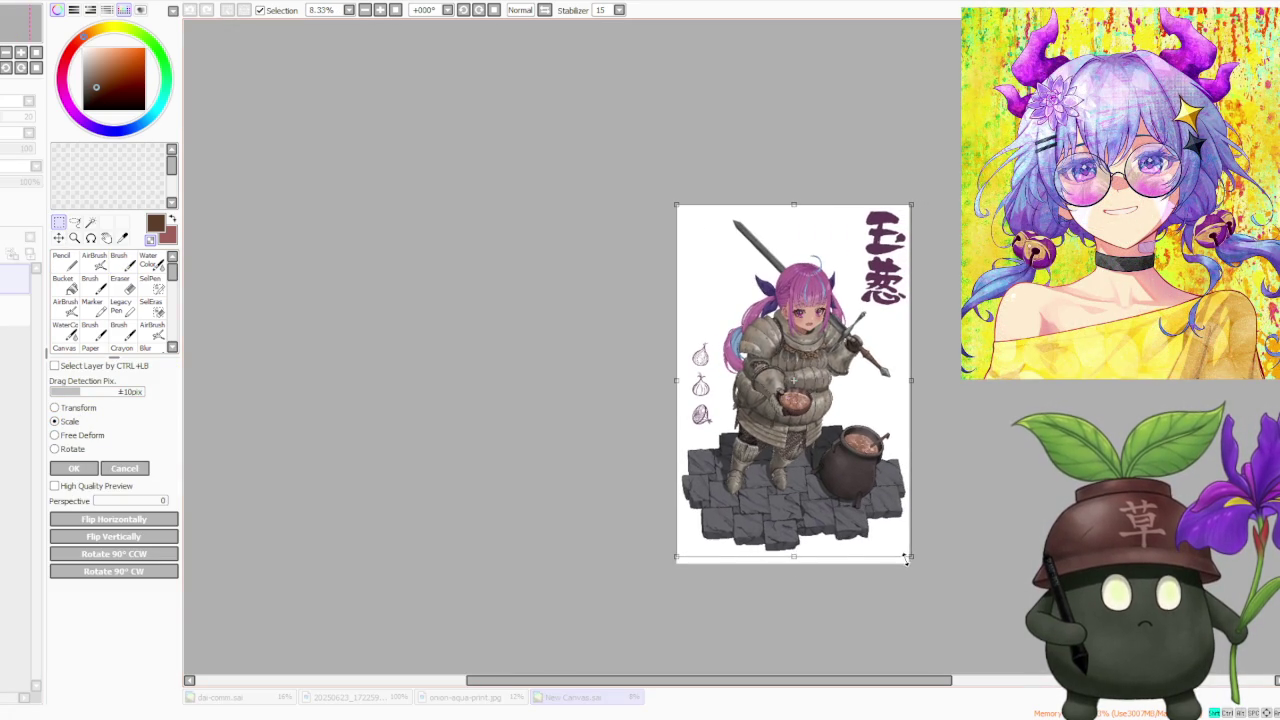
scroll(916, 428, "up", 1)
scroll(916, 428, "down", 1)
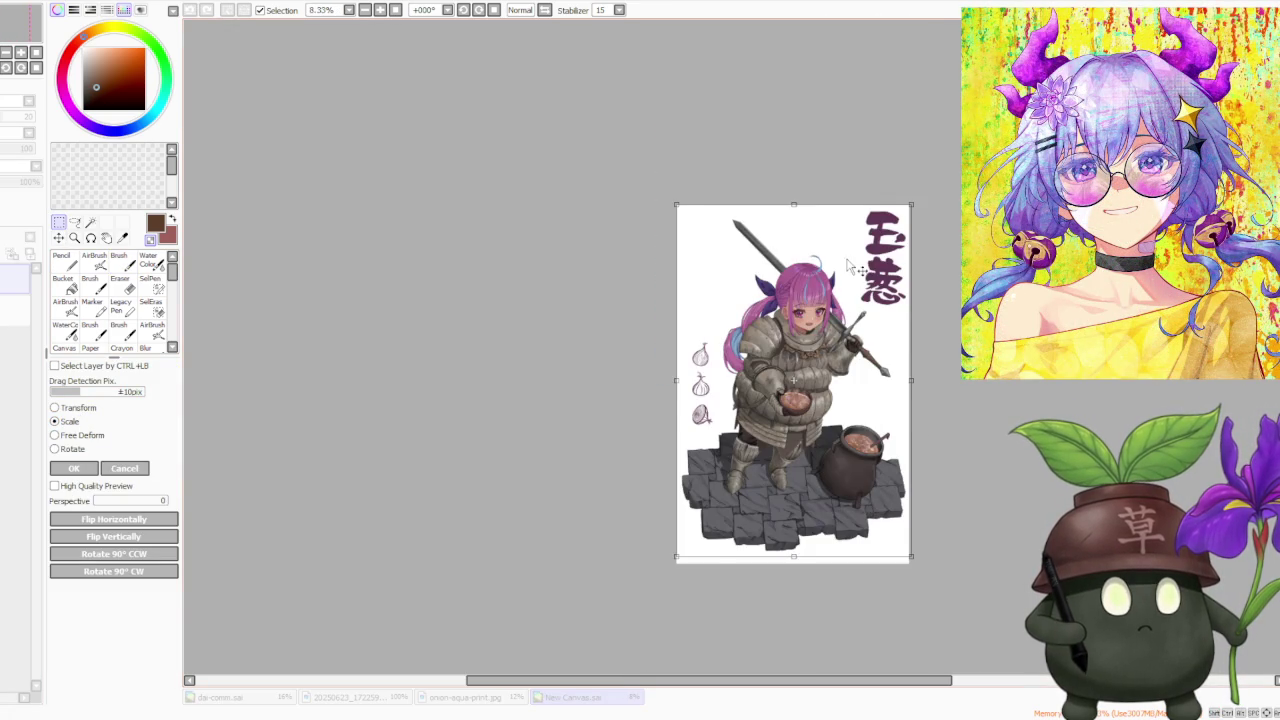
scroll(848, 265, "up", 1)
key("shift")
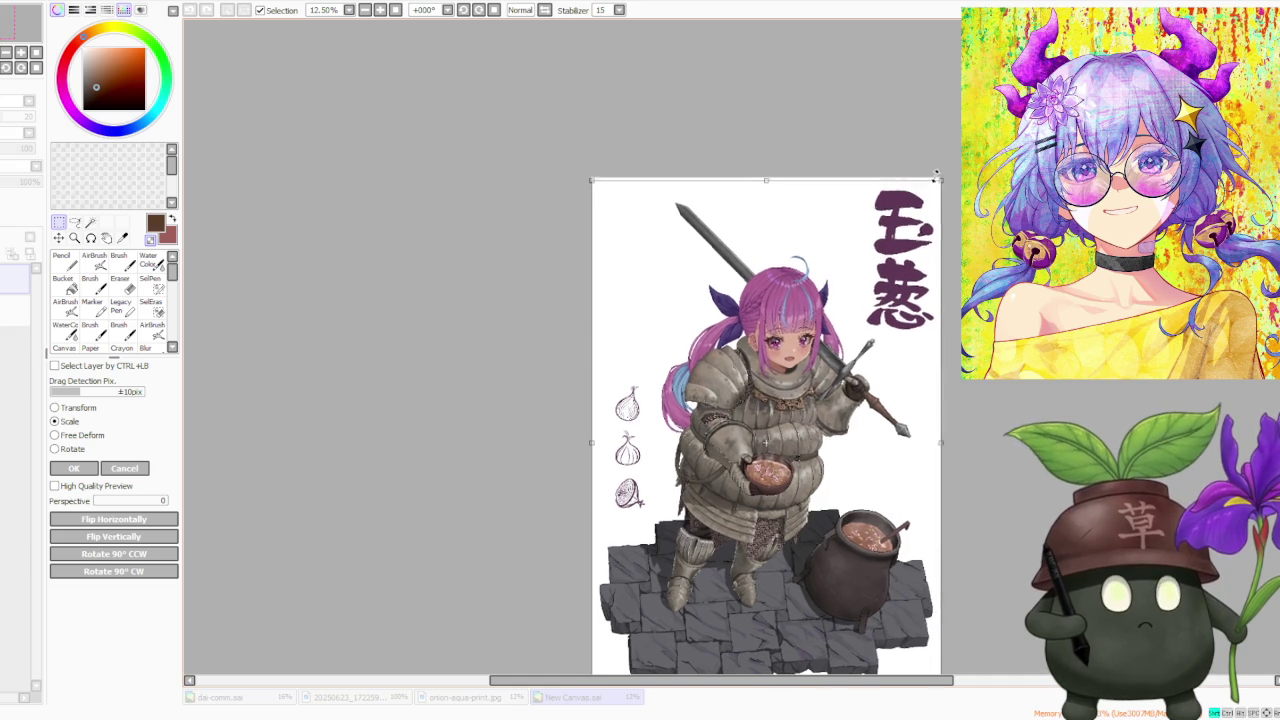
scroll(935, 282, "down", 1)
scroll(937, 283, "up", 1)
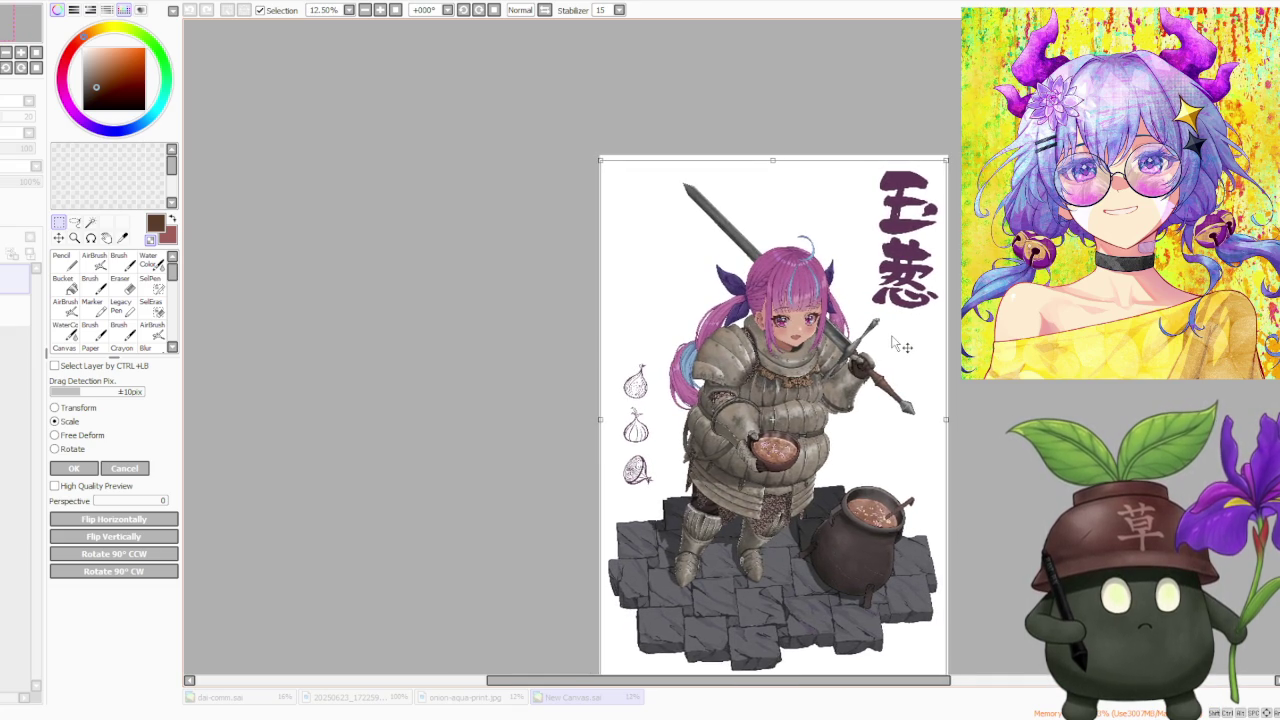
scroll(896, 340, "down", 1)
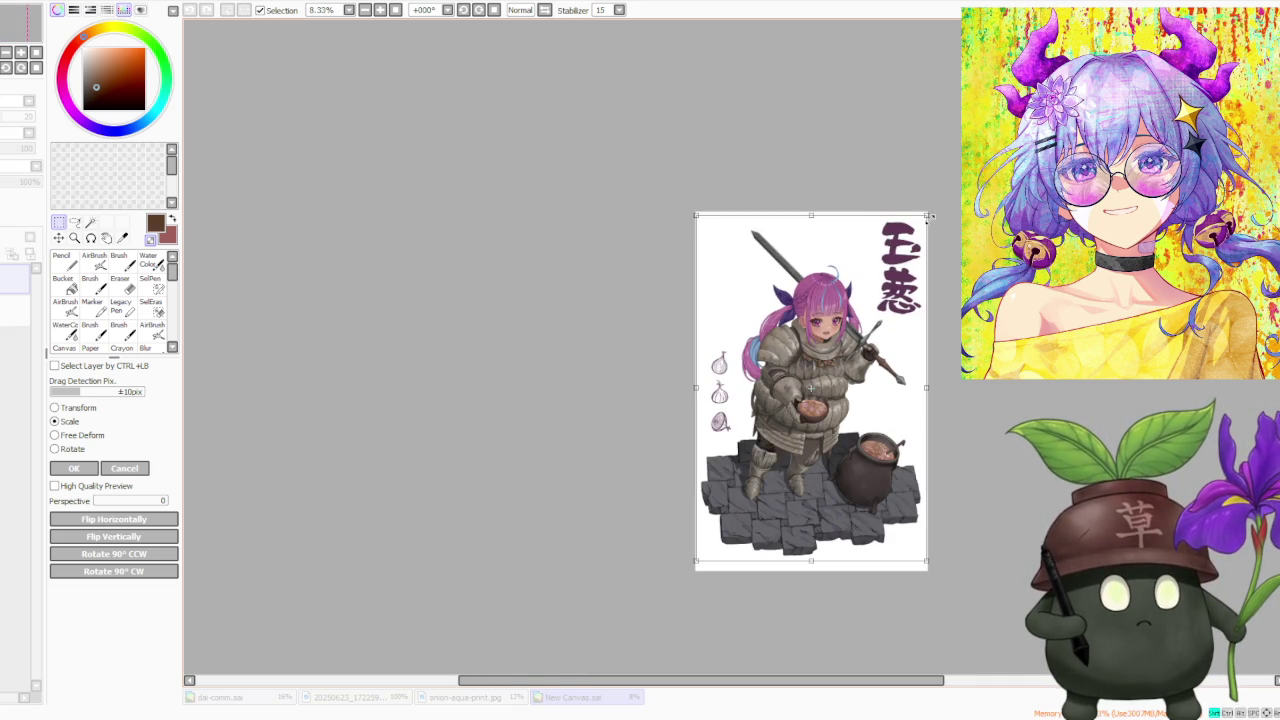
scroll(927, 214, "up", 1)
scroll(927, 214, "up", 1)
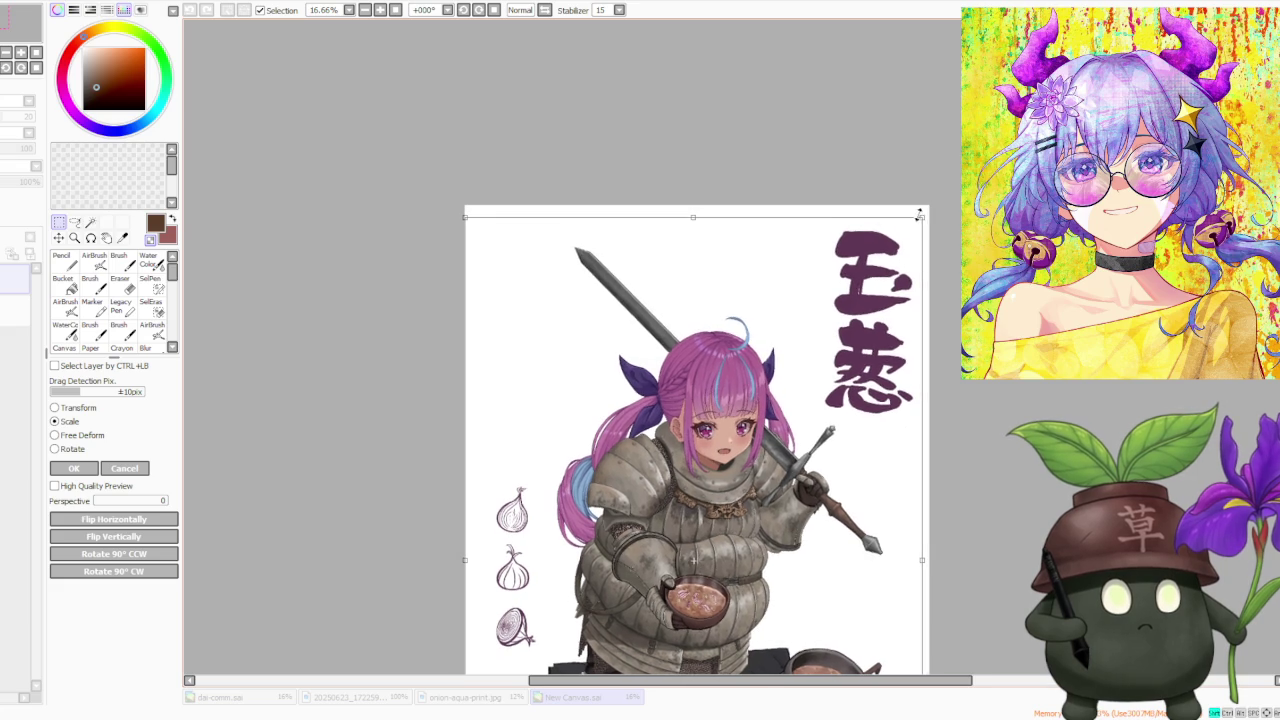
scroll(912, 314, "down", 2)
scroll(913, 290, "up", 1)
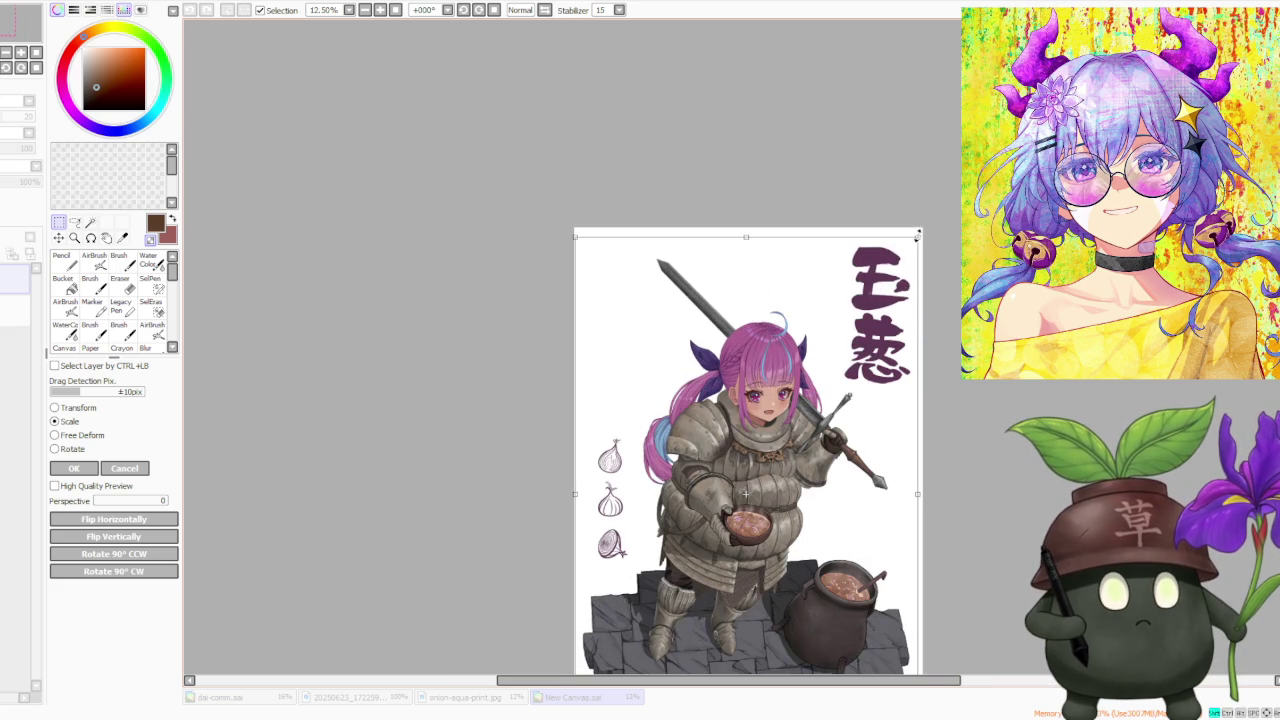
scroll(900, 345, "down", 1)
scroll(868, 437, "up", 1)
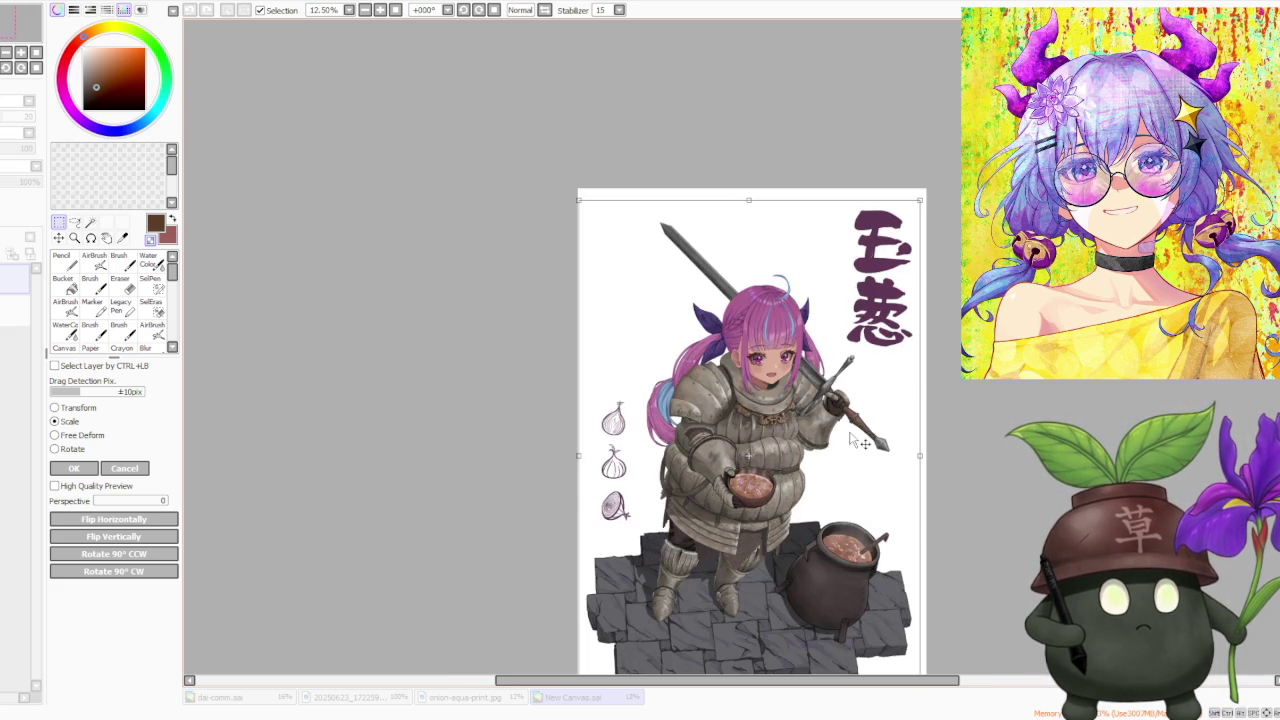
left_click_drag(850, 437, 852, 437)
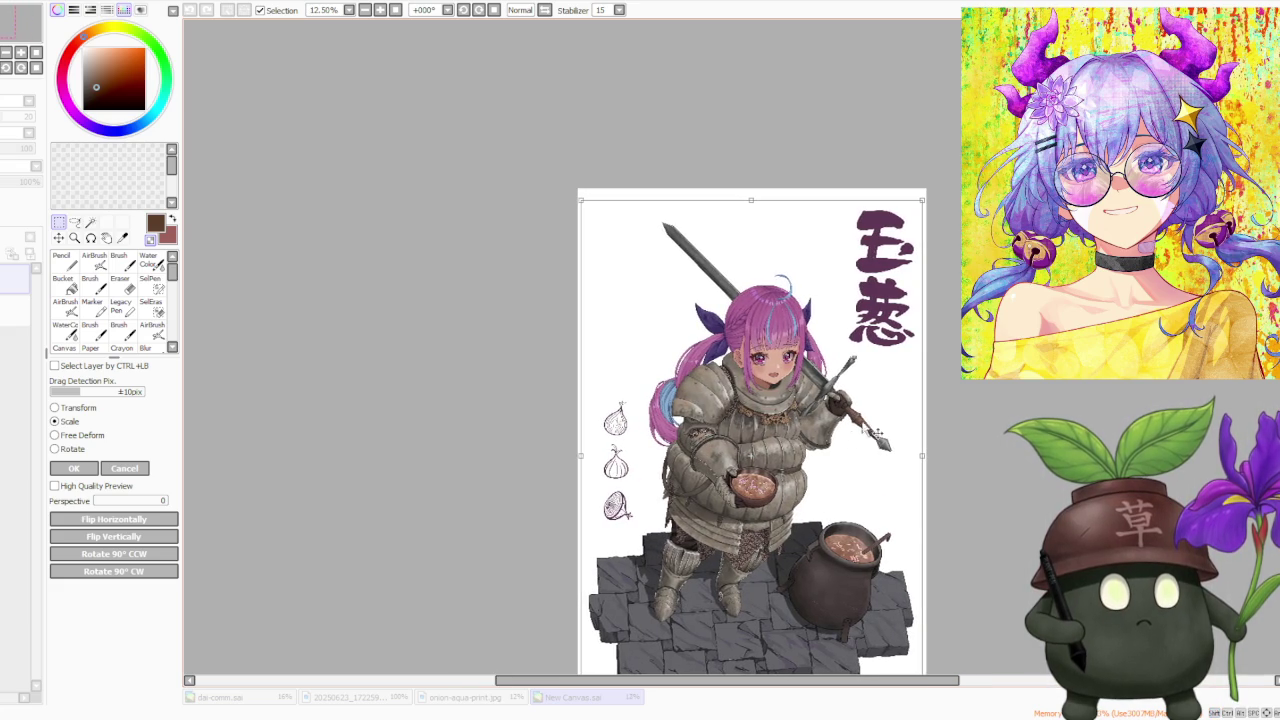
scroll(915, 352, "down", 1)
scroll(900, 400, "up", 1)
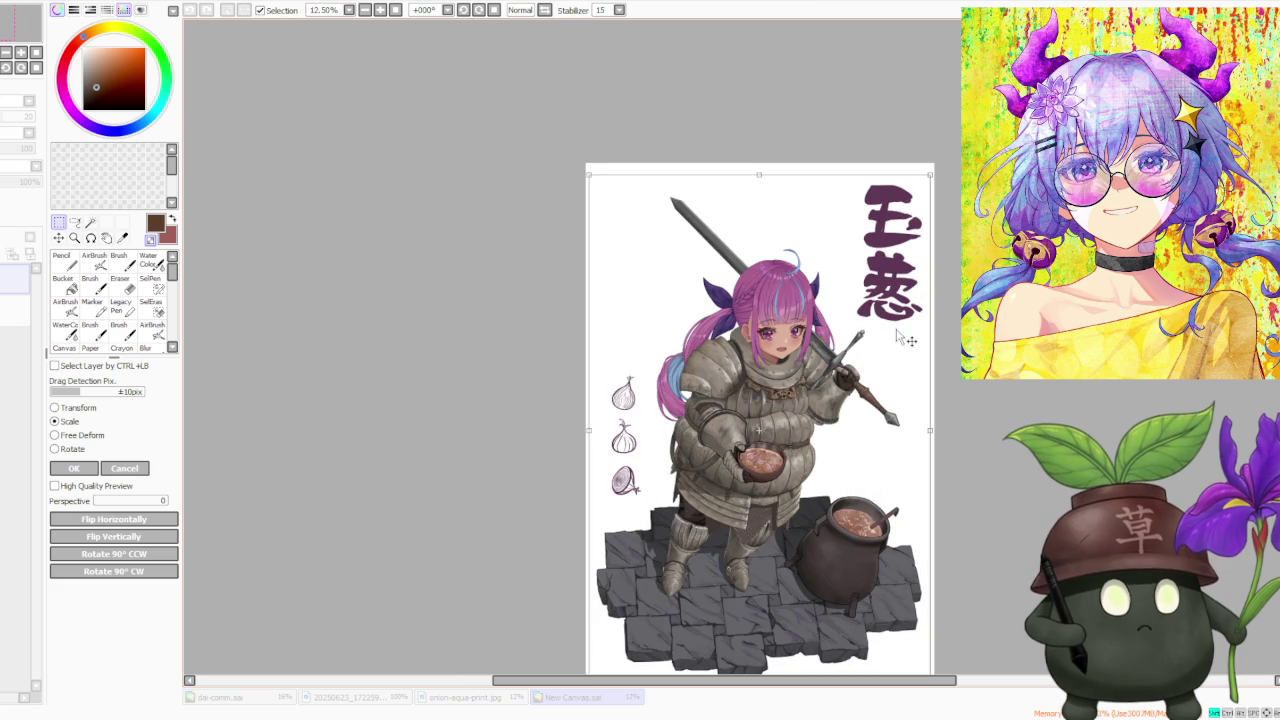
key("Right")
key("Right")
key("Down")
key("Left")
key("Return")
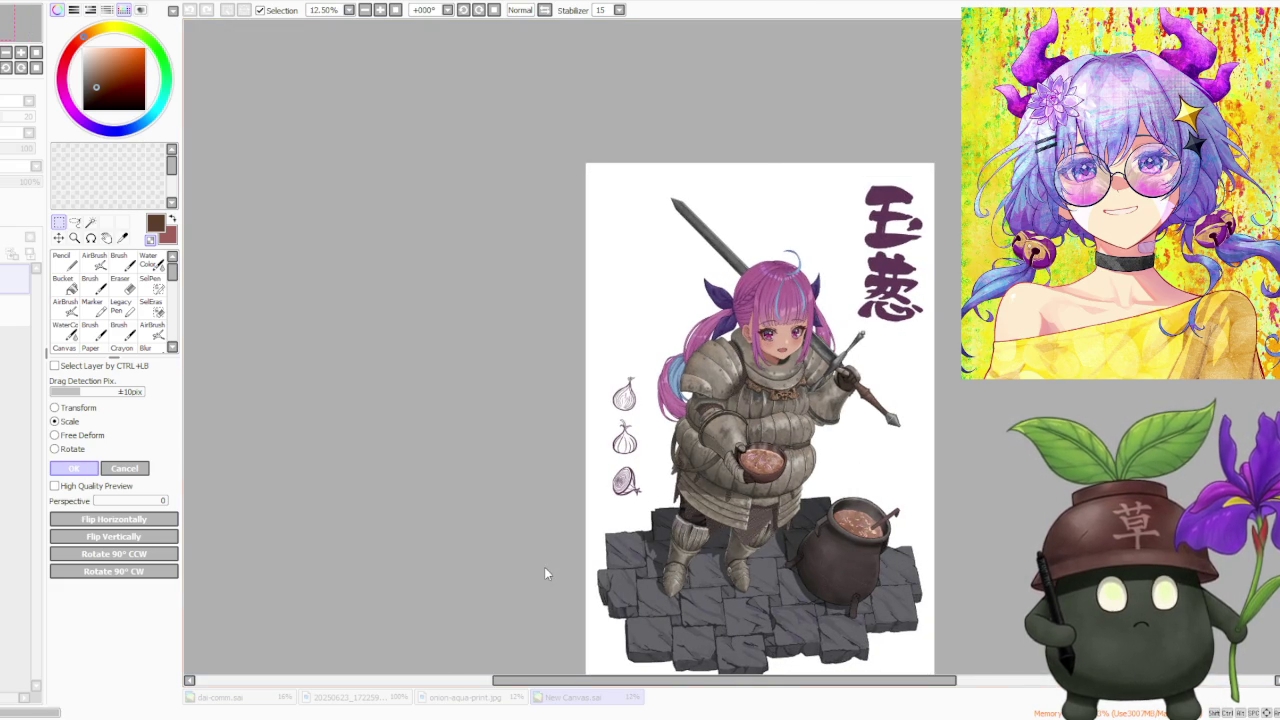
- Transform the artwork again, slightly rescaling from the top-left and shifting it up and left
key("ctrl+t")
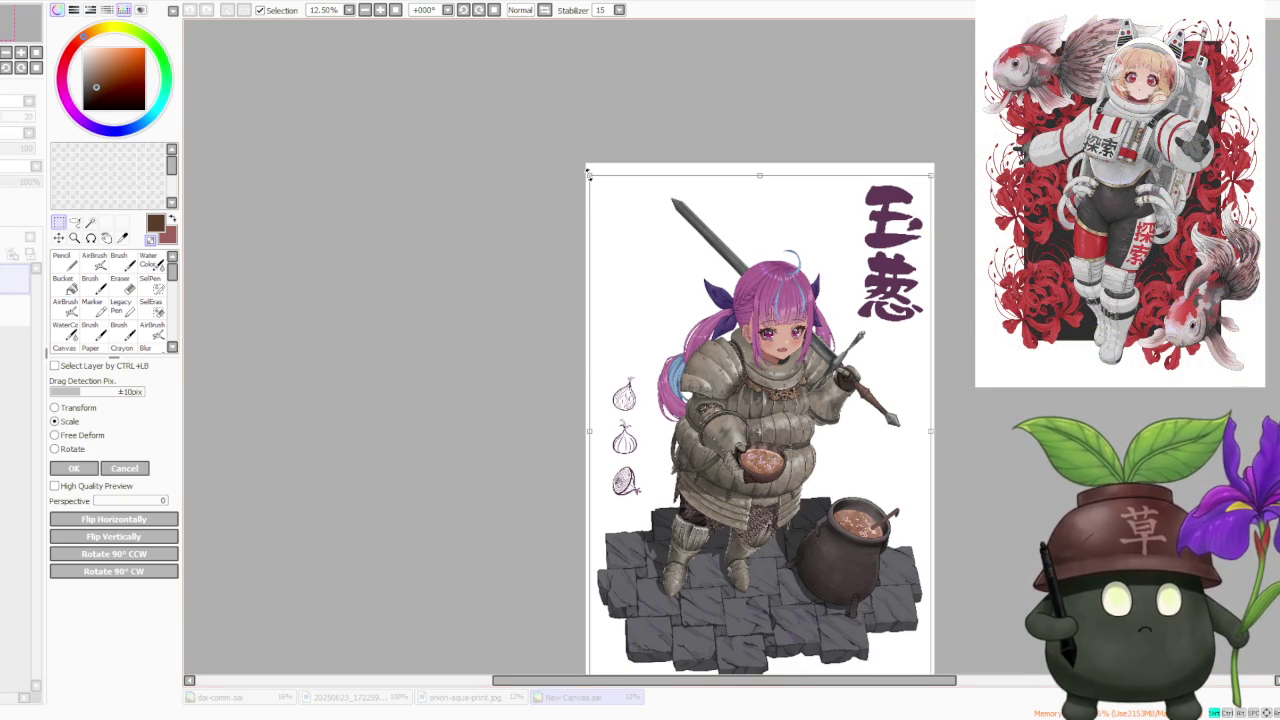
left_click_drag(588, 172, 592, 183)
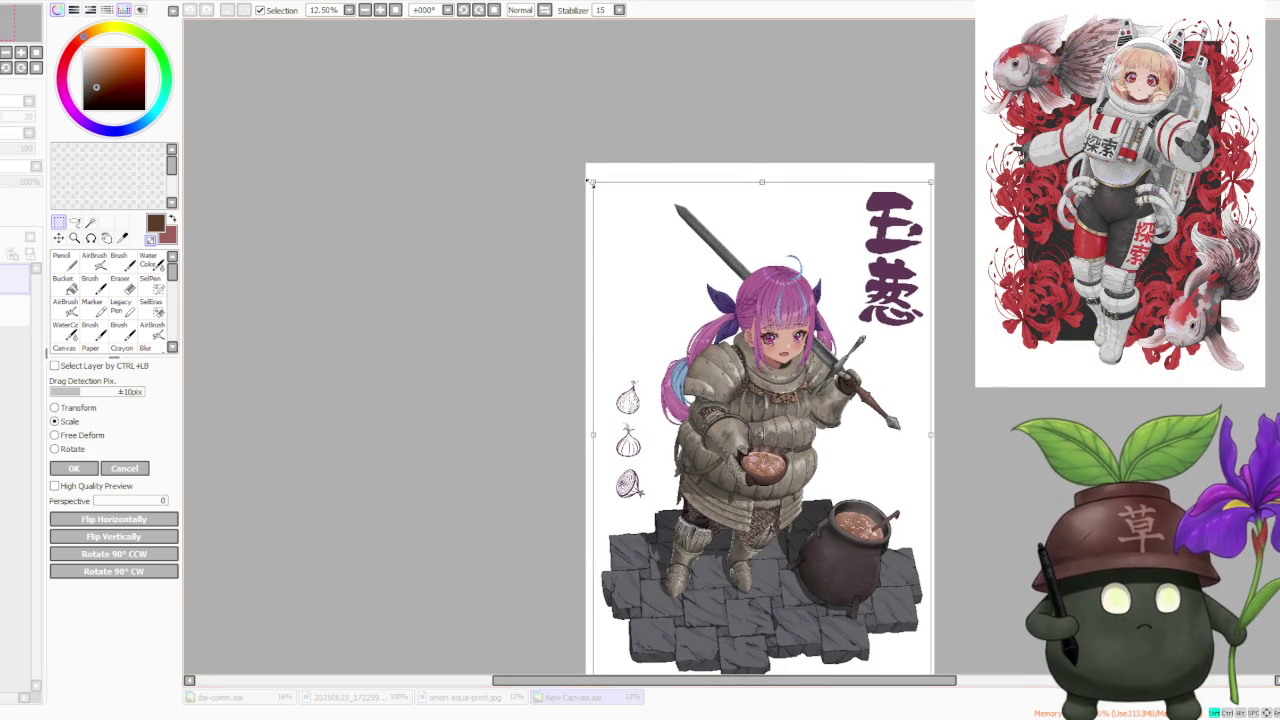
left_click_drag(796, 376, 796, 371)
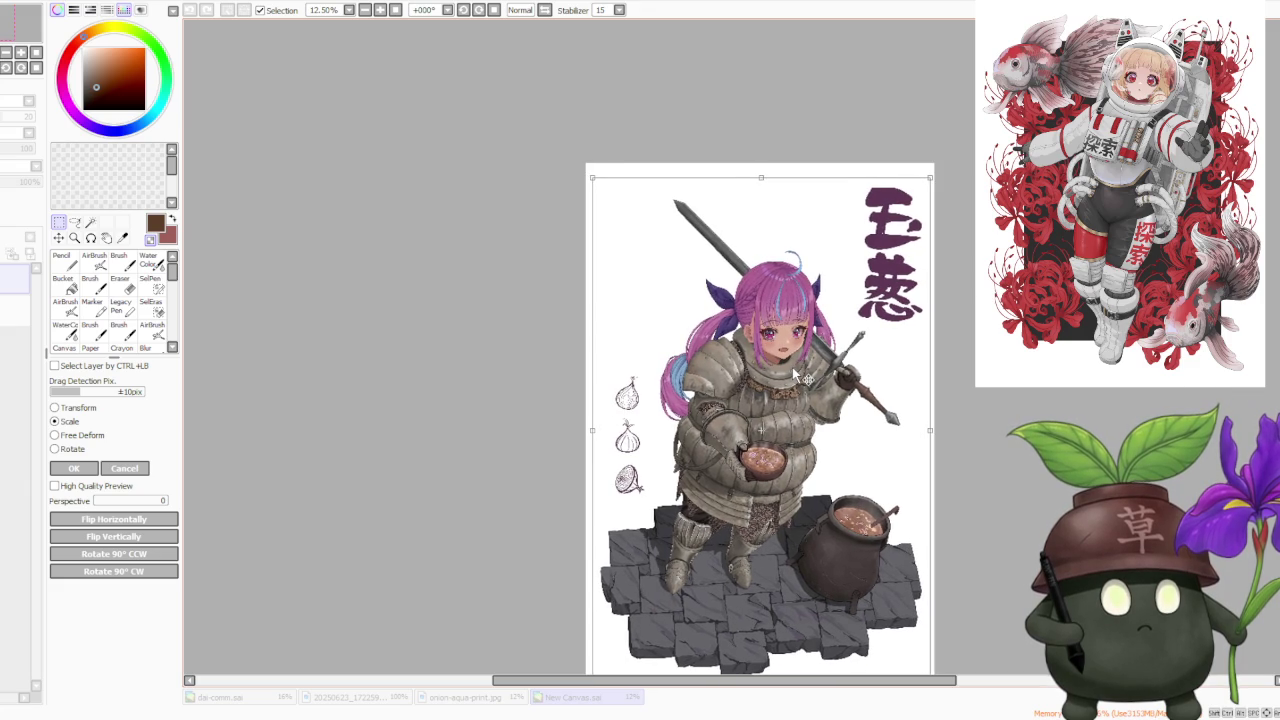
left_click_drag(794, 373, 792, 374)
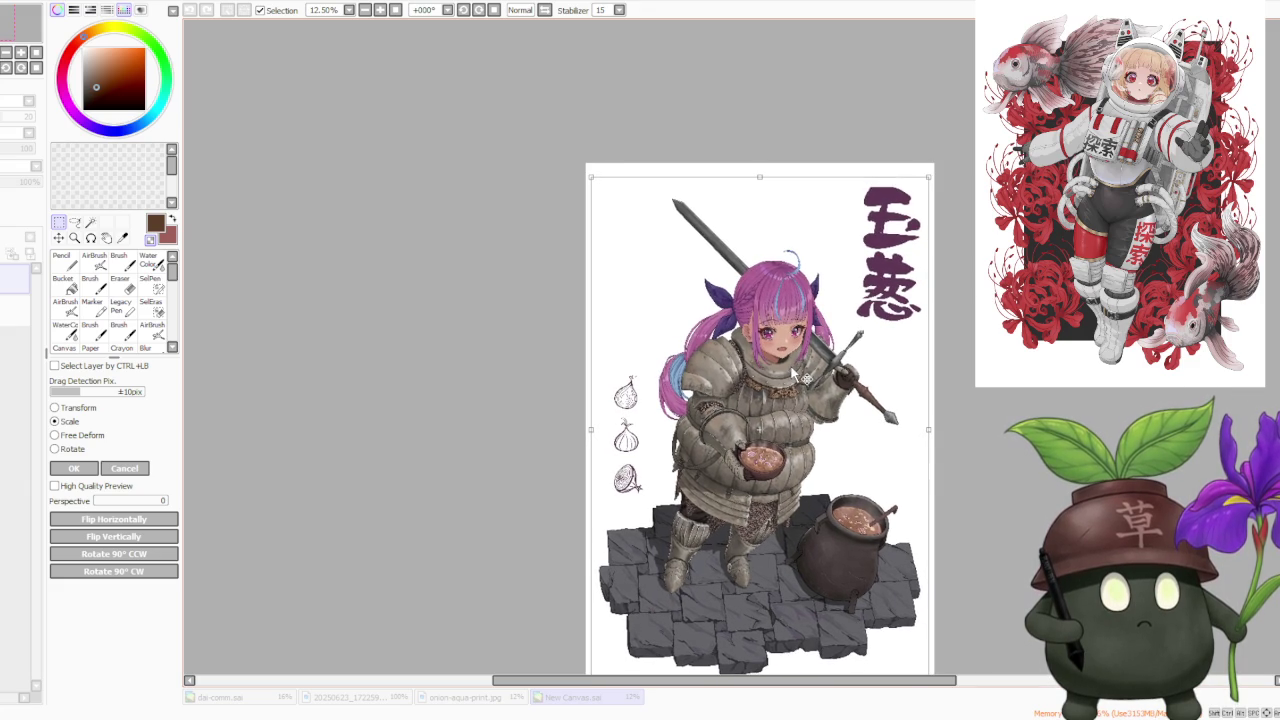
scroll(793, 373, "down", 1)
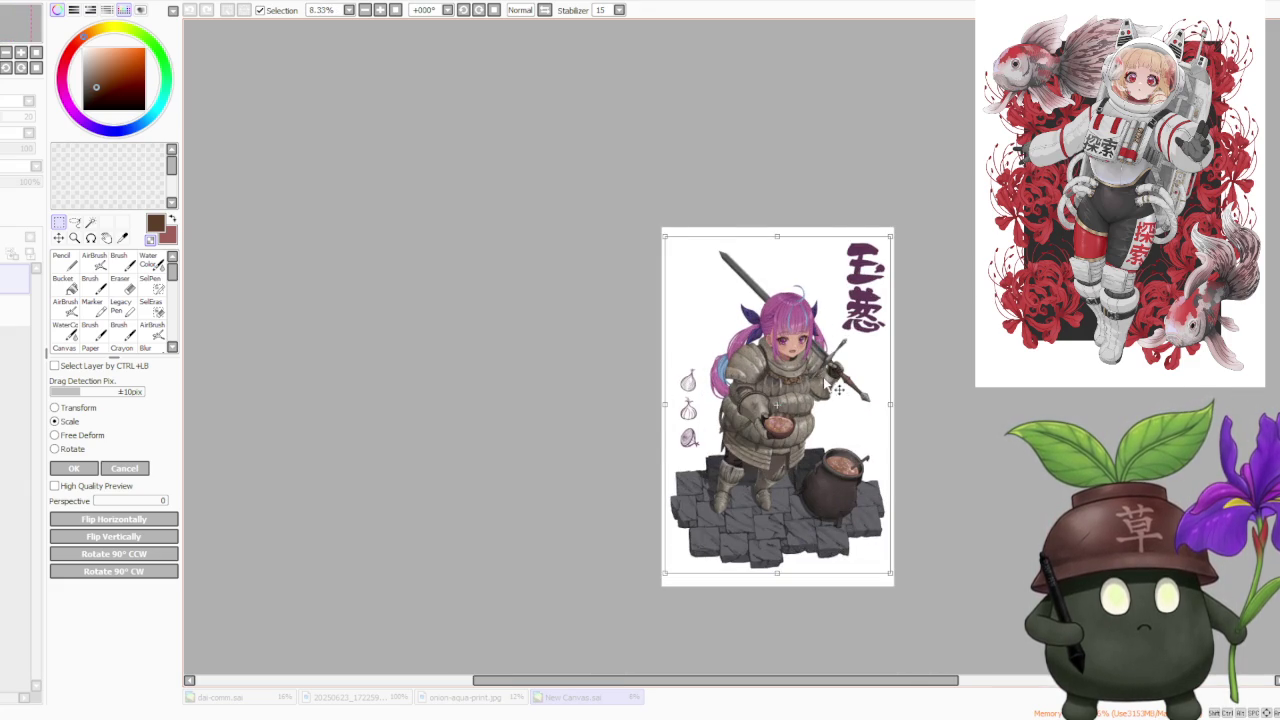
scroll(840, 398, "up", 1)
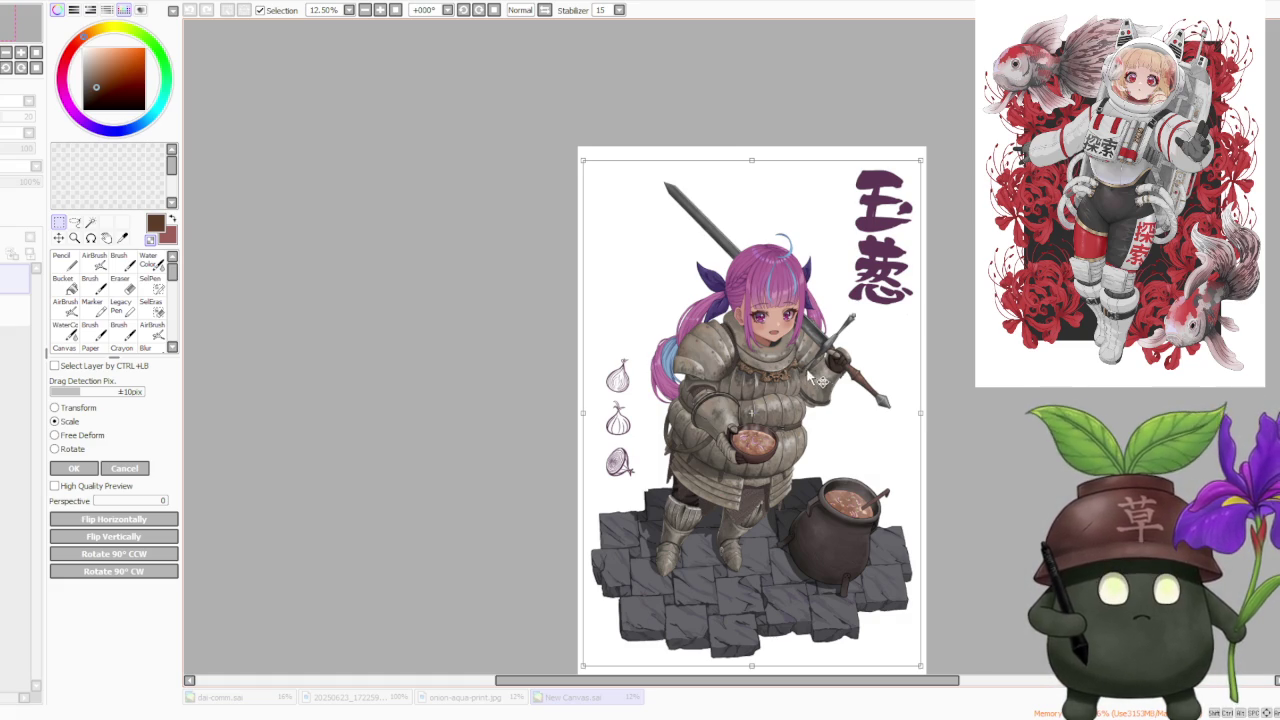
scroll(813, 376, "down", 1)
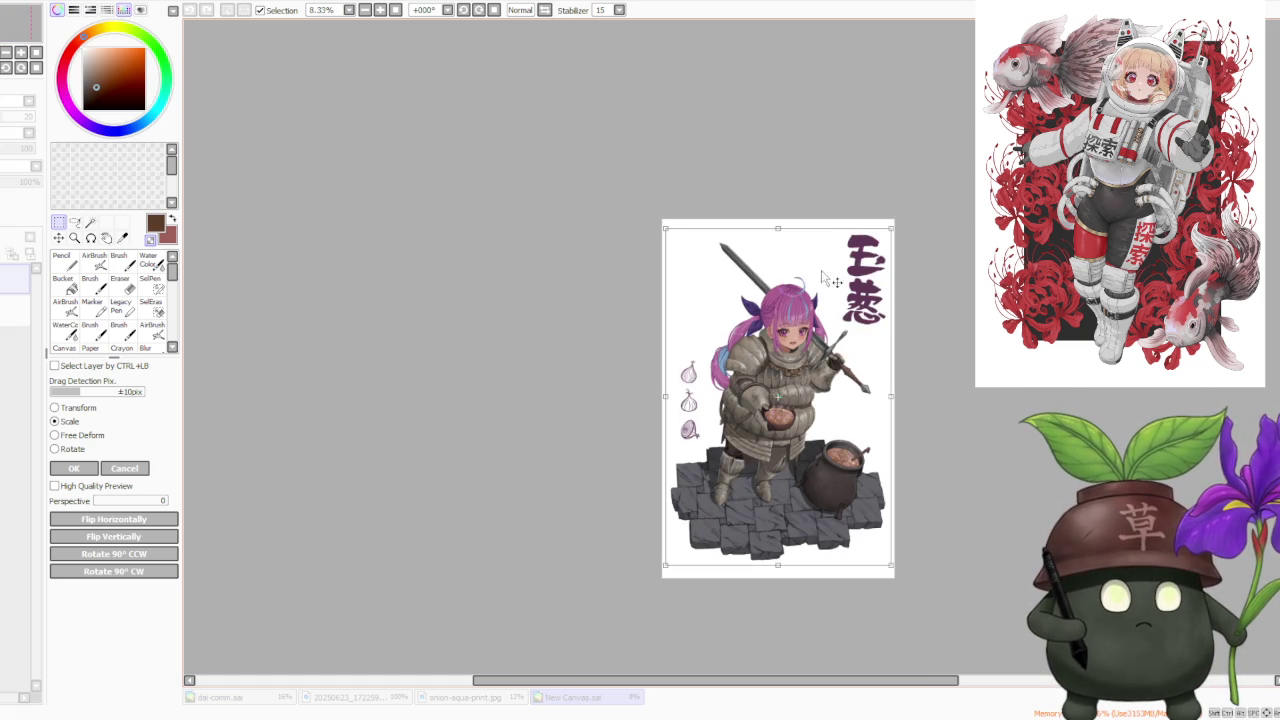
scroll(830, 298, "up", 1)
scroll(840, 325, "down", 1)
scroll(844, 398, "up", 1)
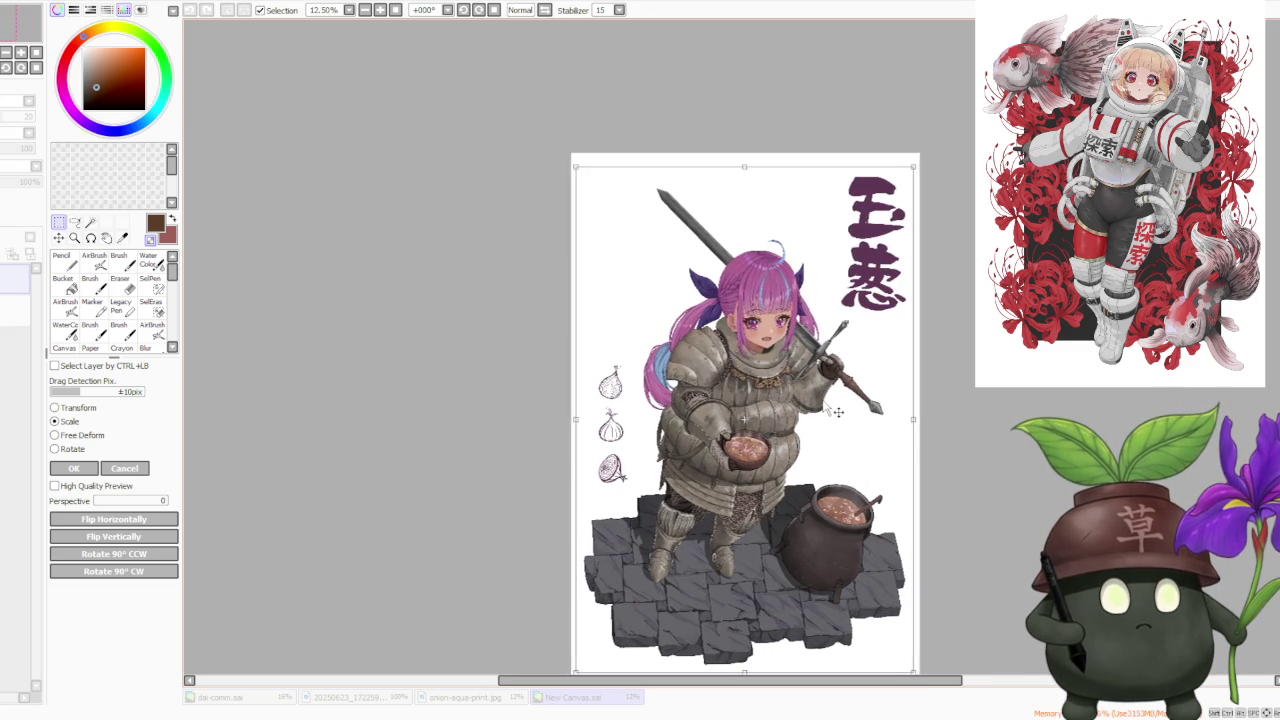
scroll(838, 410, "down", 1)
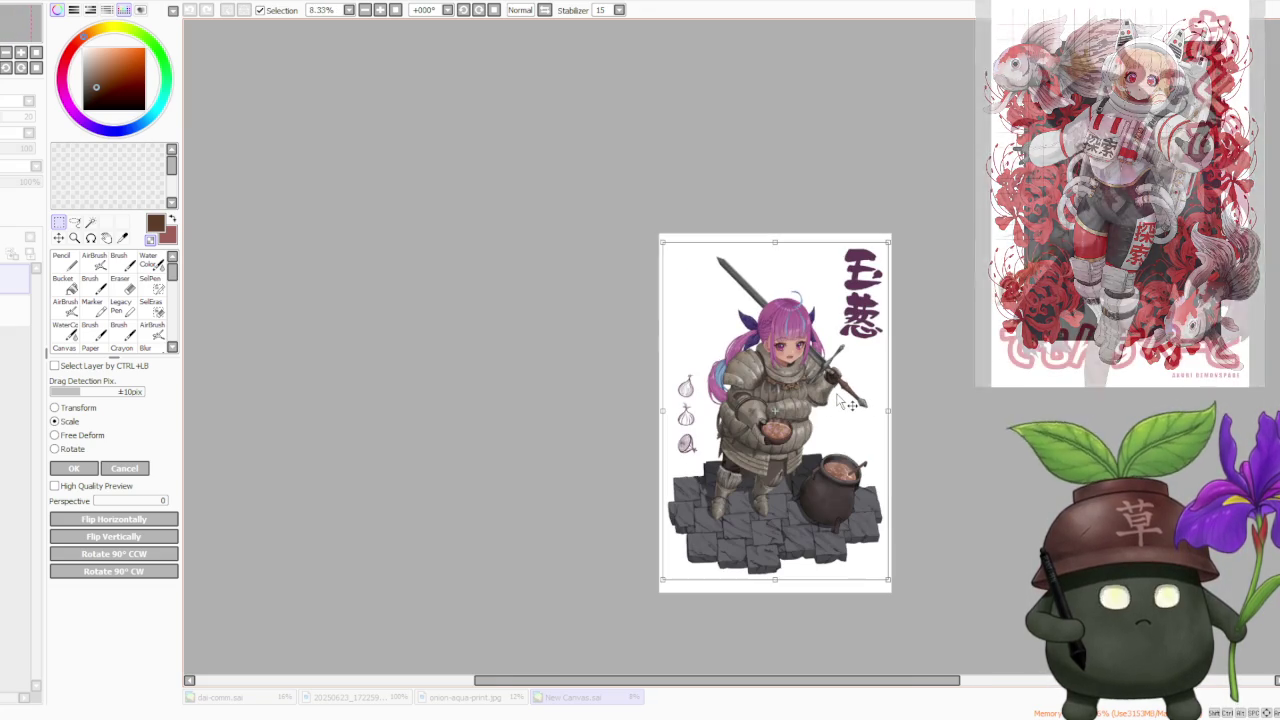
scroll(840, 406, "up", 1)
scroll(844, 402, "down", 1)
scroll(844, 402, "up", 1)
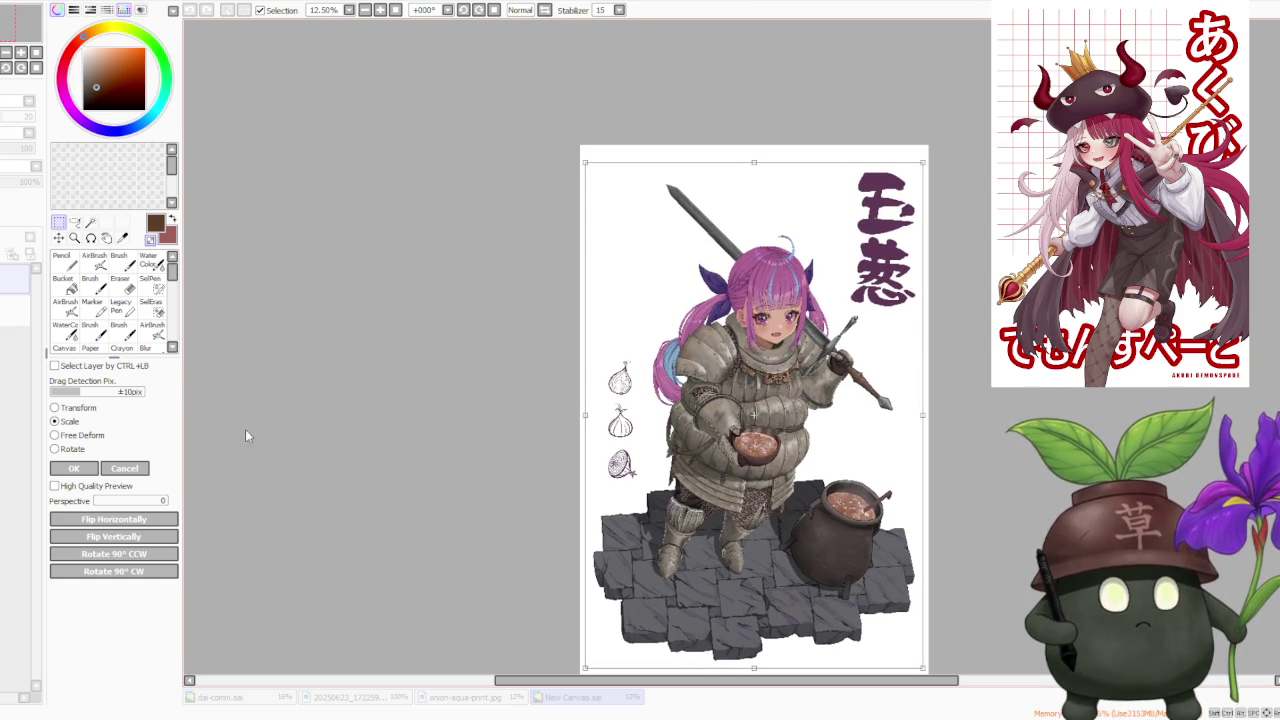
left_click(80, 468)
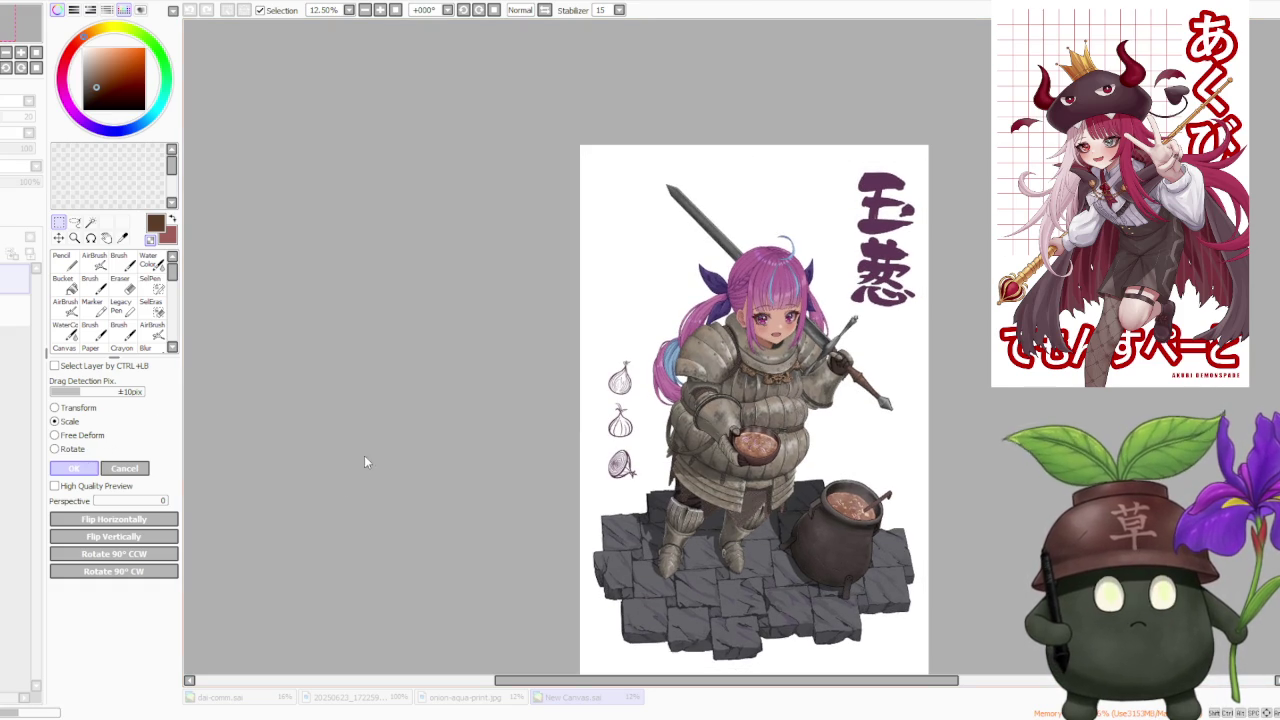
- Scale the knight artwork down from its top-left corner and shift it slightly up
scroll(580, 439, "down", 1)
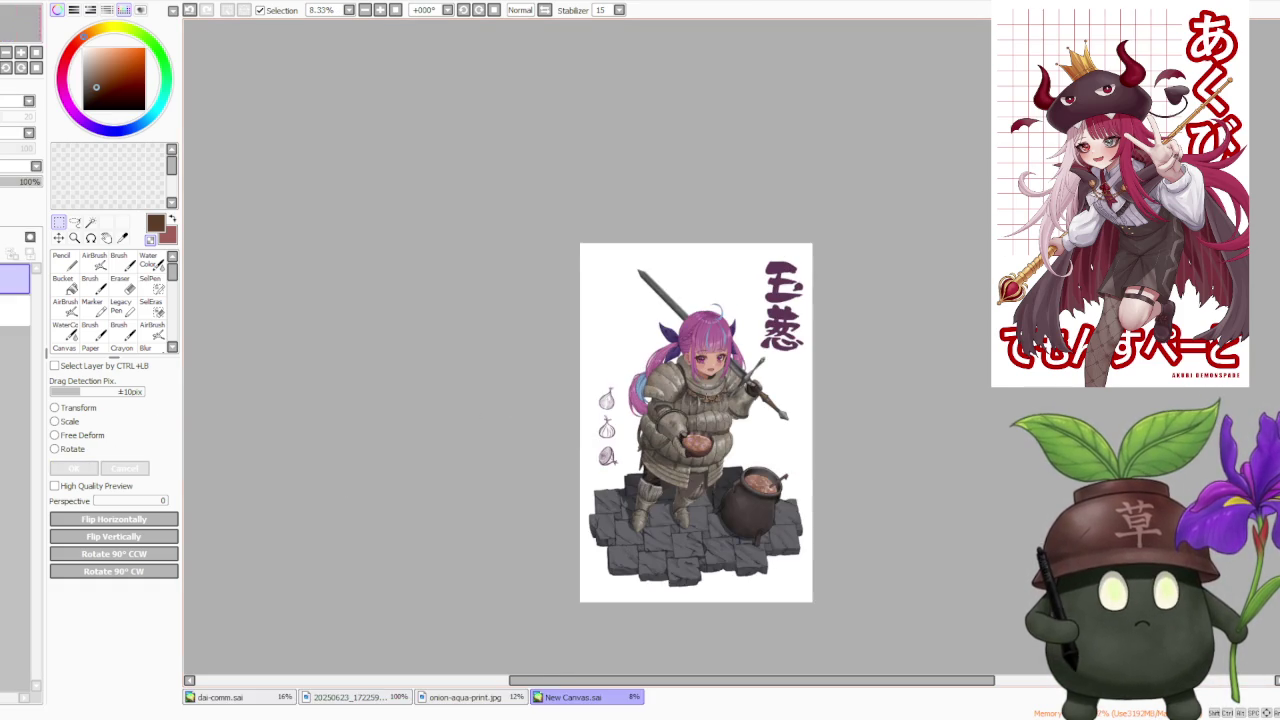
scroll(680, 375, "up", 1)
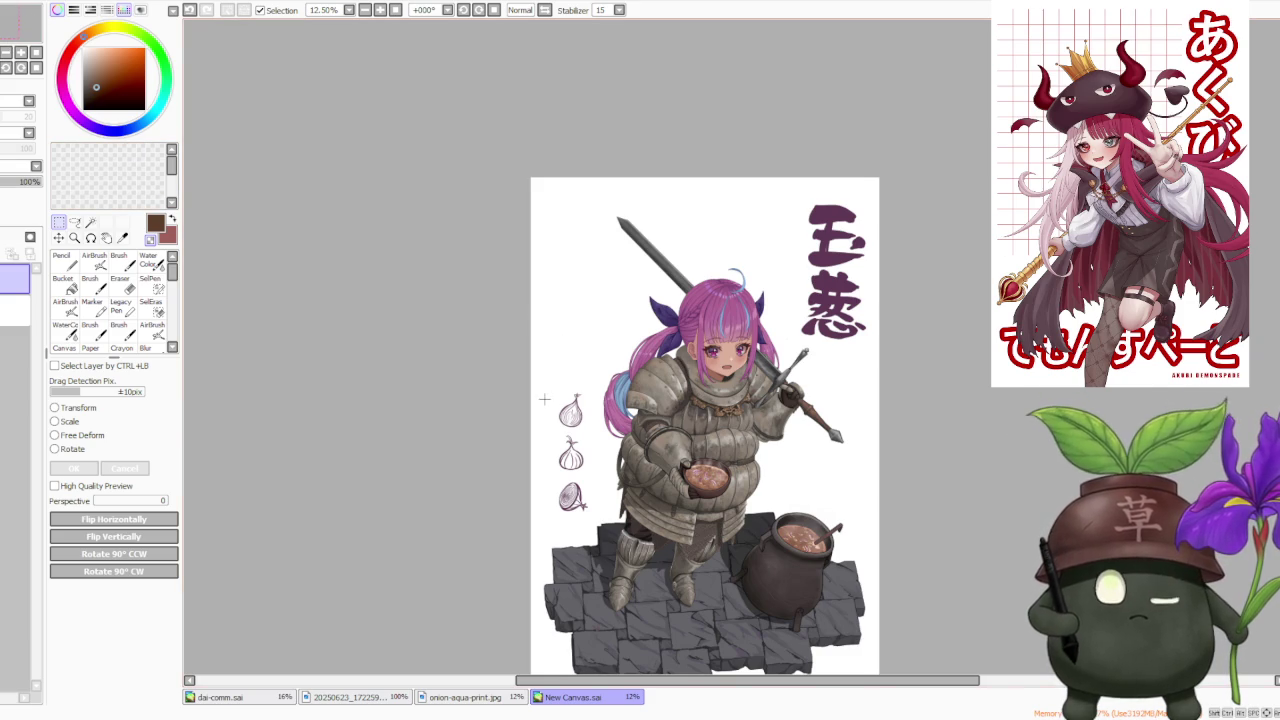
scroll(545, 401, "down", 1)
left_click(64, 421)
scroll(522, 312, "up", 2)
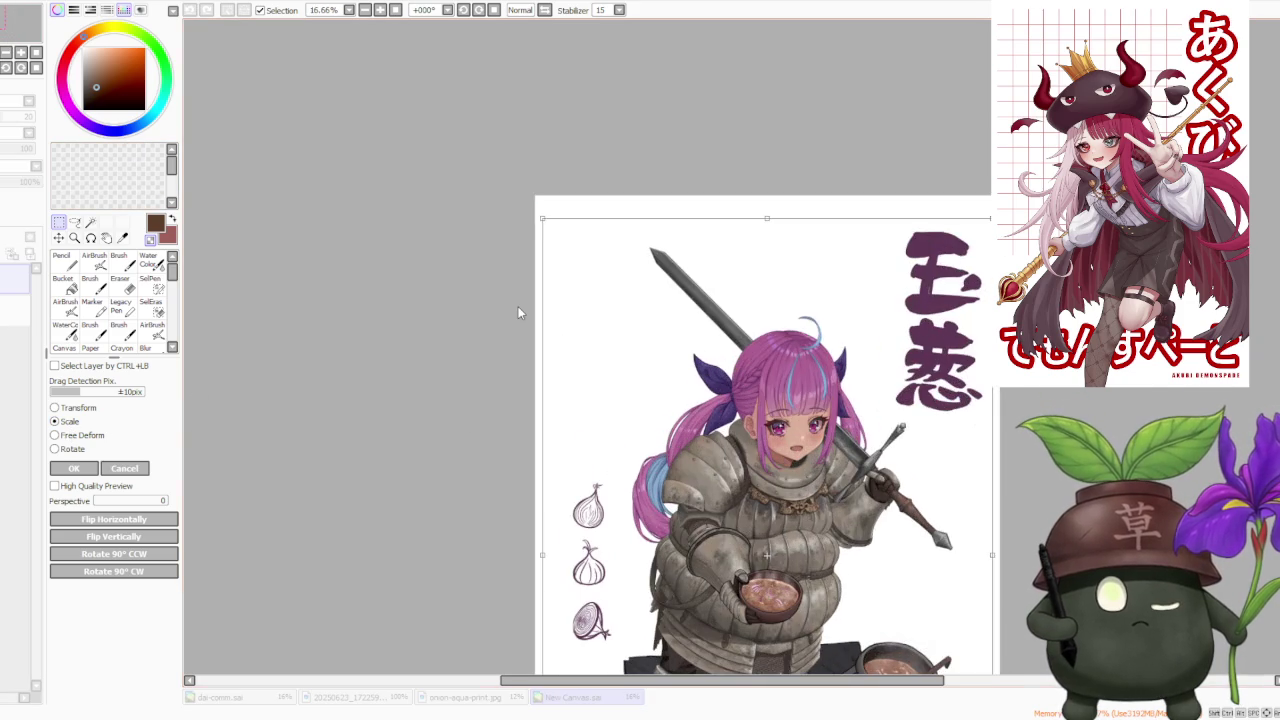
scroll(549, 296, "down", 1)
scroll(551, 294, "down", 1)
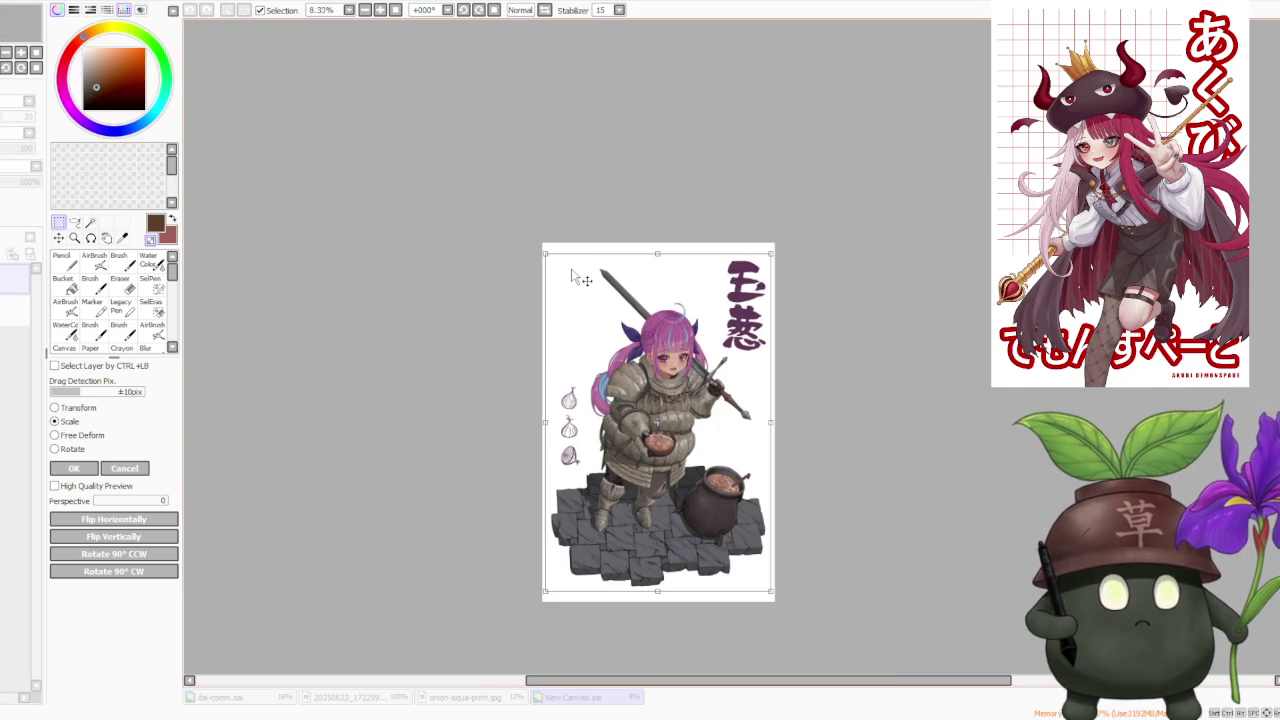
left_click_drag(544, 255, 548, 263)
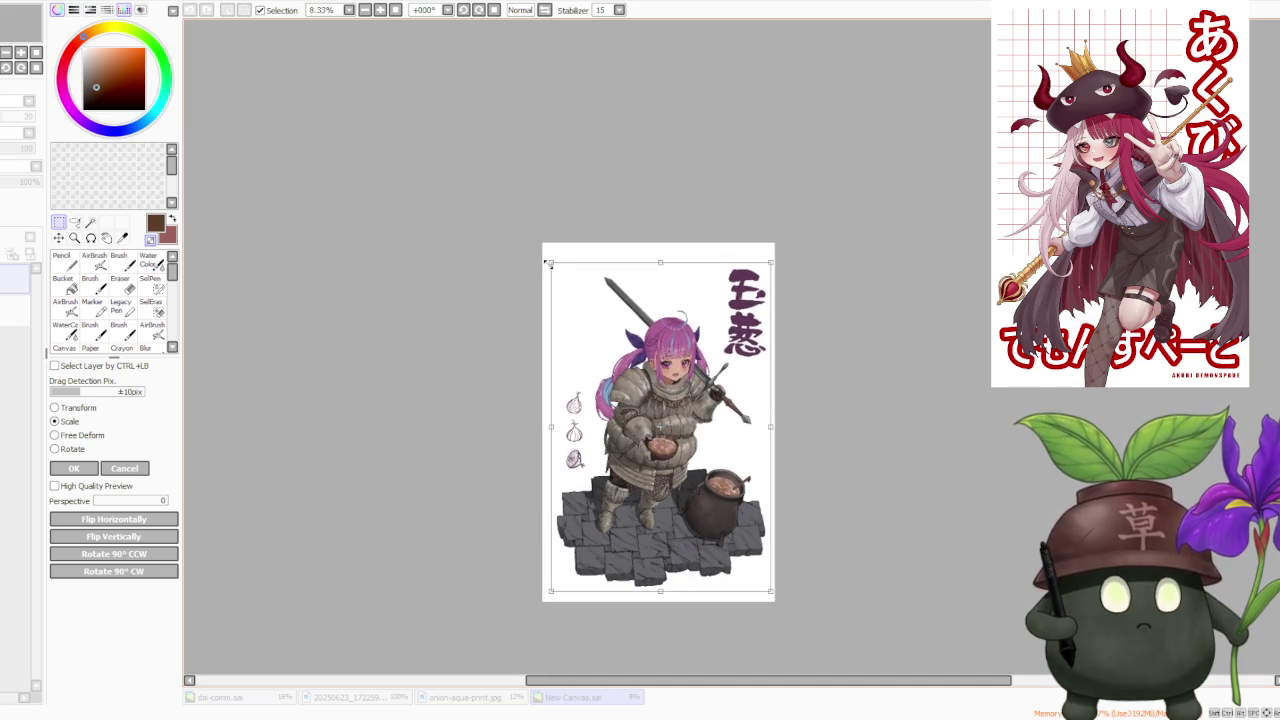
scroll(604, 318, "up", 1)
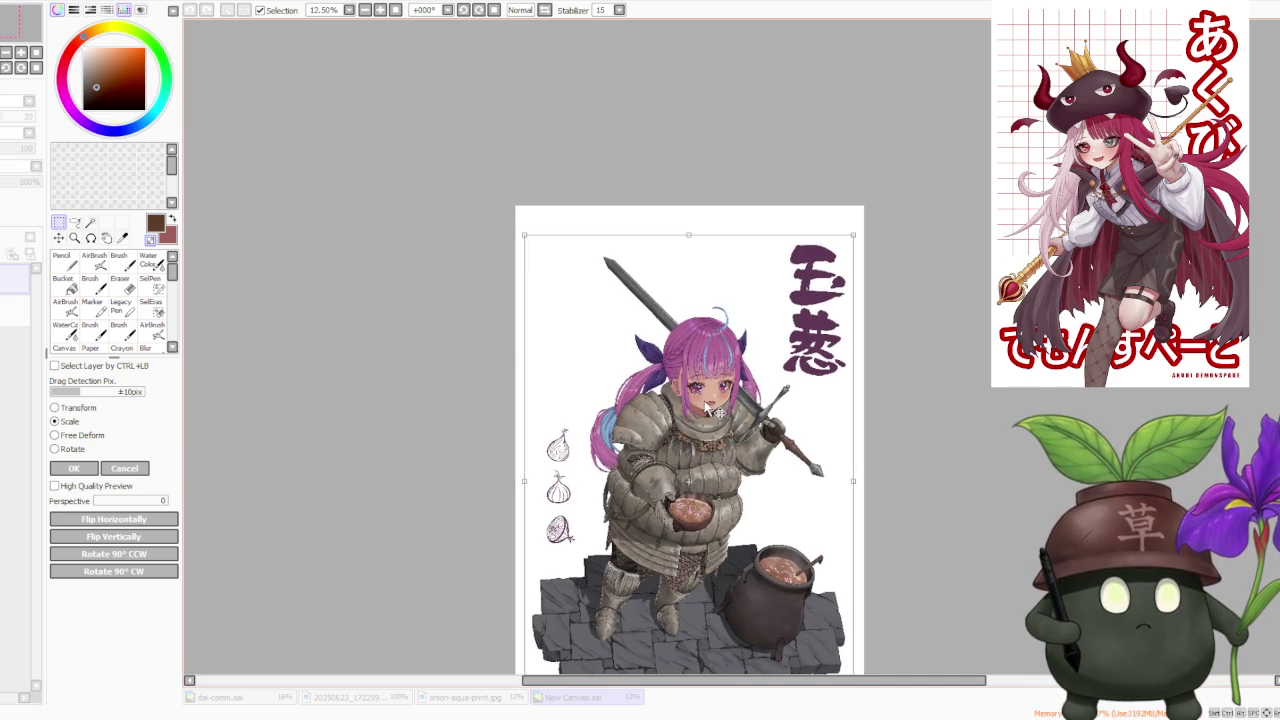
scroll(740, 345, "down", 1)
scroll(800, 300, "down", 1)
scroll(778, 370, "up", 1)
left_click_drag(779, 370, 778, 366)
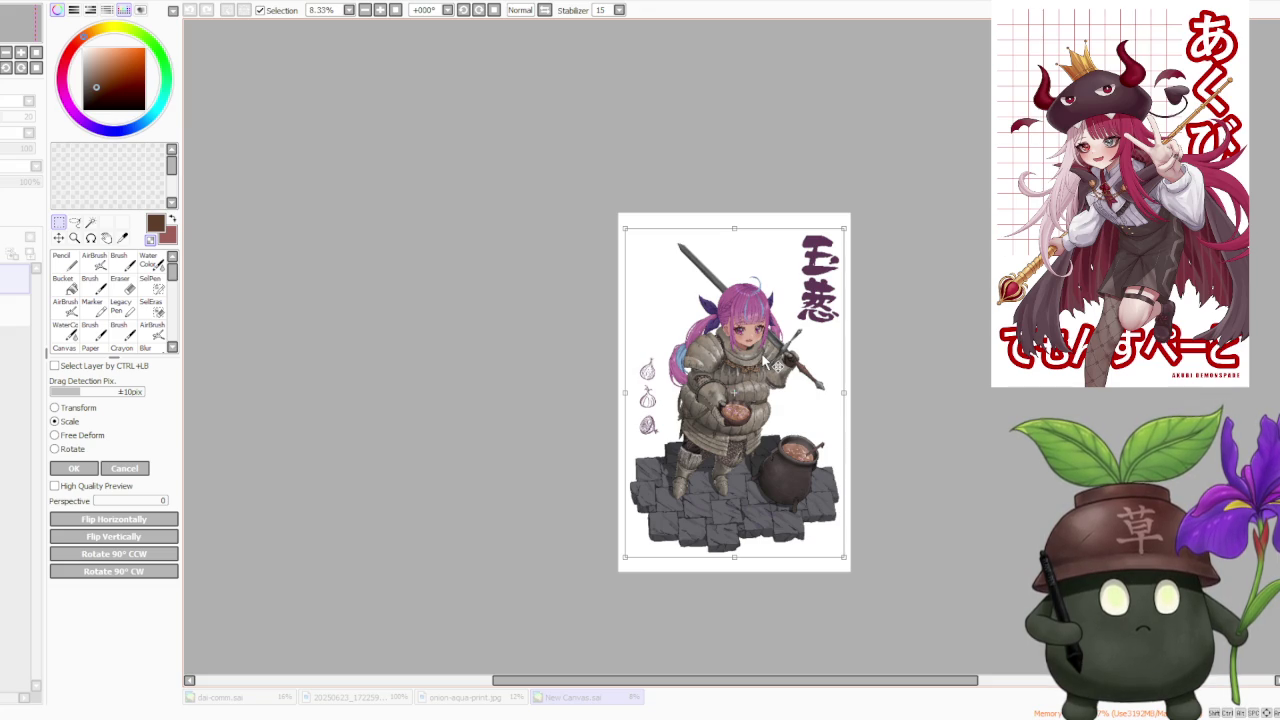
- Apply the scaling and close New Canvas.sai and onion-aqua-print.jpg
scroll(761, 352, "down", 1)
scroll(761, 352, "up", 1)
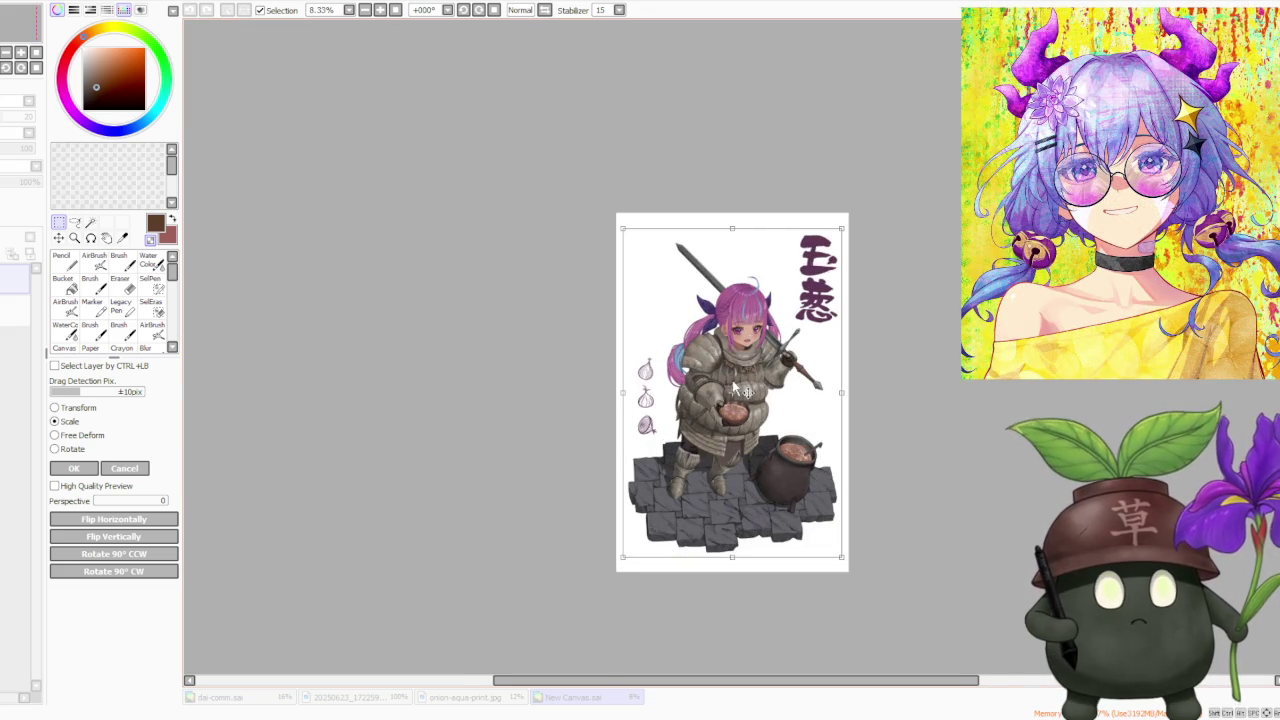
left_click(72, 468)
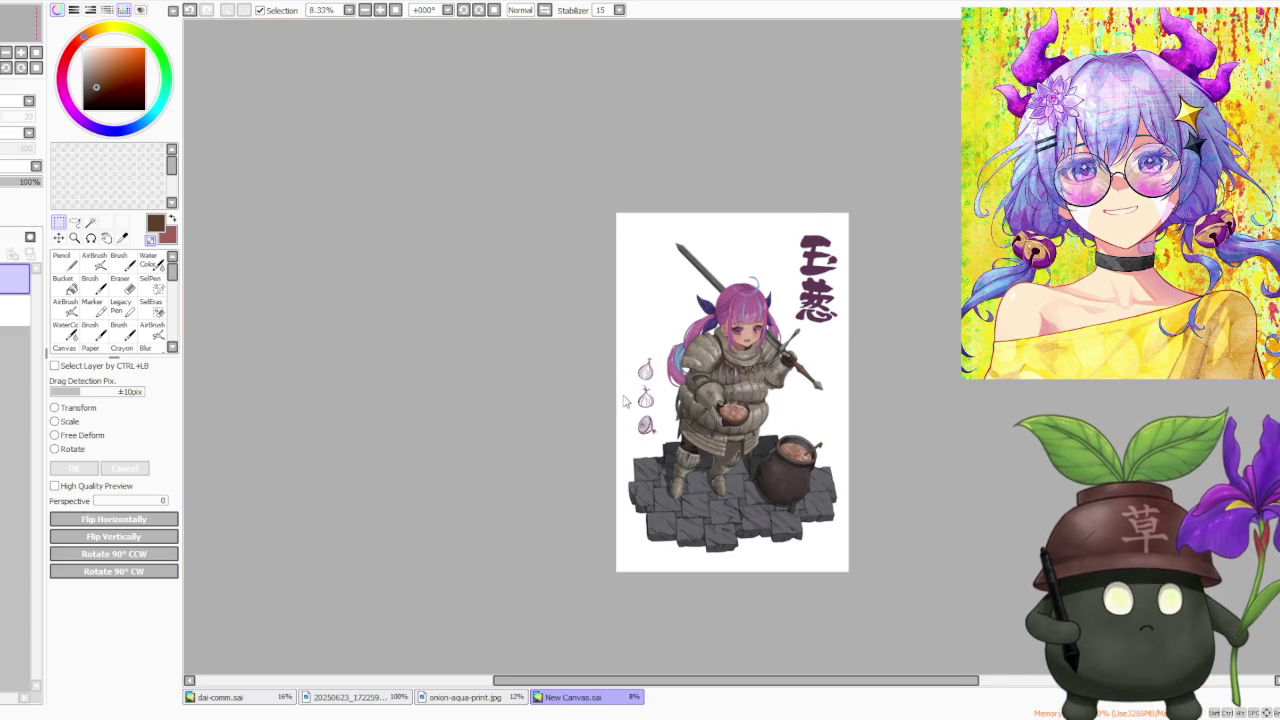
key("ctrl+w")
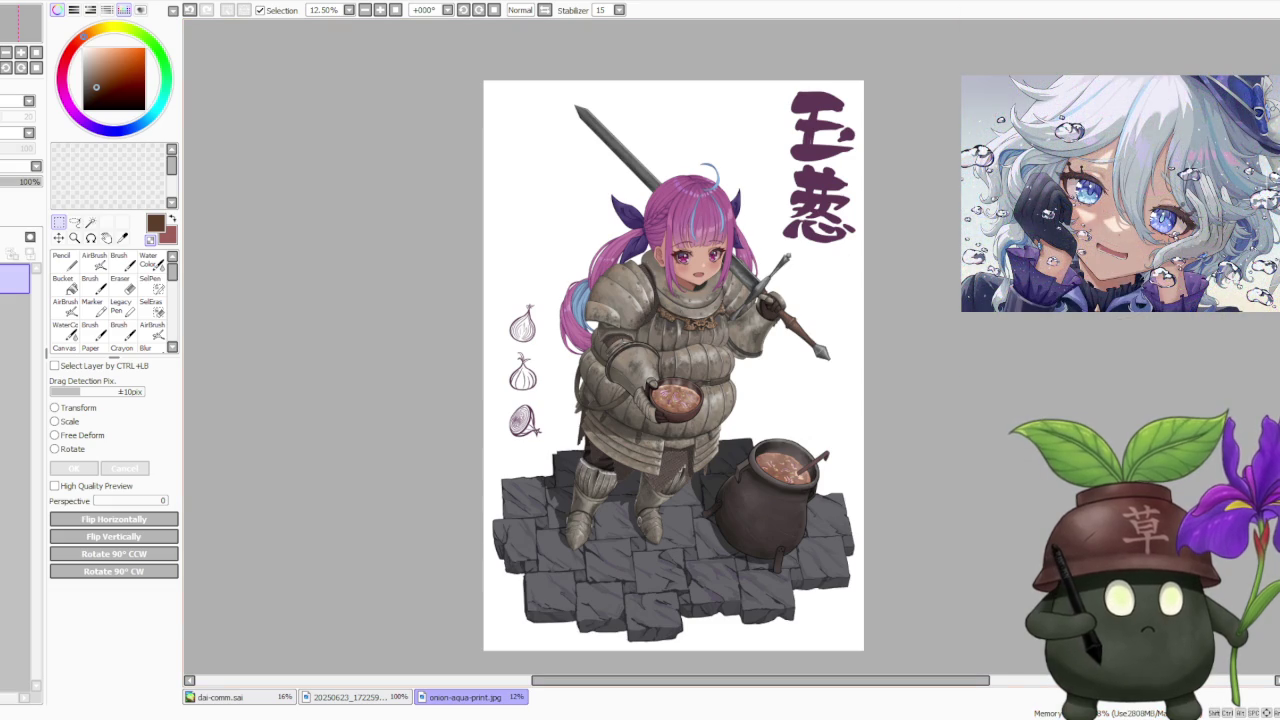
key("ctrl+w")
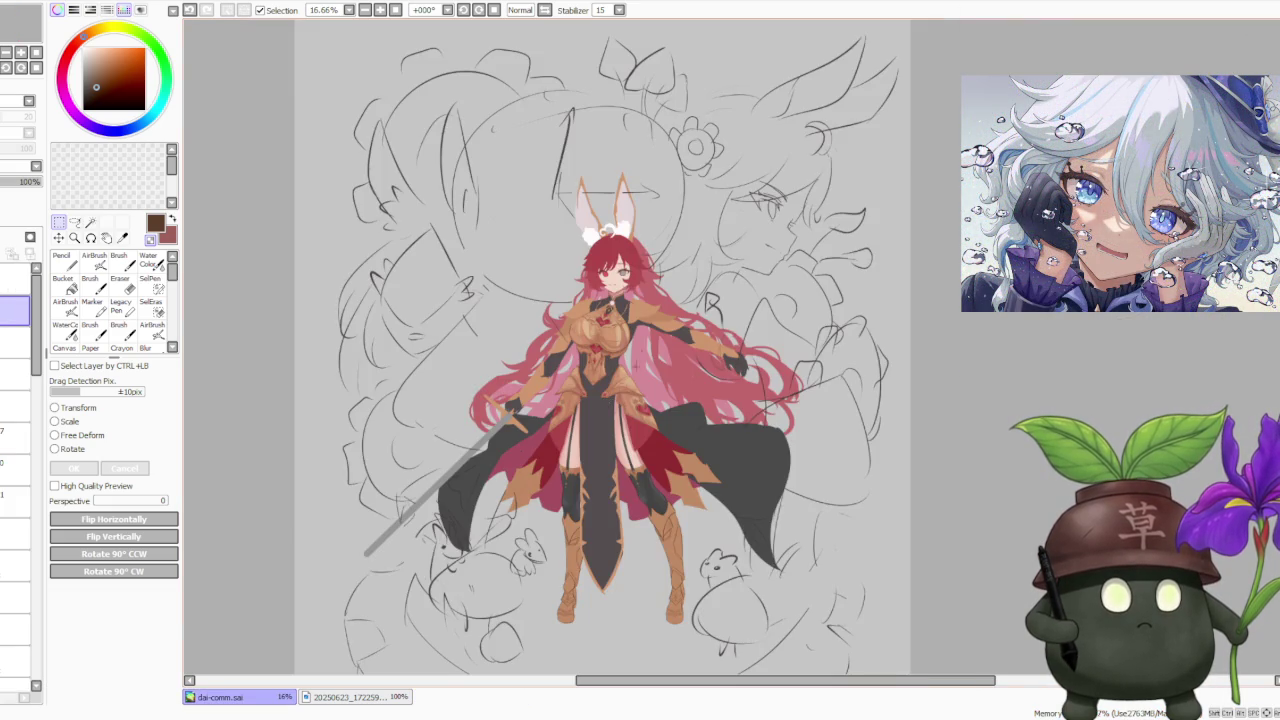
- Zoom in close on the knight's waist armour detail
scroll(600, 433, "up", 1)
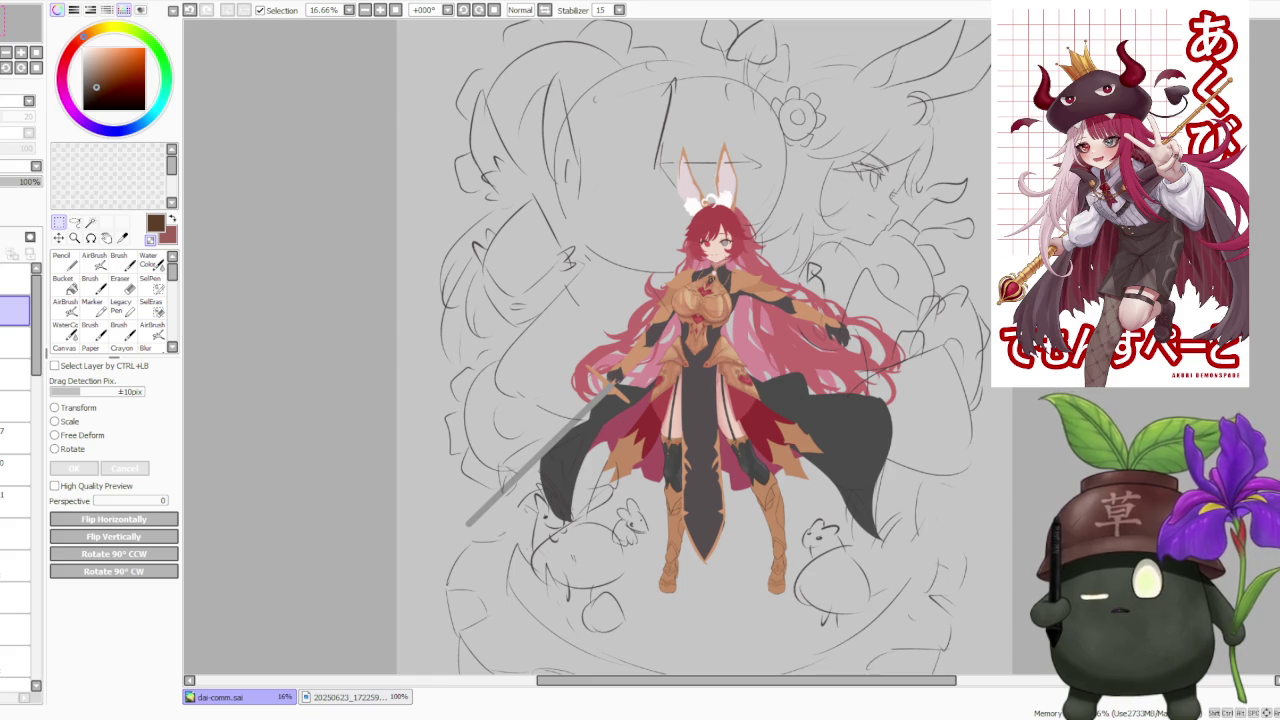
key("Home")
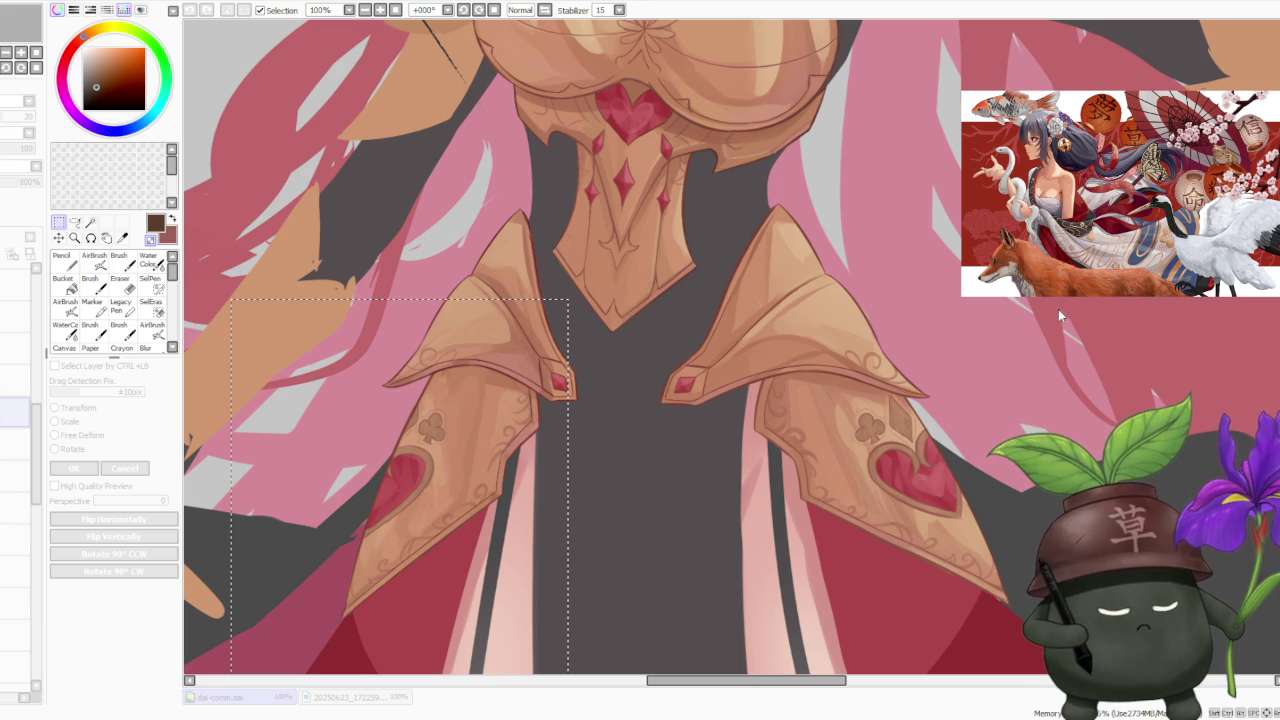
- Show the 20250623_172259 gold-helmeted knight reference beside the dai-comm.sai canvas
scroll(710, 352, "down", 3)
scroll(684, 382, "down", 2)
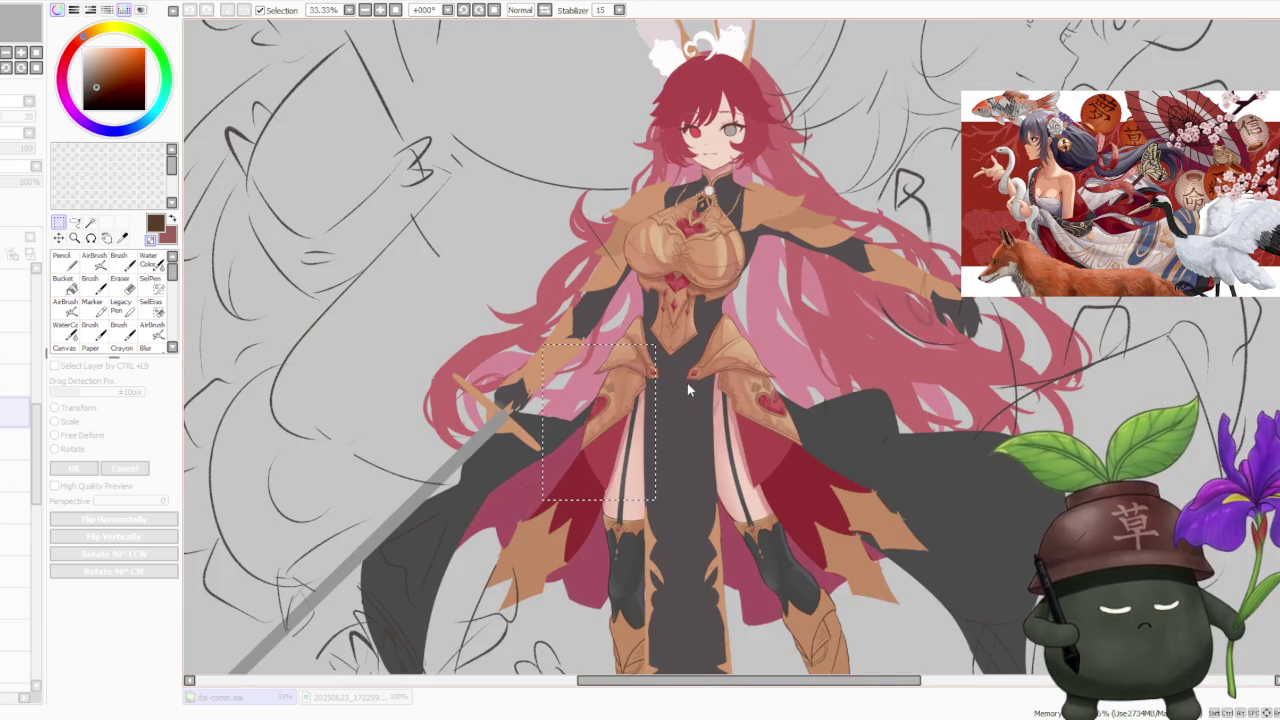
scroll(687, 383, "up", 5)
scroll(349, 478, "down", 1)
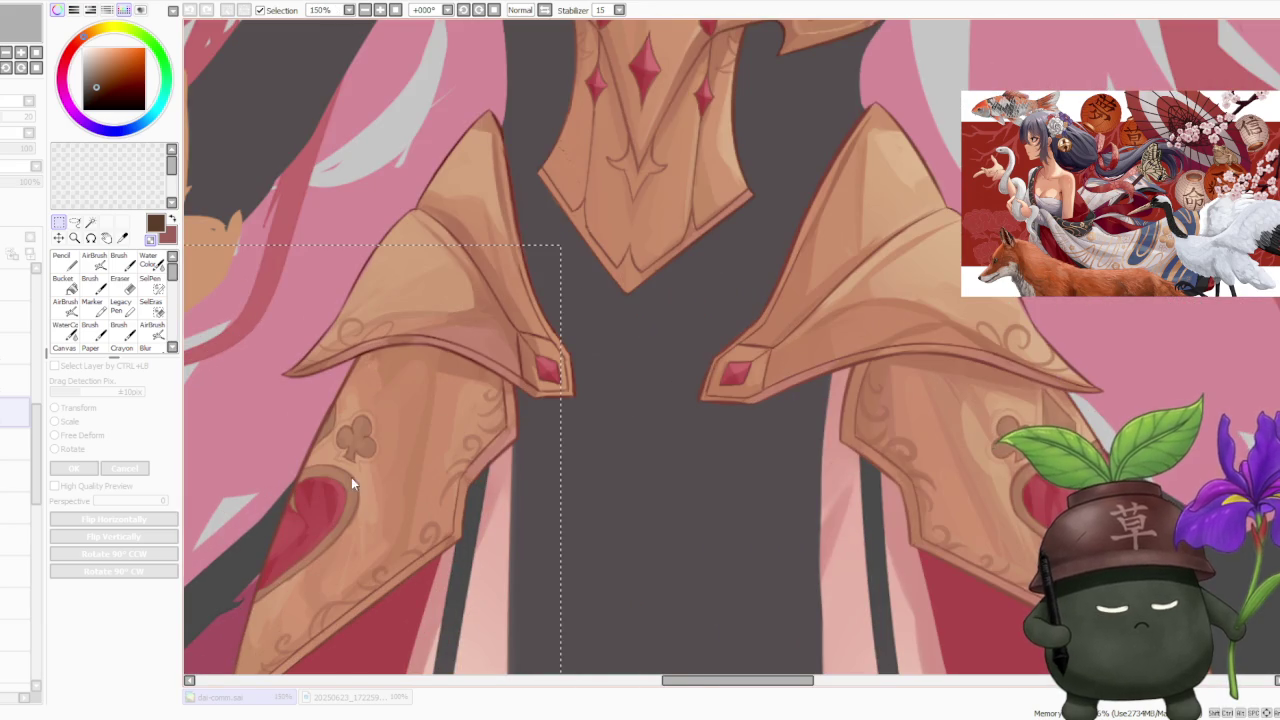
scroll(349, 478, "down", 3)
scroll(758, 450, "down", 1)
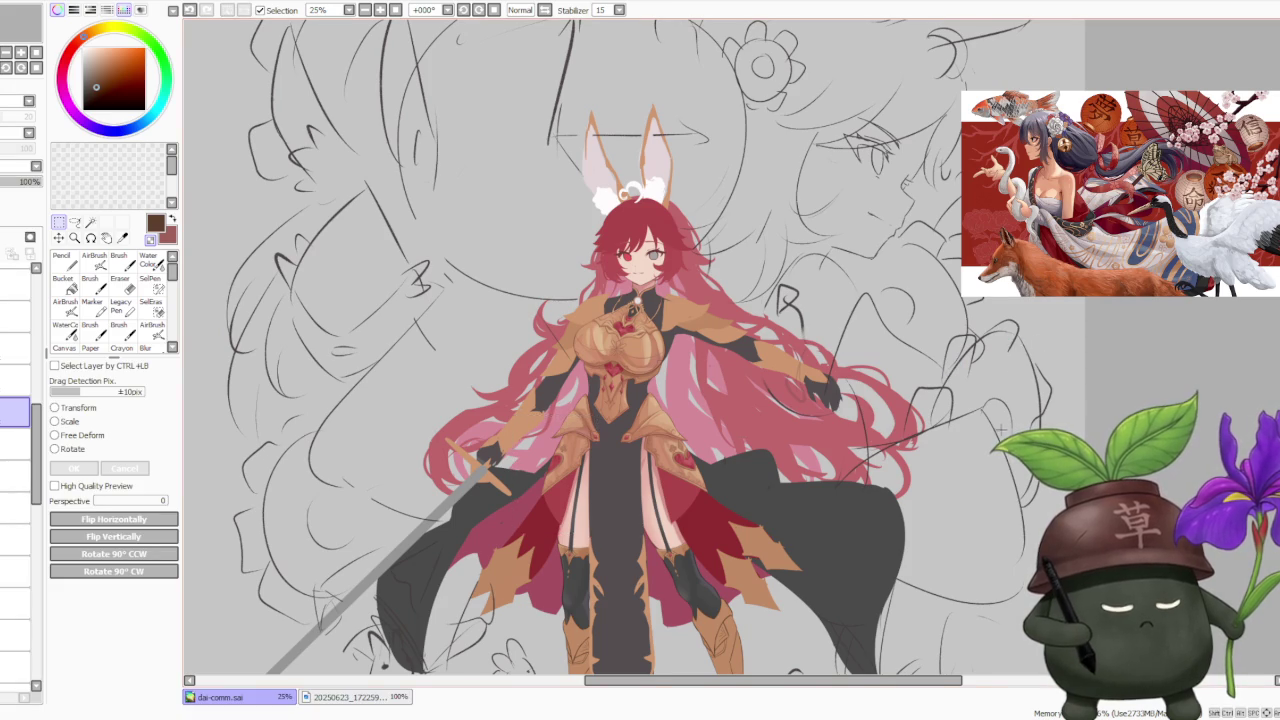
scroll(990, 428, "down", 1)
scroll(990, 428, "up", 2)
scroll(950, 470, "down", 1)
scroll(890, 517, "up", 1)
scroll(890, 517, "down", 2)
scroll(880, 610, "up", 1)
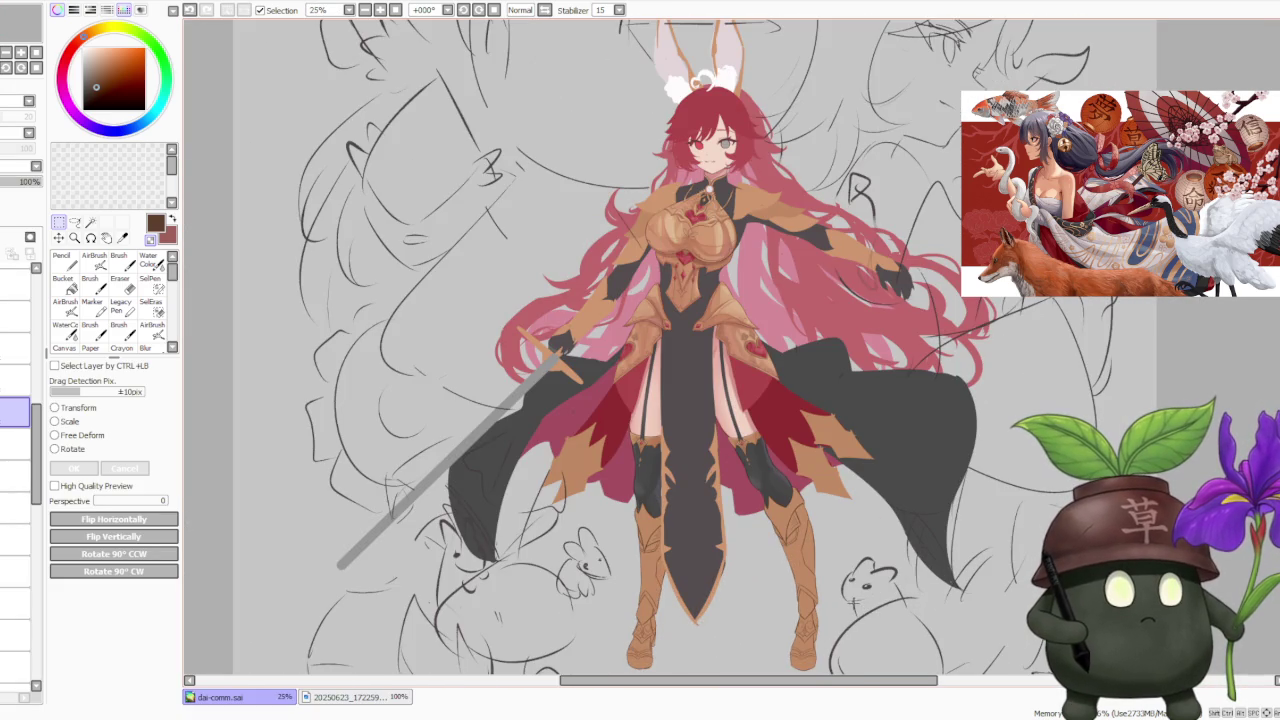
scroll(745, 555, "down", 1)
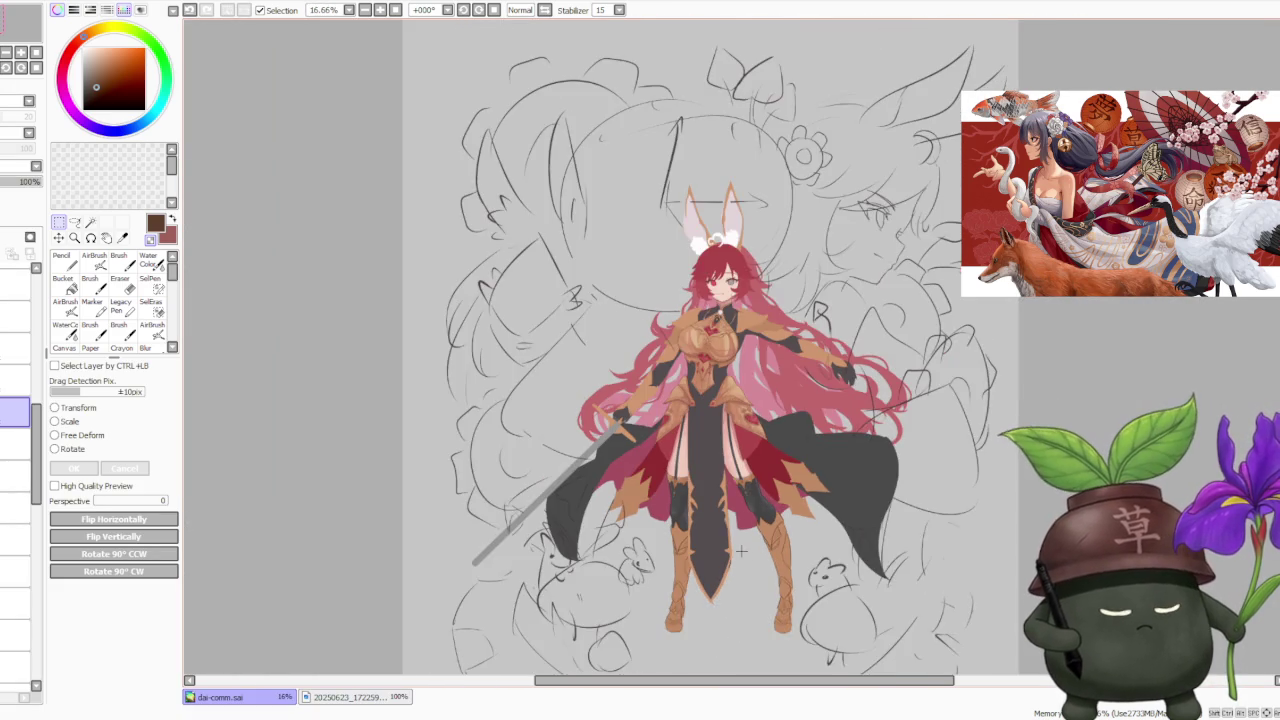
scroll(805, 605, "up", 1)
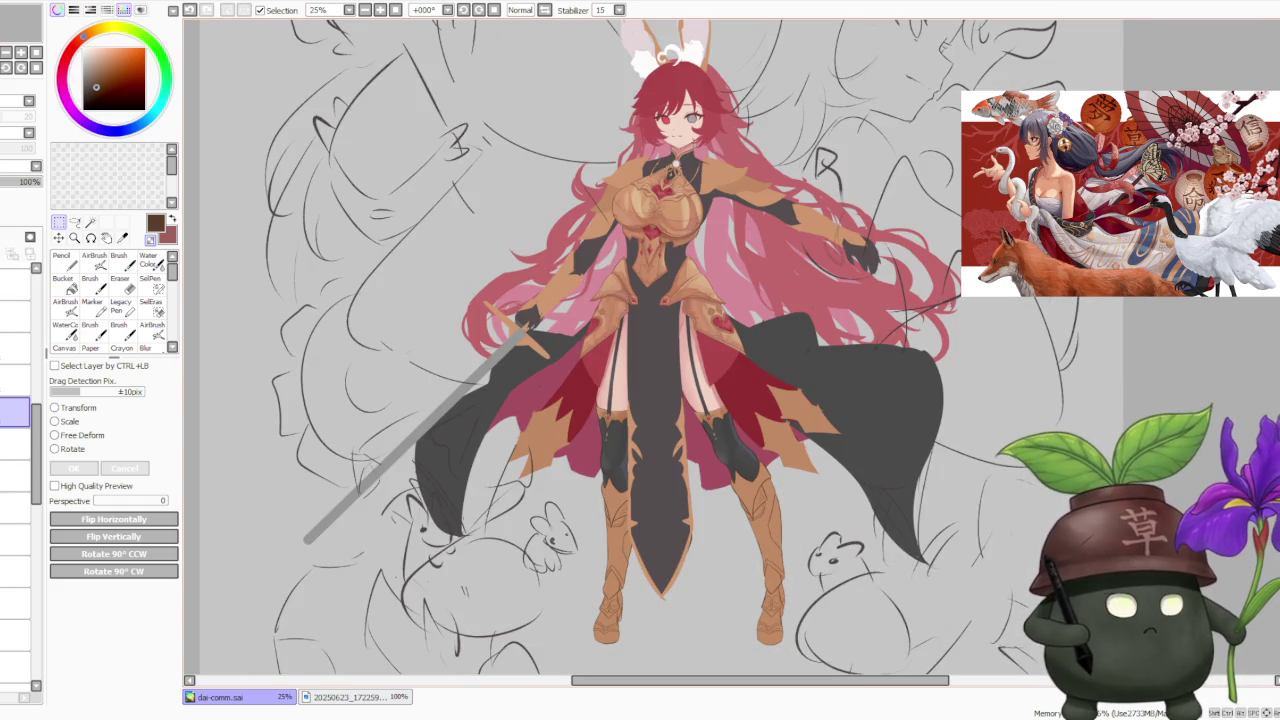
left_click(350, 697)
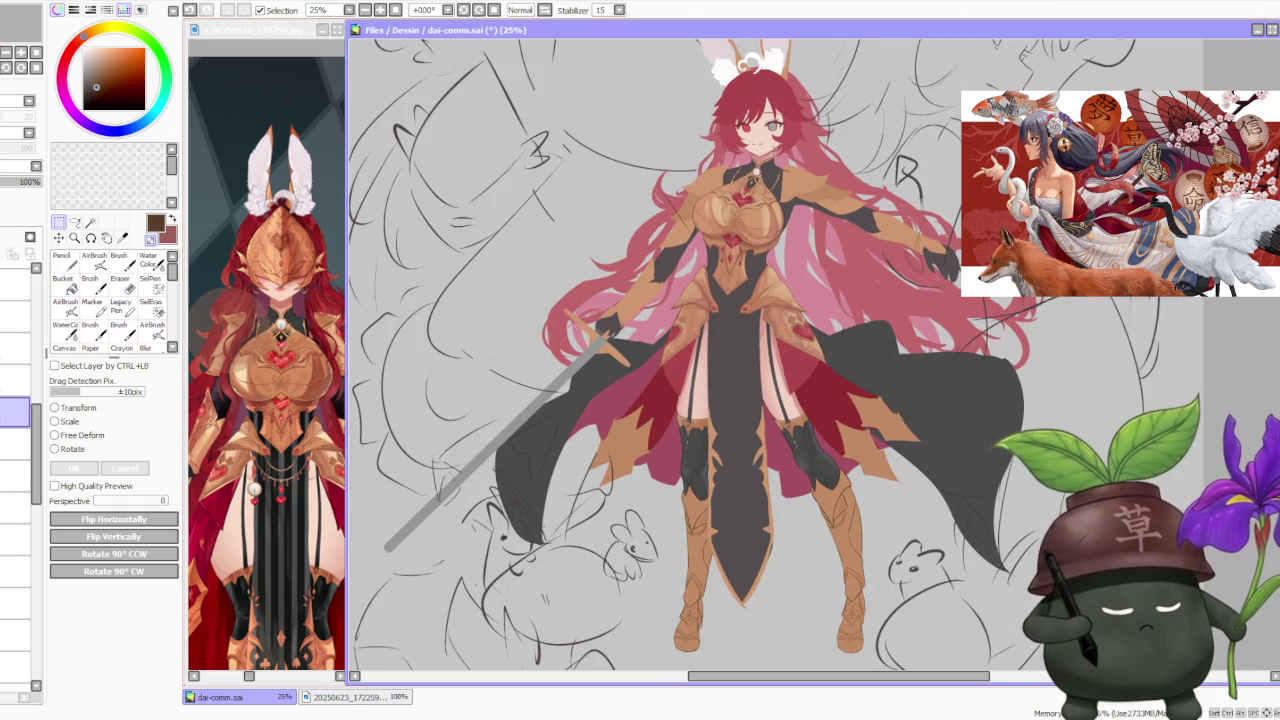
- Zoom the reference to 100% on the armored legs and boots, then reactivate dai-comm.sai
scroll(243, 374, "down", 1)
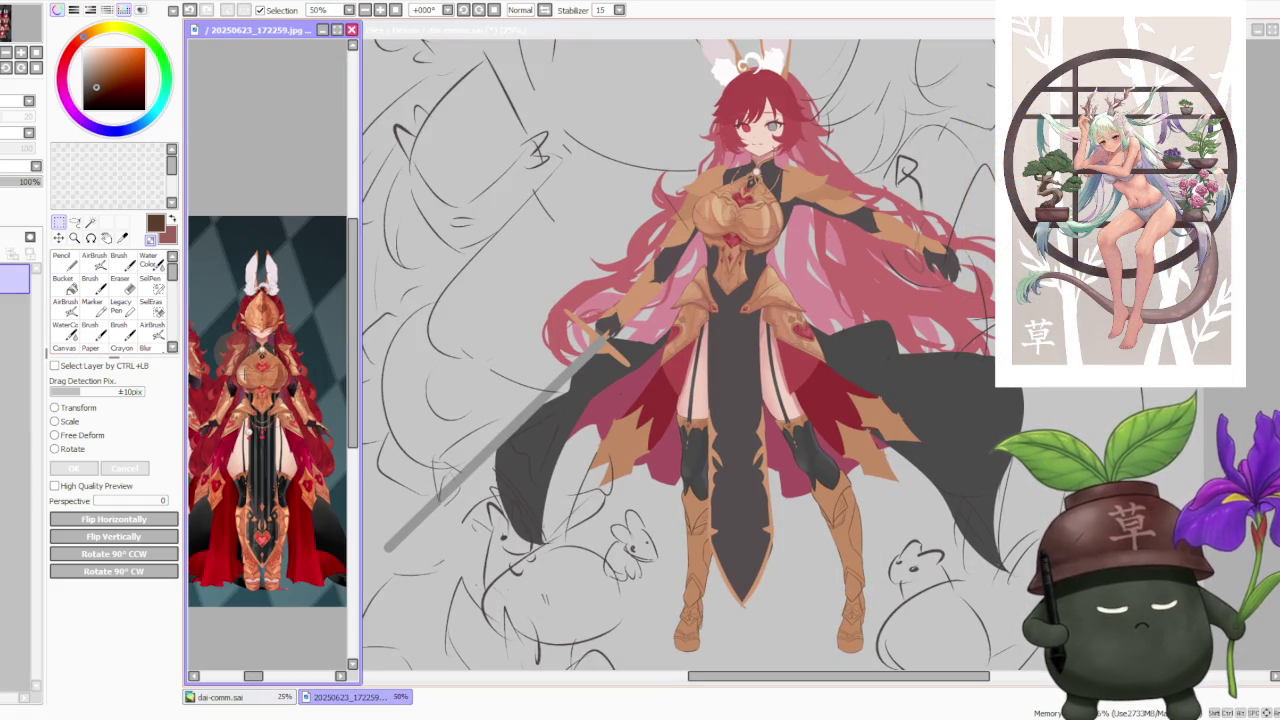
scroll(224, 346, "up", 1)
scroll(226, 344, "up", 1)
scroll(230, 340, "up", 1)
scroll(235, 334, "up", 1)
scroll(270, 360, "right", 1)
scroll(270, 360, "right", 1)
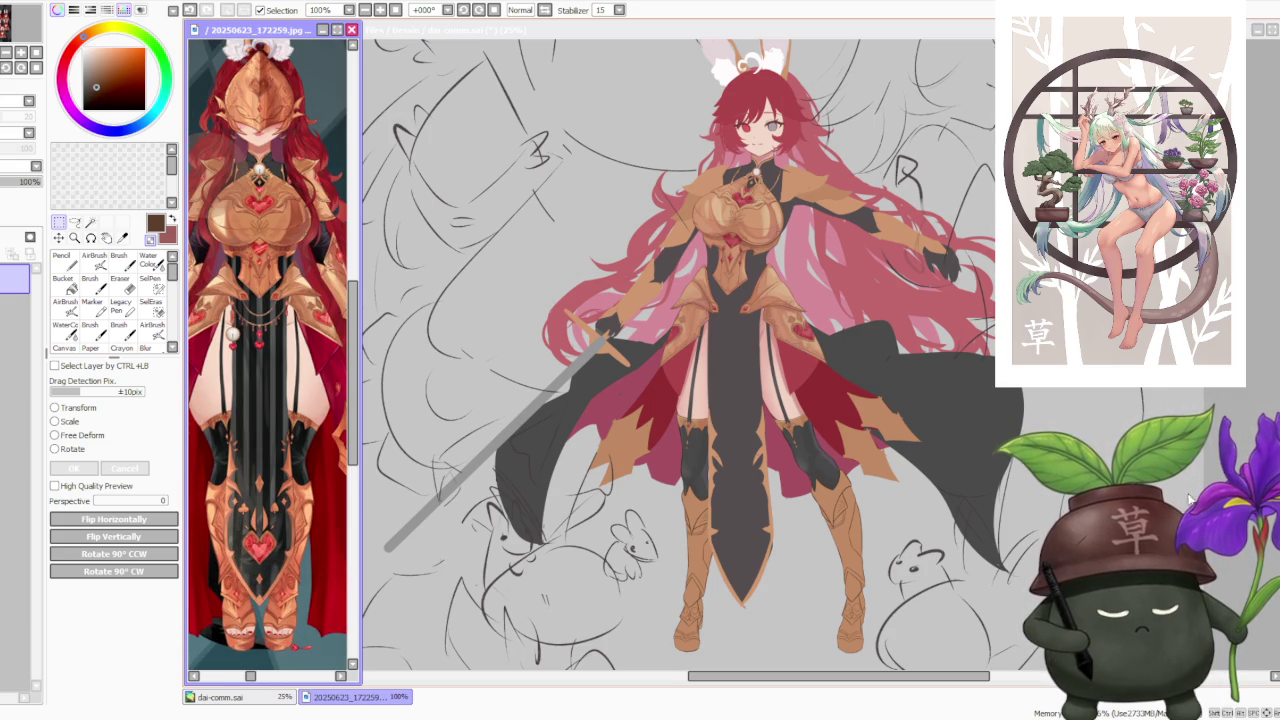
left_click(958, 556)
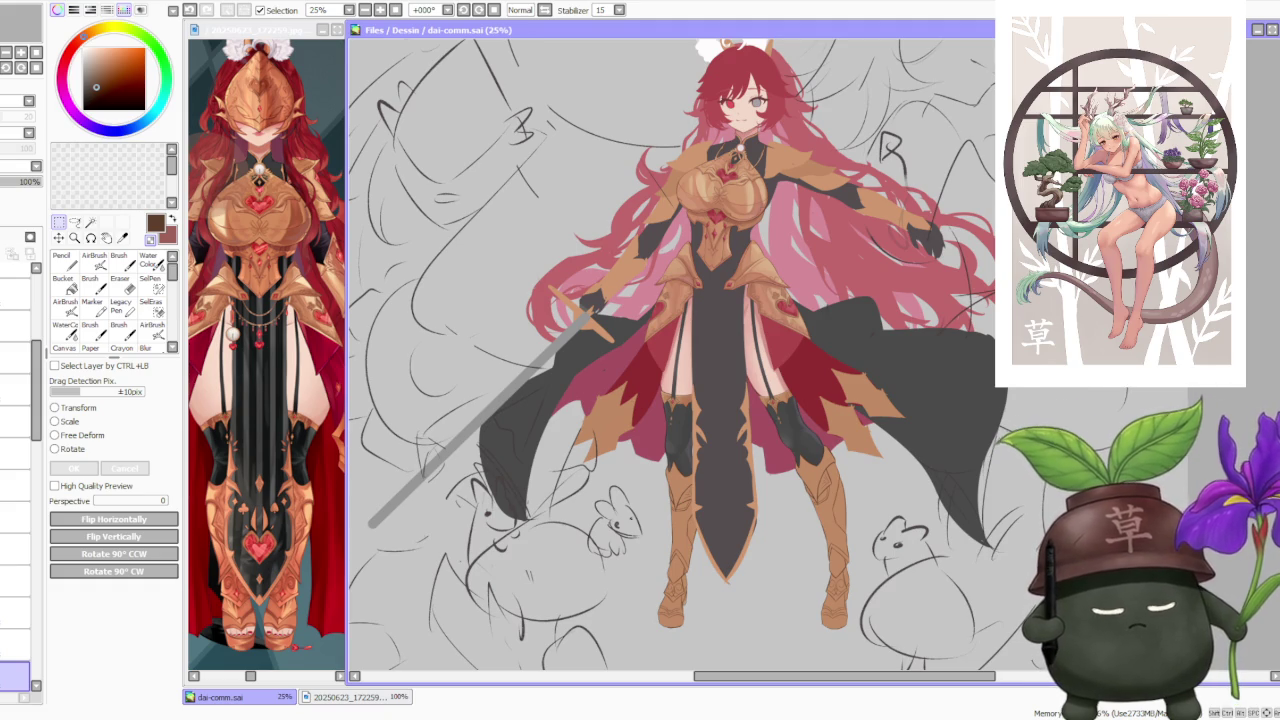
- Fill the knight's boots with the tan armour colour using a size-350 brush
key("b")
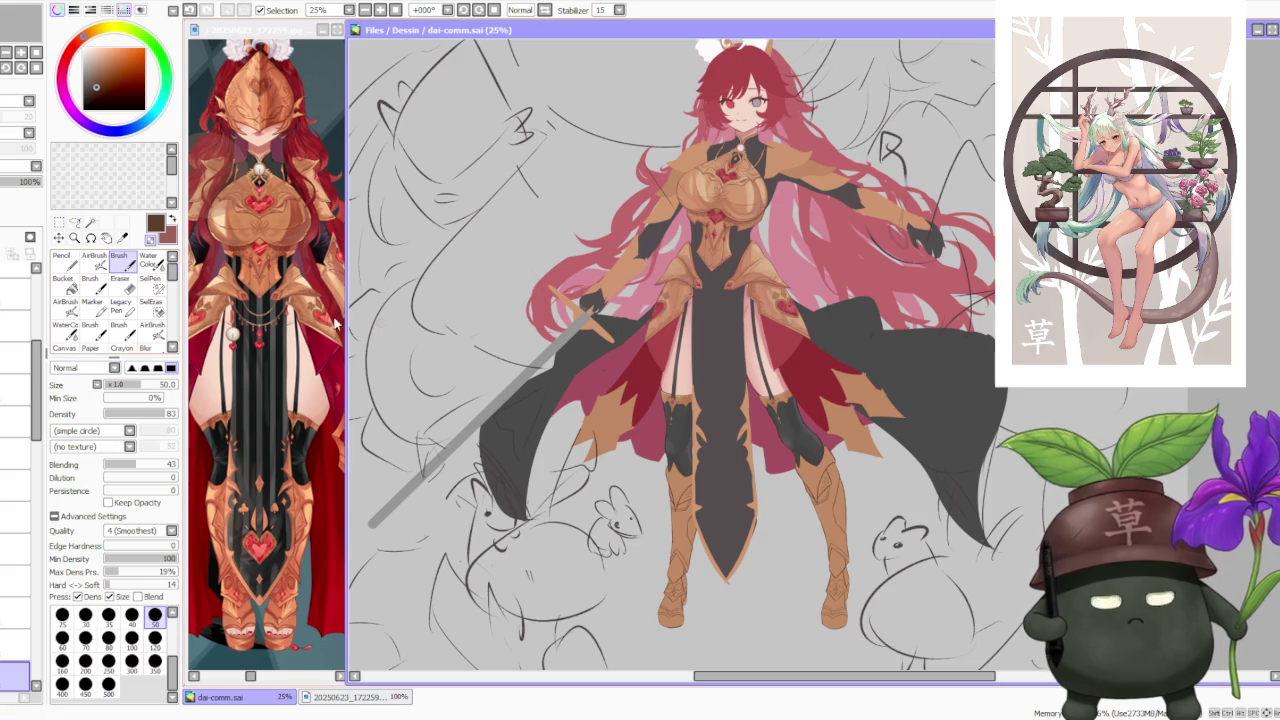
left_click(765, 263, "alt")
left_click(155, 661)
left_click_drag(820, 463, 826, 451)
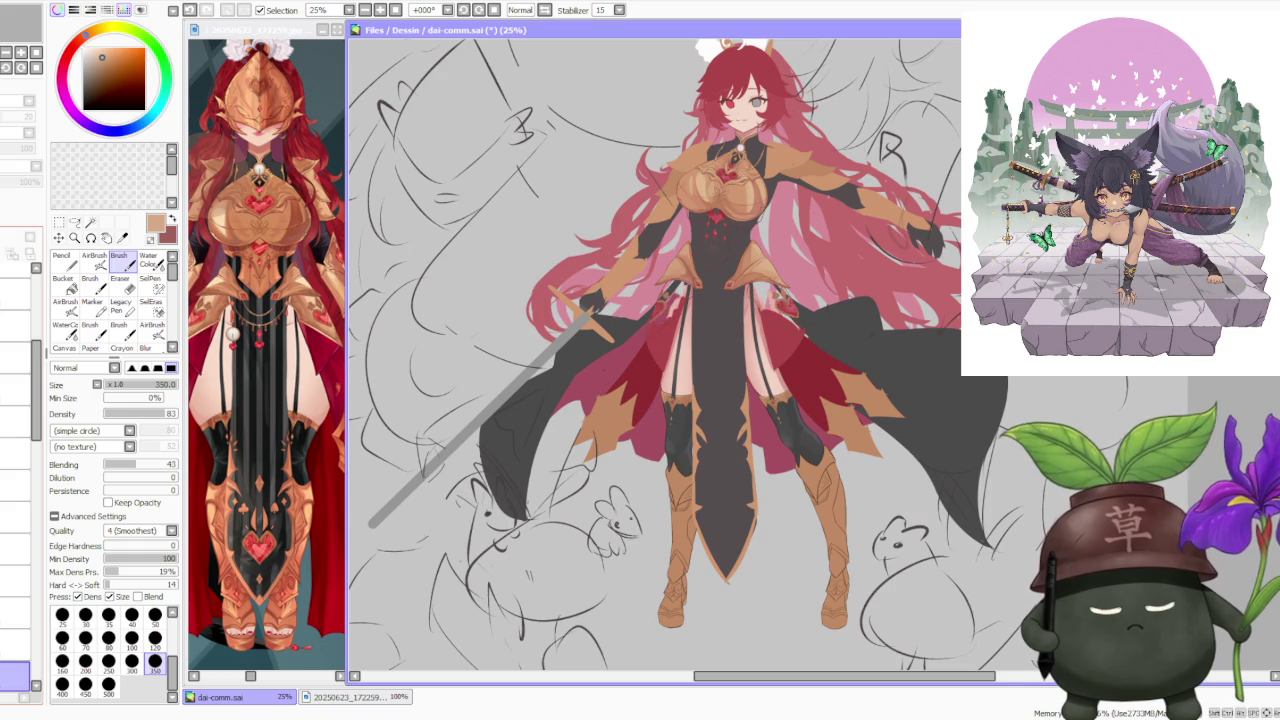
scroll(33, 505, "down", 5)
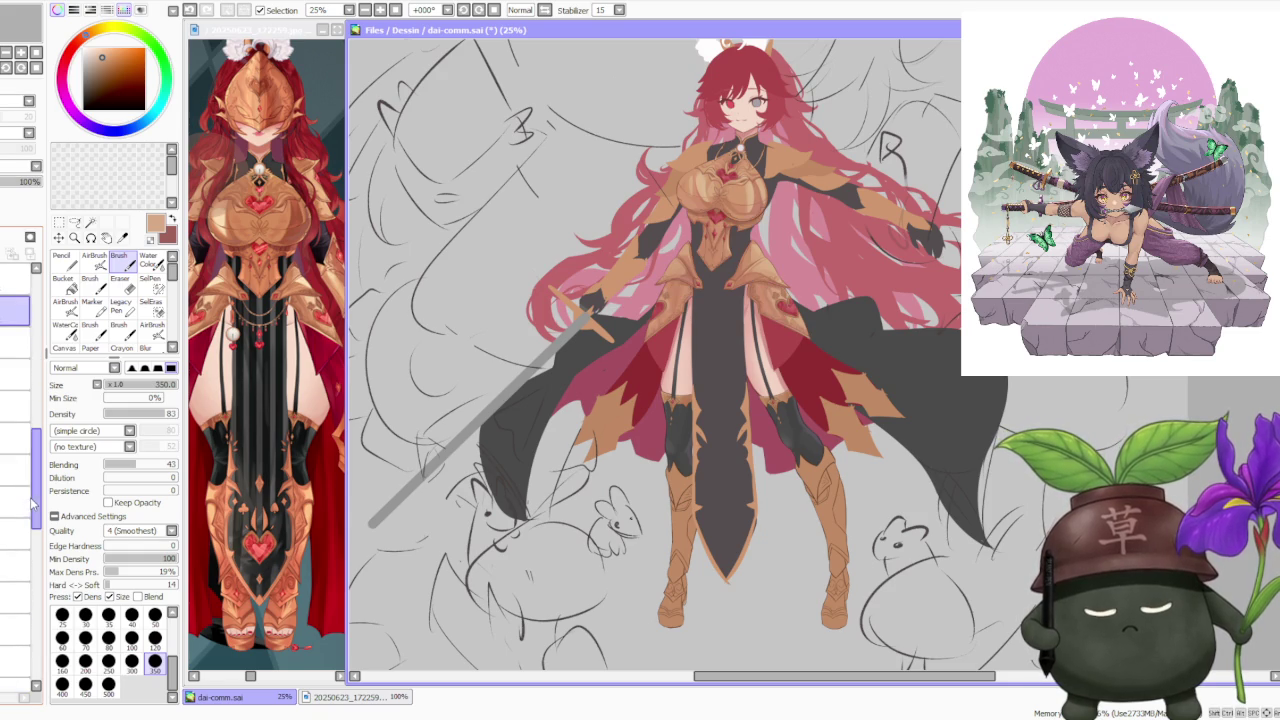
scroll(20, 505, "down", 3)
- On another layer, paint lighter tan shading strokes along both boots
left_click(7, 532)
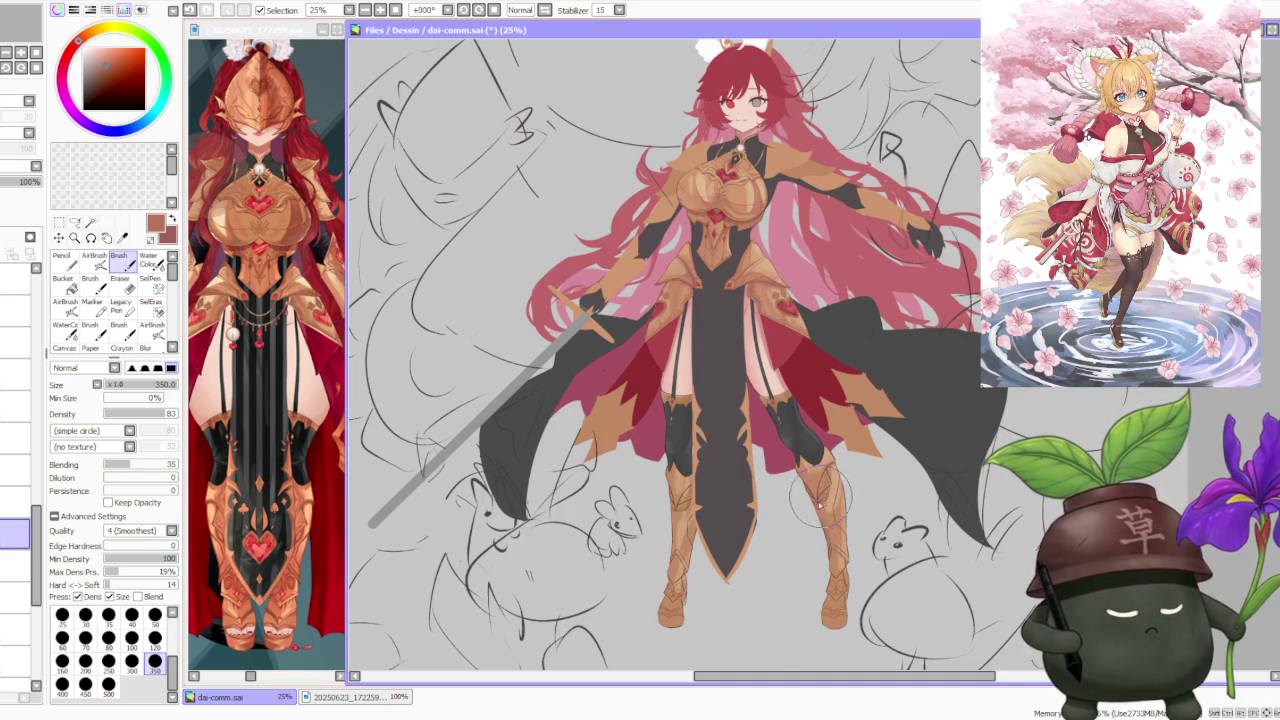
left_click_drag(830, 478, 840, 625)
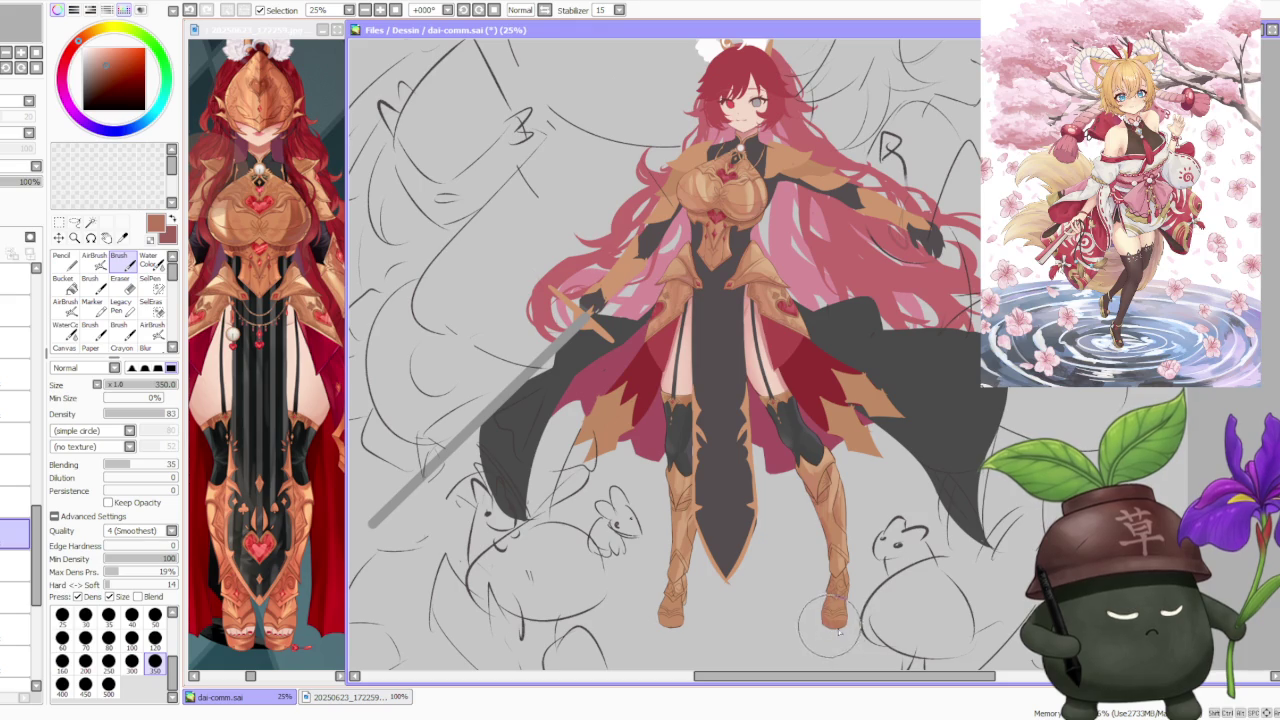
mouse_move(749, 594)
left_mouse_down()
mouse_move(668, 490)
mouse_move(682, 490)
mouse_move(675, 500)
left_mouse_up()
left_click(682, 490, "alt")
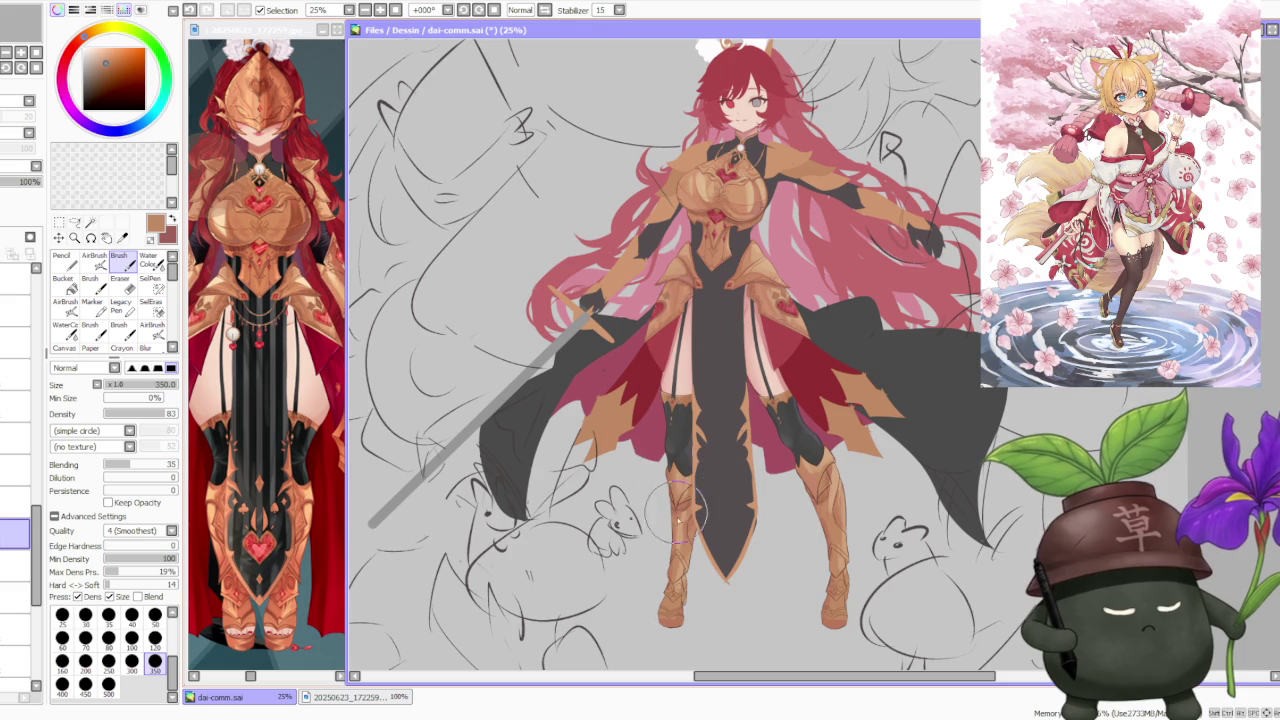
mouse_move(830, 508)
left_mouse_down()
mouse_move(806, 483)
mouse_move(816, 477)
left_mouse_up()
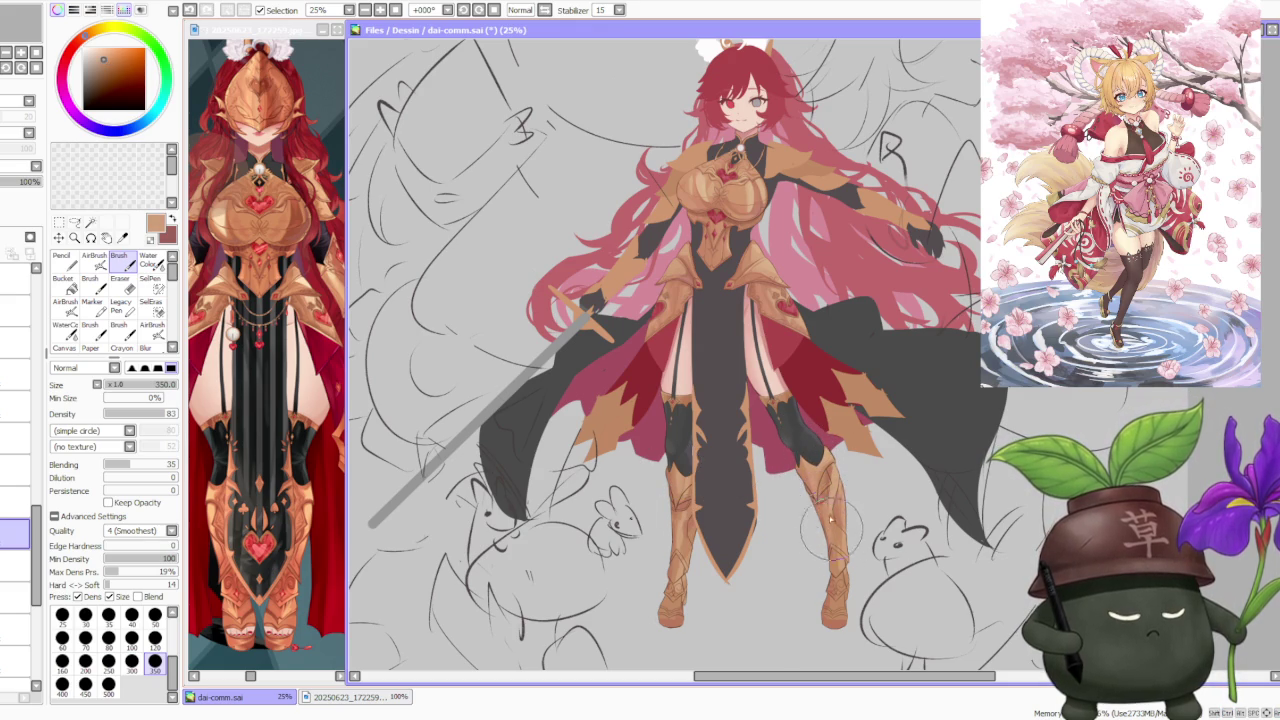
left_click(835, 495, "alt")
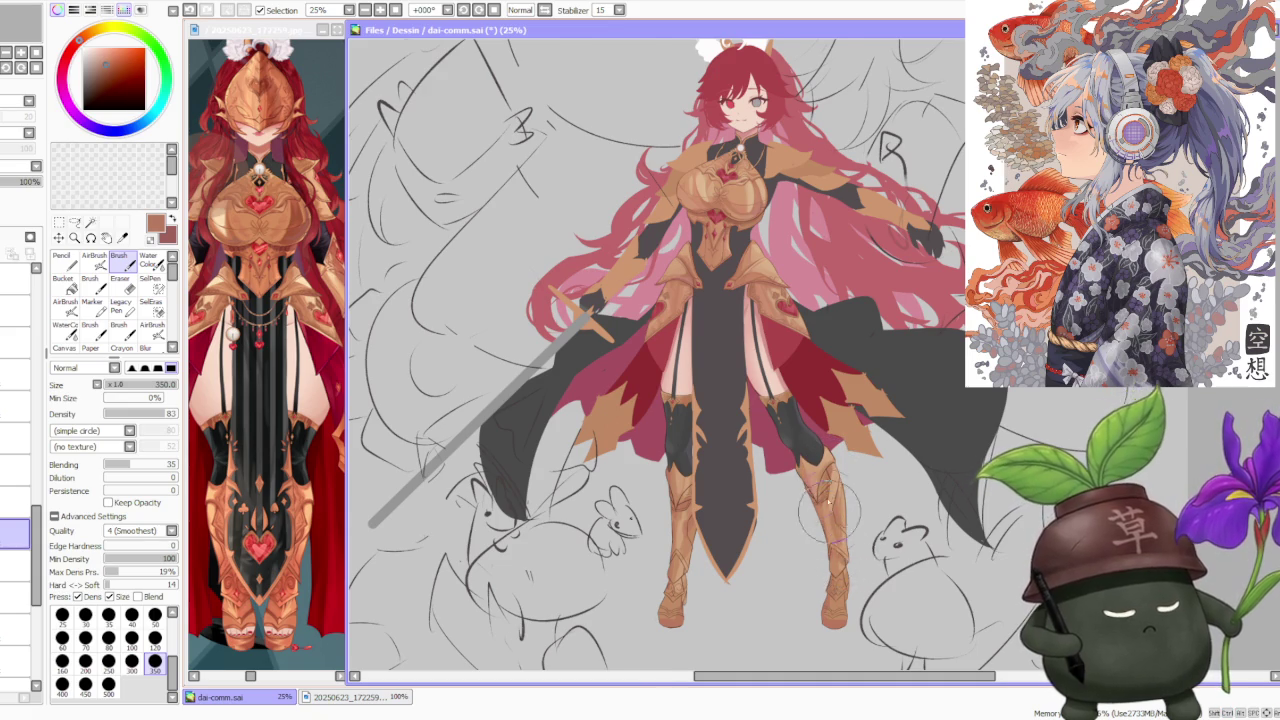
- Eyedrop several tan and brown shades from the right boot, undoing one stroke
scroll(840, 520, "down", 2)
scroll(850, 500, "up", 2)
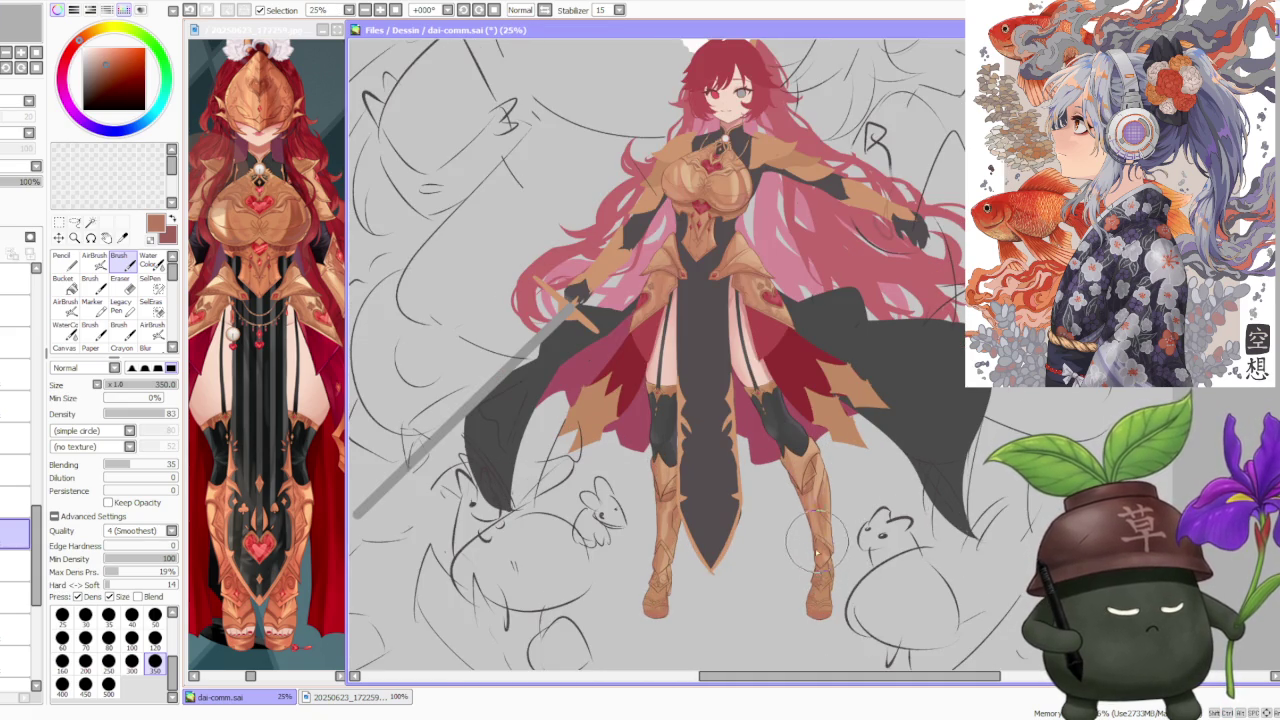
left_click(816, 508, "alt")
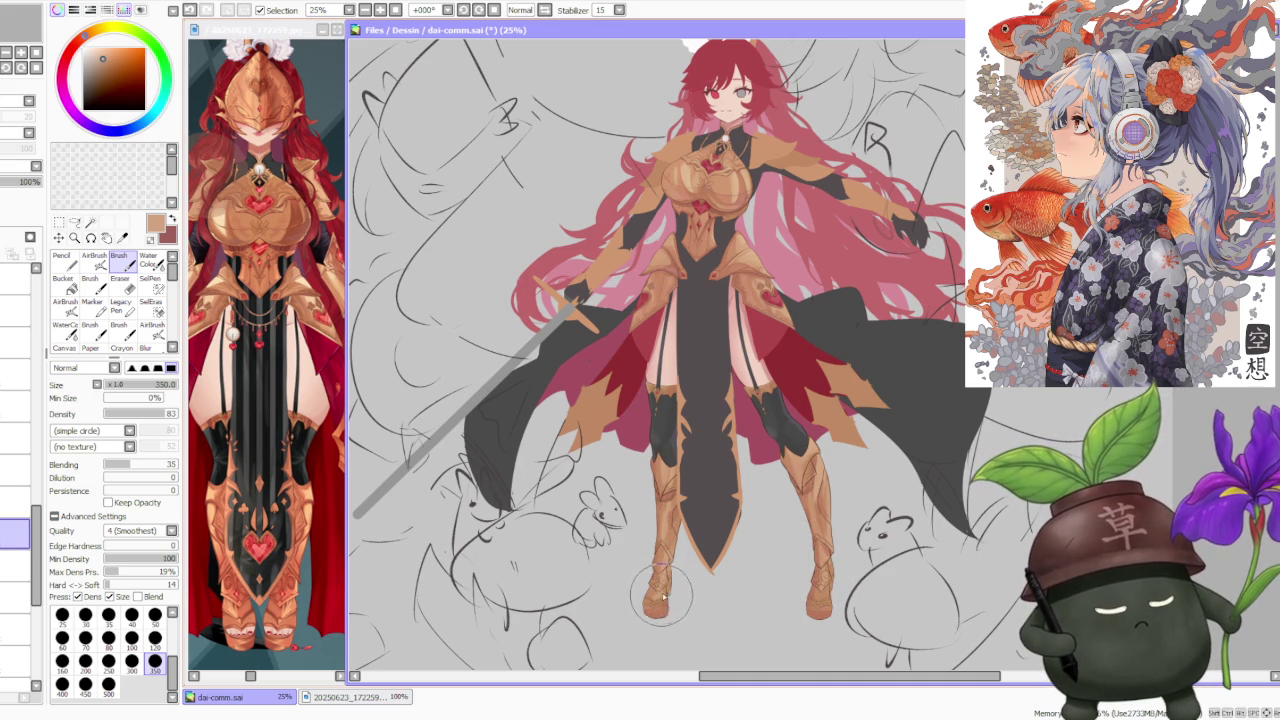
right_click(817, 582)
key("ctrl+z")
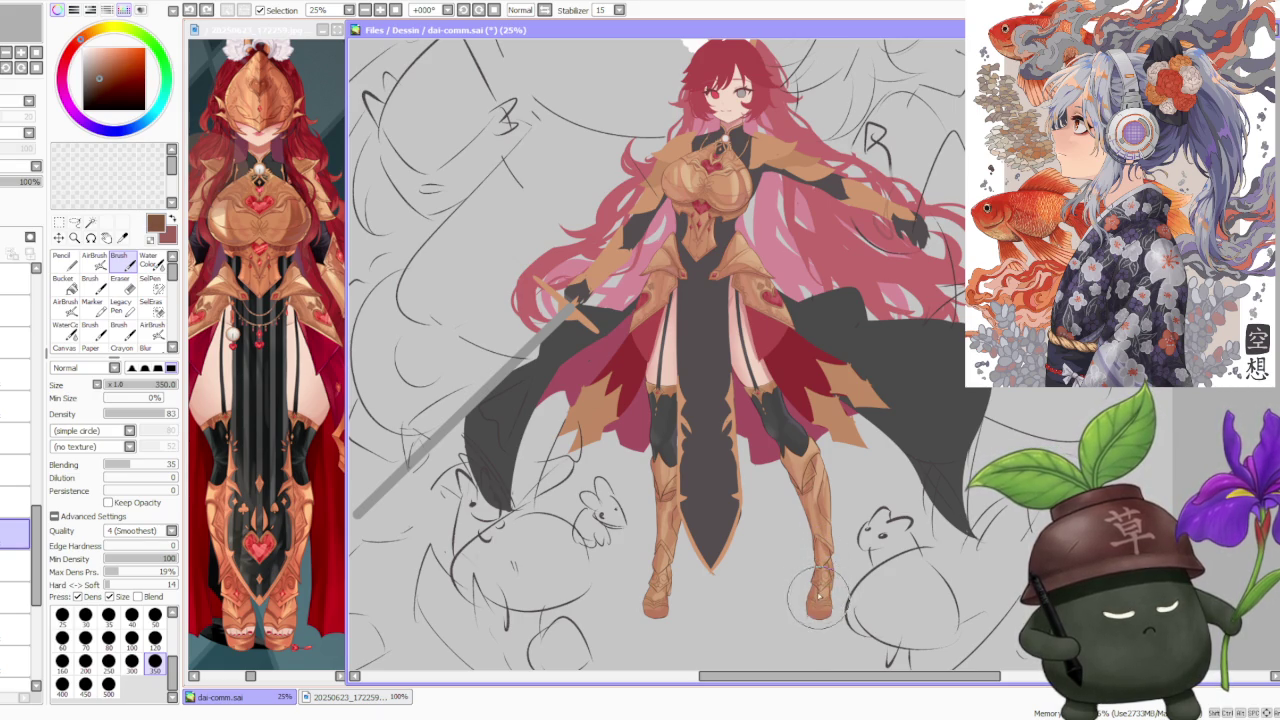
right_click(807, 535)
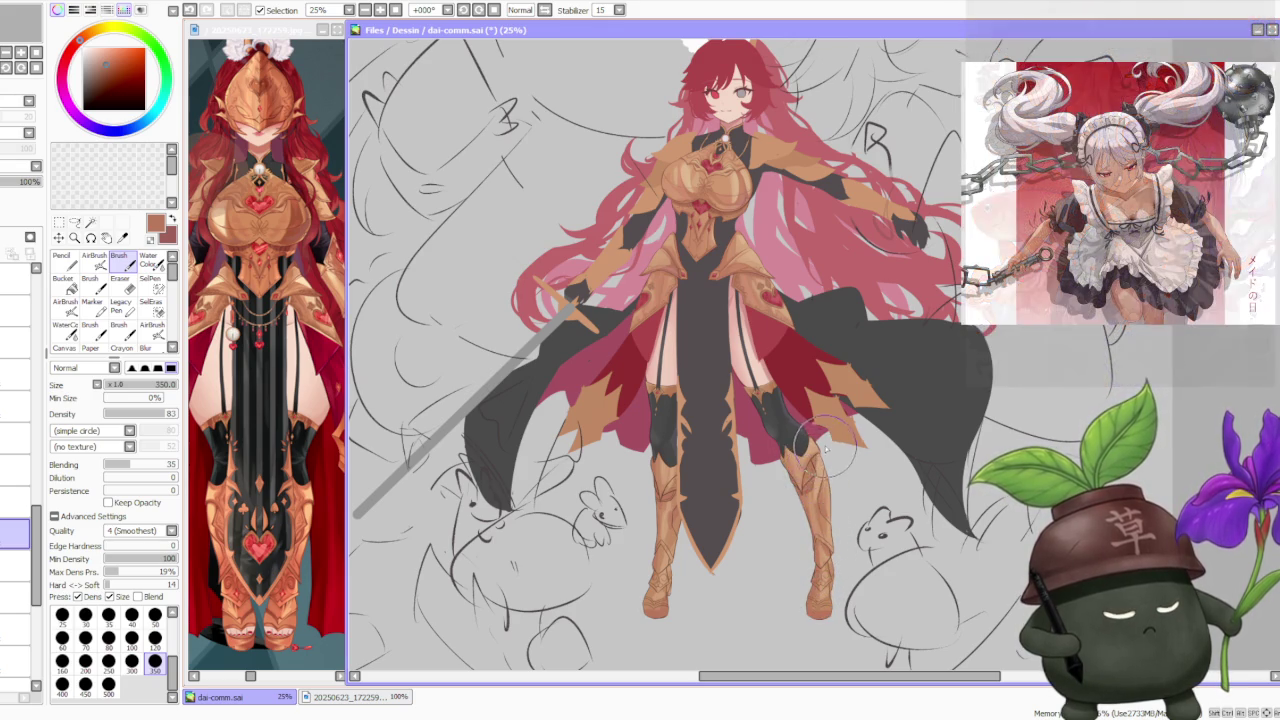
left_click(810, 480, "alt")
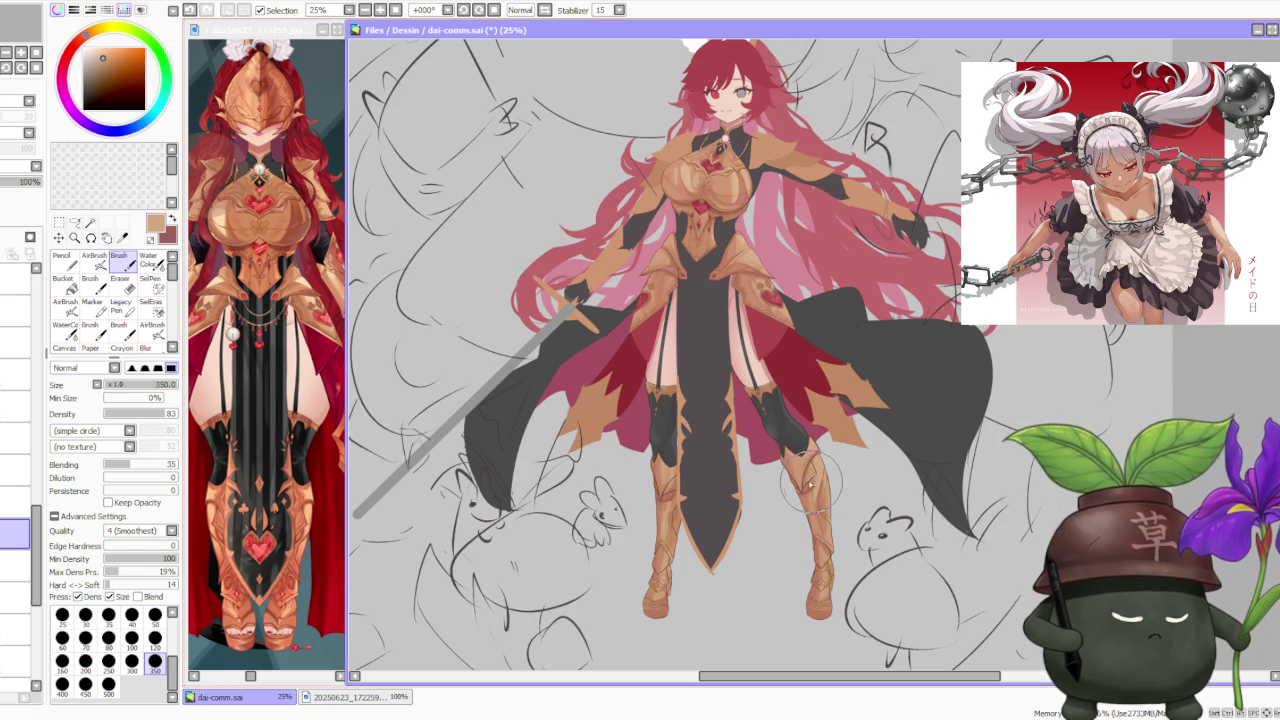
left_click(809, 490, "alt")
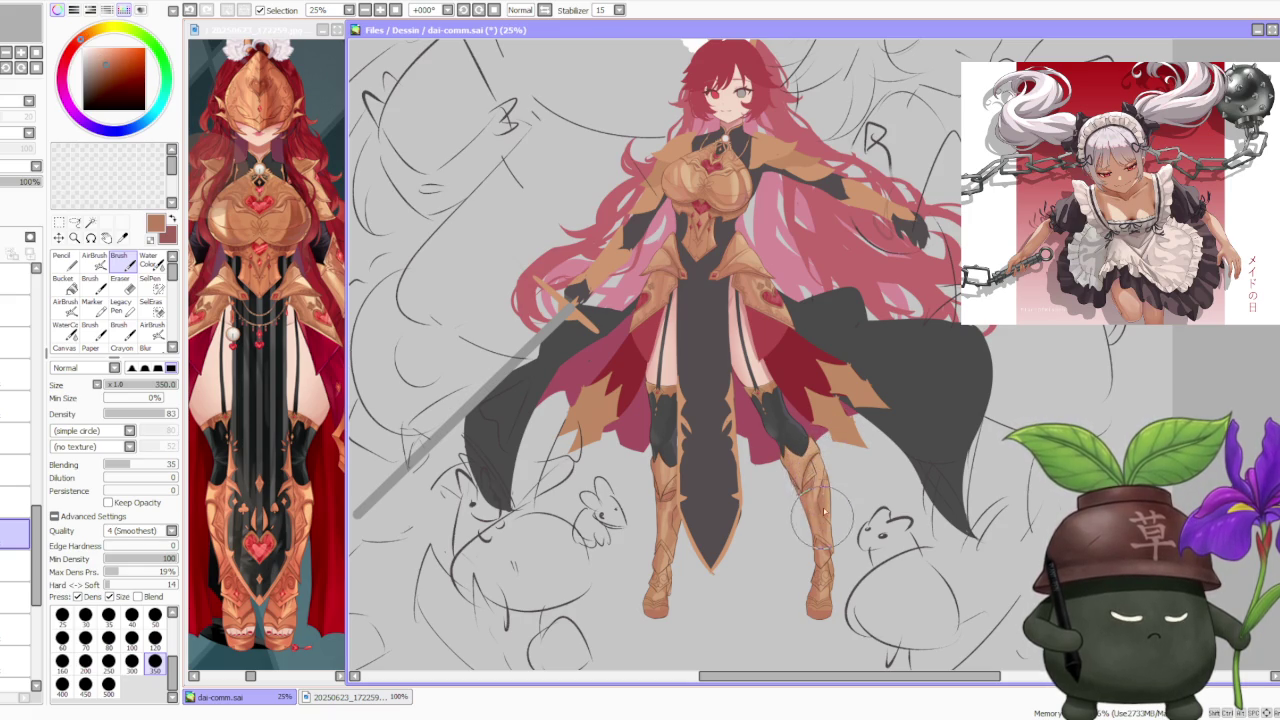
scroll(828, 472, "down", 2)
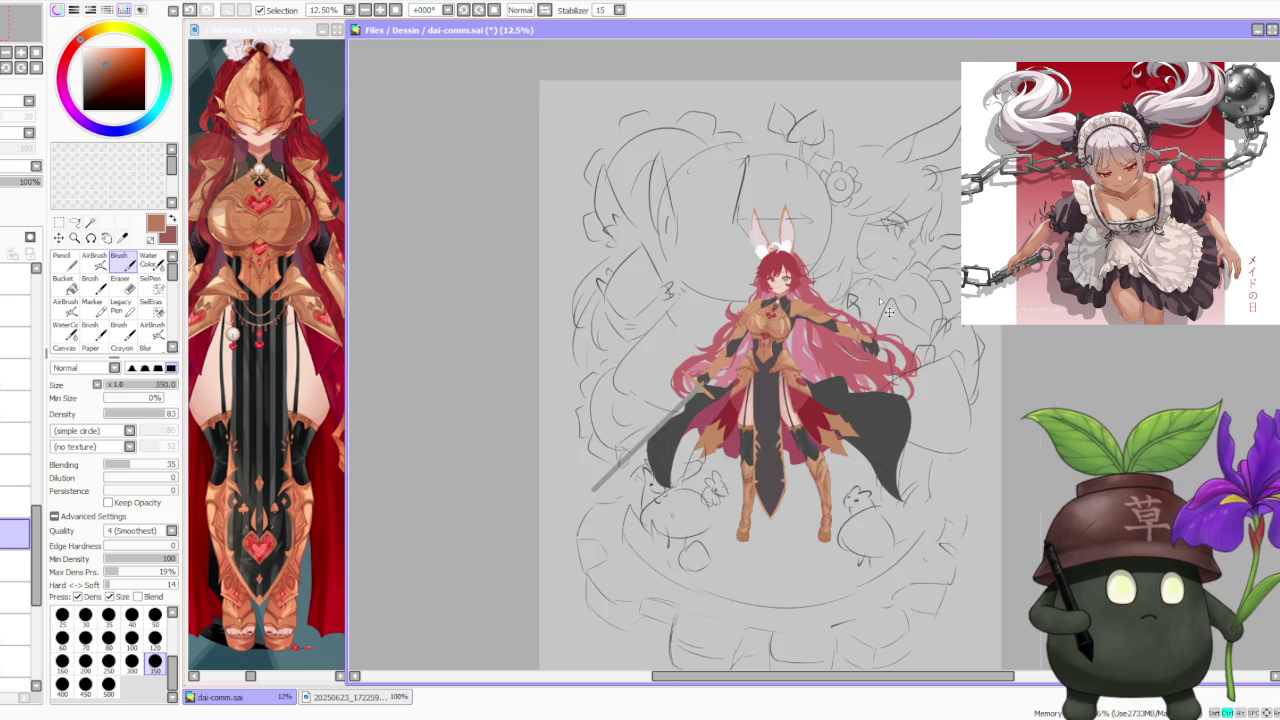
scroll(880, 298, "up", 1)
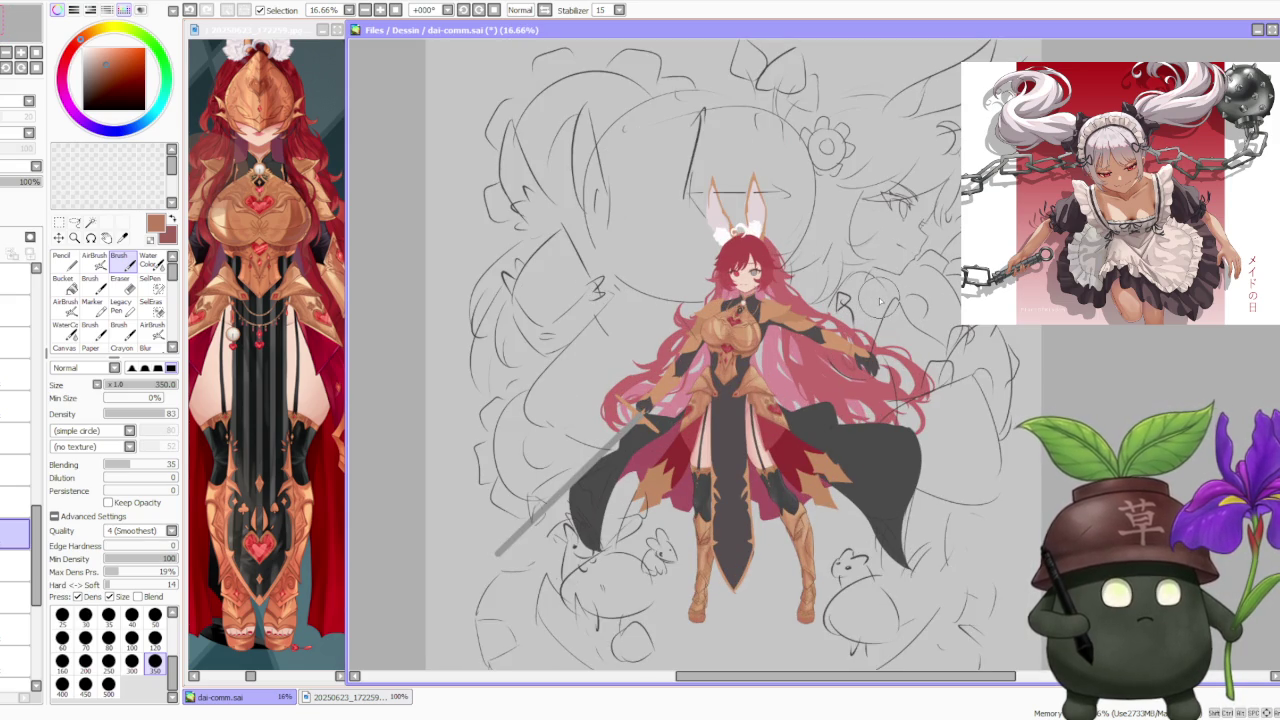
scroll(740, 520, "up", 2)
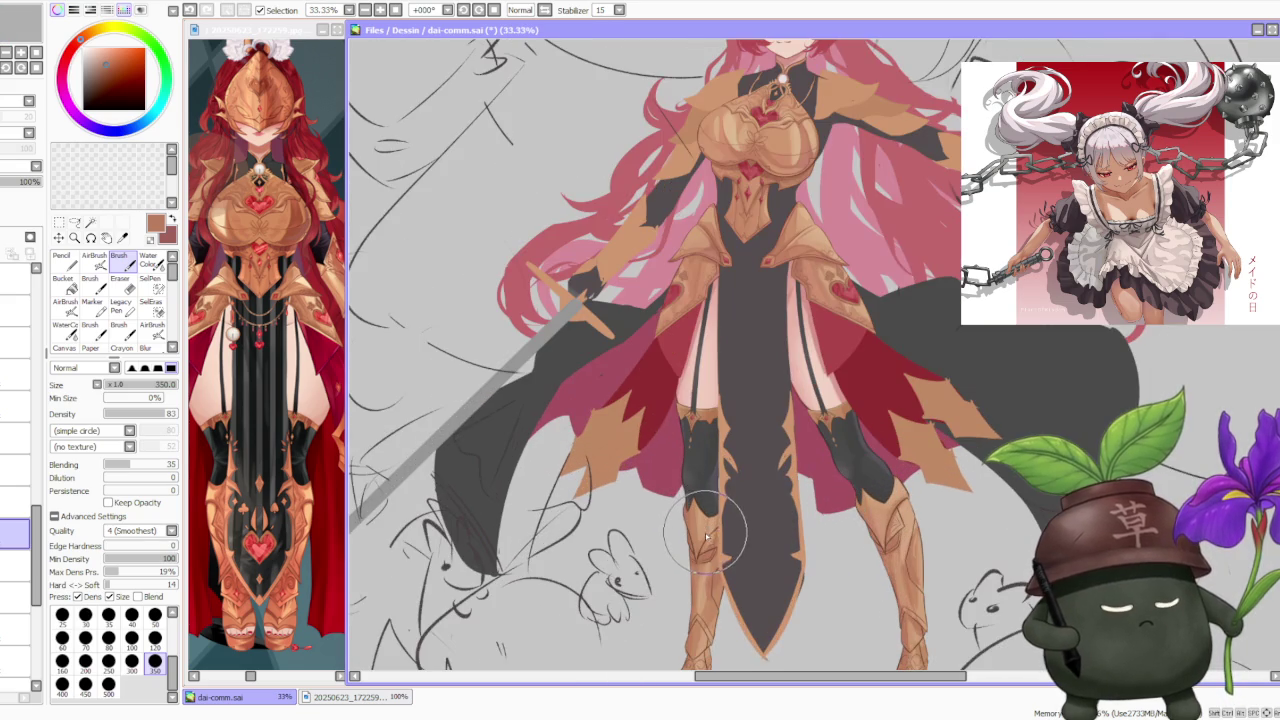
- Paint the dark stocking over the boot top, then eyedrop the boot's pale tan
left_click_drag(700, 540, 700, 480)
key("ctrl+z")
left_click_drag(700, 530, 725, 432)
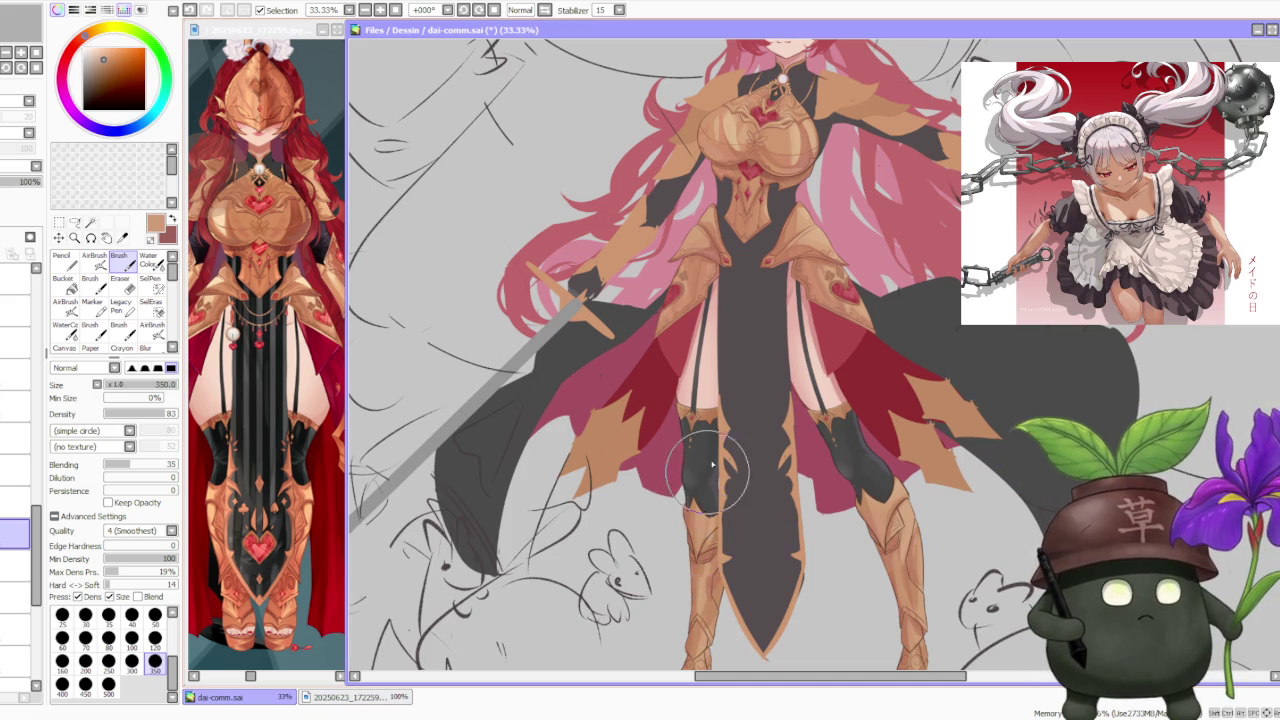
scroll(720, 440, "down", 1)
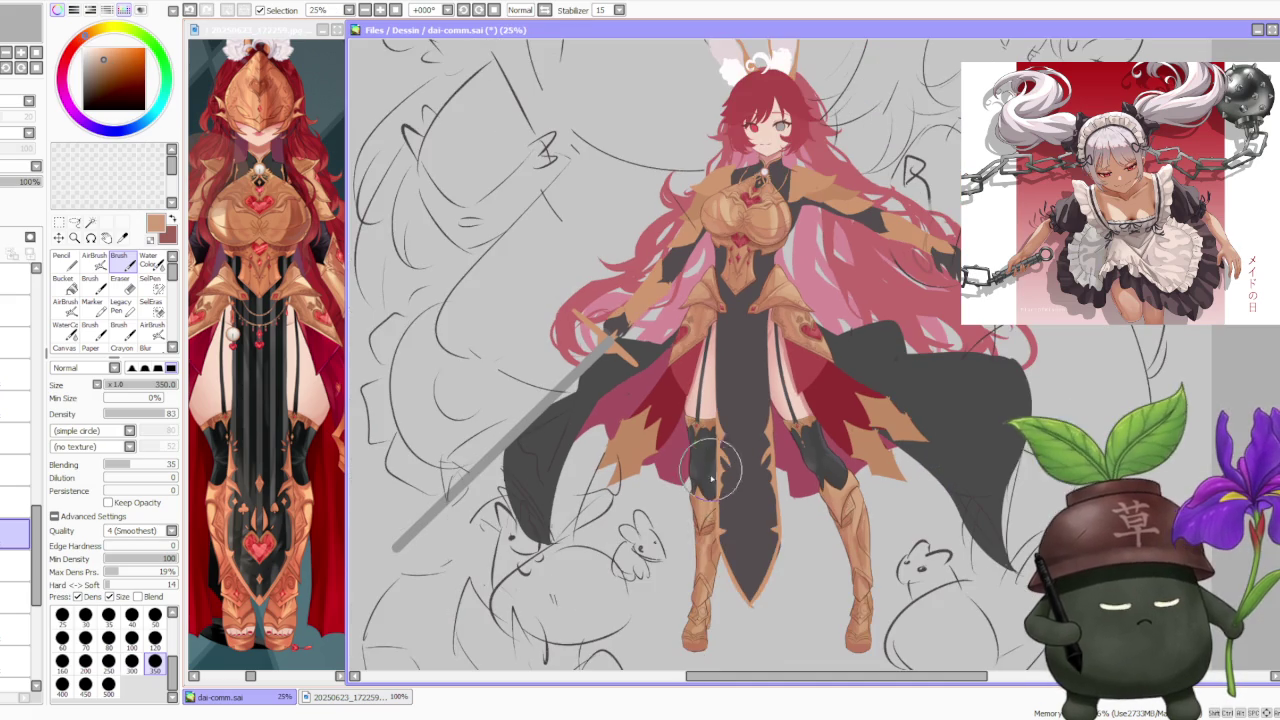
scroll(715, 566, "up", 1)
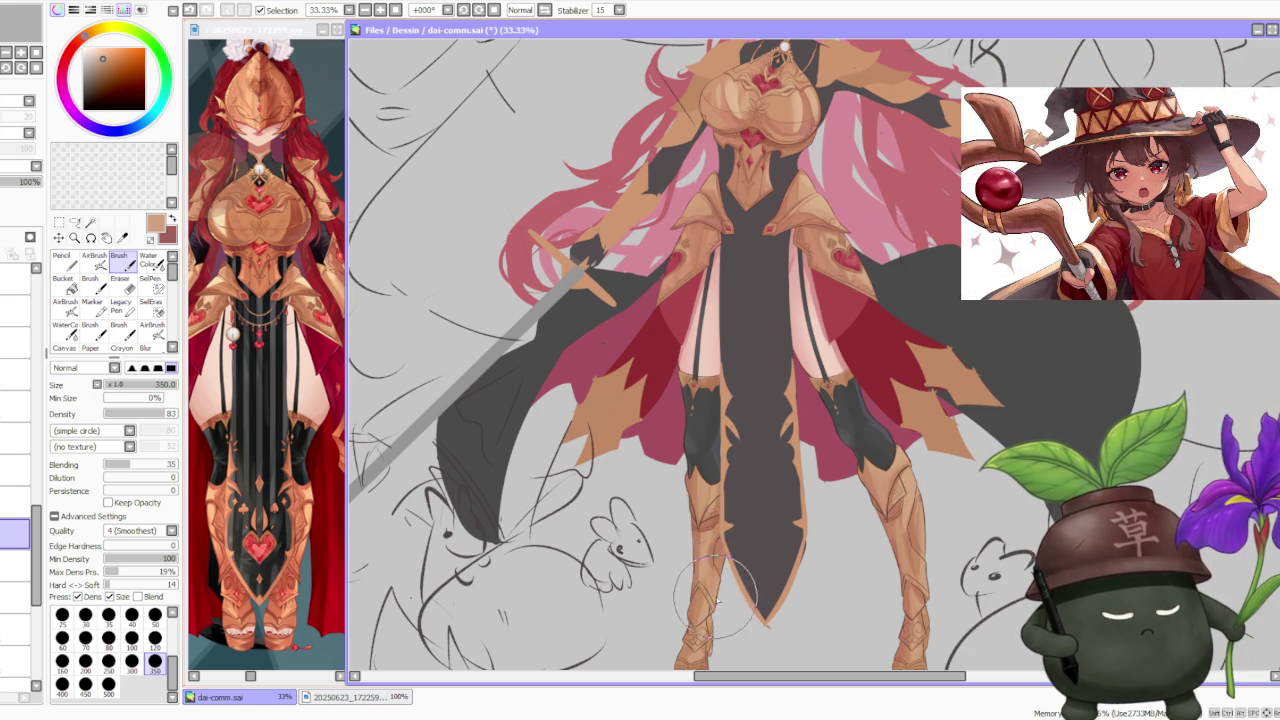
left_click(711, 552, "alt")
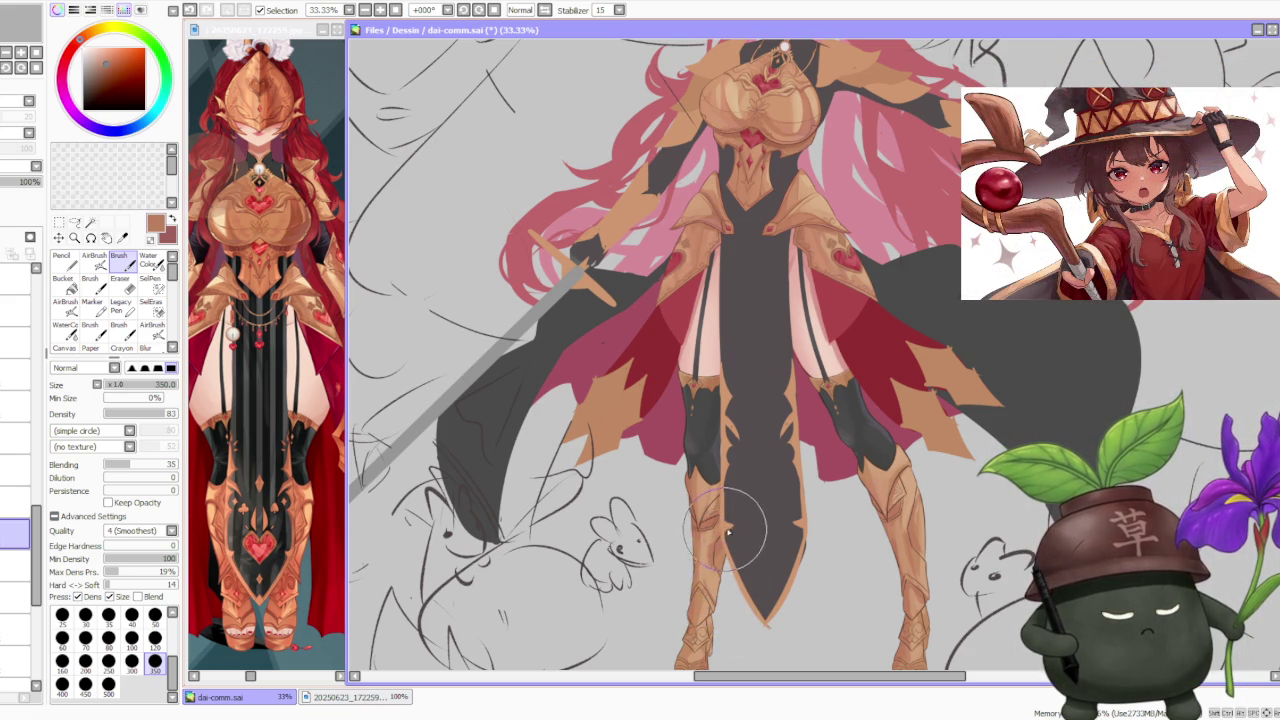
left_click(710, 530, "alt")
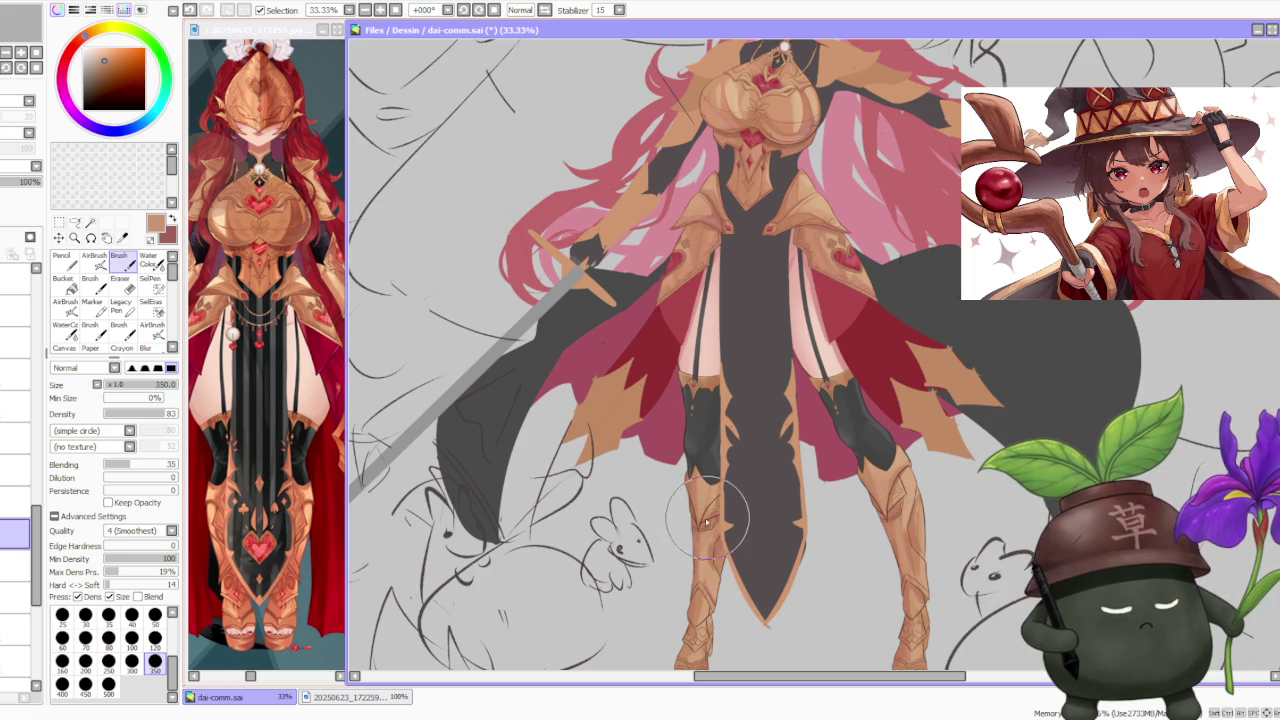
scroll(775, 485, "down", 2)
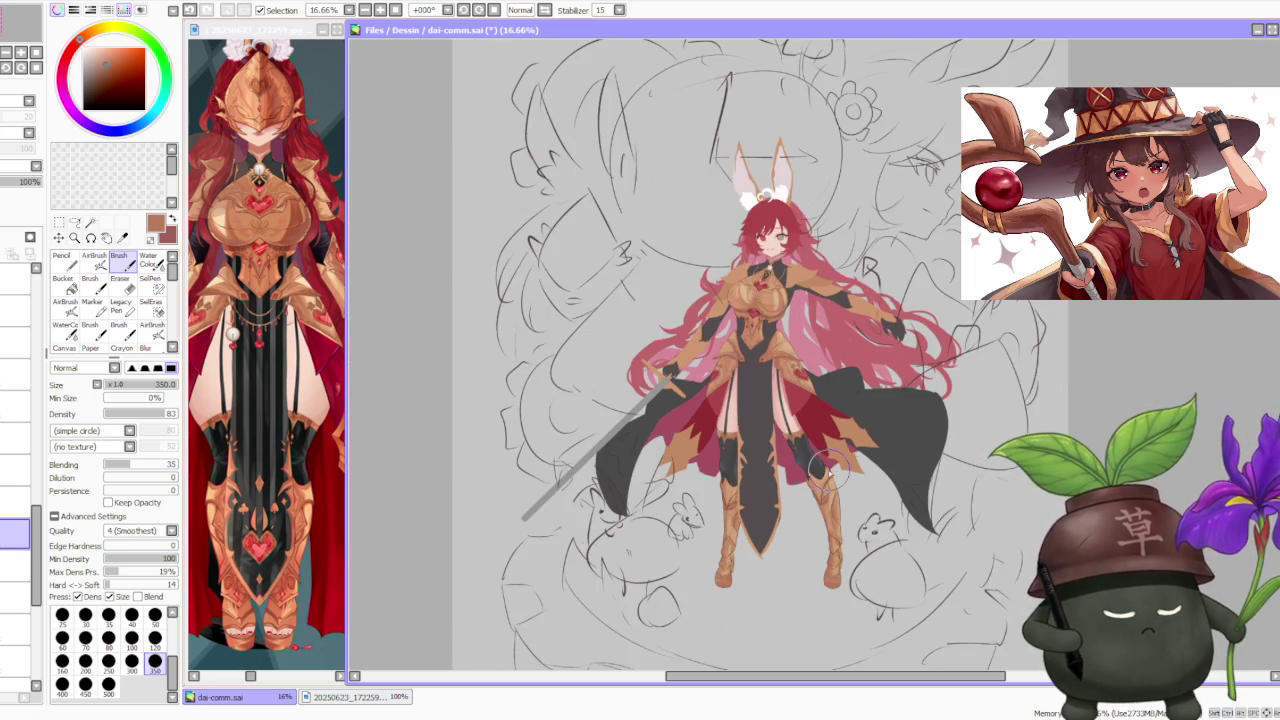
scroll(836, 480, "up", 1)
left_click(838, 522, "alt")
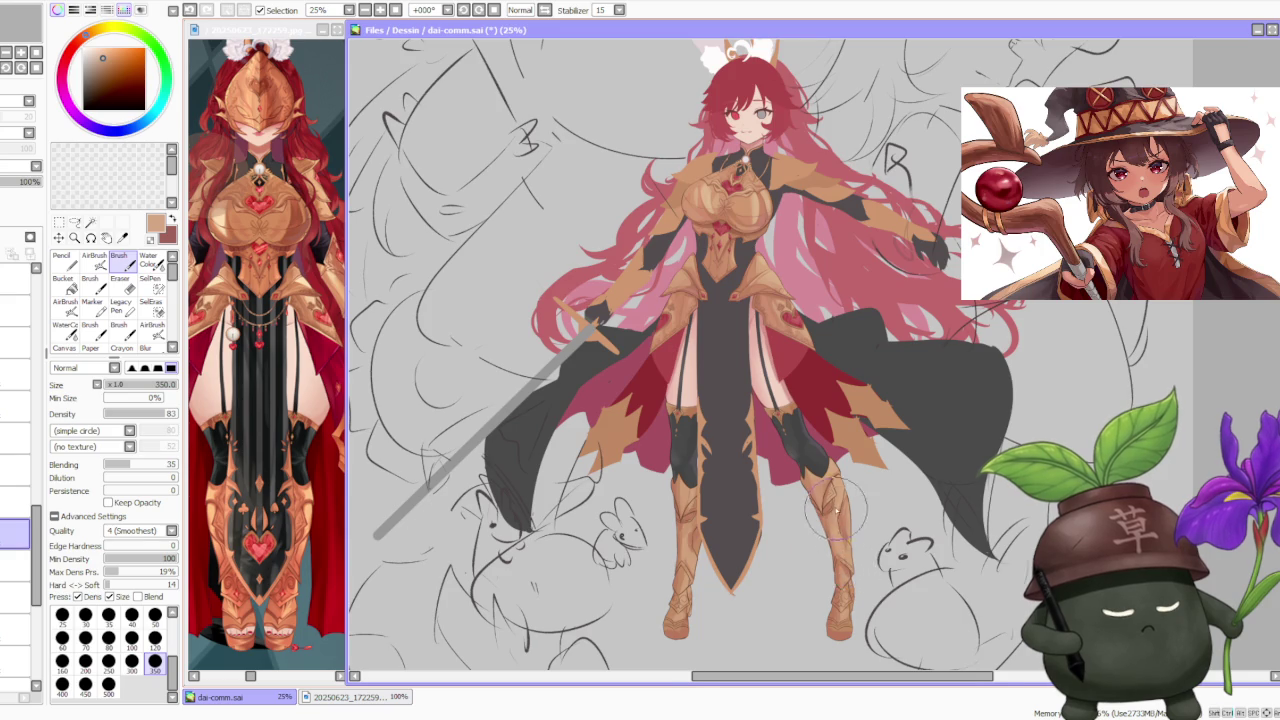
- Set the brush to size 120 and pick a light tan from the boot
scroll(848, 522, "down", 2)
scroll(849, 488, "up", 2)
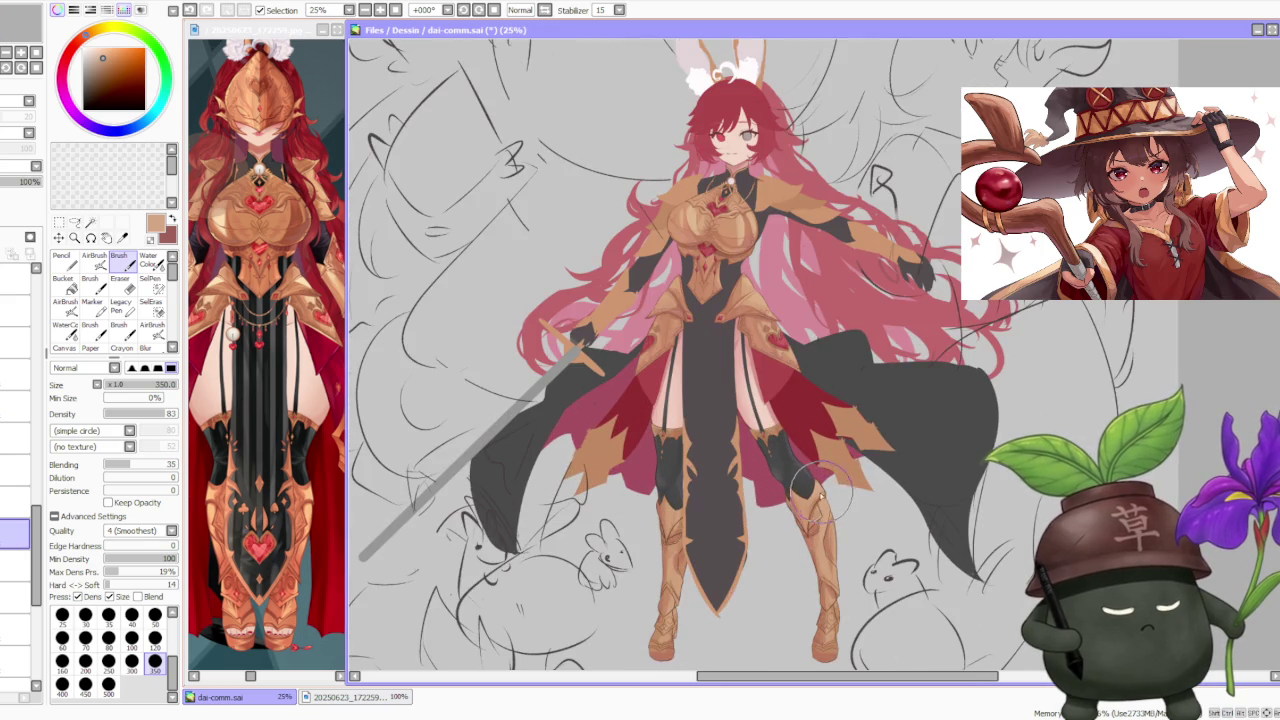
scroll(826, 505, "up", 2)
left_click(815, 520, "alt")
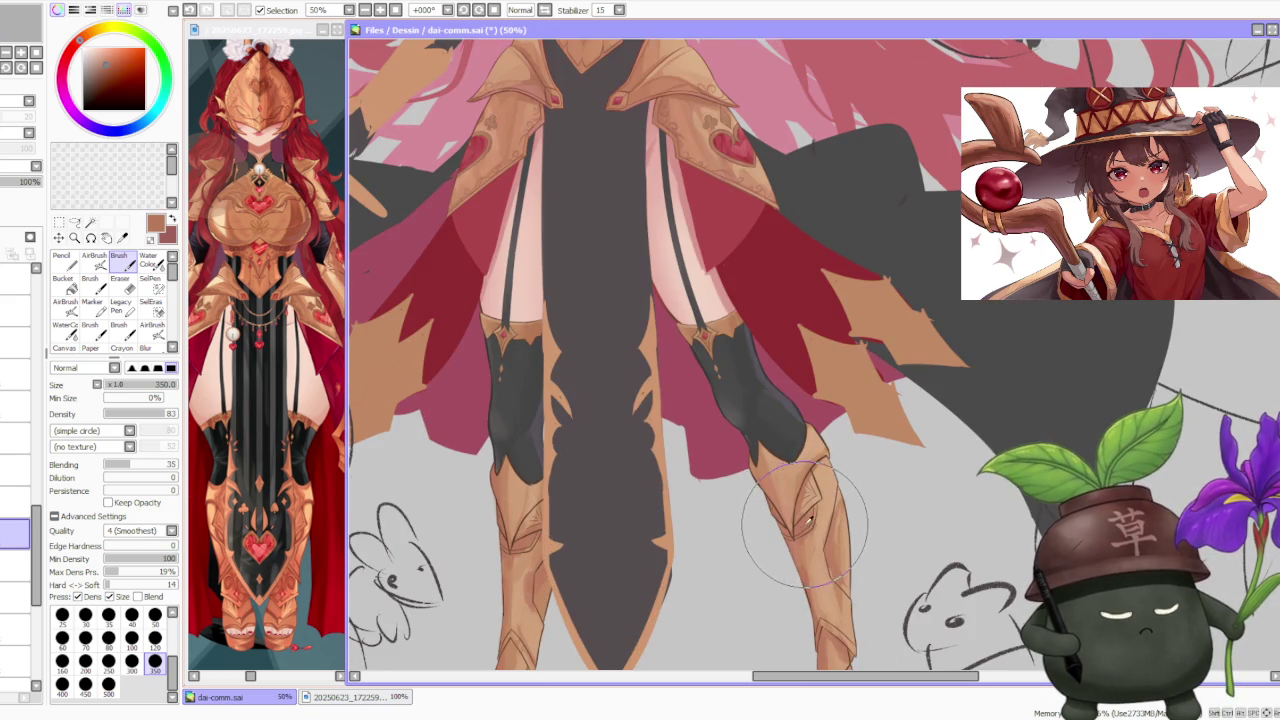
scroll(815, 518, "down", 1)
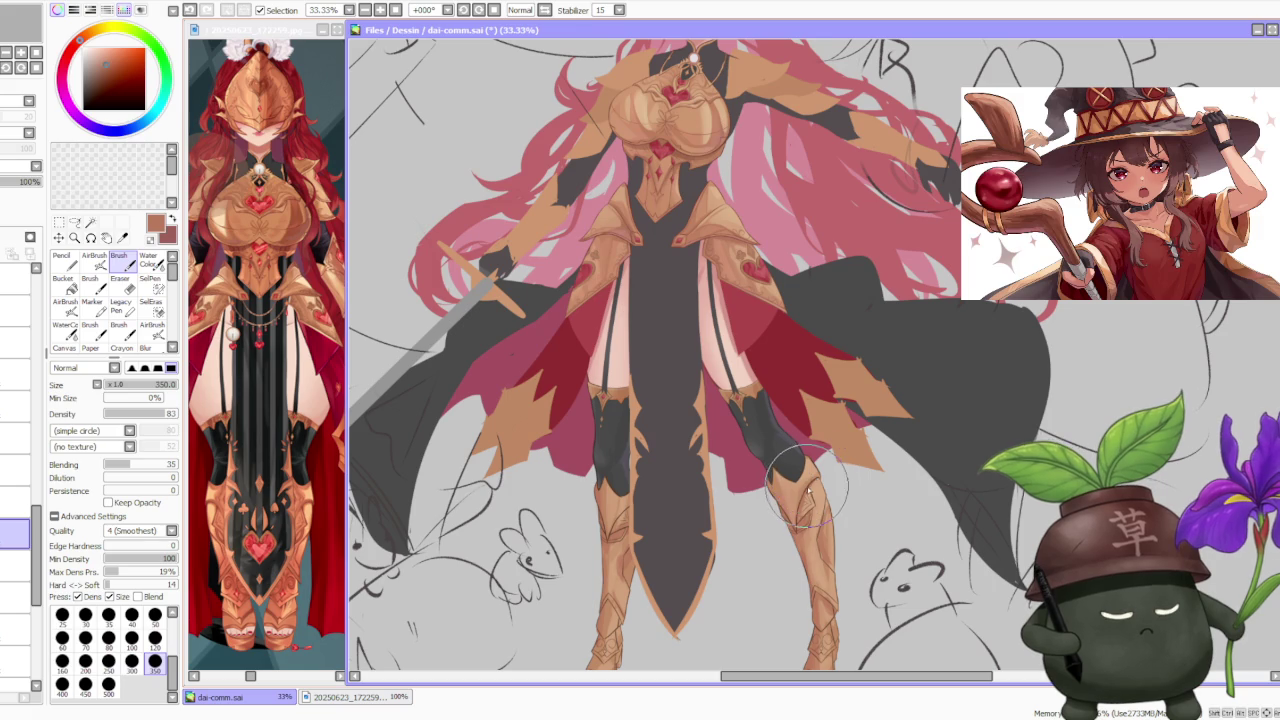
left_click(800, 483, "alt")
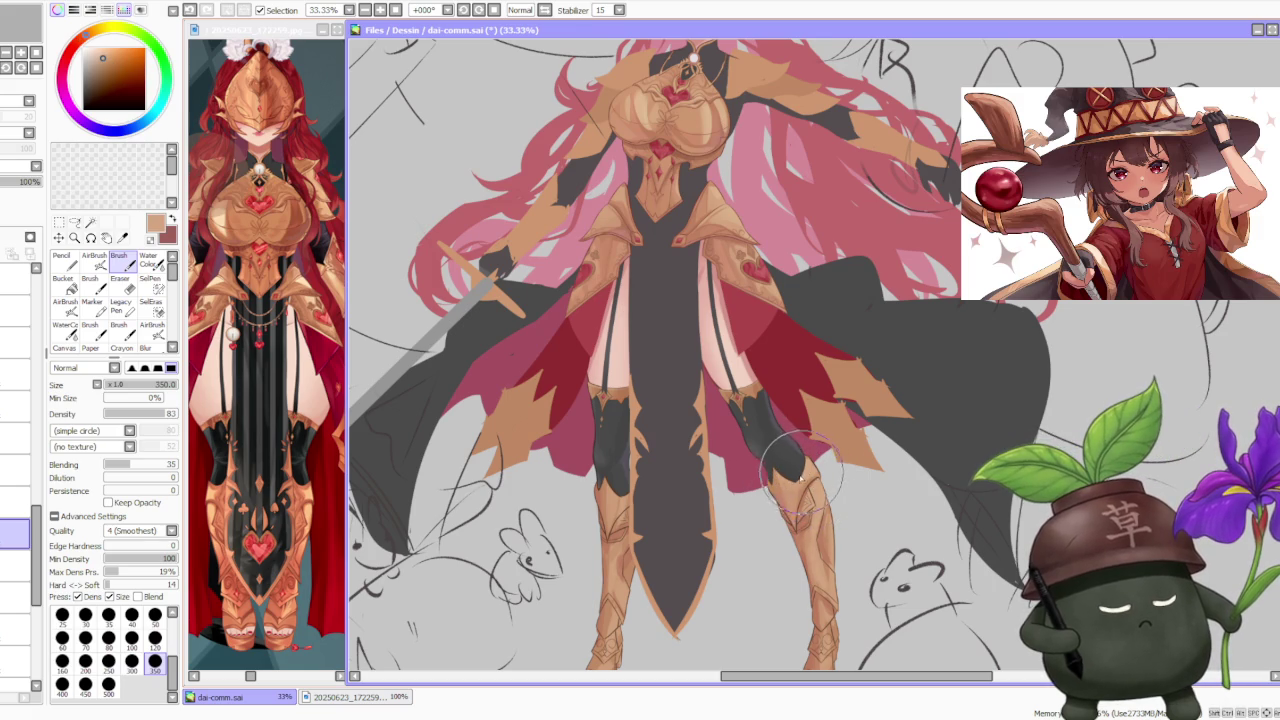
left_click(800, 512, "alt")
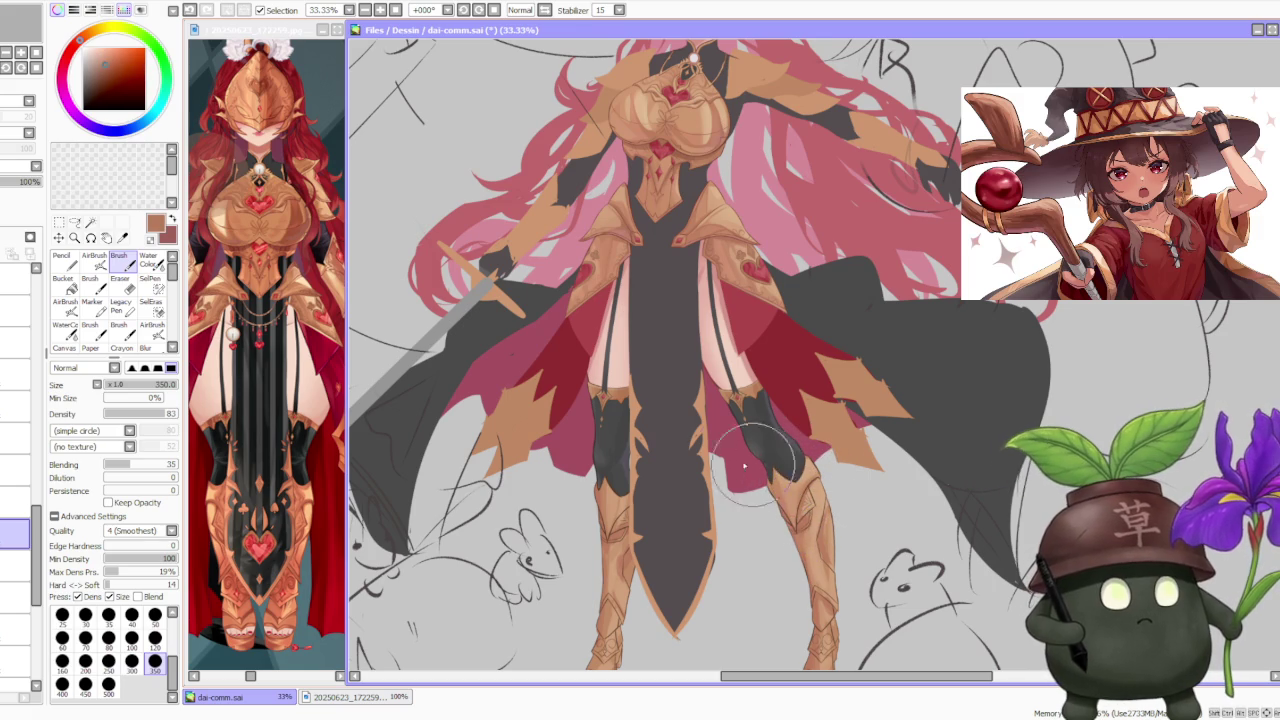
left_click(155, 638)
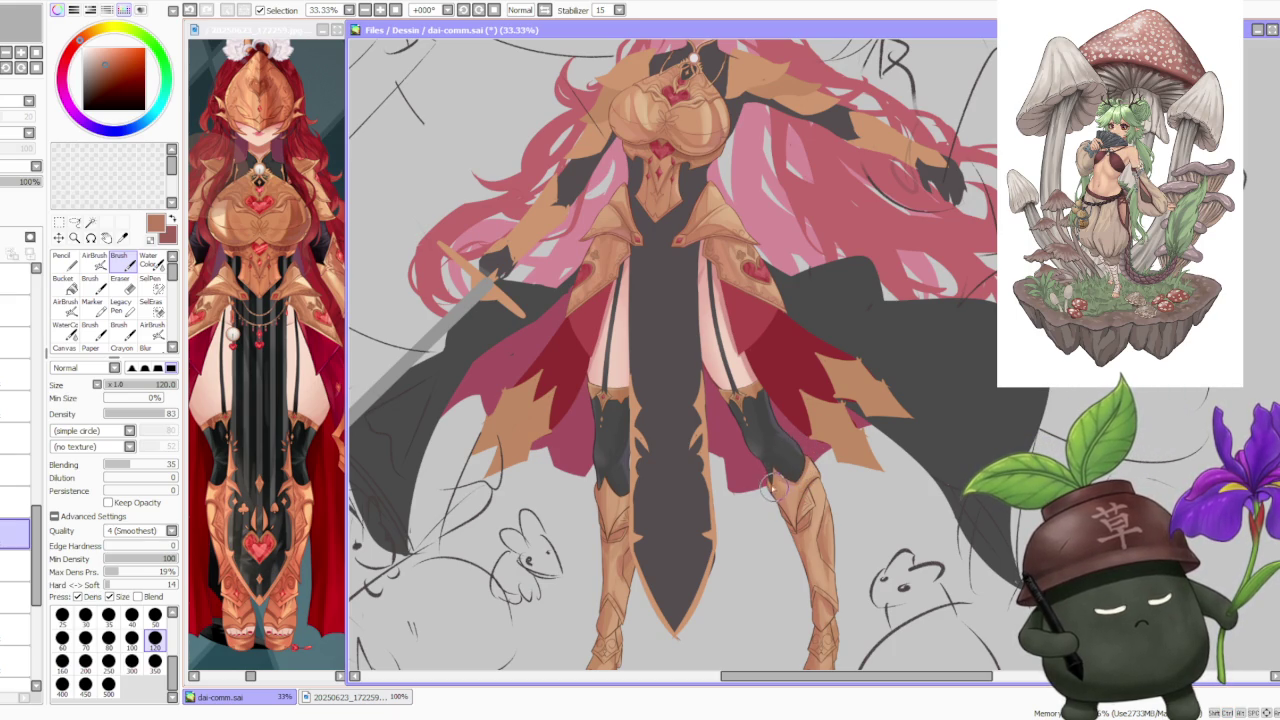
left_click(788, 484, "alt")
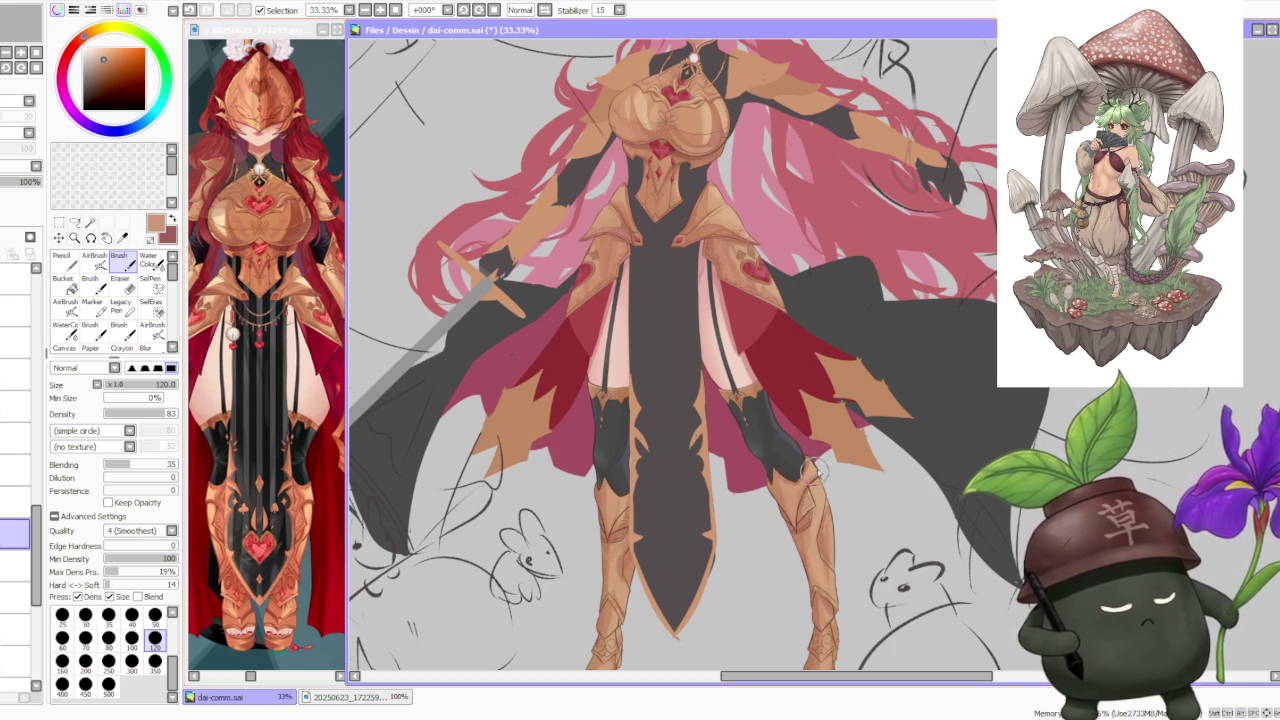
left_click(712, 148, "alt")
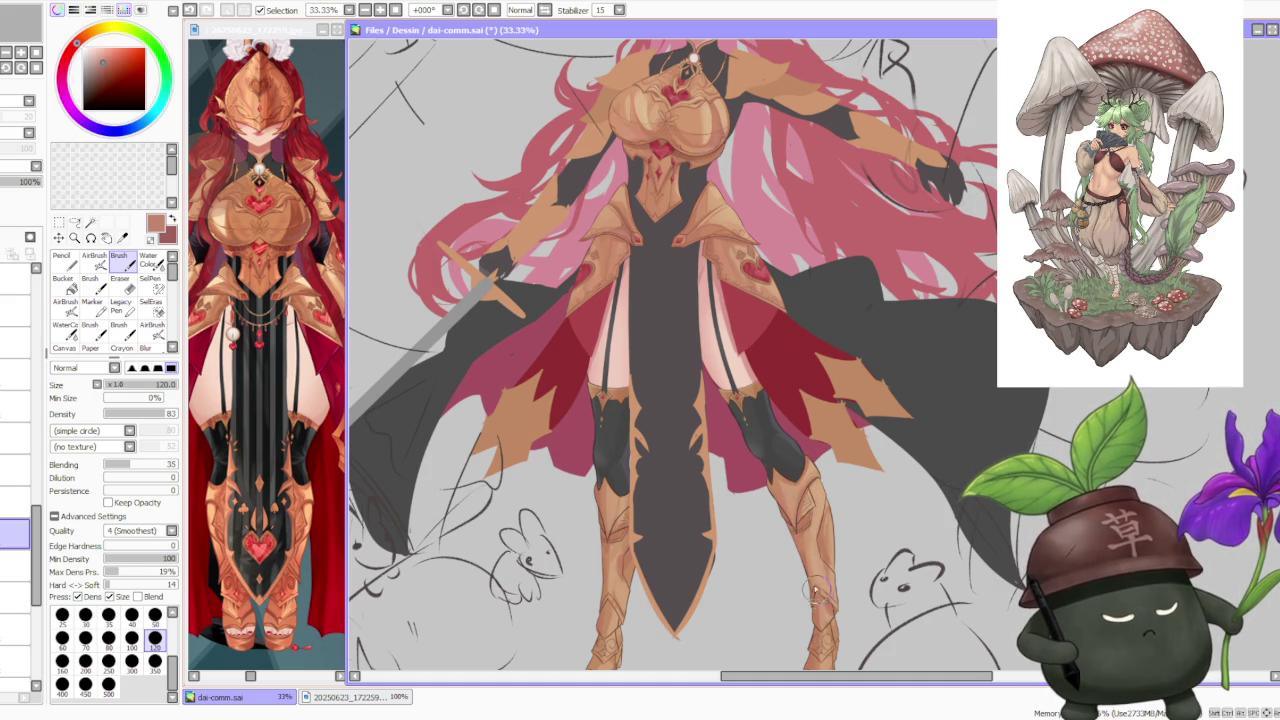
- Paint pale tan highlight strokes on the right and left boots
left_click_drag(814, 588, 825, 601)
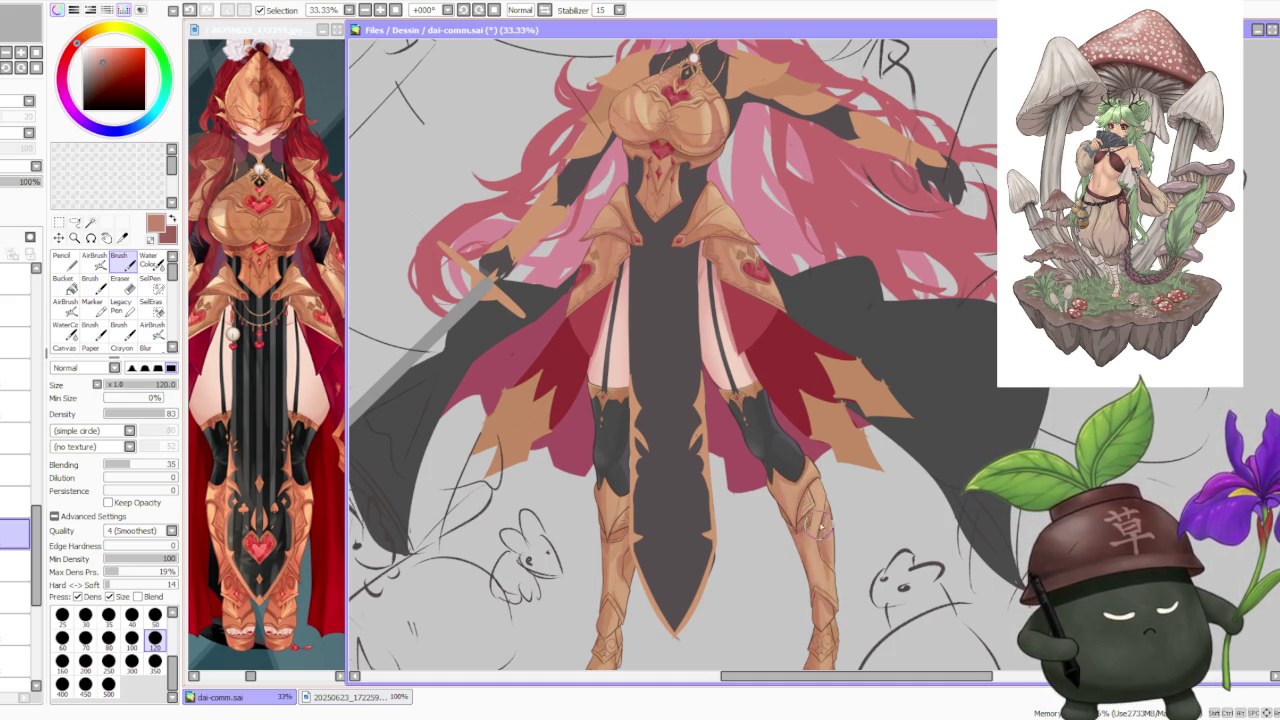
left_click_drag(826, 502, 814, 540)
left_click_drag(836, 474, 820, 520)
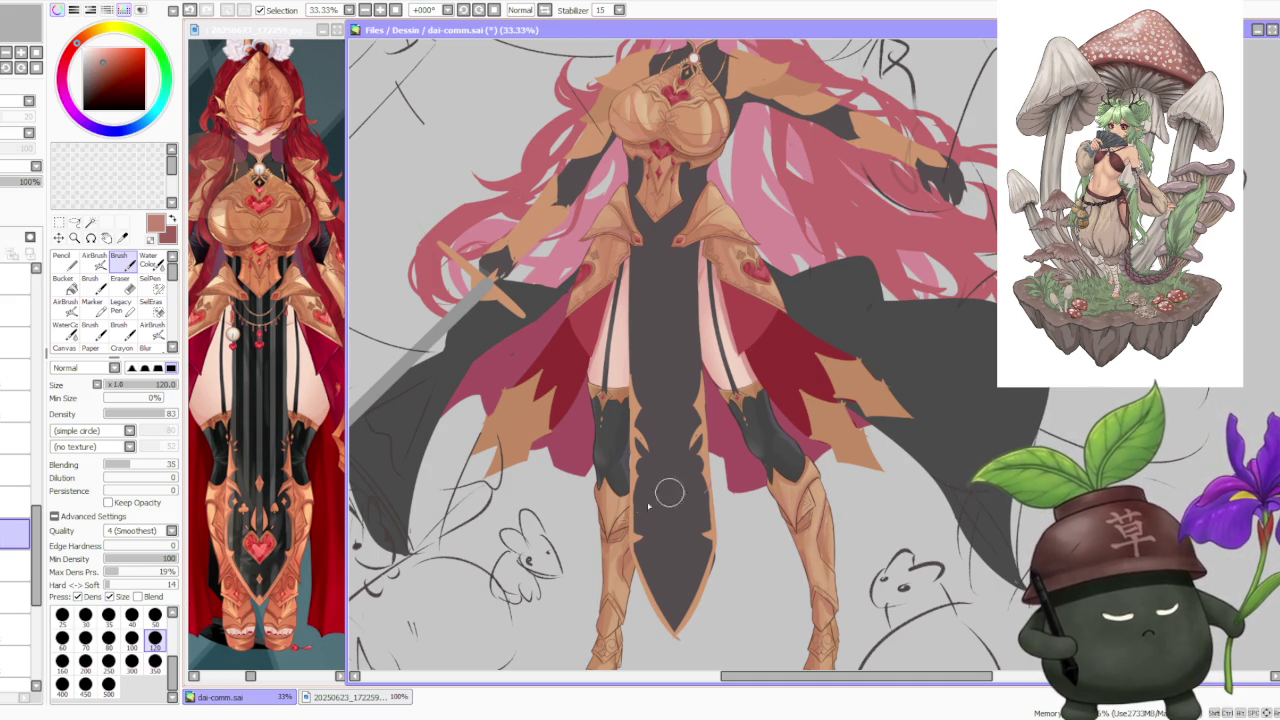
mouse_move(634, 503)
left_mouse_down()
mouse_move(620, 538)
mouse_move(640, 543)
left_mouse_up()
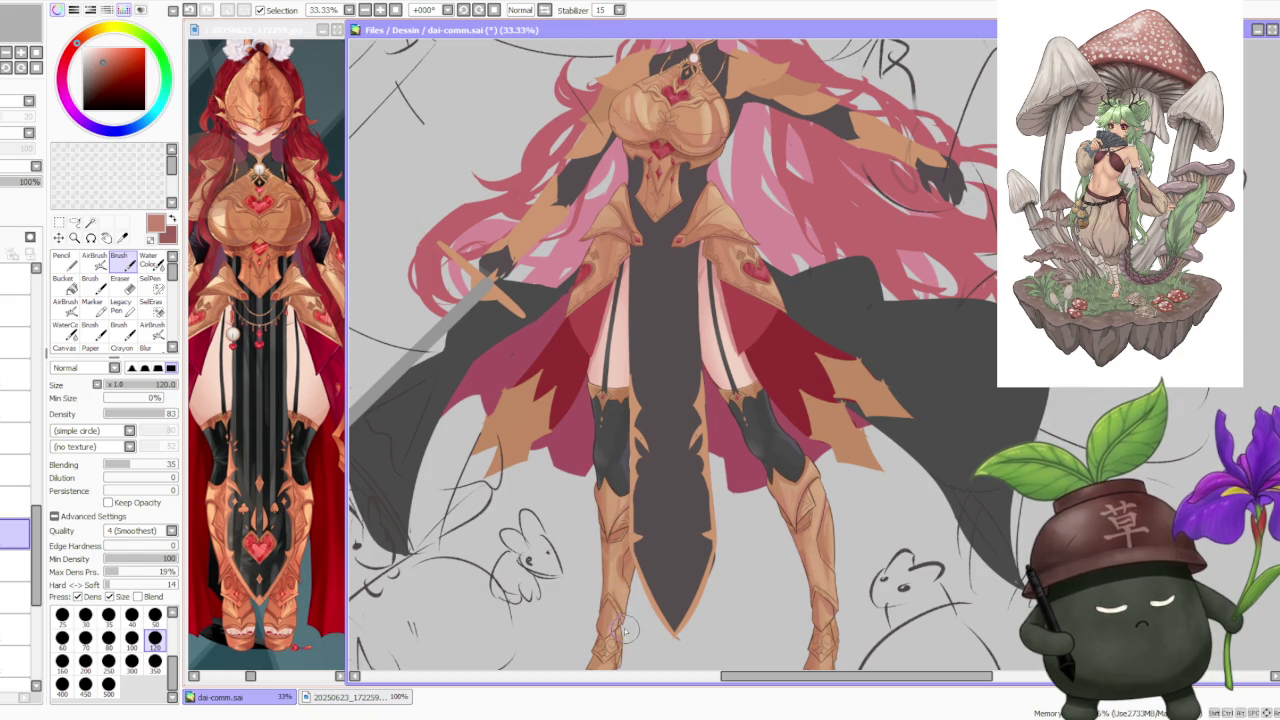
scroll(625, 628, "down", 1)
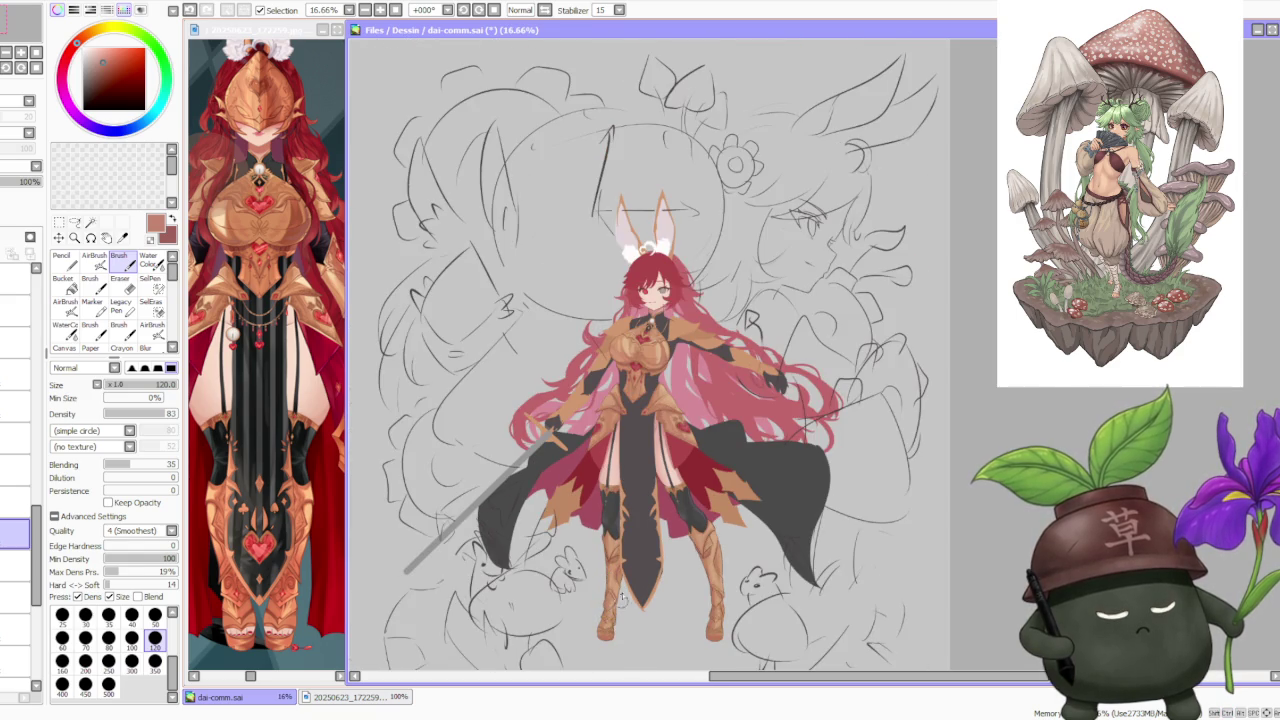
- Sample the left boot's tan colour while zooming in on the boot tip
scroll(620, 634, "up", 3)
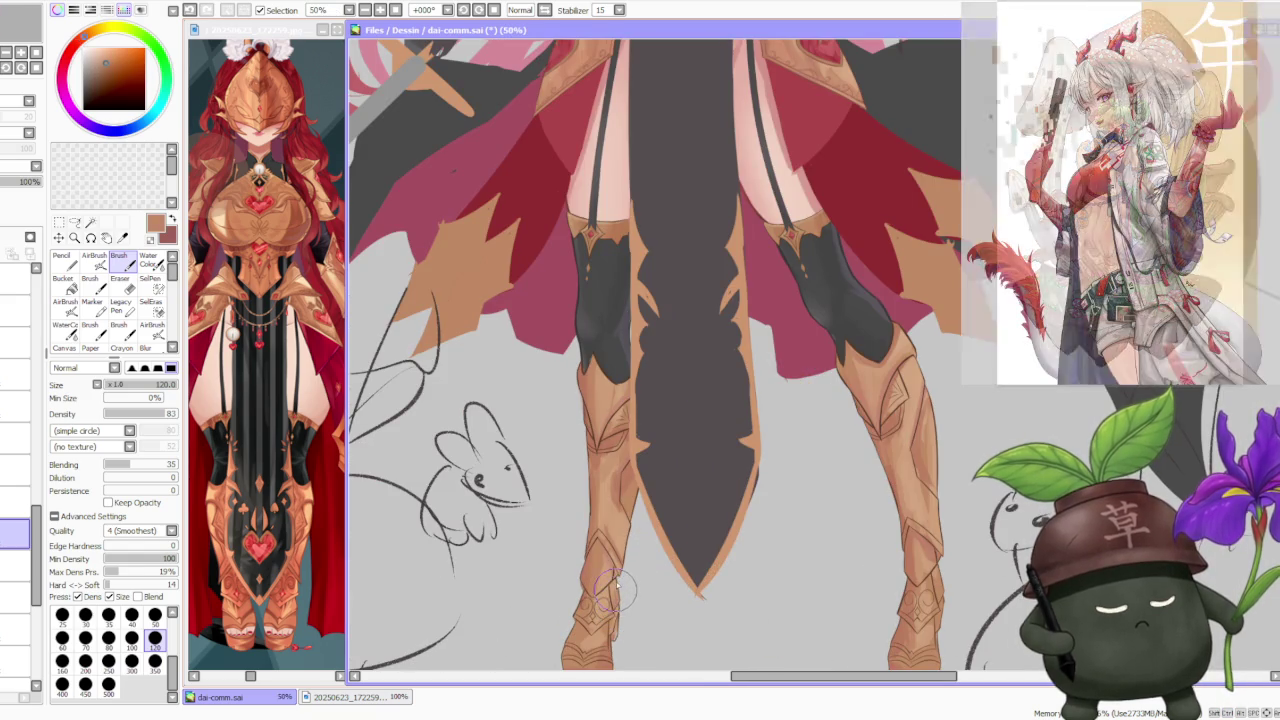
left_click(607, 567, "alt")
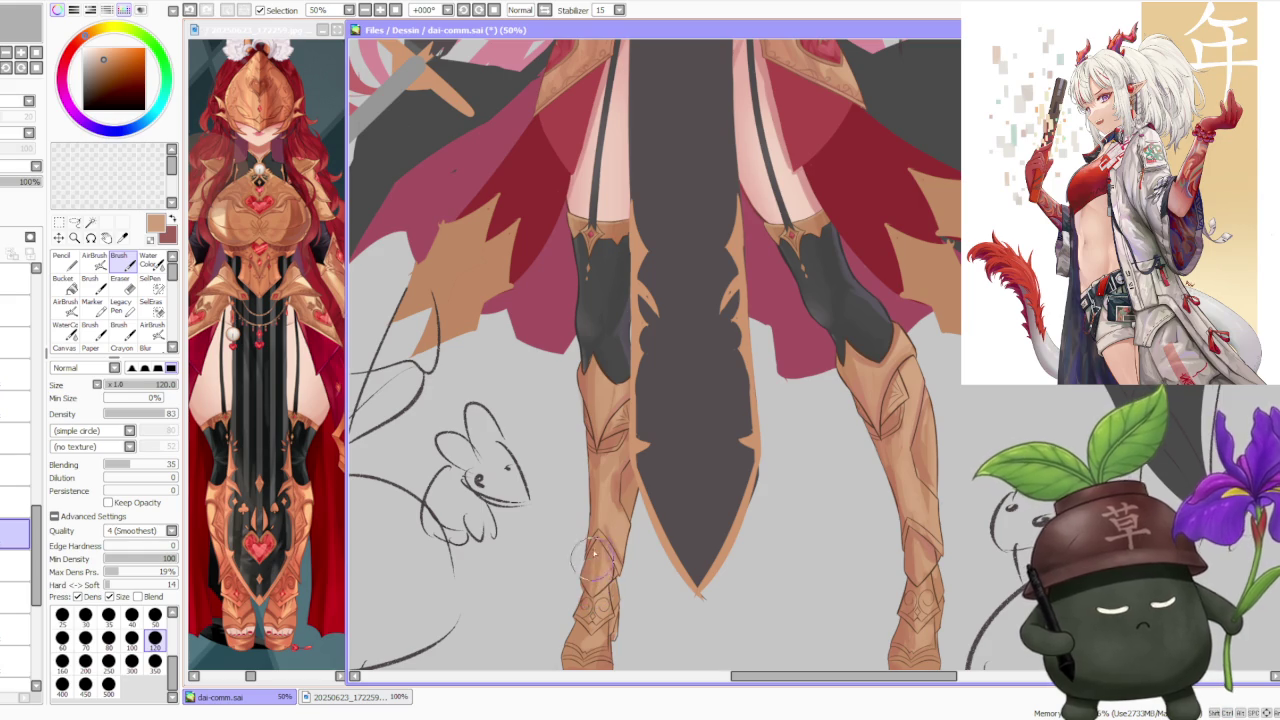
scroll(600, 430, "down", 3)
scroll(600, 430, "up", 3)
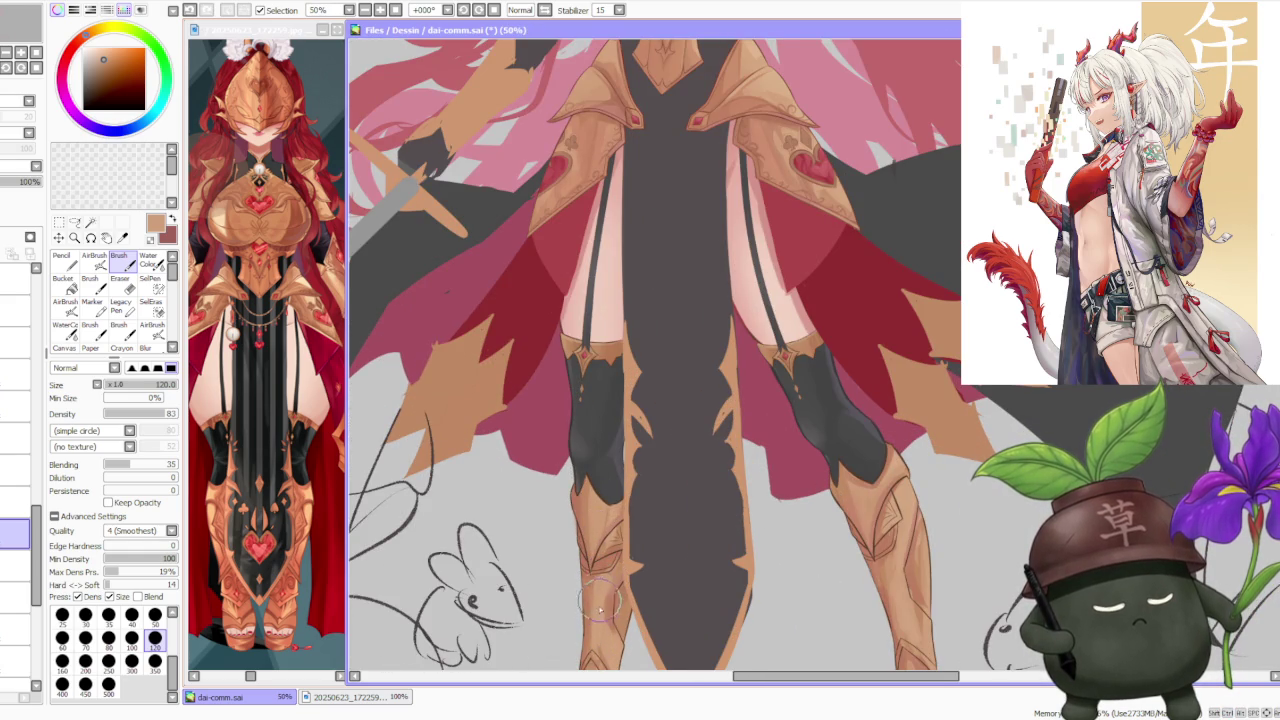
scroll(605, 658, "down", 3)
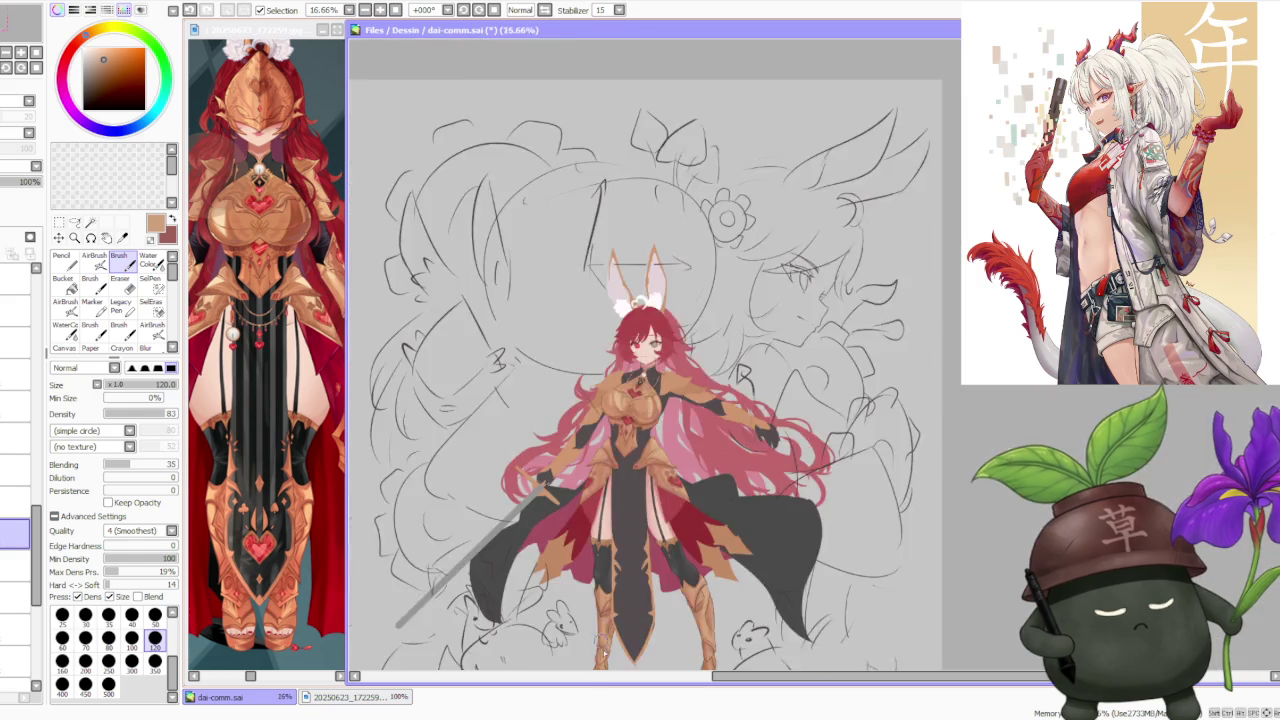
scroll(600, 632, "up", 3)
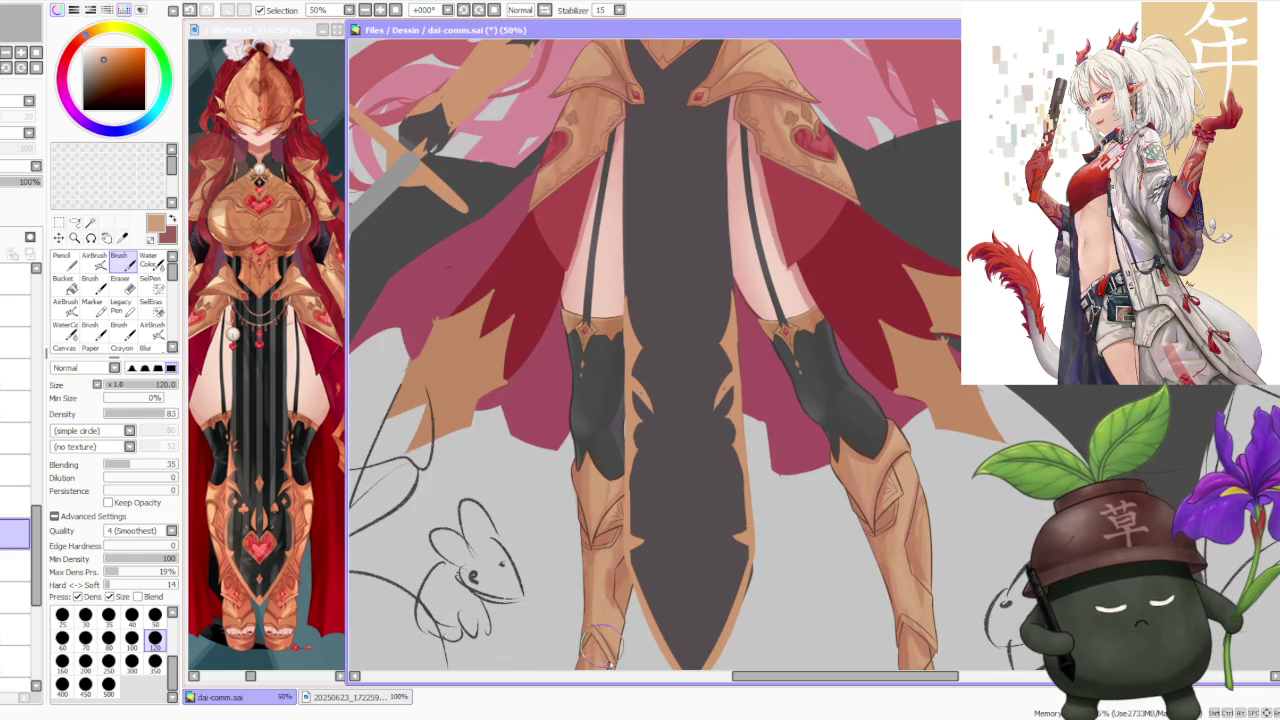
- Paint darker brown detail marks at the left boot tip, then pick up a lighter tan
left_click(611, 577, "alt")
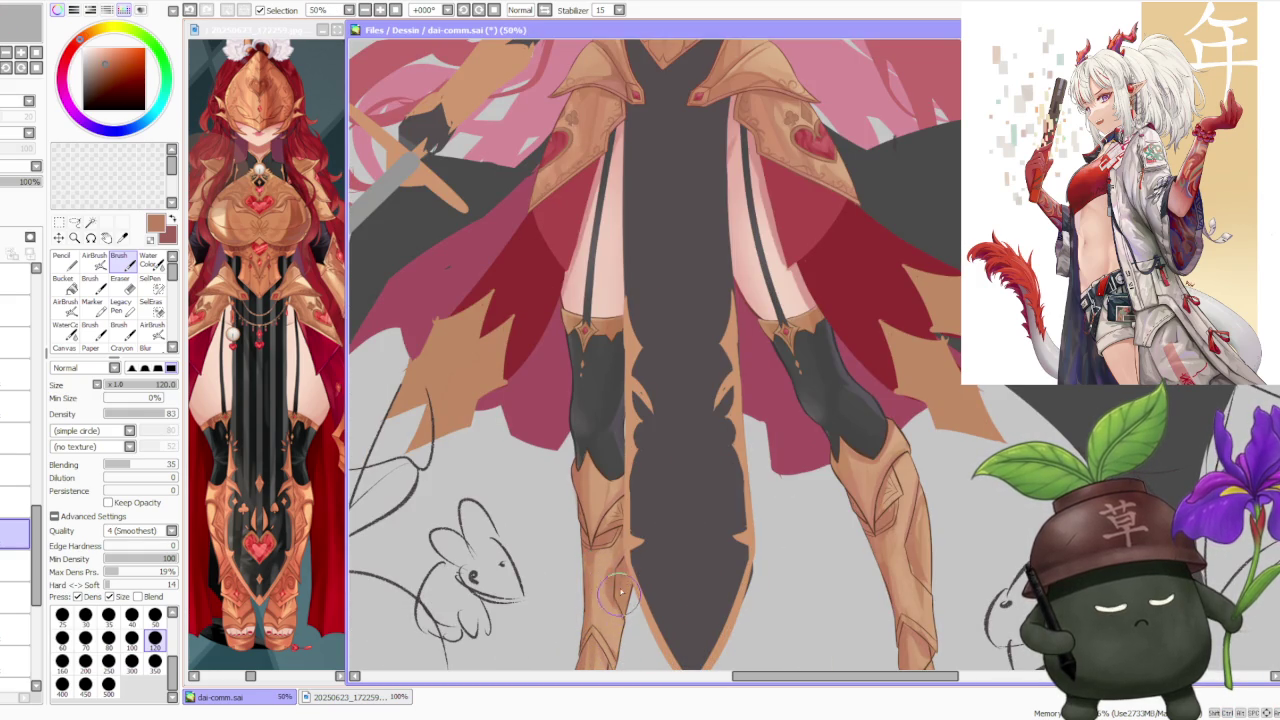
left_click(607, 571, "alt")
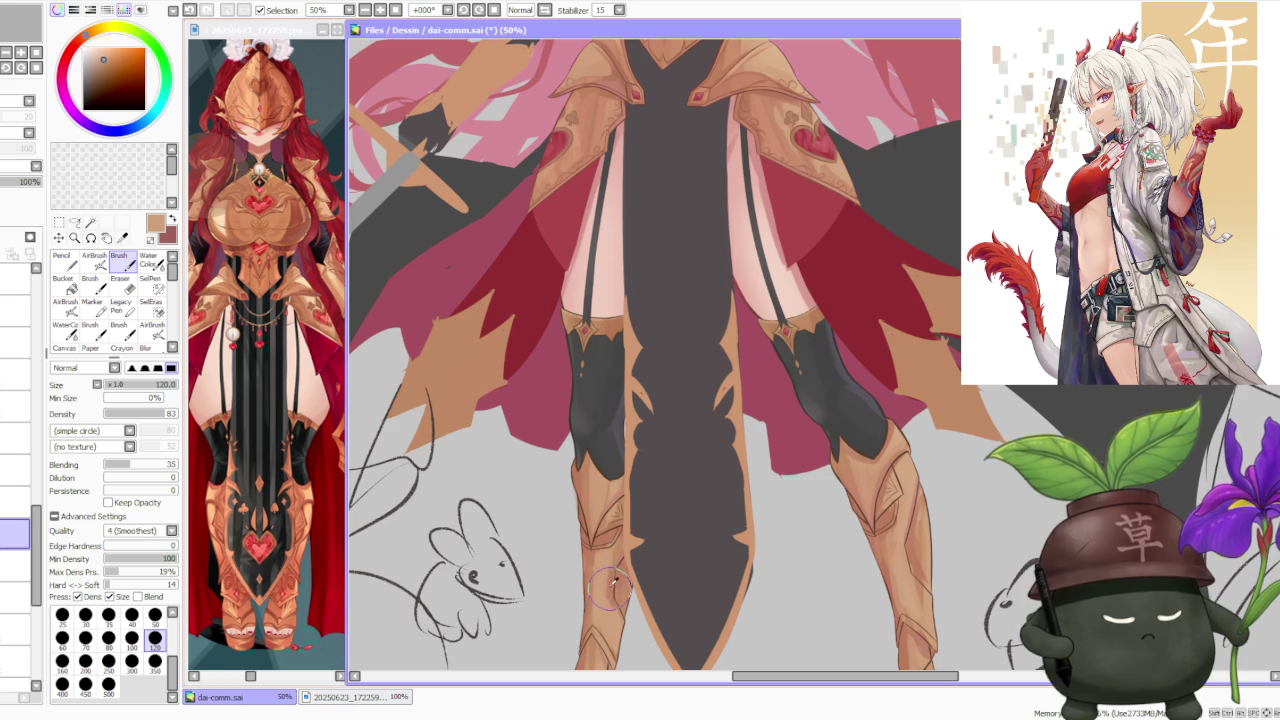
left_click(610, 625, "alt")
left_click_drag(610, 625, 622, 645)
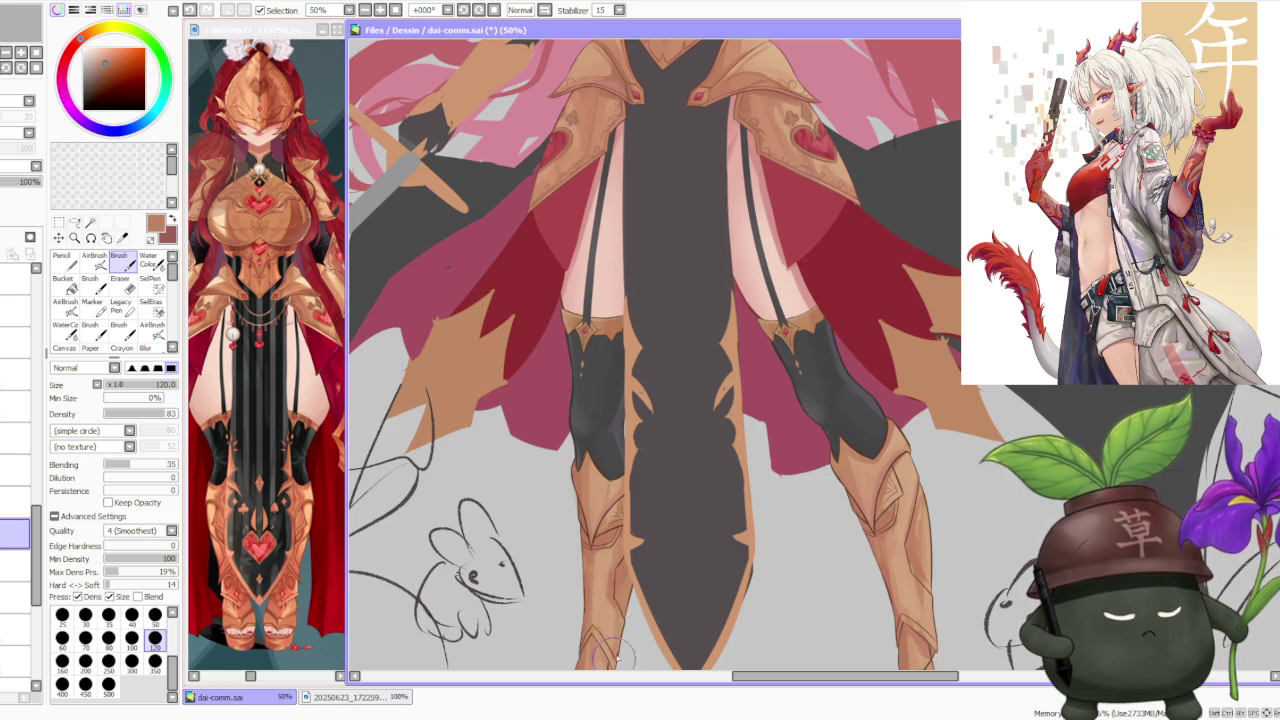
left_click(586, 578, "alt")
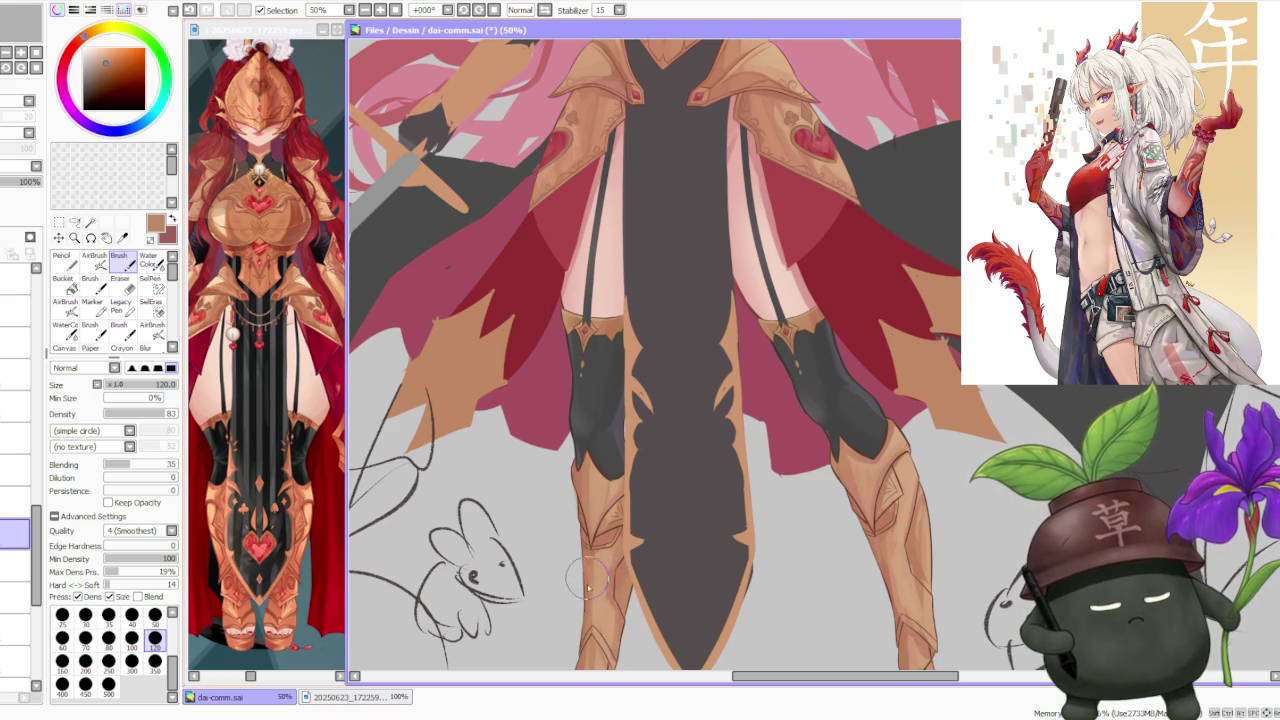
left_click(590, 565, "alt")
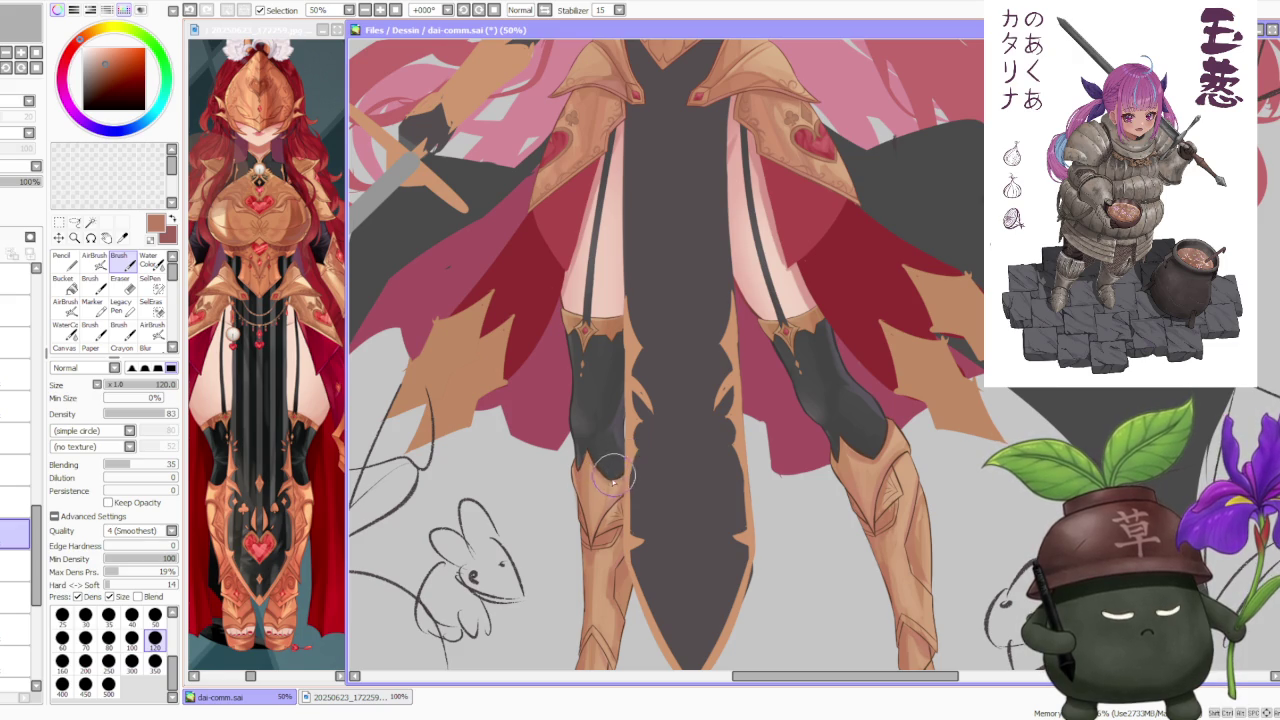
scroll(660, 440, "down", 4)
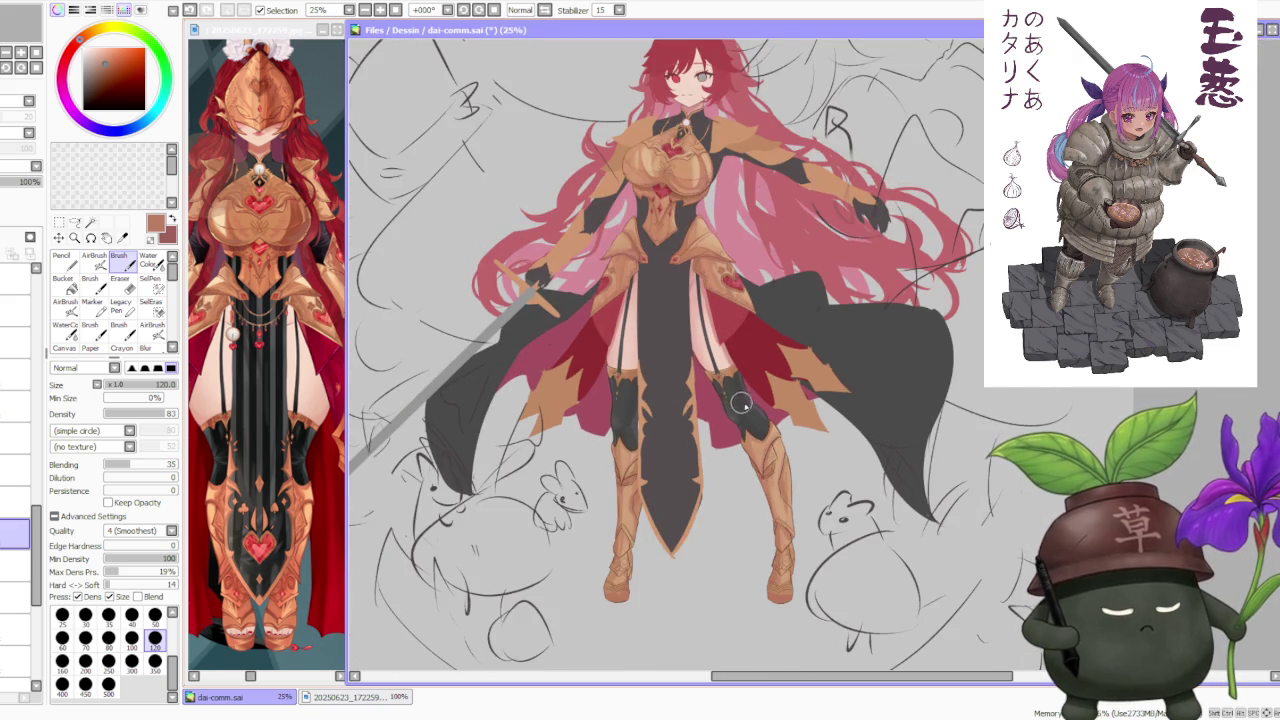
- Alternate sampling the right boot's light tan and darker reddish brown to refine the knee shading
scroll(740, 402, "down", 1)
scroll(740, 402, "down", 1)
scroll(740, 402, "up", 4)
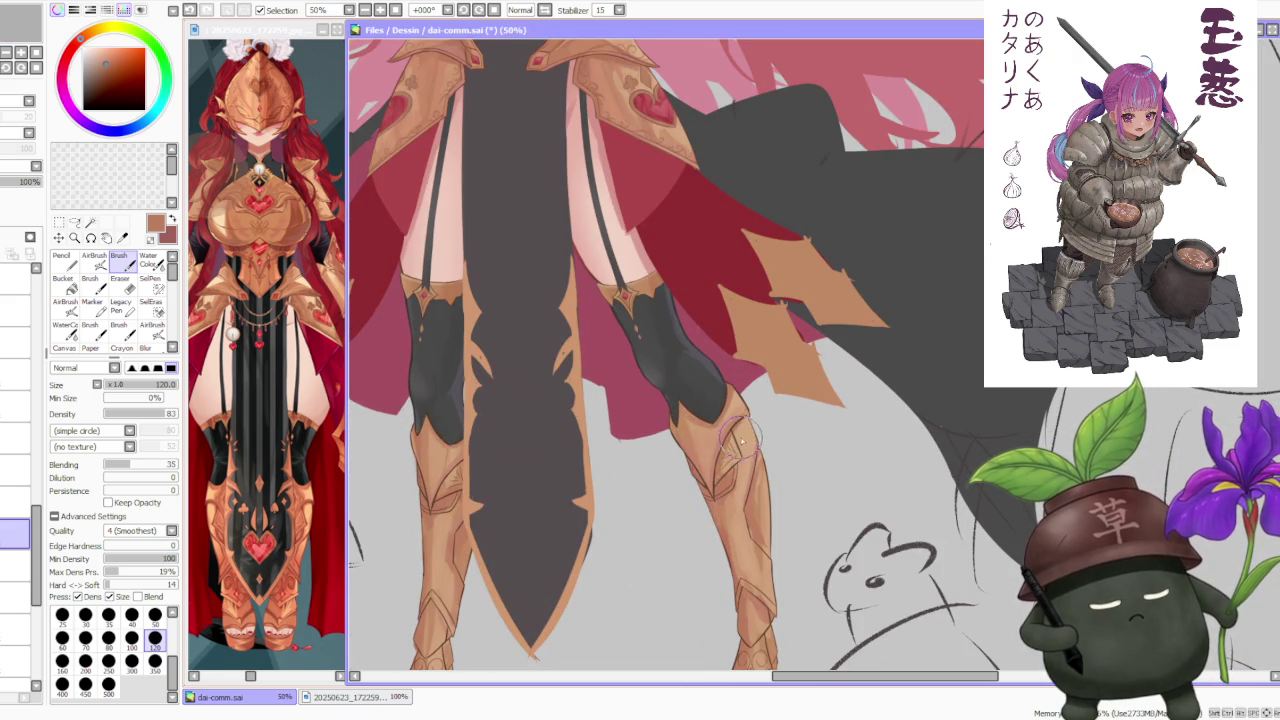
left_click(733, 448, "alt")
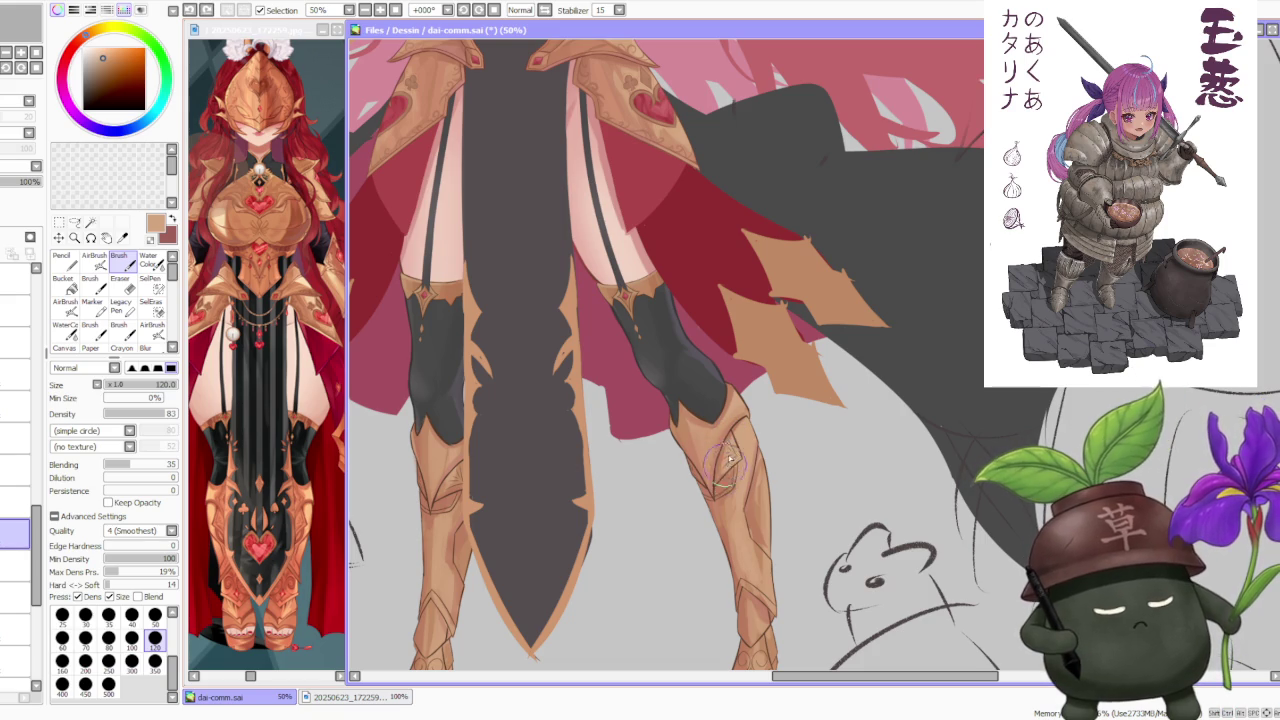
left_click(720, 480, "alt")
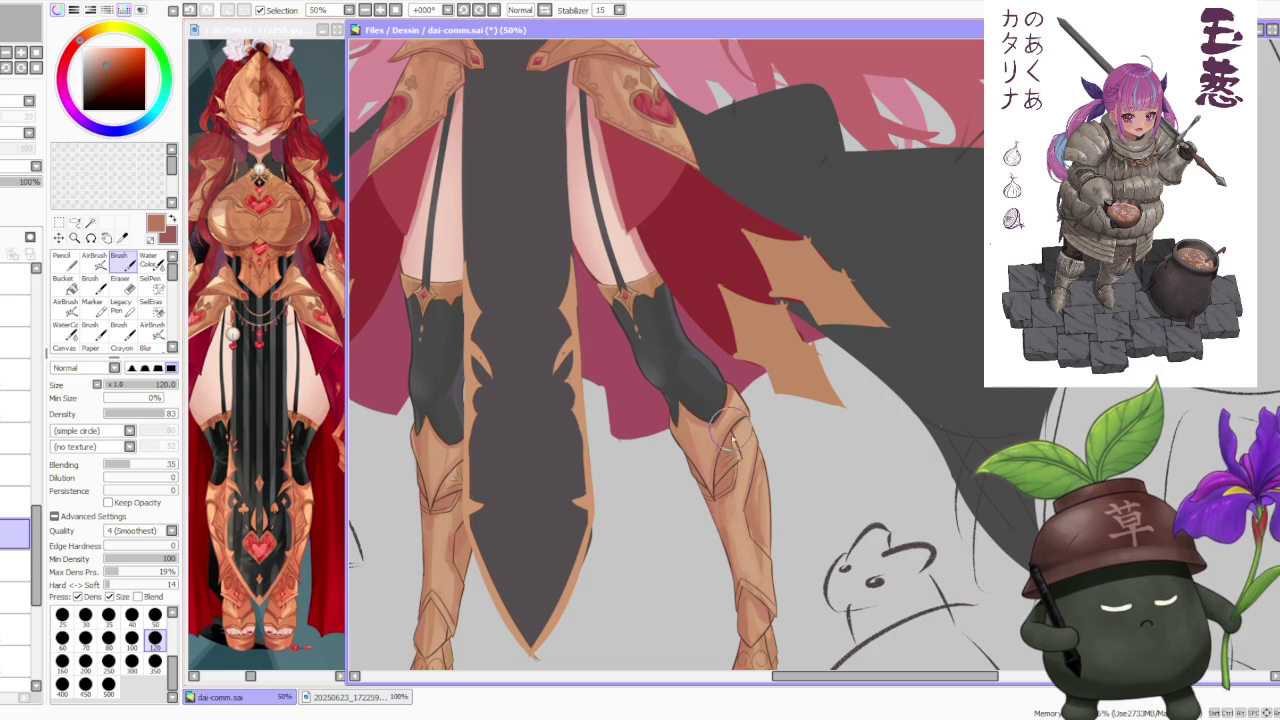
left_click(725, 457, "alt")
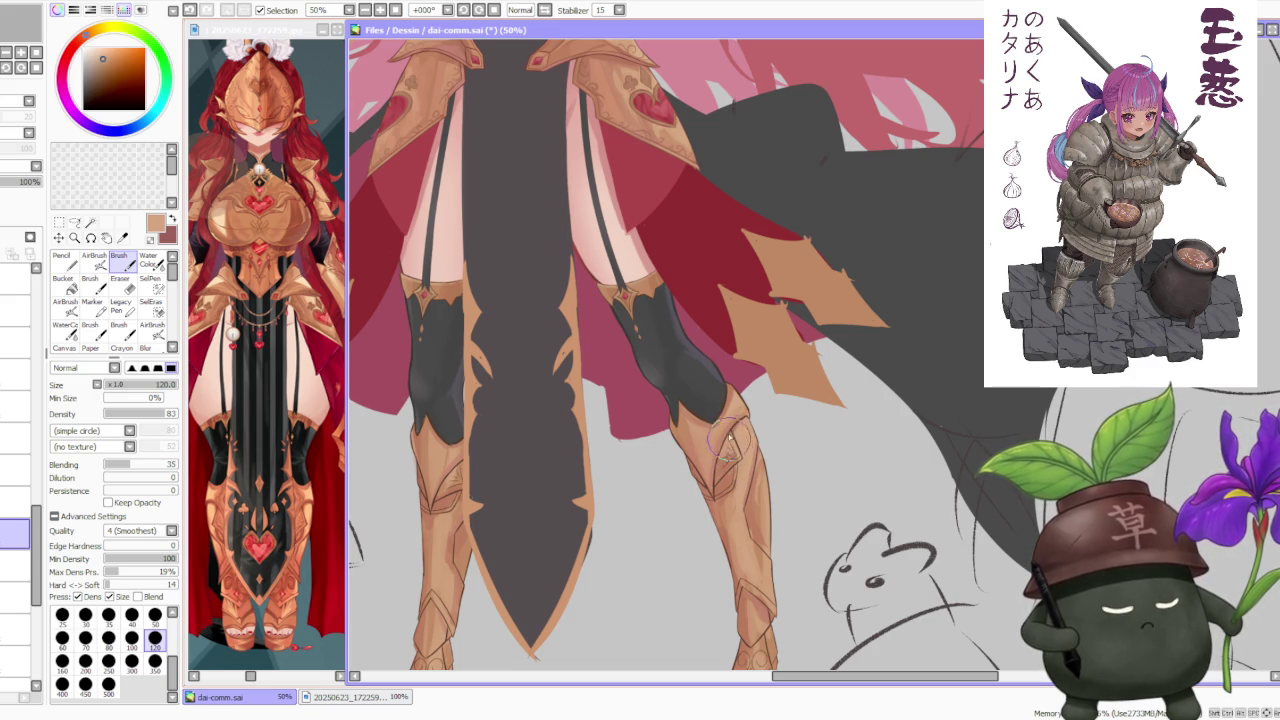
left_click(718, 470, "alt")
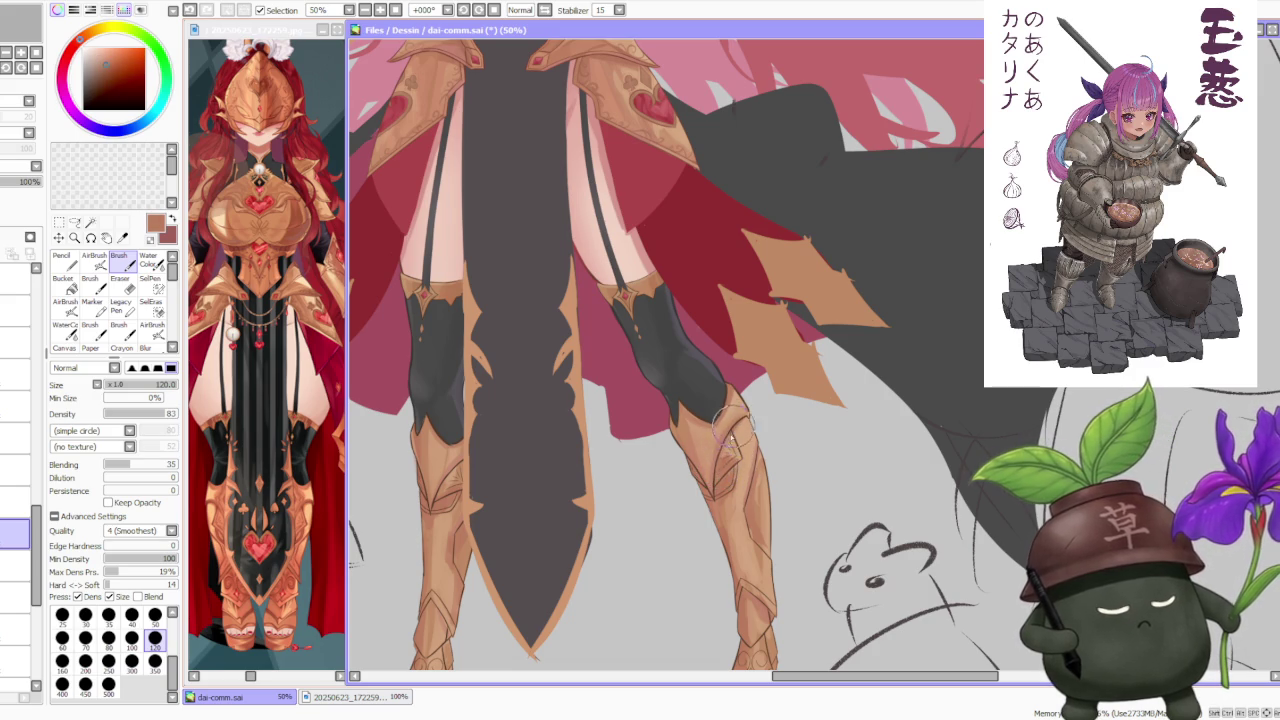
scroll(736, 435, "down", 3)
scroll(737, 425, "up", 3)
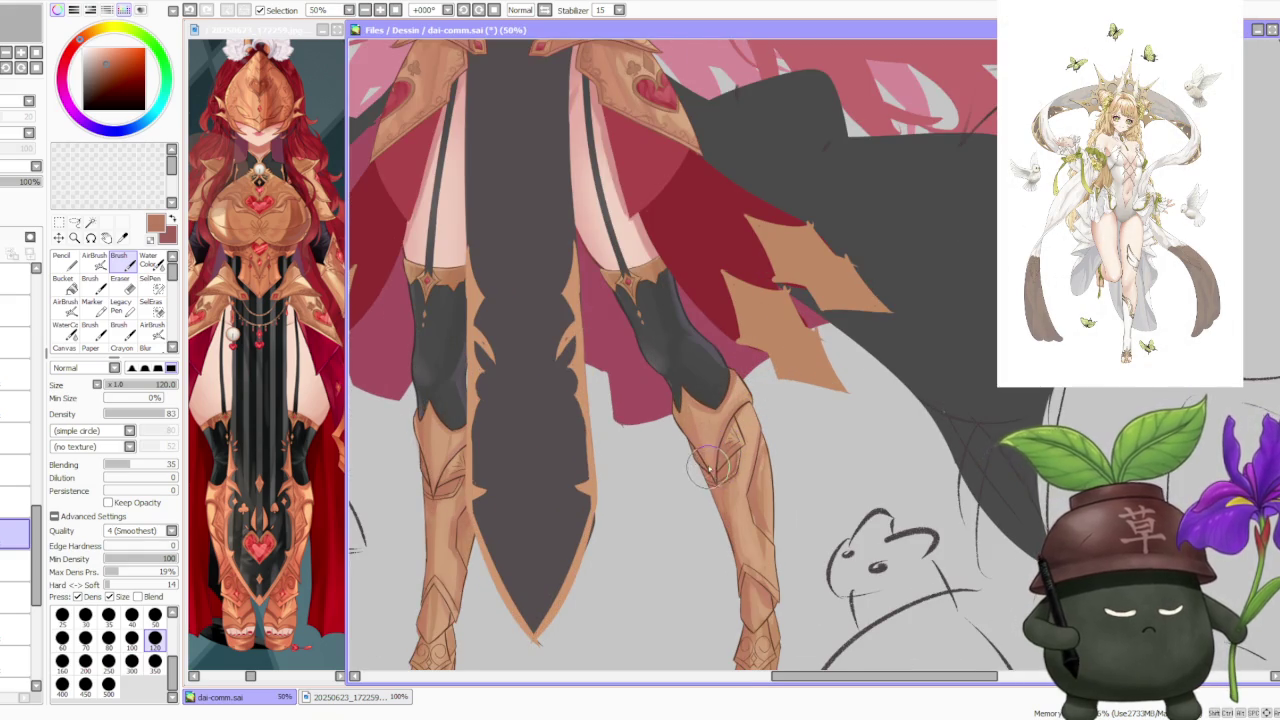
scroll(718, 415, "down", 2)
scroll(735, 400, "down", 1)
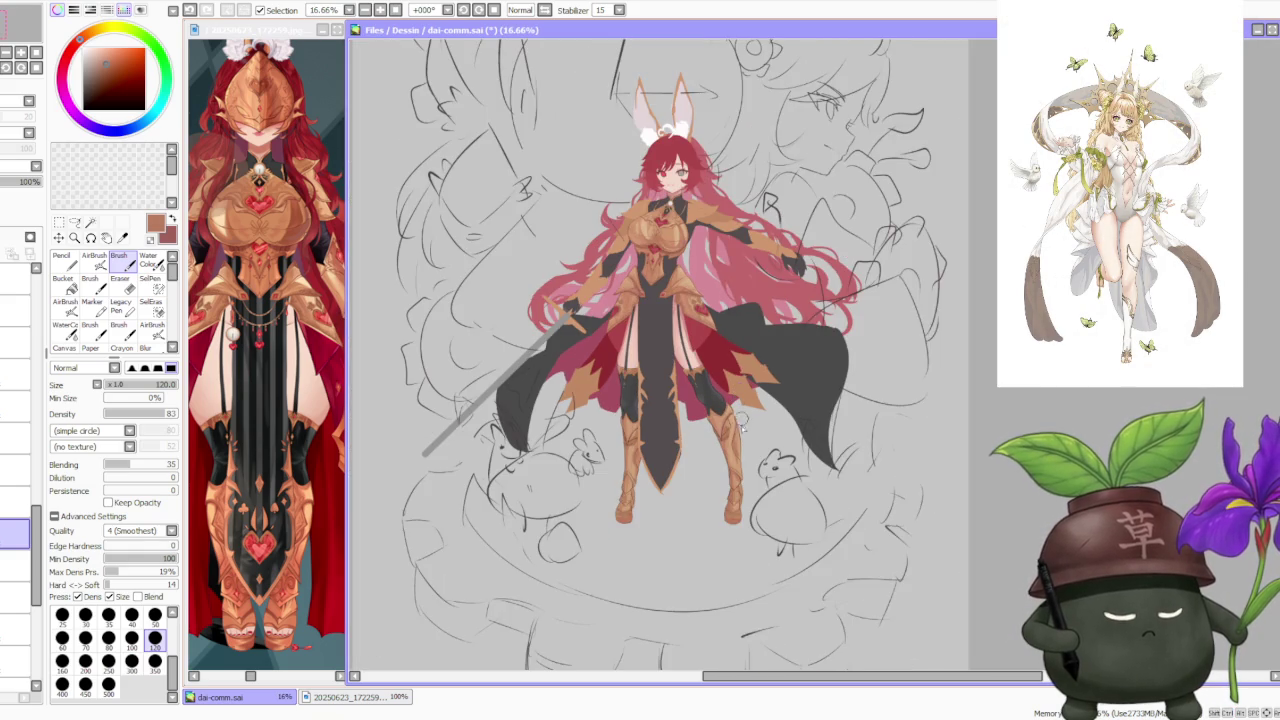
- Sample tan and brown from the right boot for detail strokes, undoing two bad strokes
scroll(735, 410, "up", 2)
scroll(699, 454, "up", 1)
left_click(737, 490, "alt")
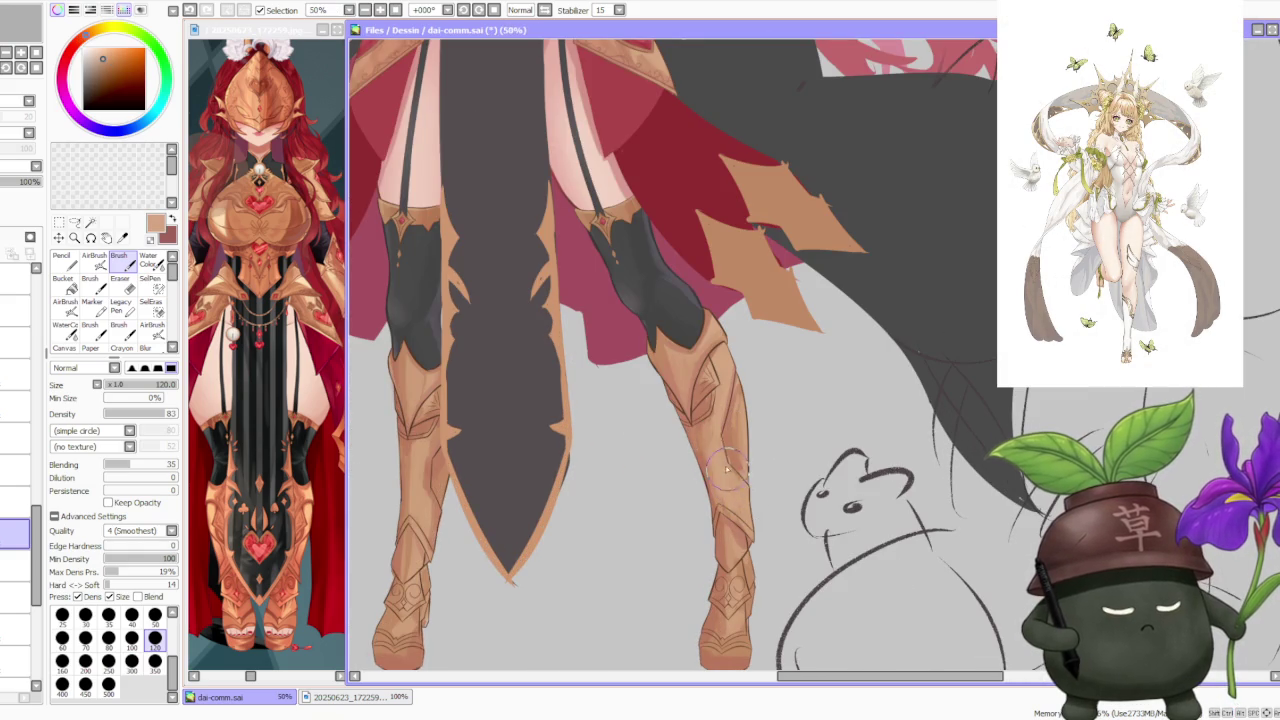
left_click(730, 446, "alt")
left_click(743, 420, "alt")
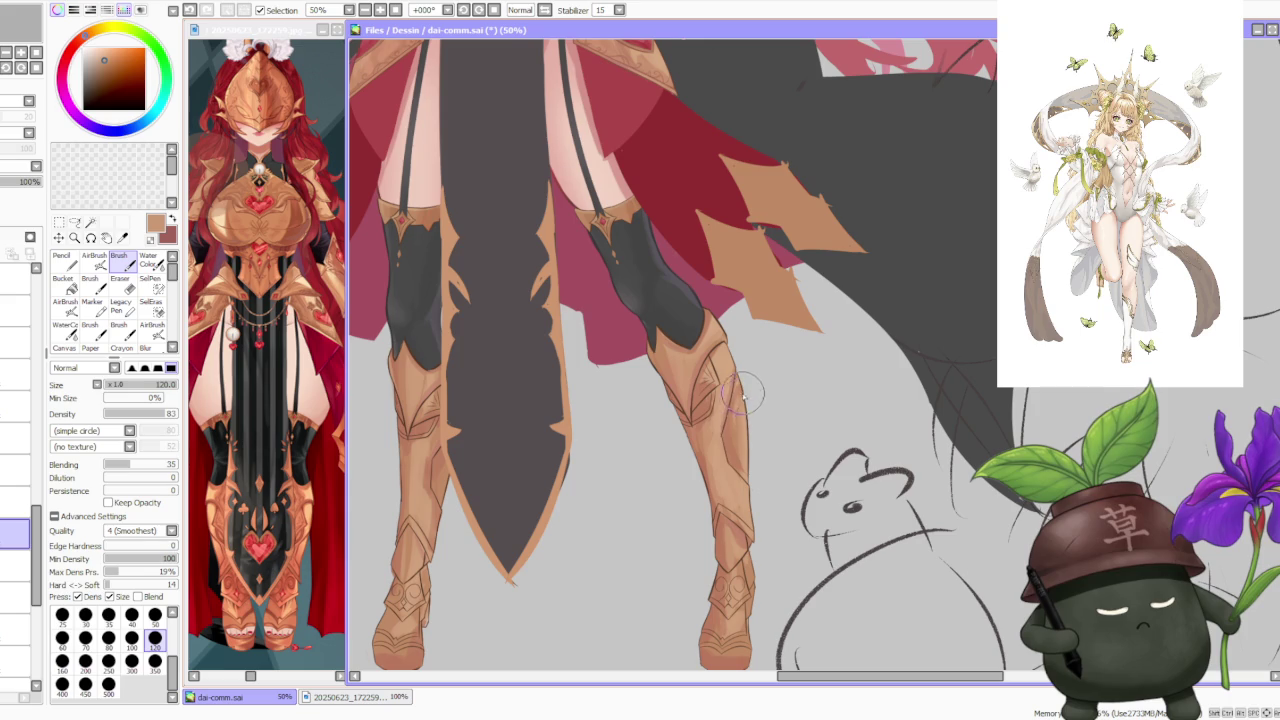
key("ctrl+z")
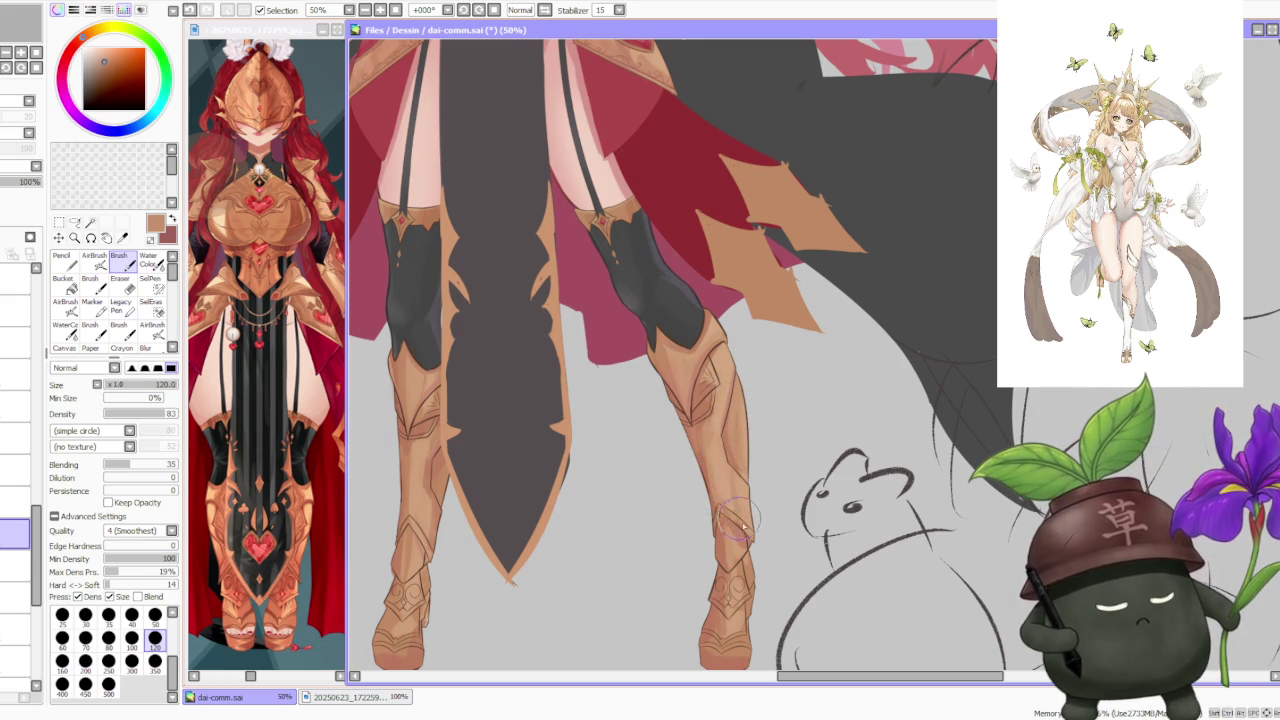
key("ctrl+z")
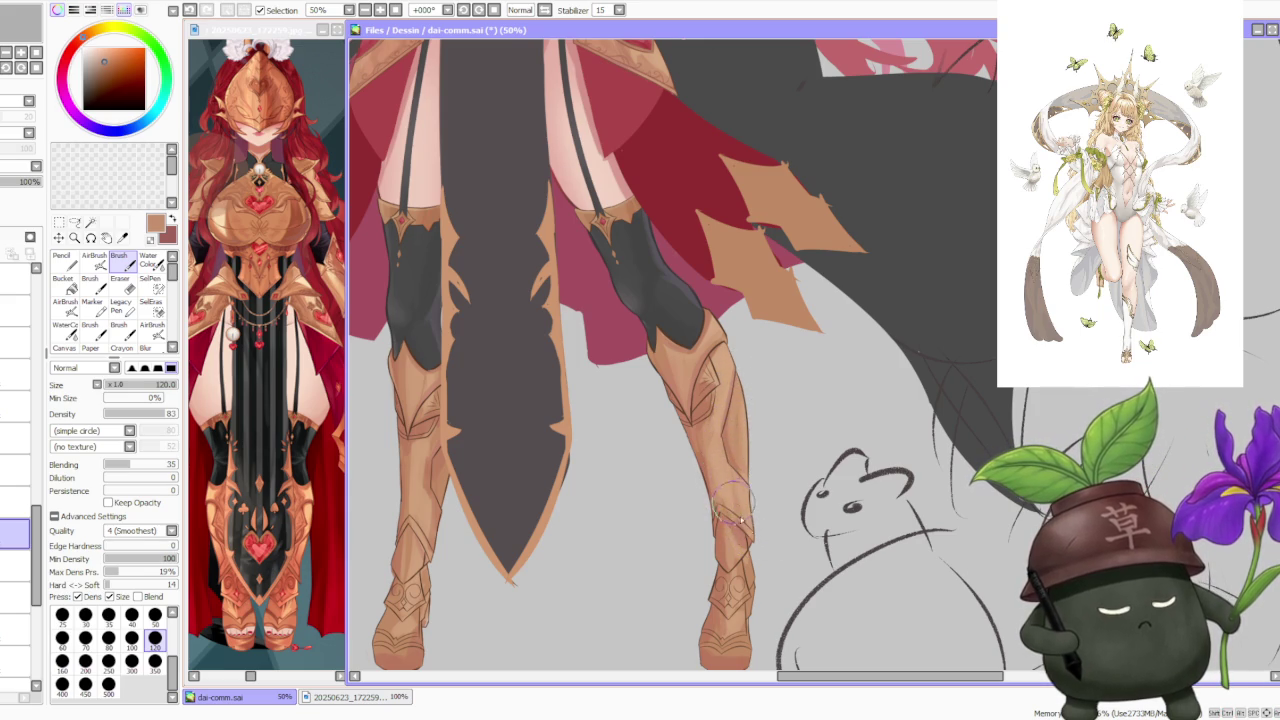
- Add tan and brown detail down the right boot's shin and ankle plates
left_click(731, 485, "alt")
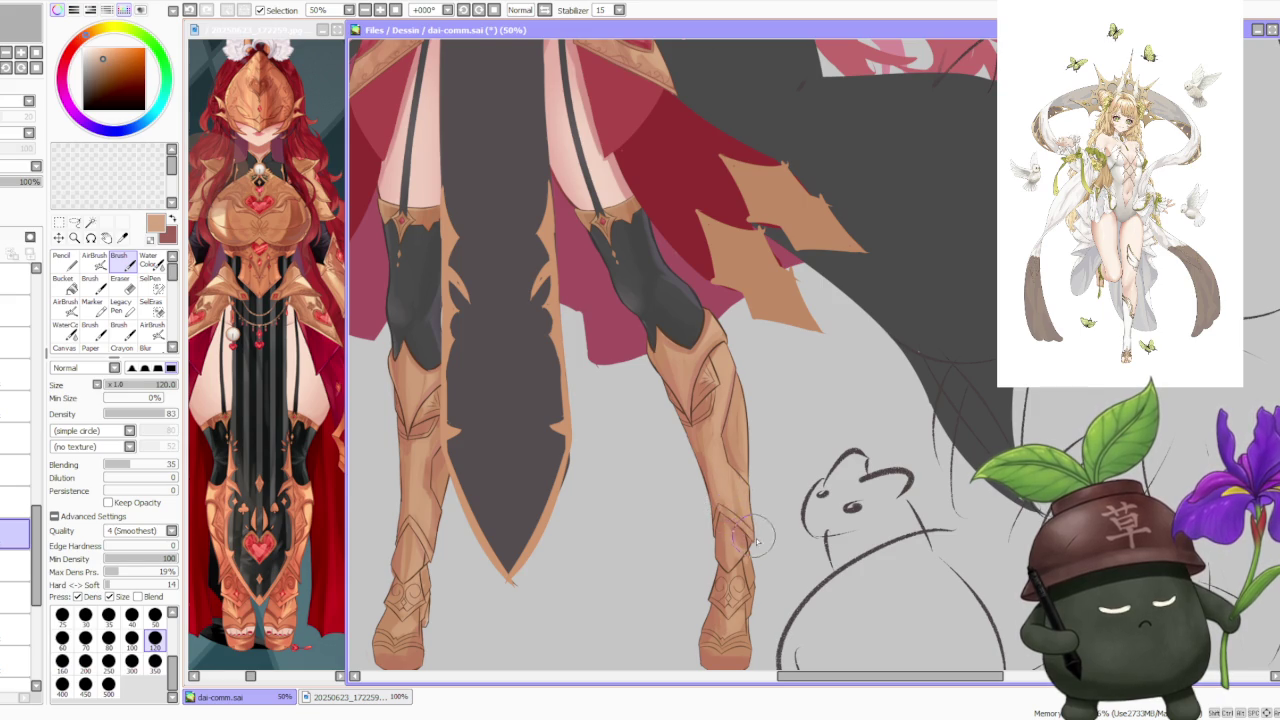
left_click(716, 485, "alt")
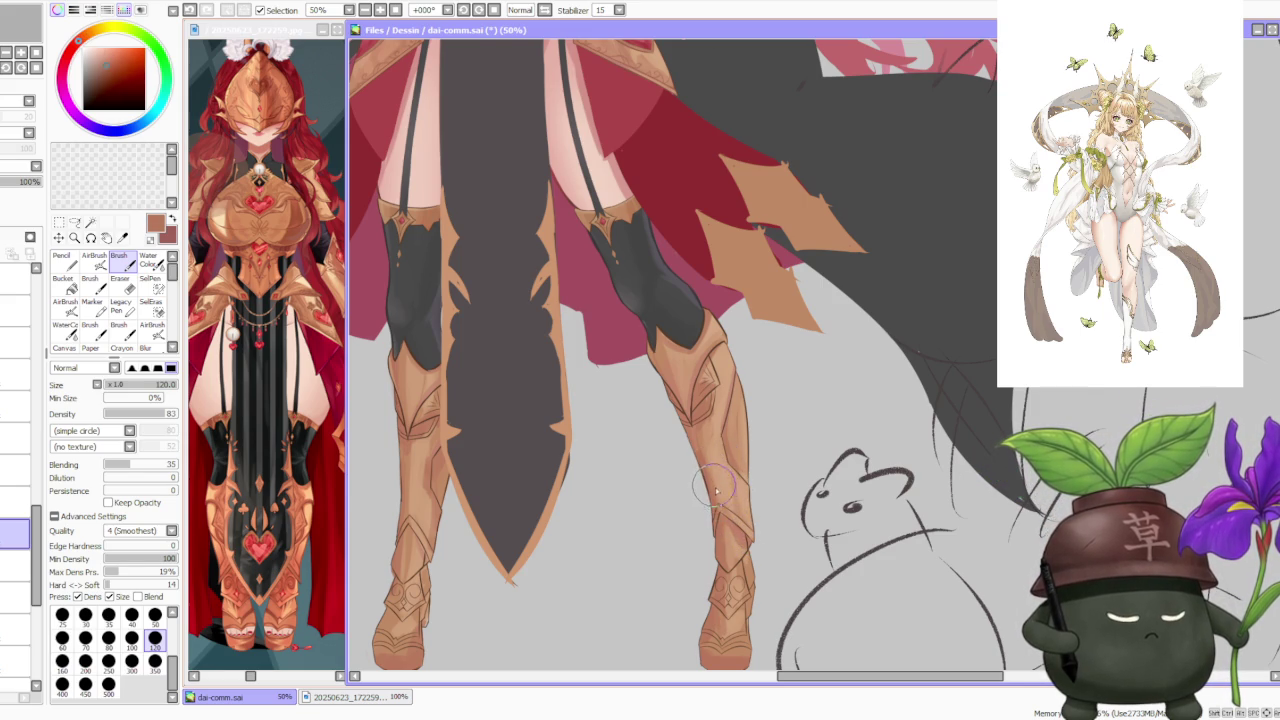
left_click(727, 532, "alt")
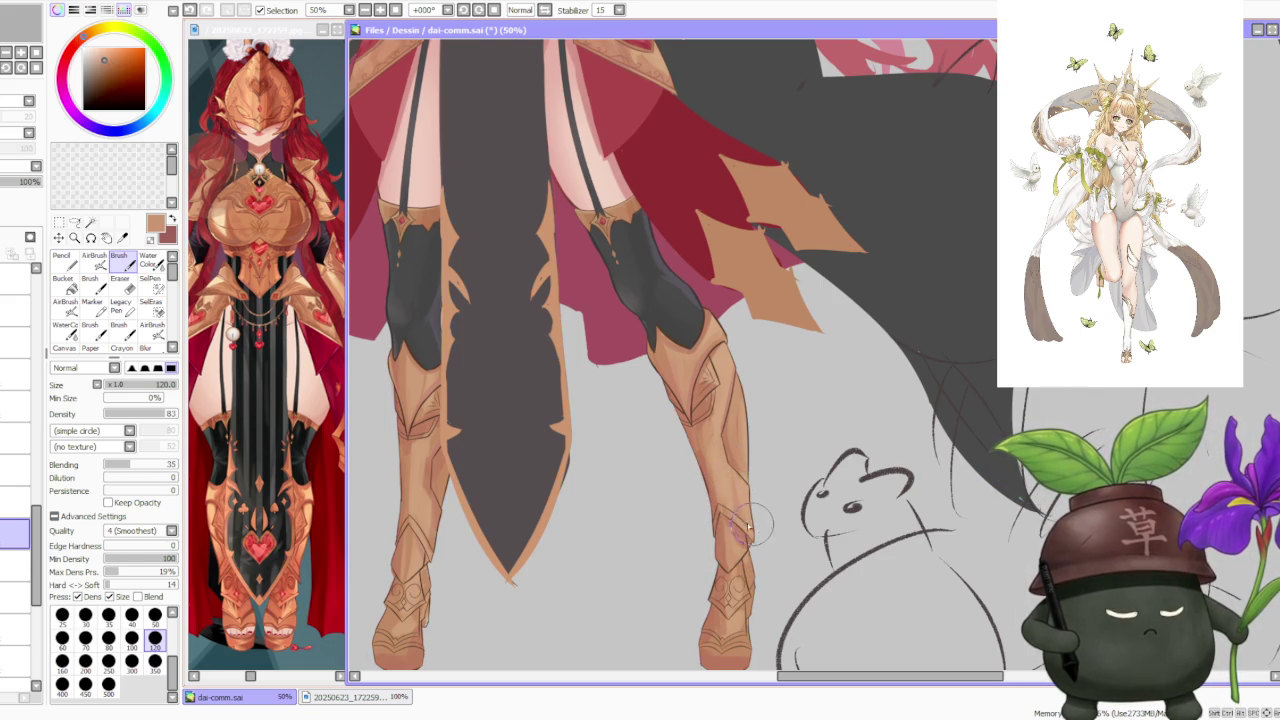
scroll(748, 536, "down", 3)
scroll(748, 560, "up", 3)
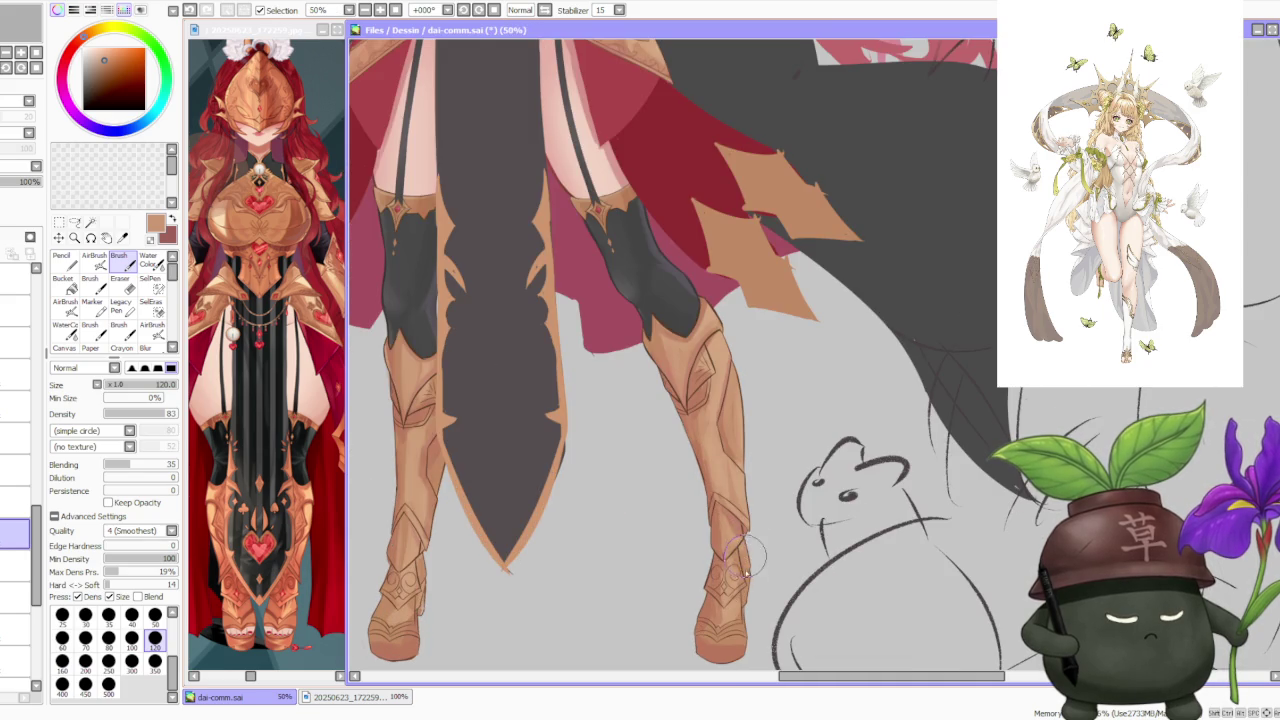
left_click(730, 630, "alt")
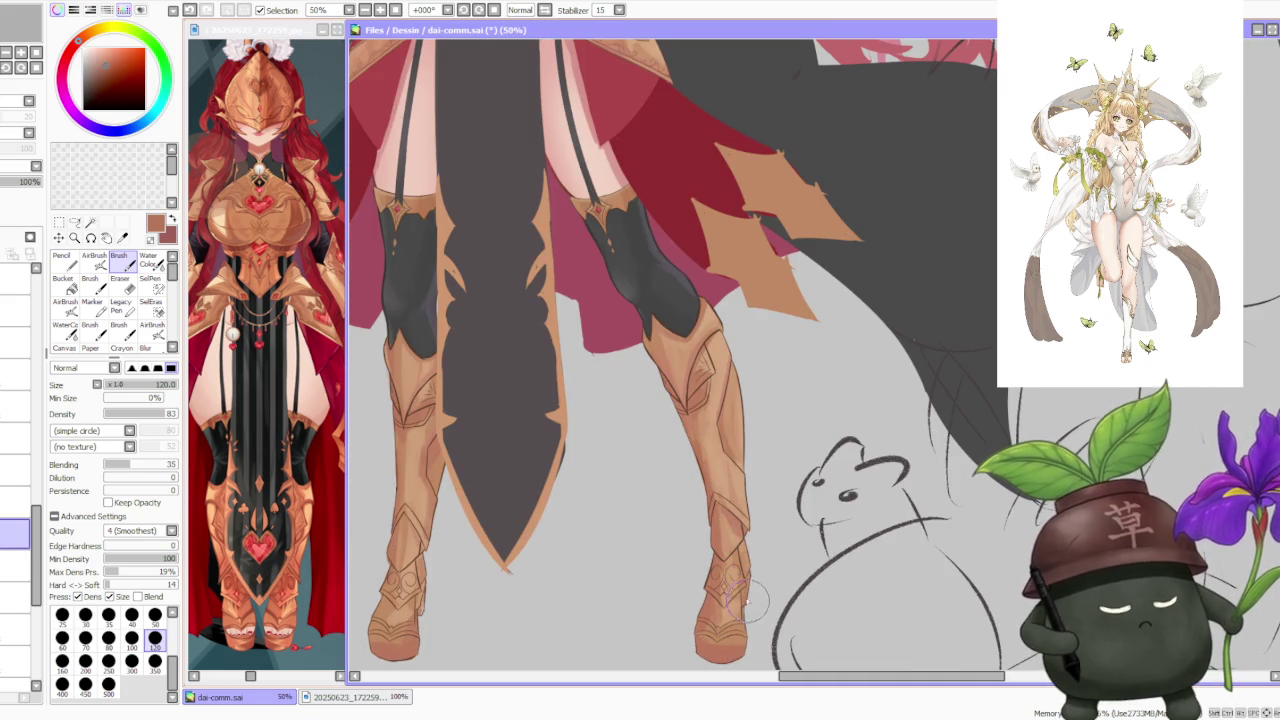
left_click(720, 630, "alt")
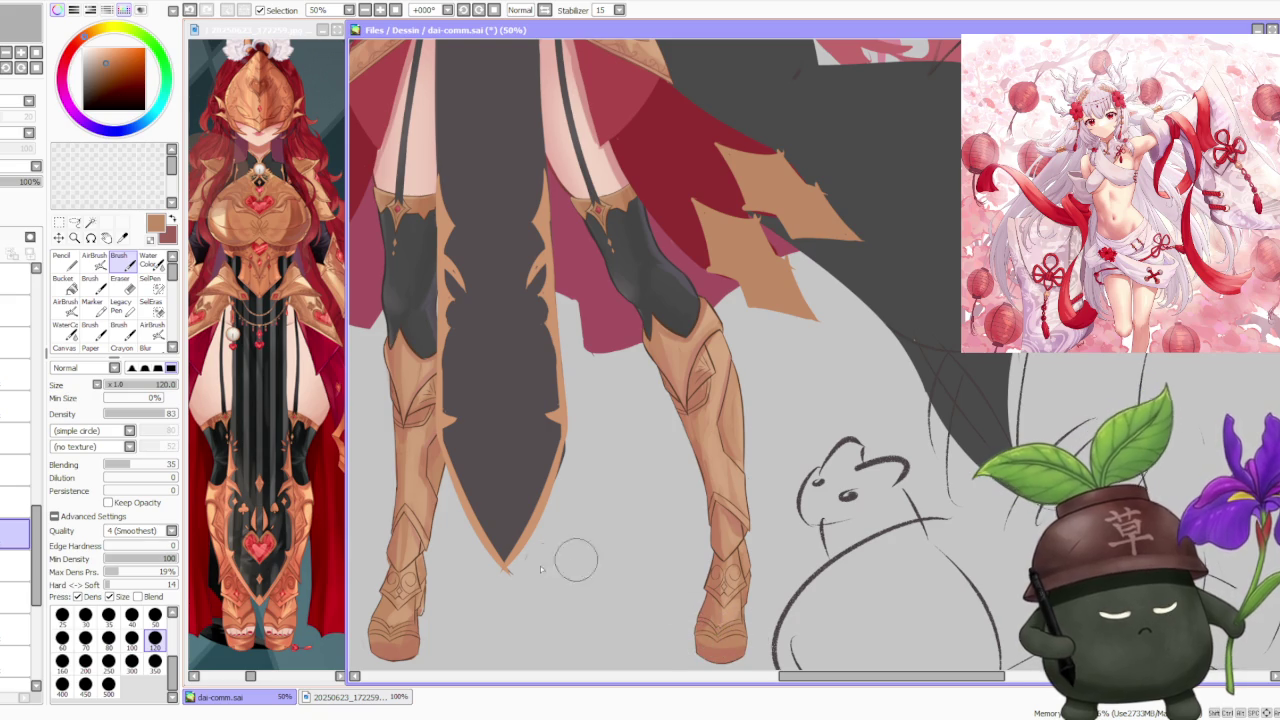
- Sample a lighter brown to start shading the left boot's foot
left_click(401, 607, "alt")
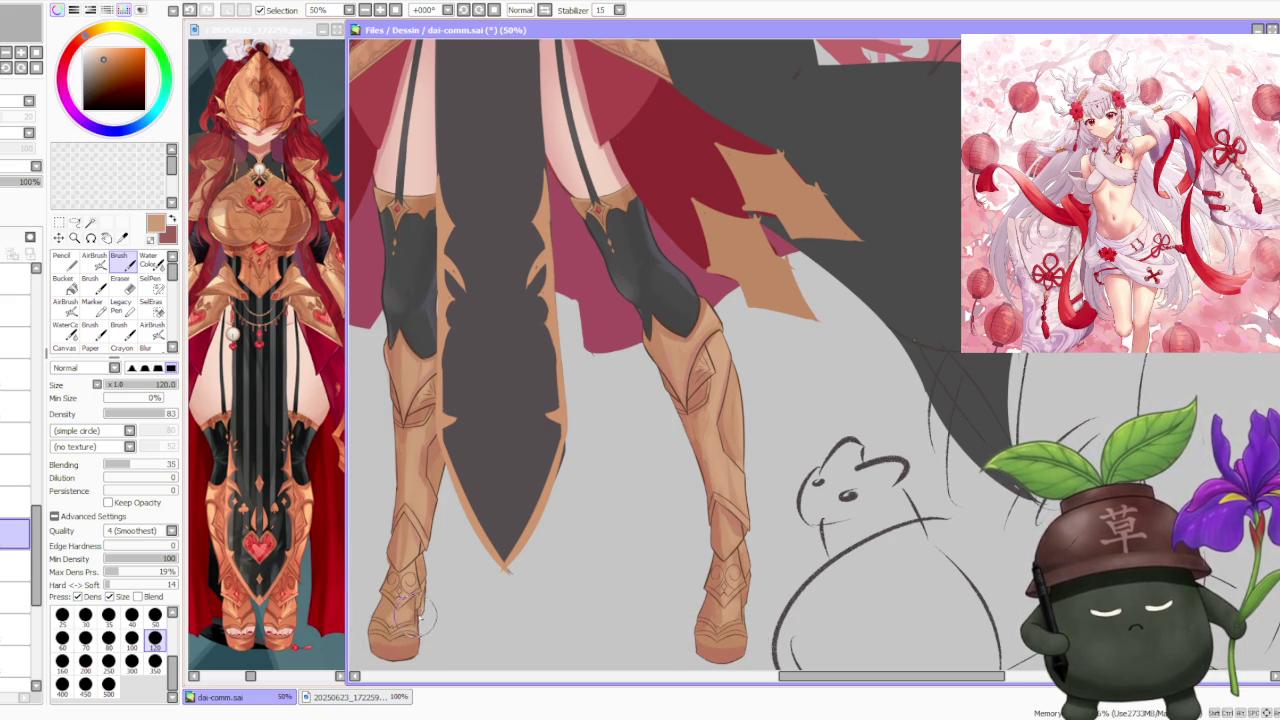
scroll(410, 615, "down", 1)
scroll(455, 530, "up", 1)
scroll(455, 530, "up", 1)
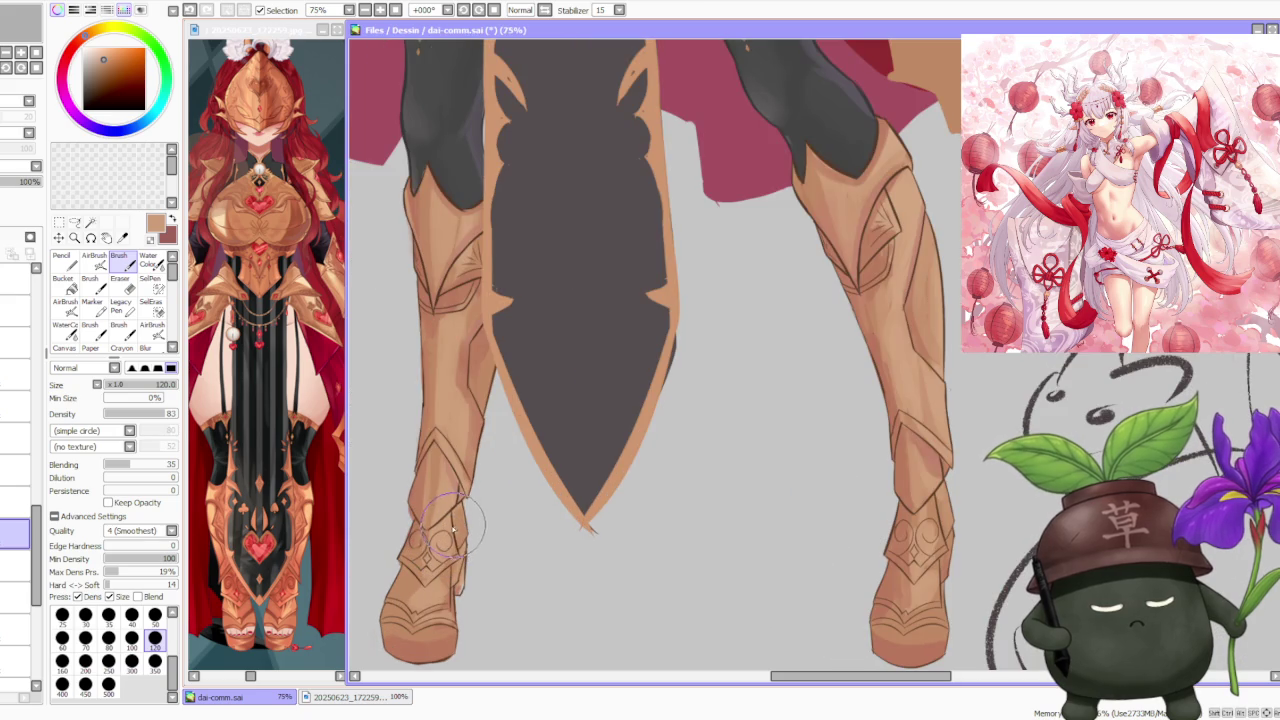
- At 75% zoom, brush a light tan highlight along the left boot's knee plate edge
scroll(468, 500, "down", 1)
scroll(456, 405, "up", 1)
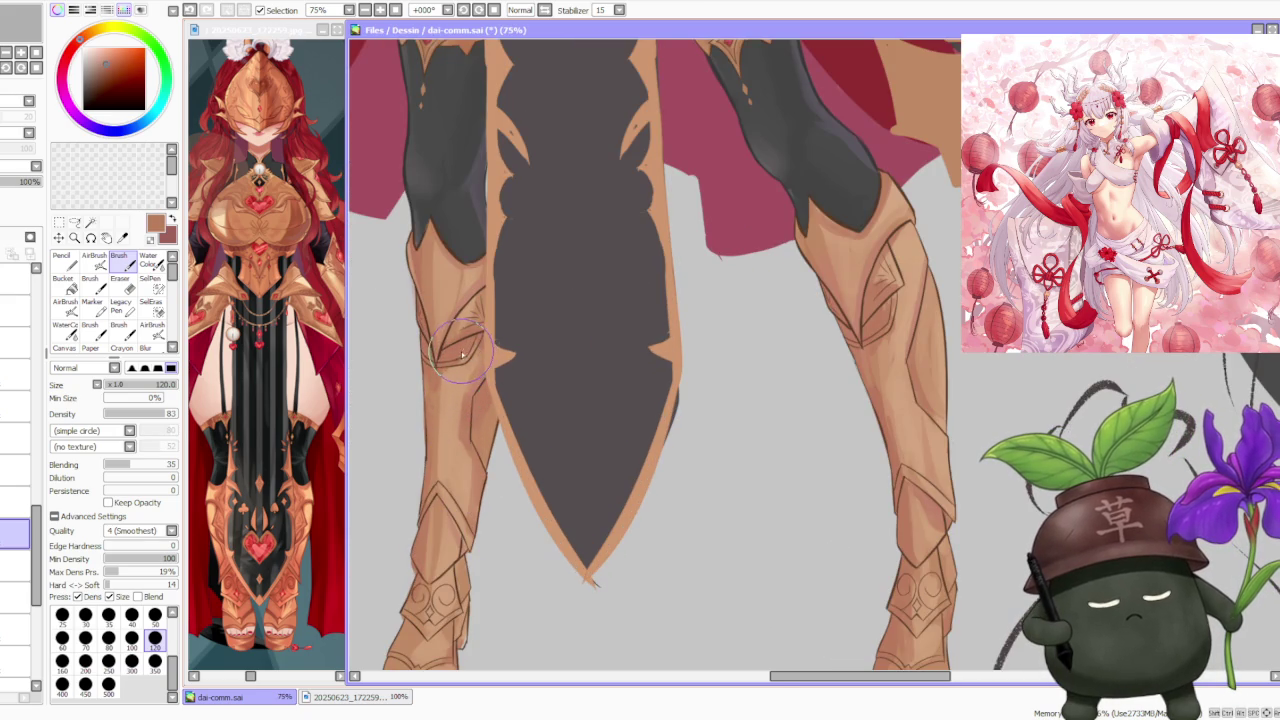
left_click(463, 370, "alt")
left_click_drag(478, 340, 460, 365)
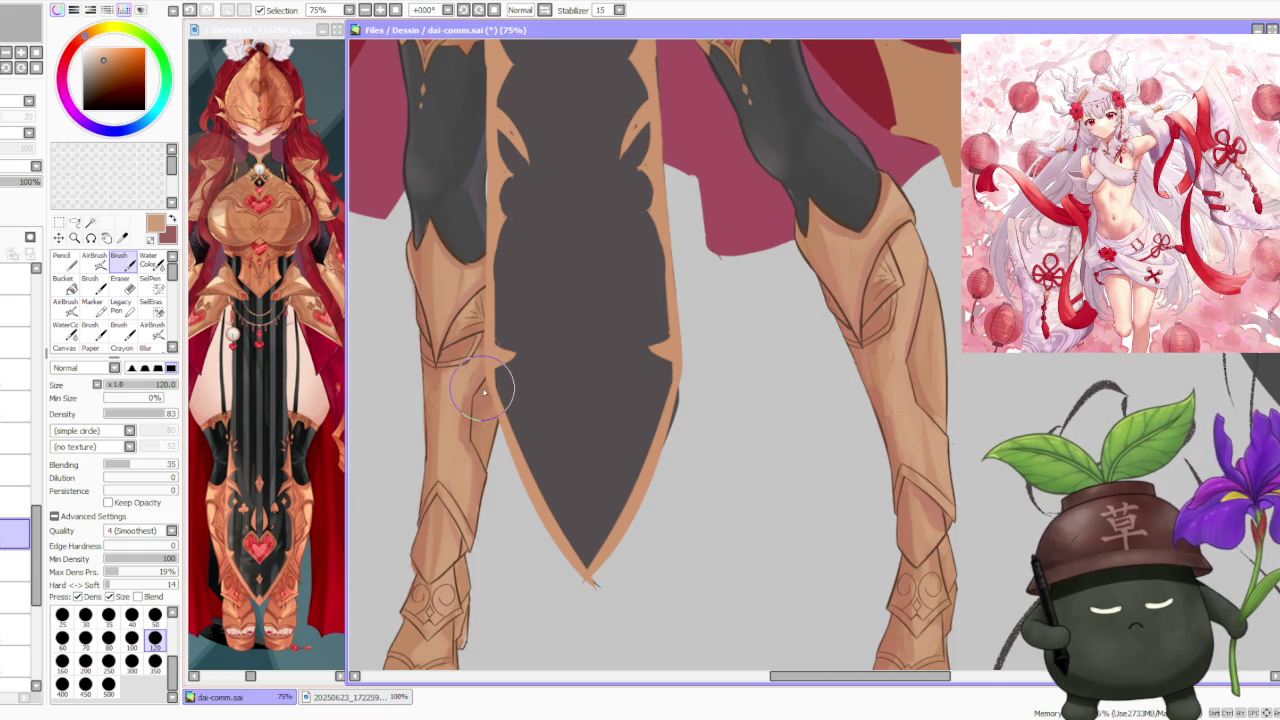
scroll(483, 393, "down", 2)
scroll(488, 393, "up", 1)
scroll(488, 393, "up", 1)
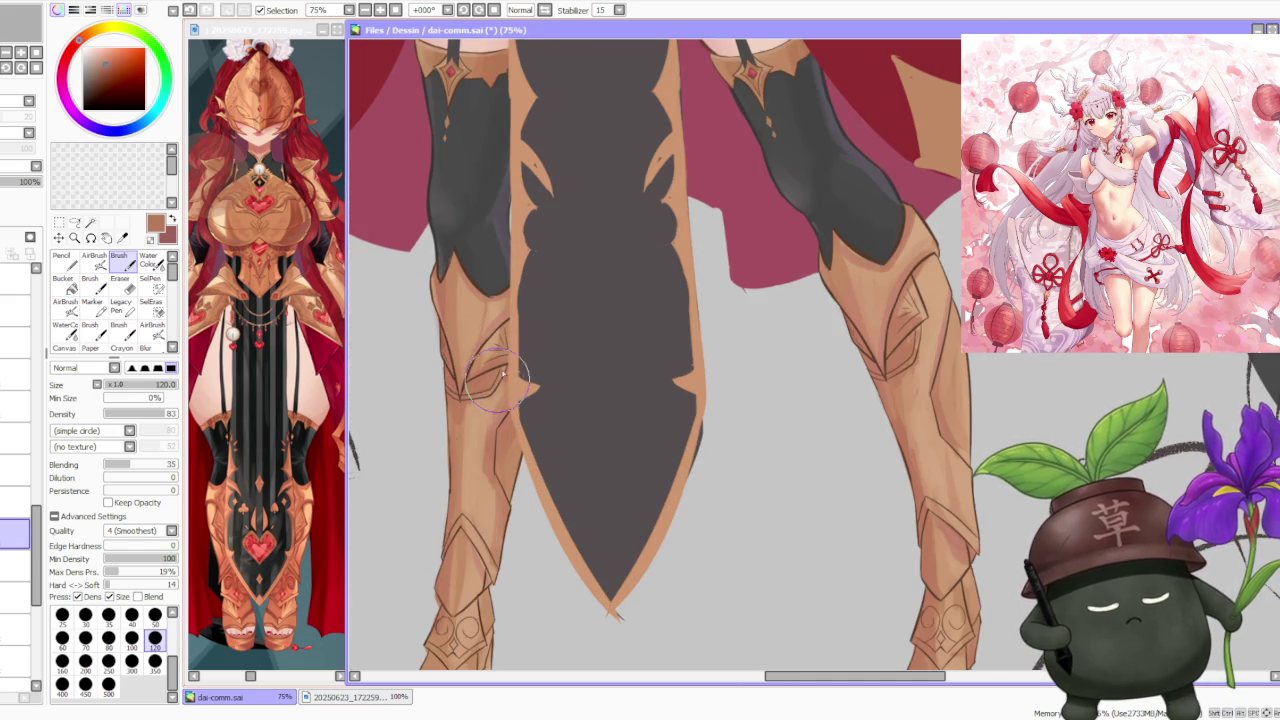
scroll(503, 372, "down", 2)
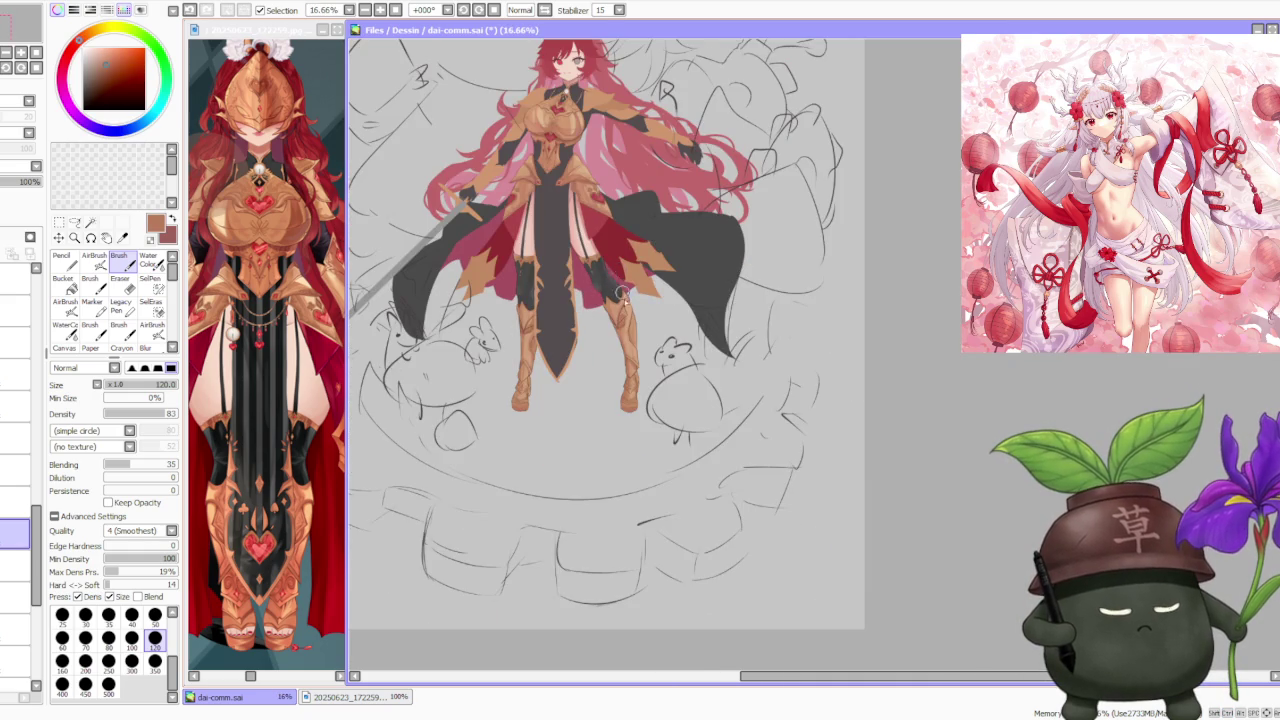
- Sample tan and darker brown and shade a line down the lower leg armour
scroll(623, 290, "down", 2)
scroll(629, 241, "up", 1)
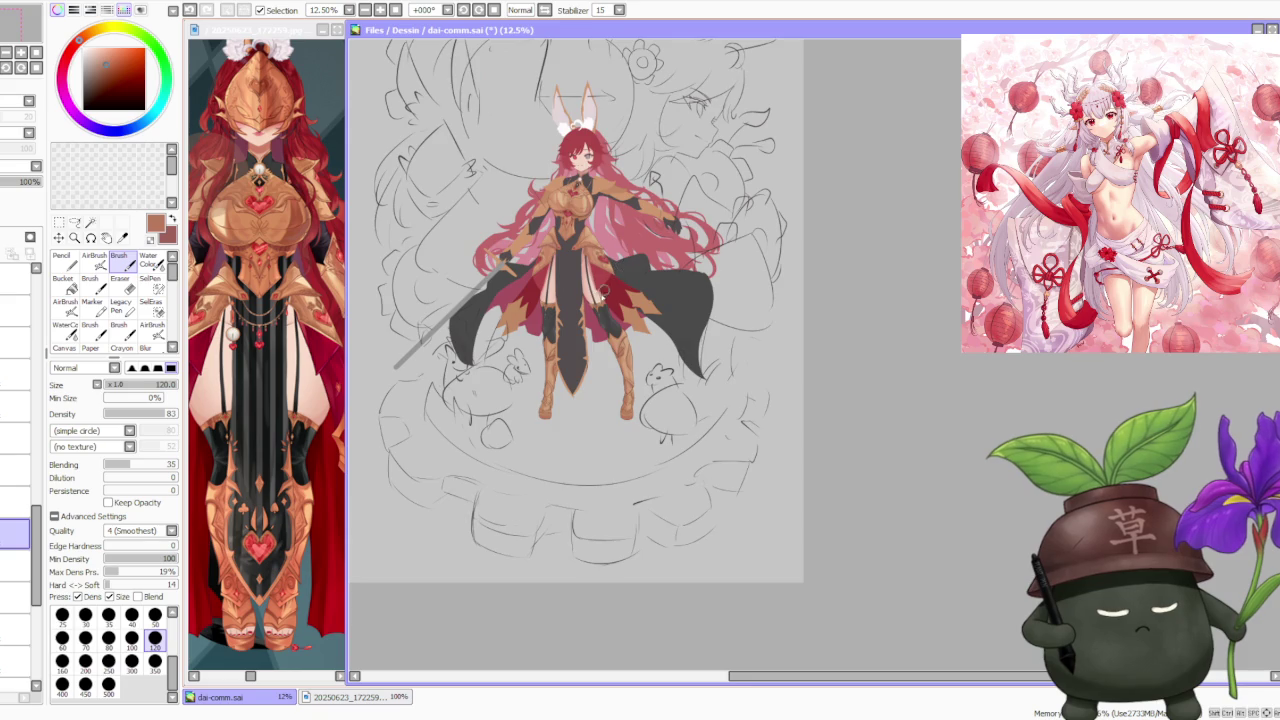
scroll(601, 335, "up", 3)
scroll(601, 335, "up", 2)
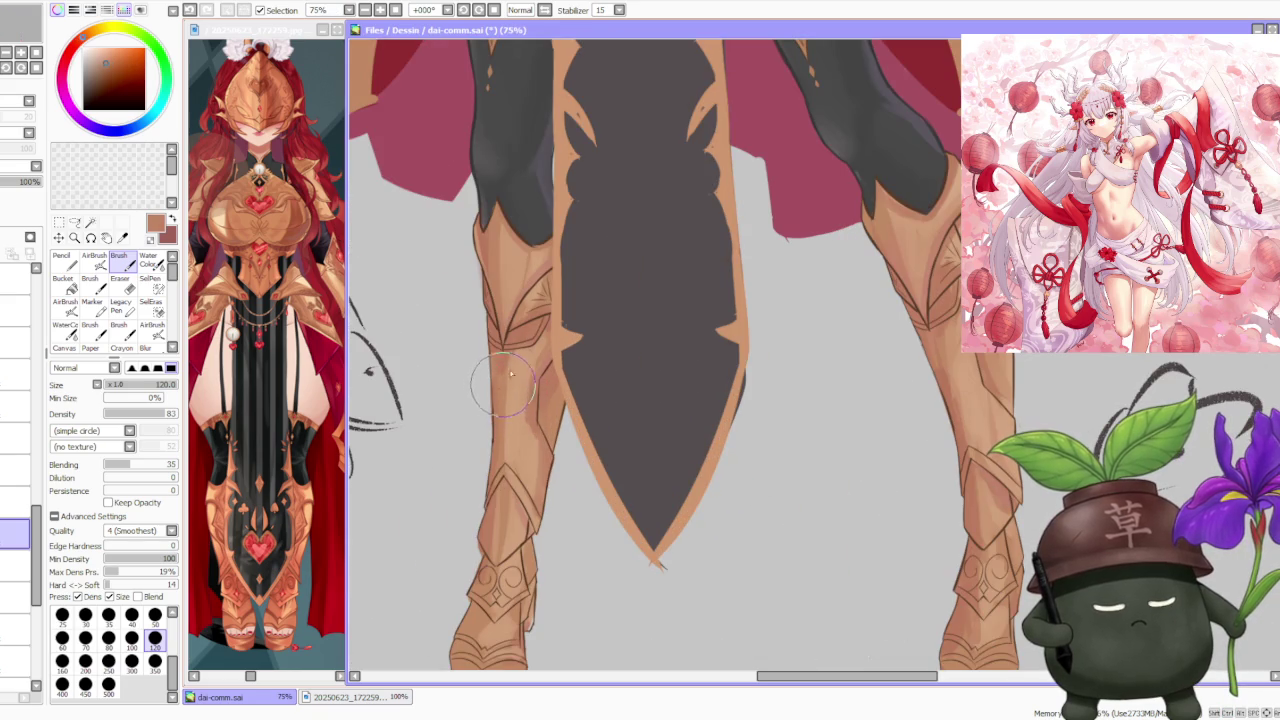
left_click(521, 341, "alt")
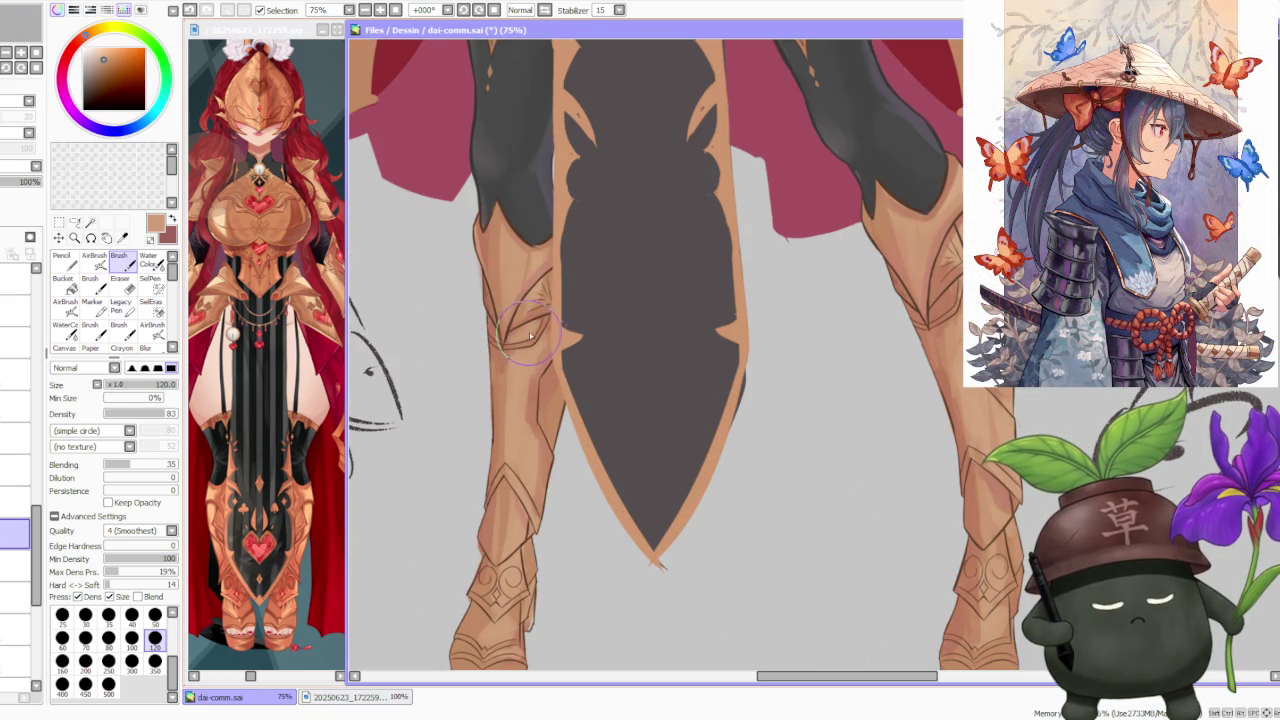
left_click(507, 347, "alt")
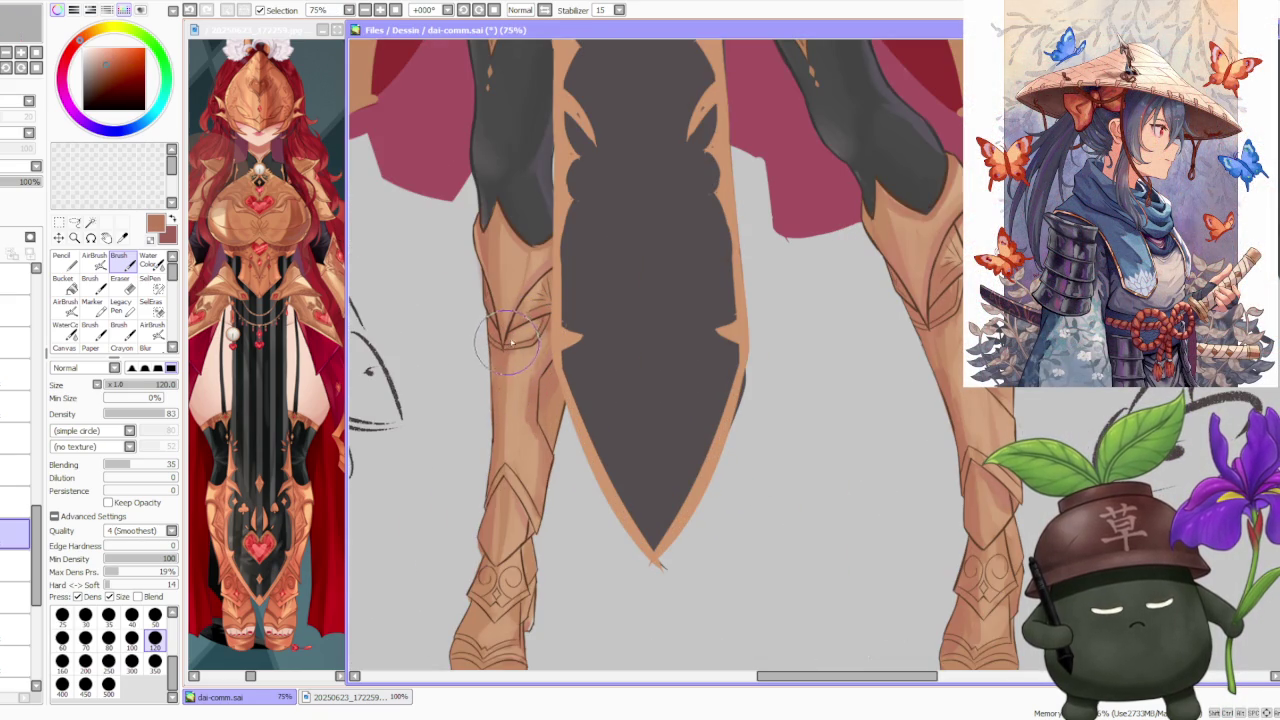
left_click_drag(507, 347, 507, 368)
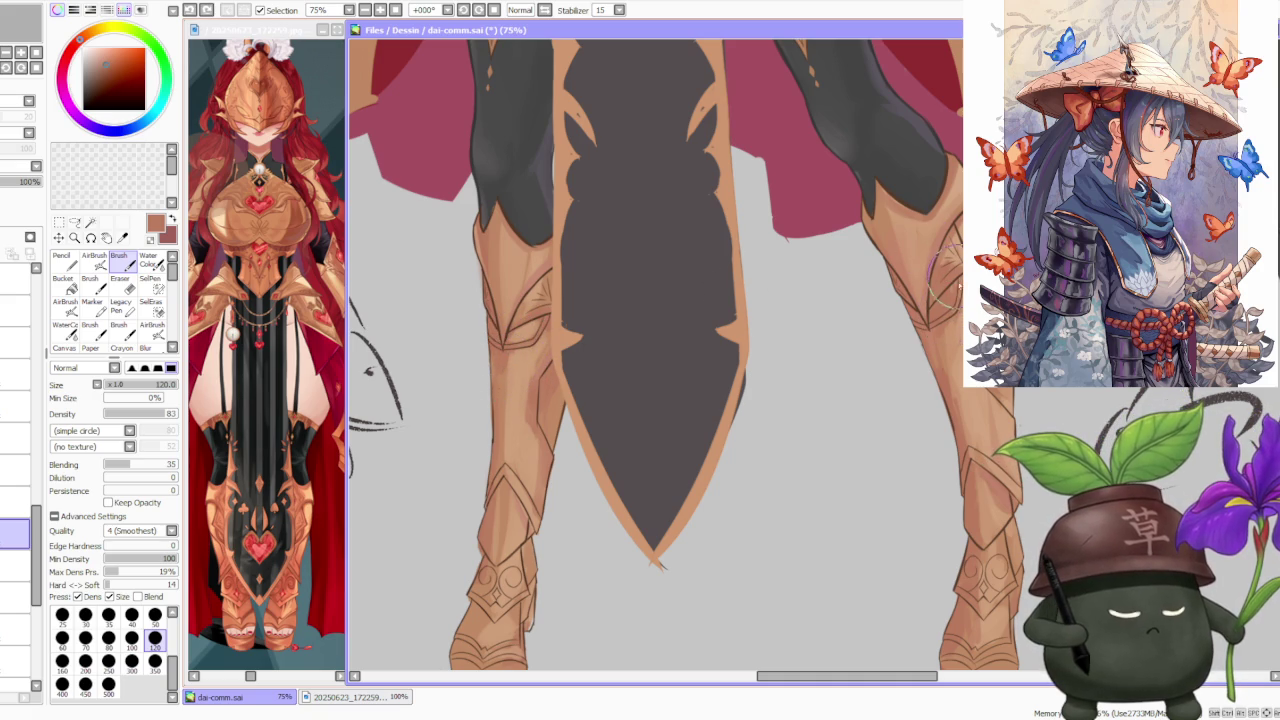
- Alternate tan, peach and dark brown samples to add linework on the right boot
left_click(945, 272, "alt")
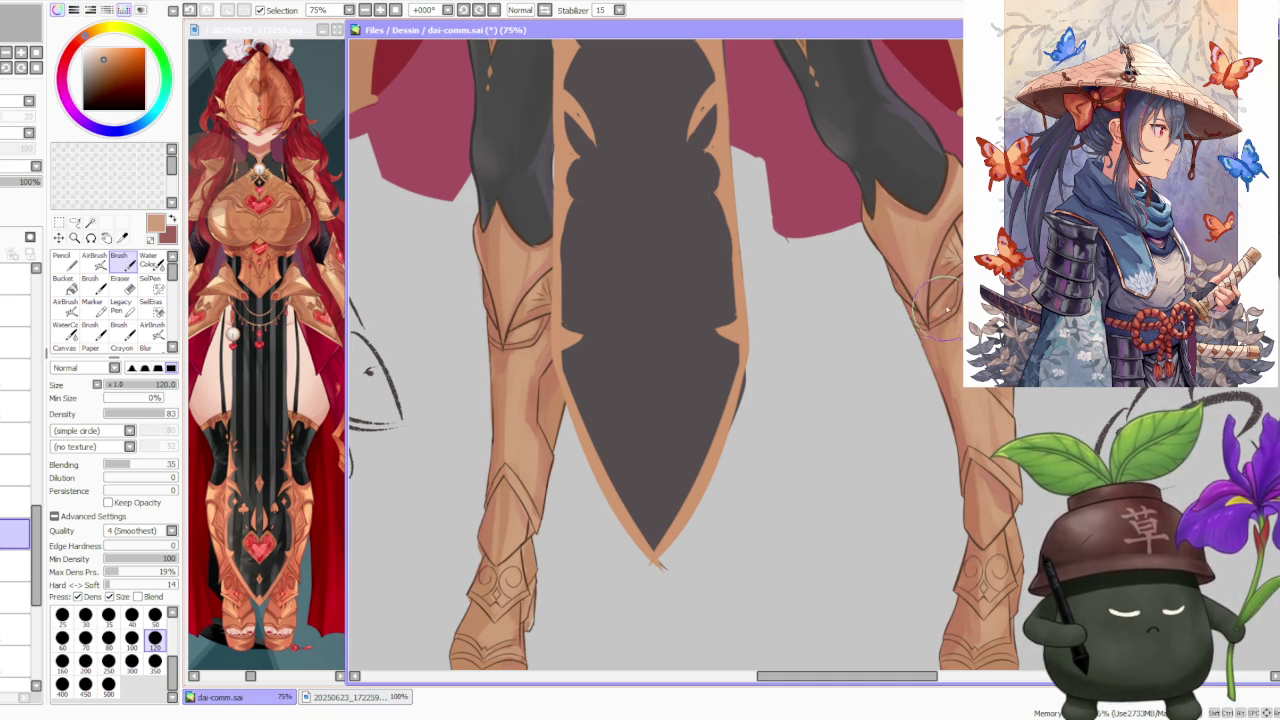
left_click(937, 316, "alt")
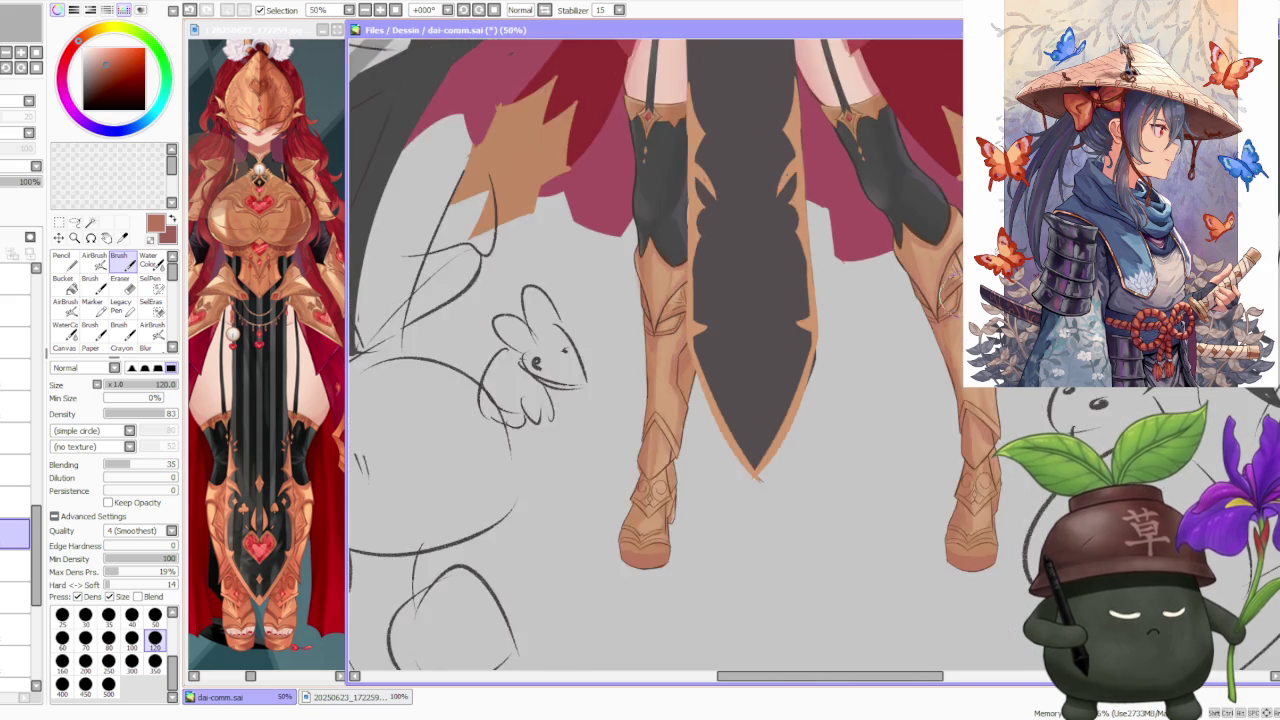
left_click(936, 295, "alt")
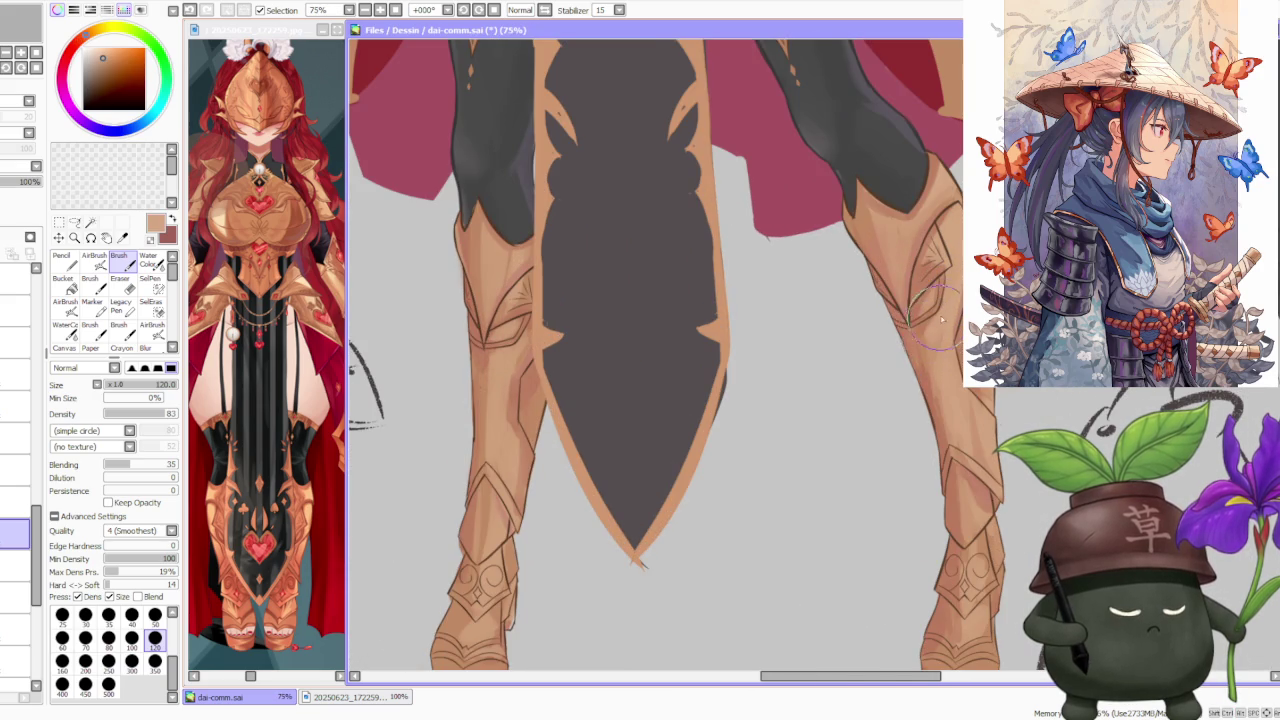
left_click(926, 395, "alt")
left_click(931, 380, "alt")
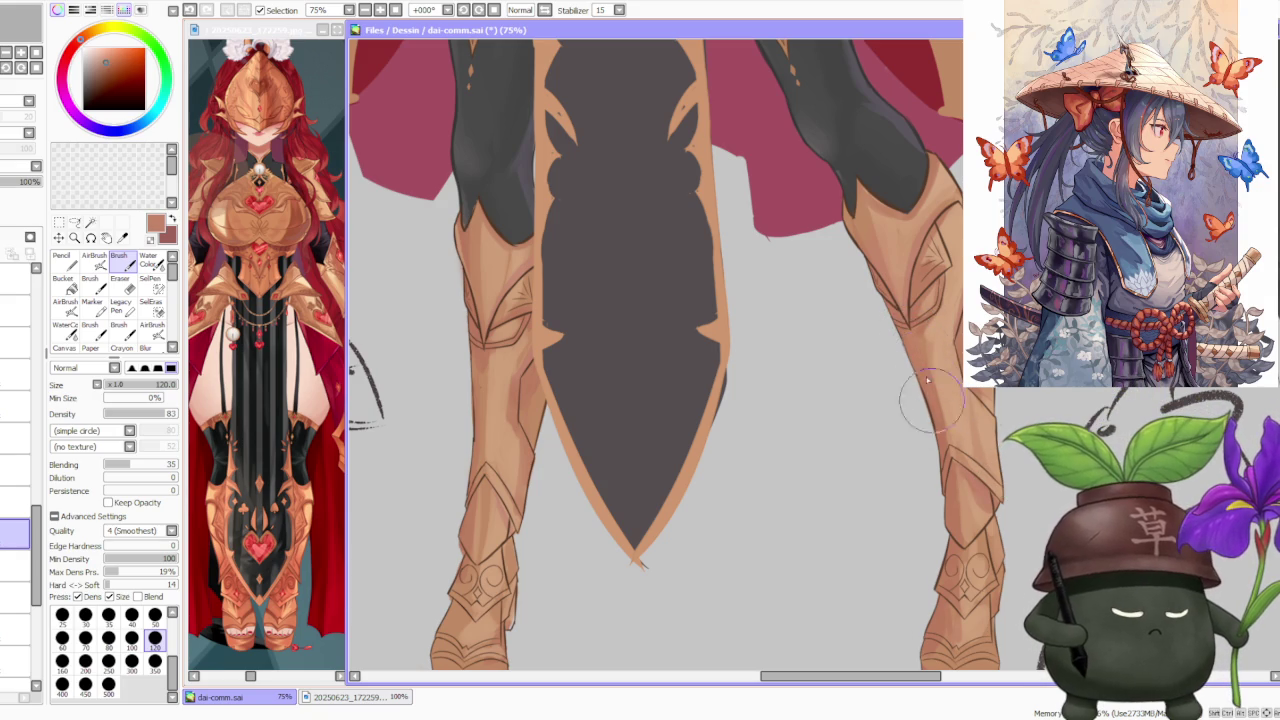
left_click(946, 398, "alt")
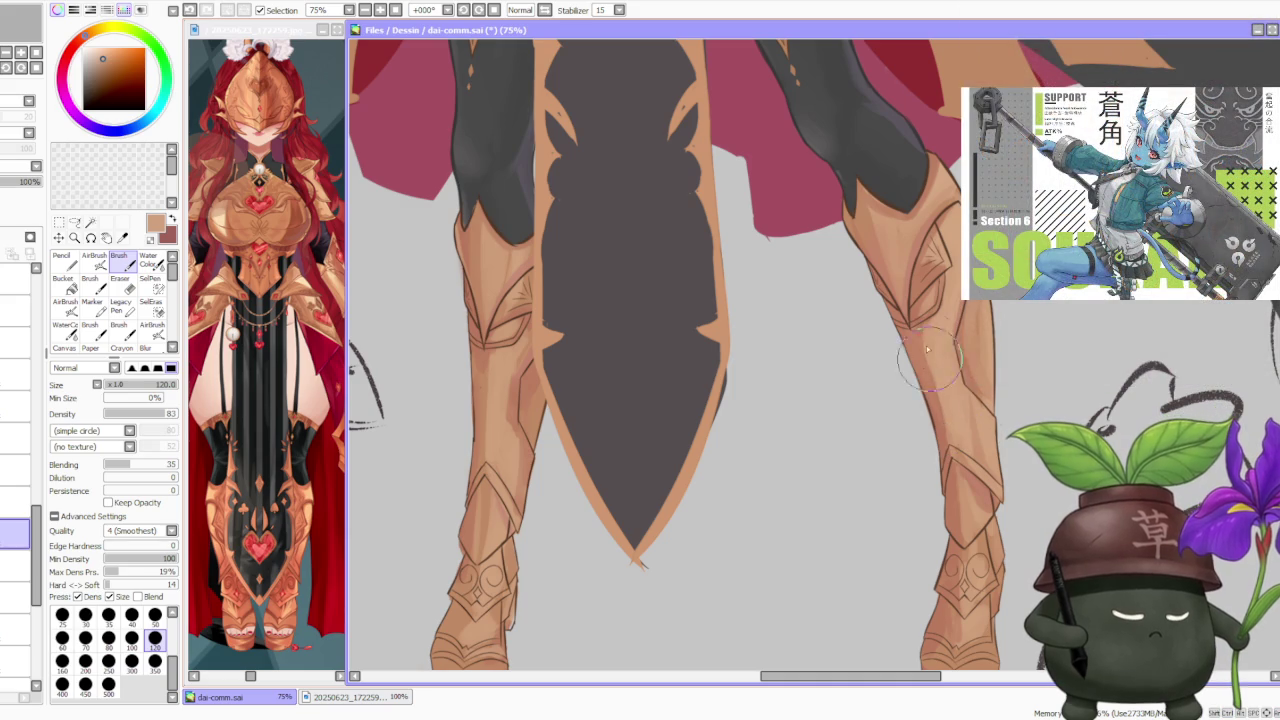
left_click(920, 336, "alt")
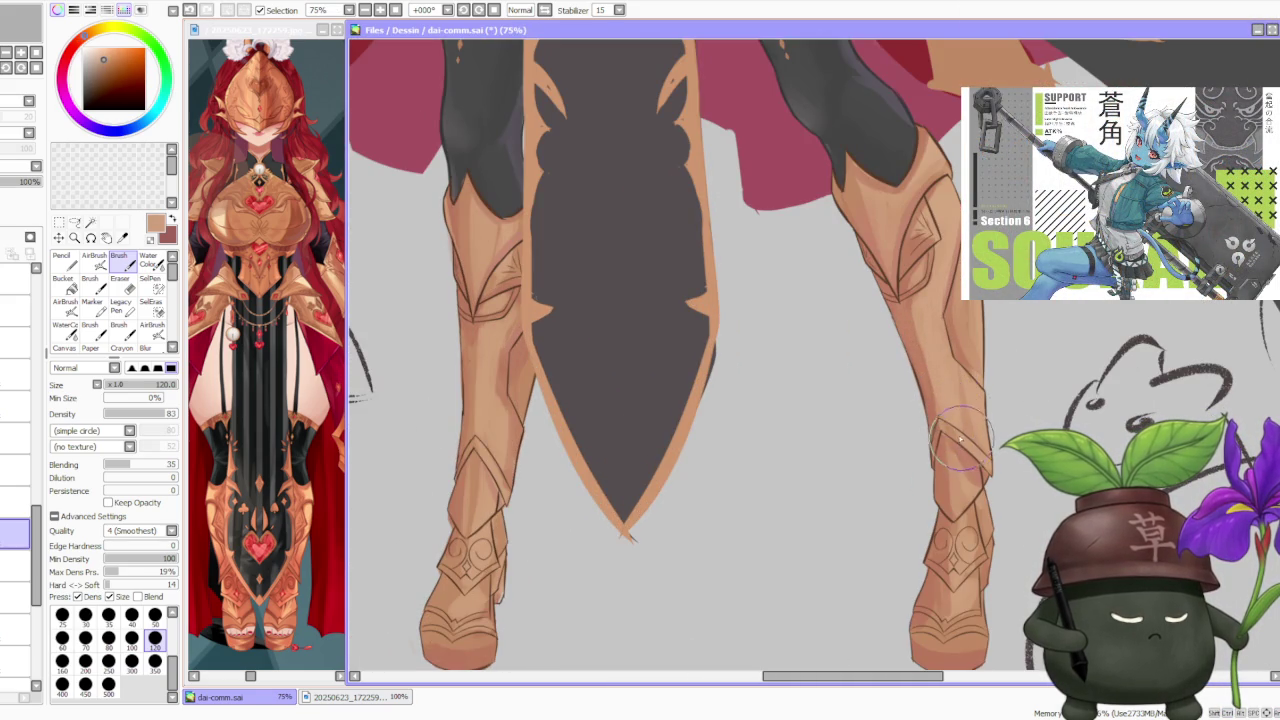
scroll(955, 430, "down", 1)
scroll(955, 455, "up", 2)
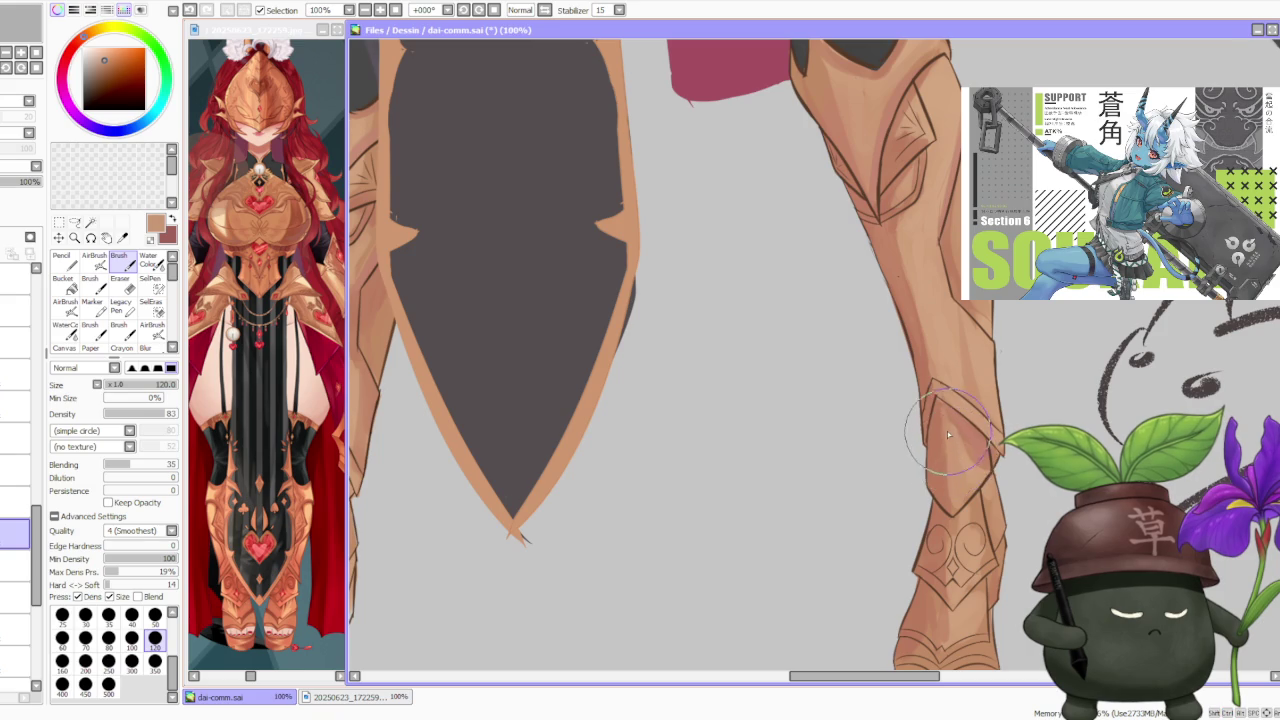
scroll(941, 484, "down", 4)
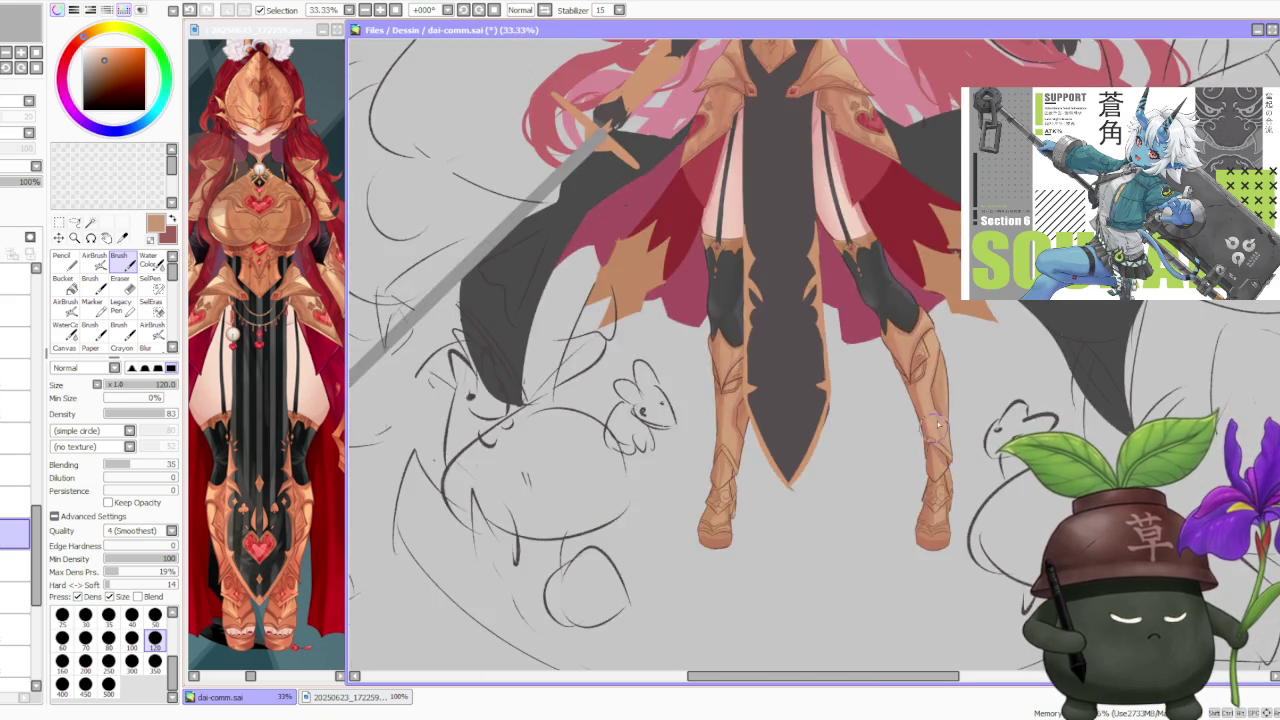
scroll(941, 484, "down", 3)
scroll(985, 380, "up", 1)
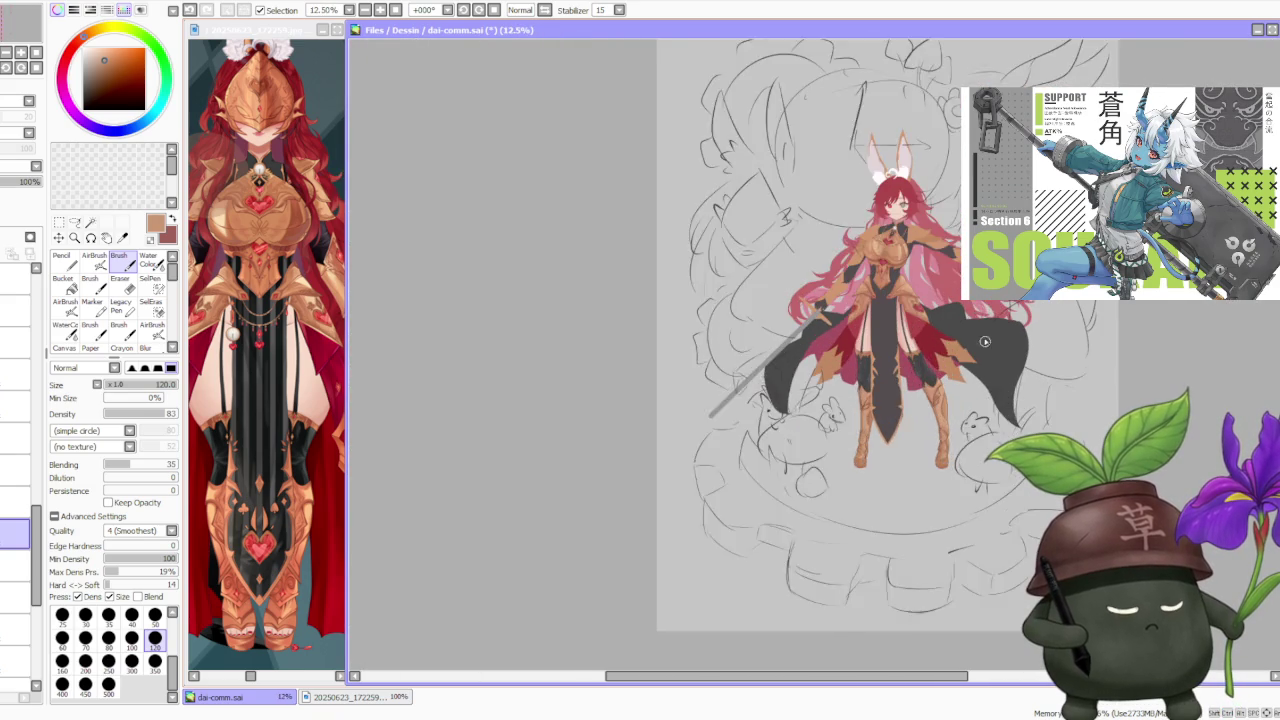
scroll(973, 443, "up", 1)
scroll(973, 443, "up", 1)
scroll(973, 443, "up", 1)
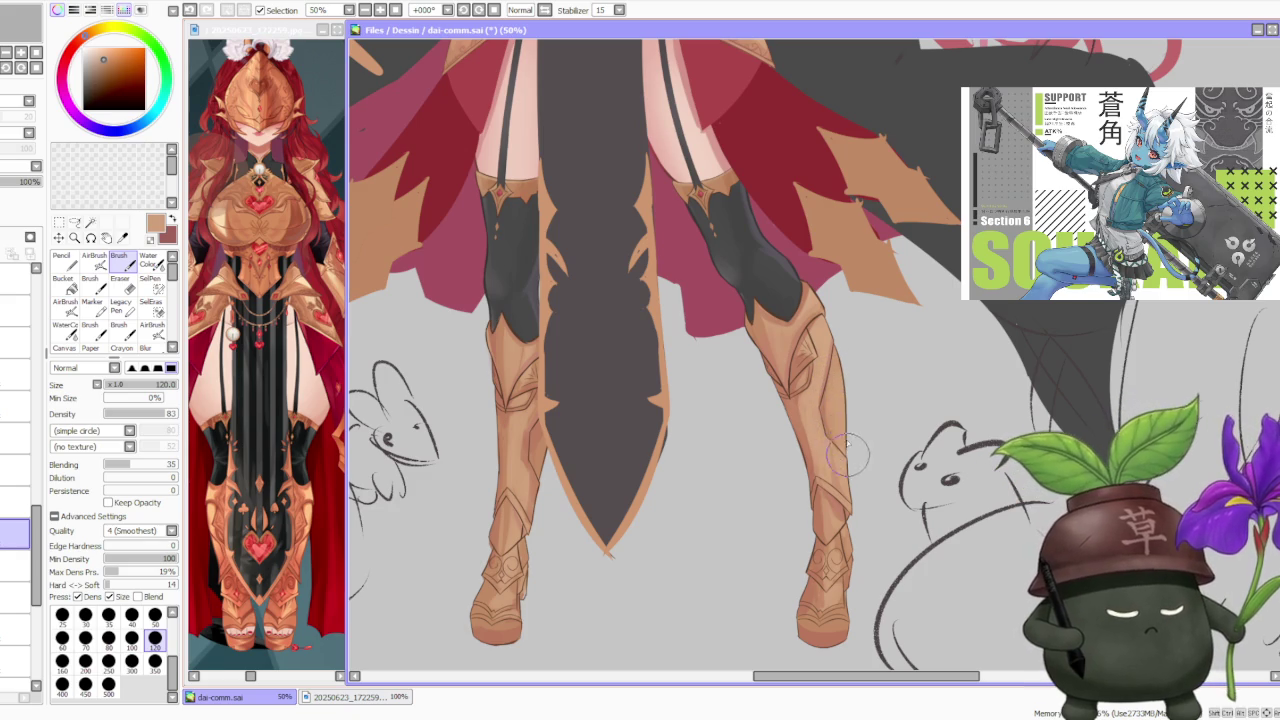
scroll(866, 416, "down", 3)
scroll(866, 416, "up", 2)
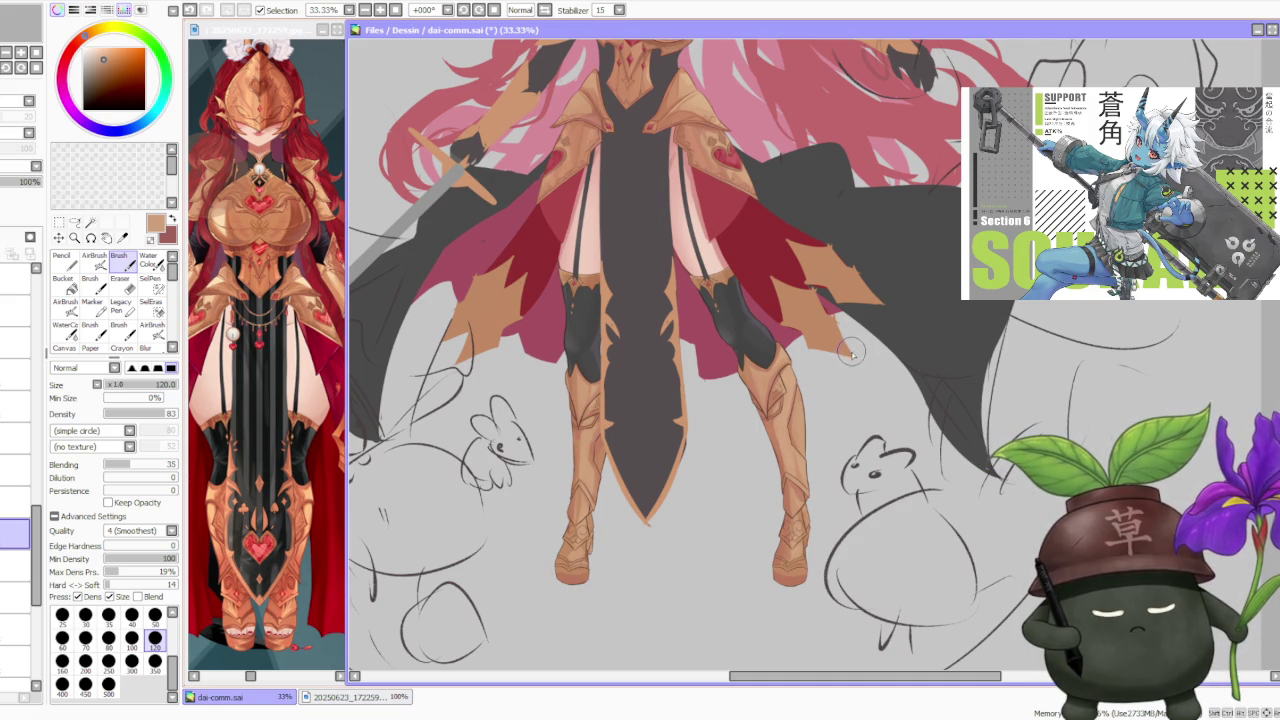
scroll(568, 556, "up", 3)
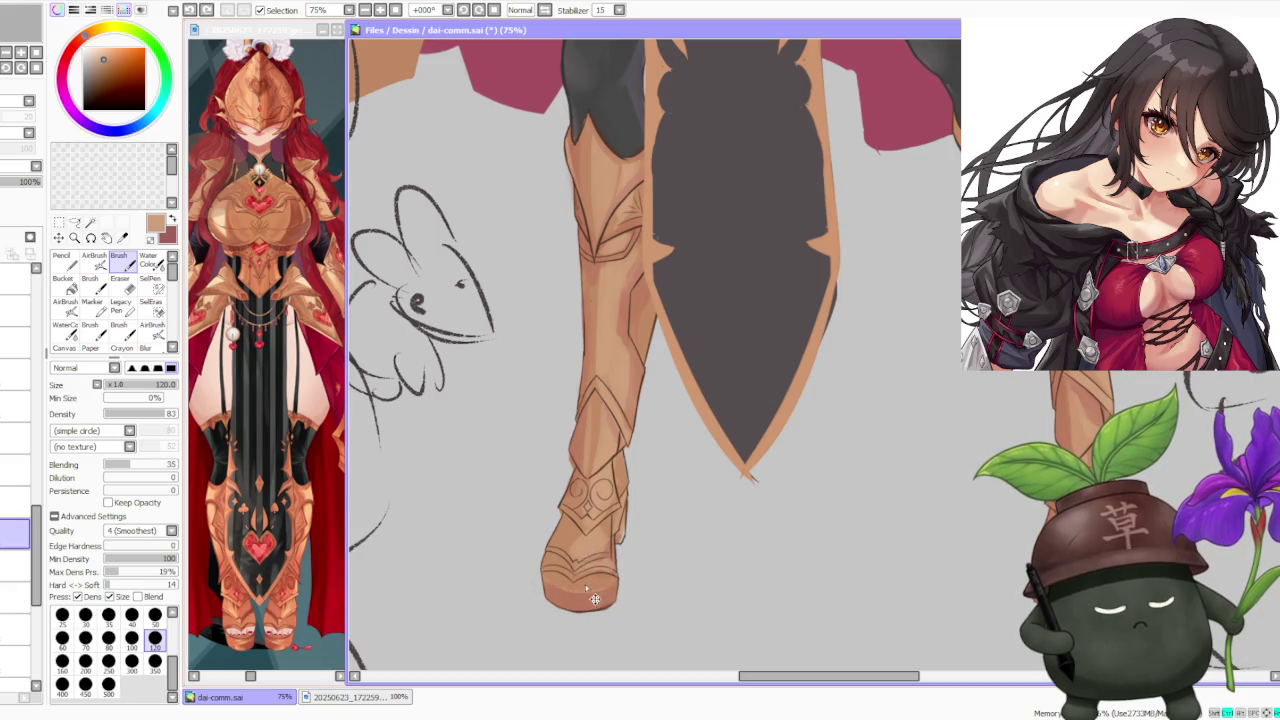
- Paint short strokes and reddish-brown shading across the left boot's toe
left_click_drag(540, 568, 543, 574)
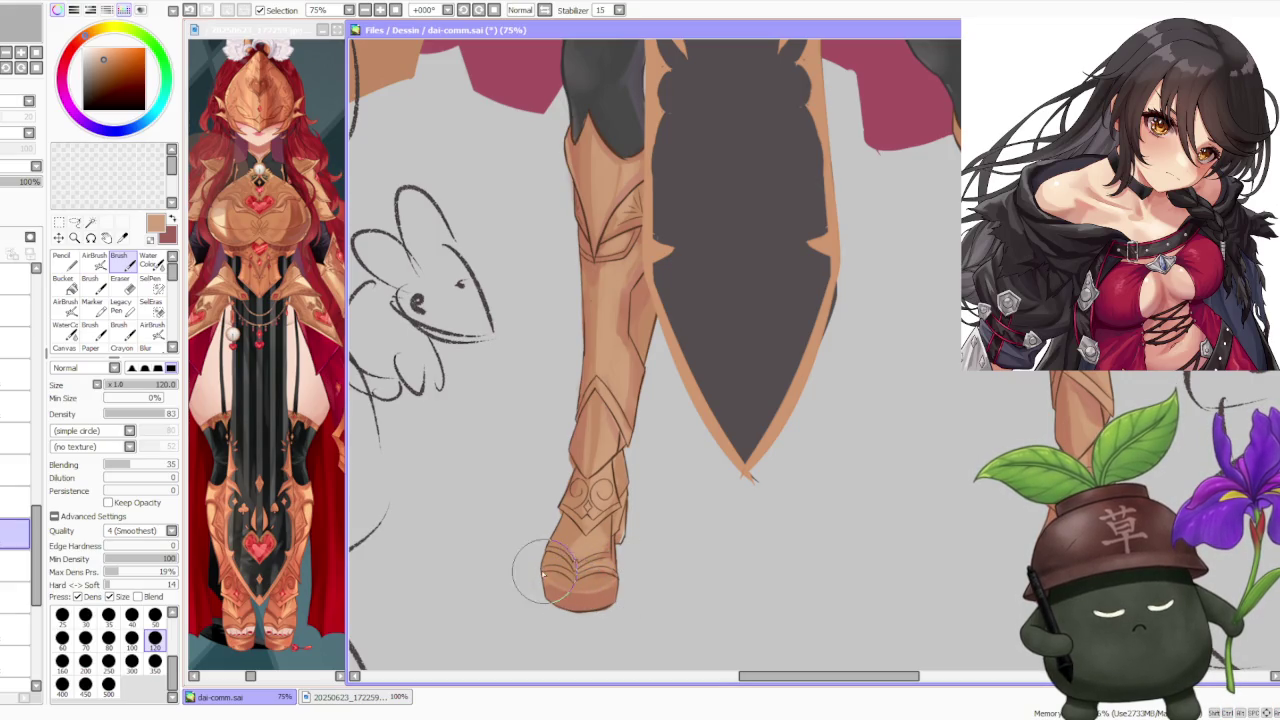
scroll(543, 548, "down", 3)
scroll(779, 531, "up", 3)
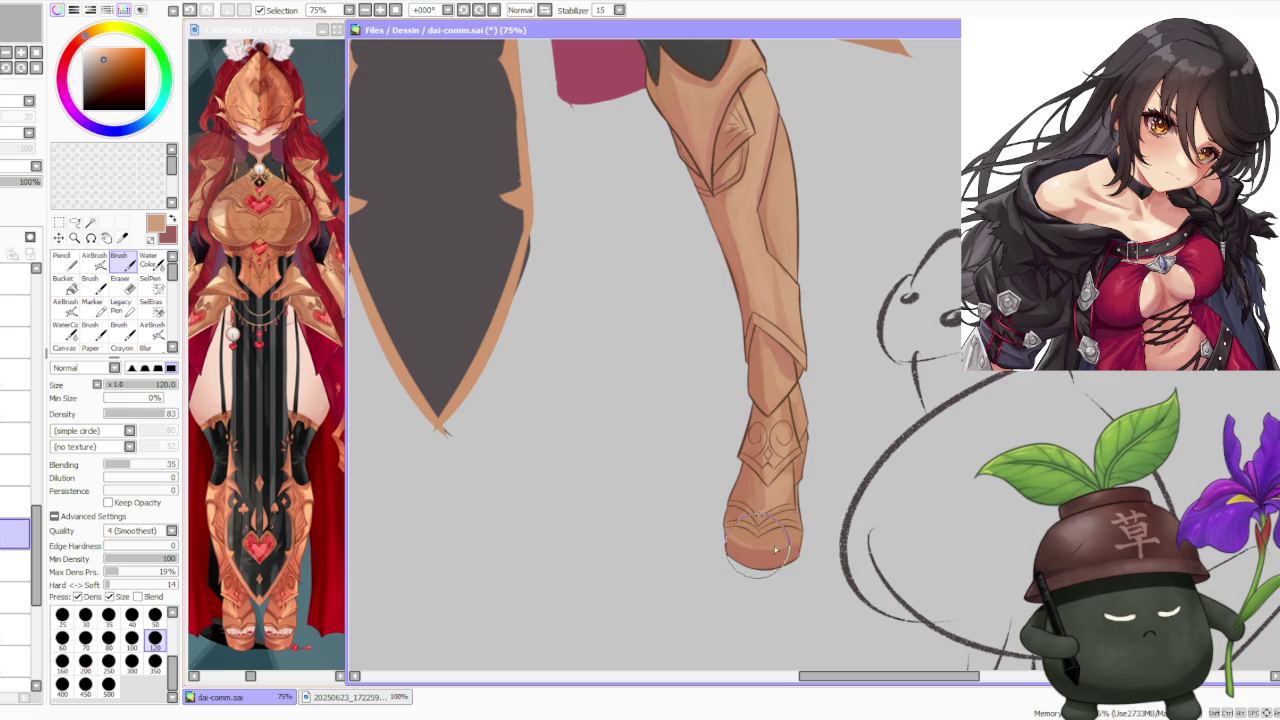
left_click(718, 540, "alt")
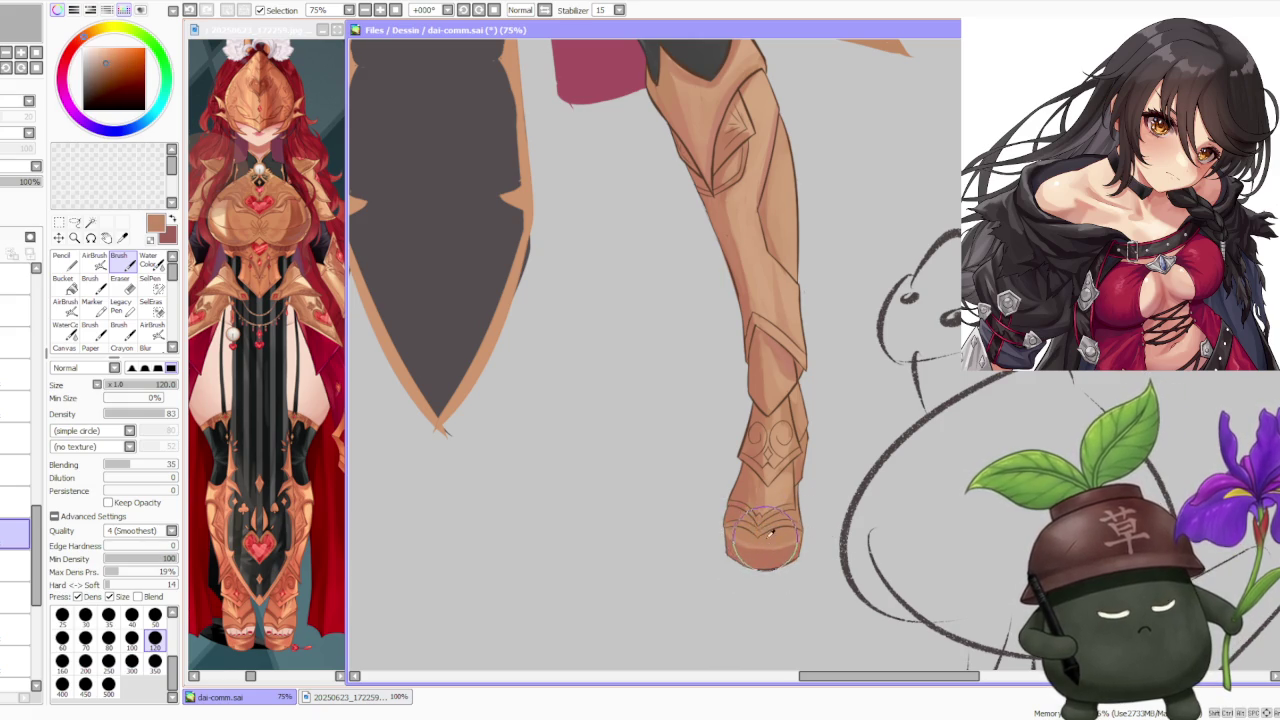
left_click(767, 542, "alt")
left_click_drag(767, 545, 772, 570)
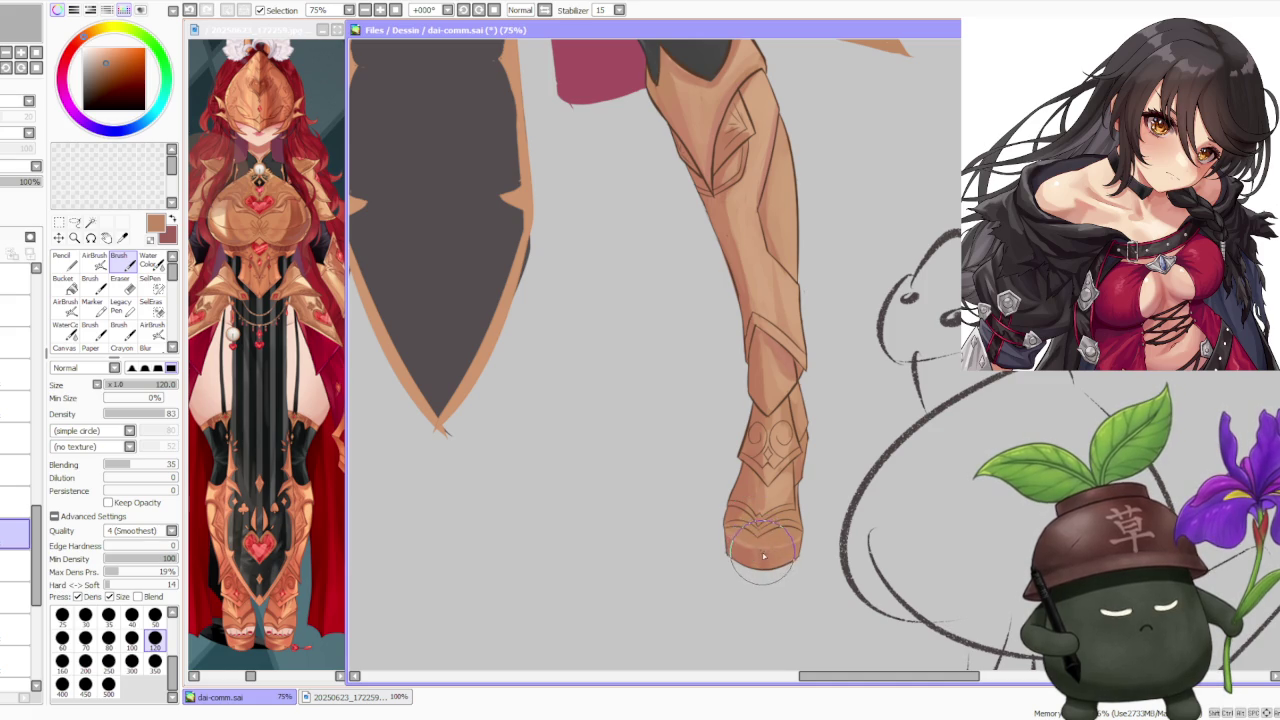
- Sample a darker brown from the toe while zooming around the left boot
left_click(764, 556, "alt")
scroll(779, 556, "down", 1)
scroll(560, 560, "up", 2)
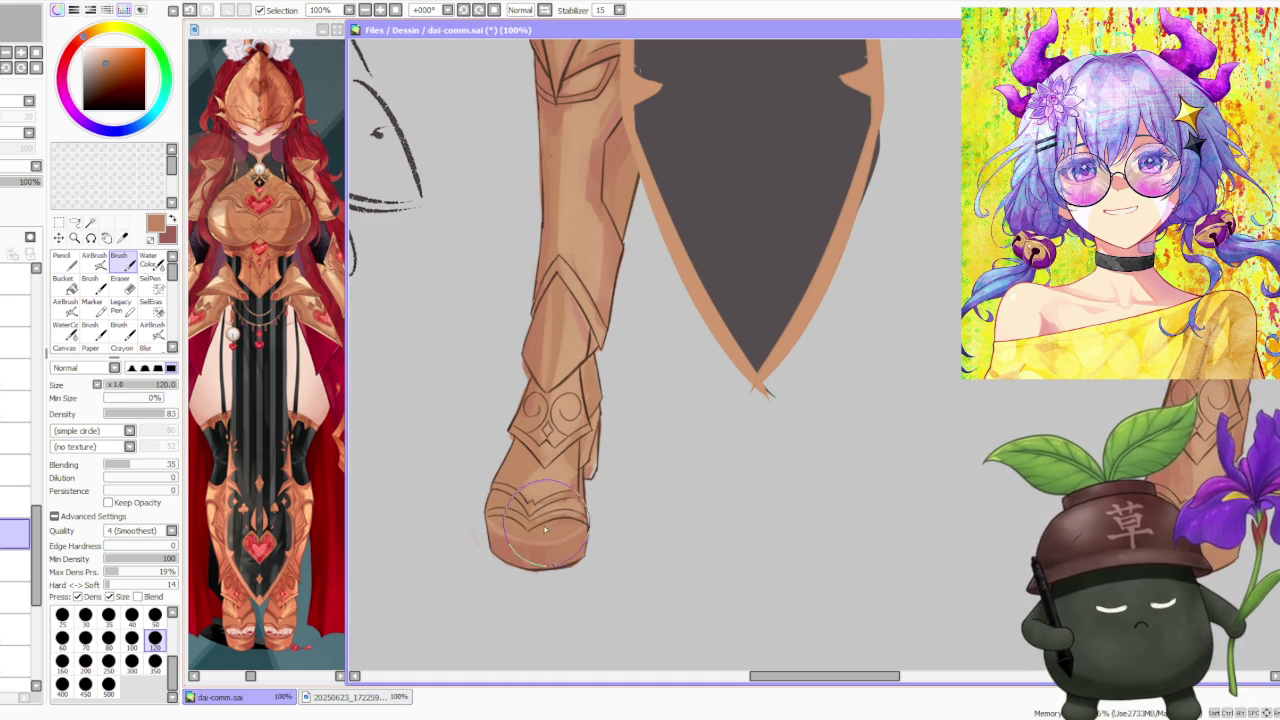
scroll(553, 418, "down", 2)
scroll(553, 418, "up", 2)
scroll(557, 450, "up", 2)
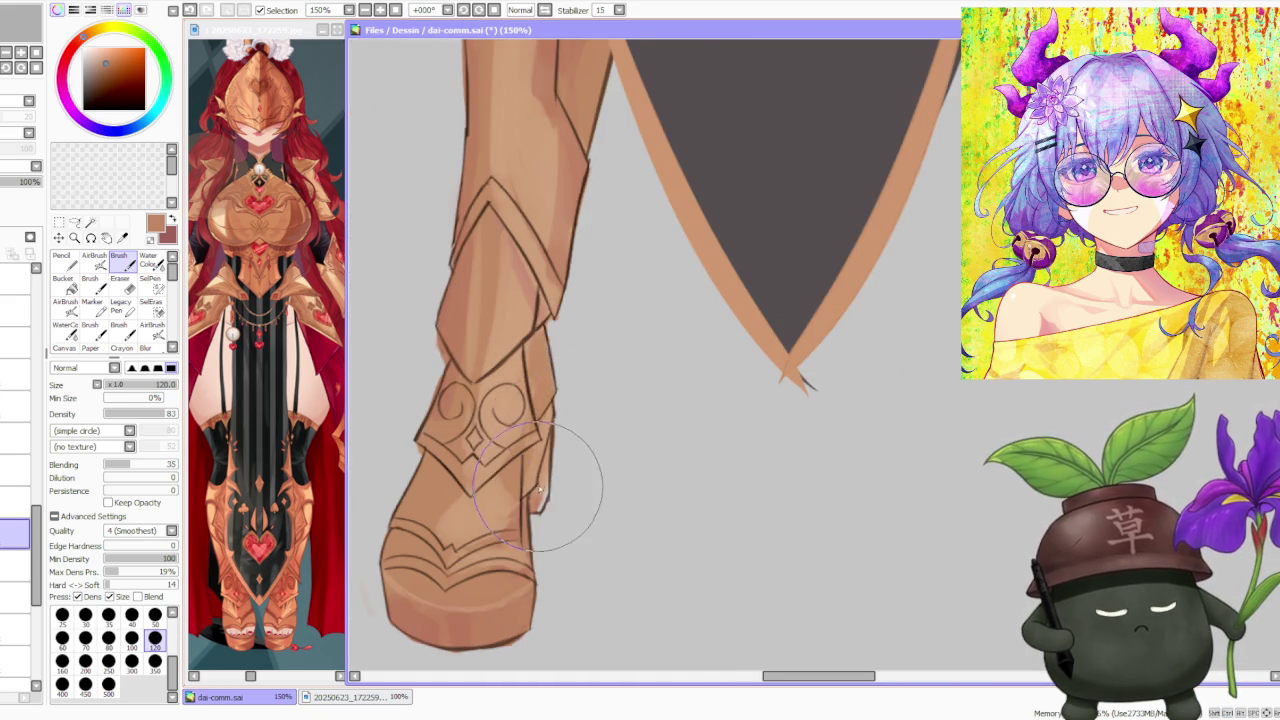
scroll(557, 471, "down", 2)
scroll(461, 328, "down", 1)
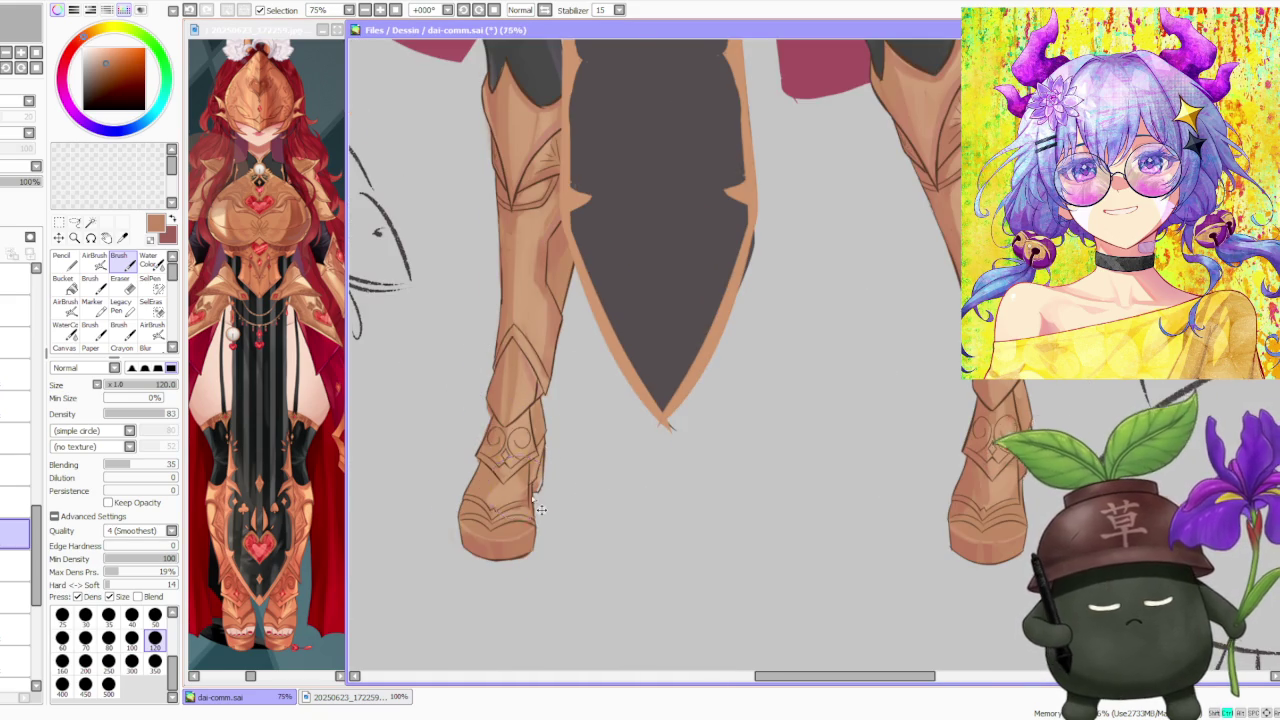
scroll(530, 475, "up", 1)
scroll(540, 475, "up", 1)
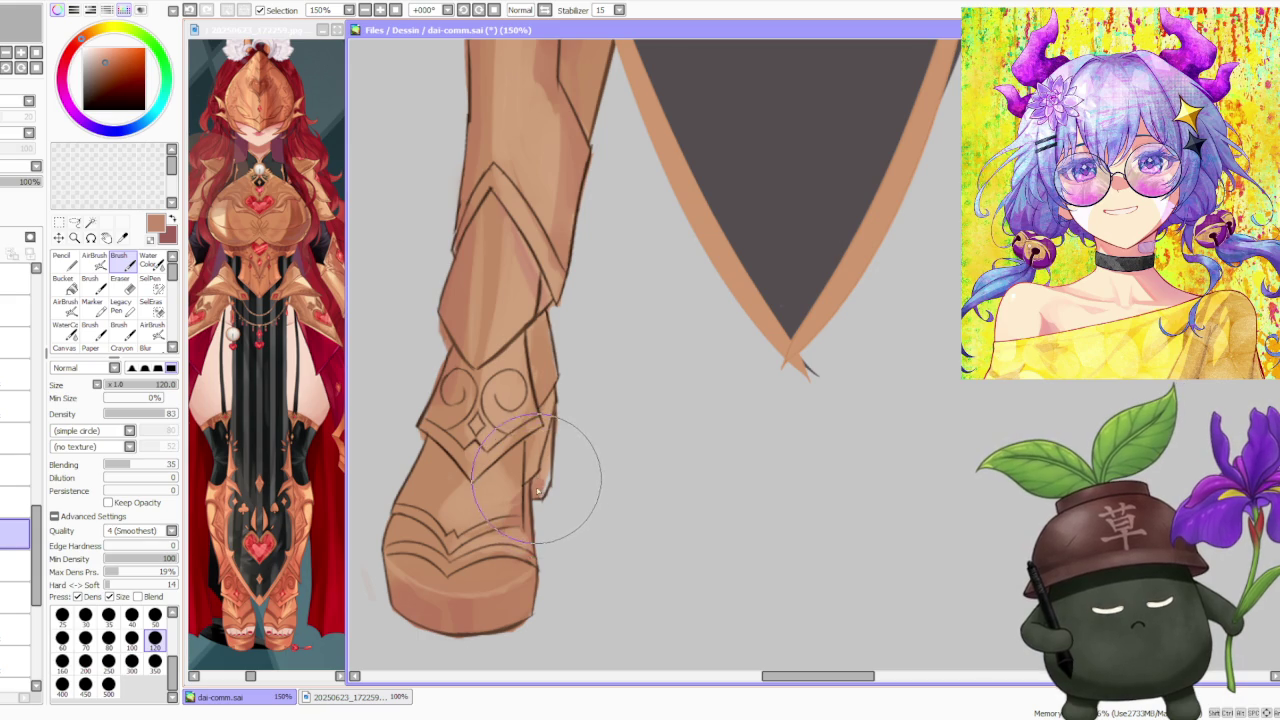
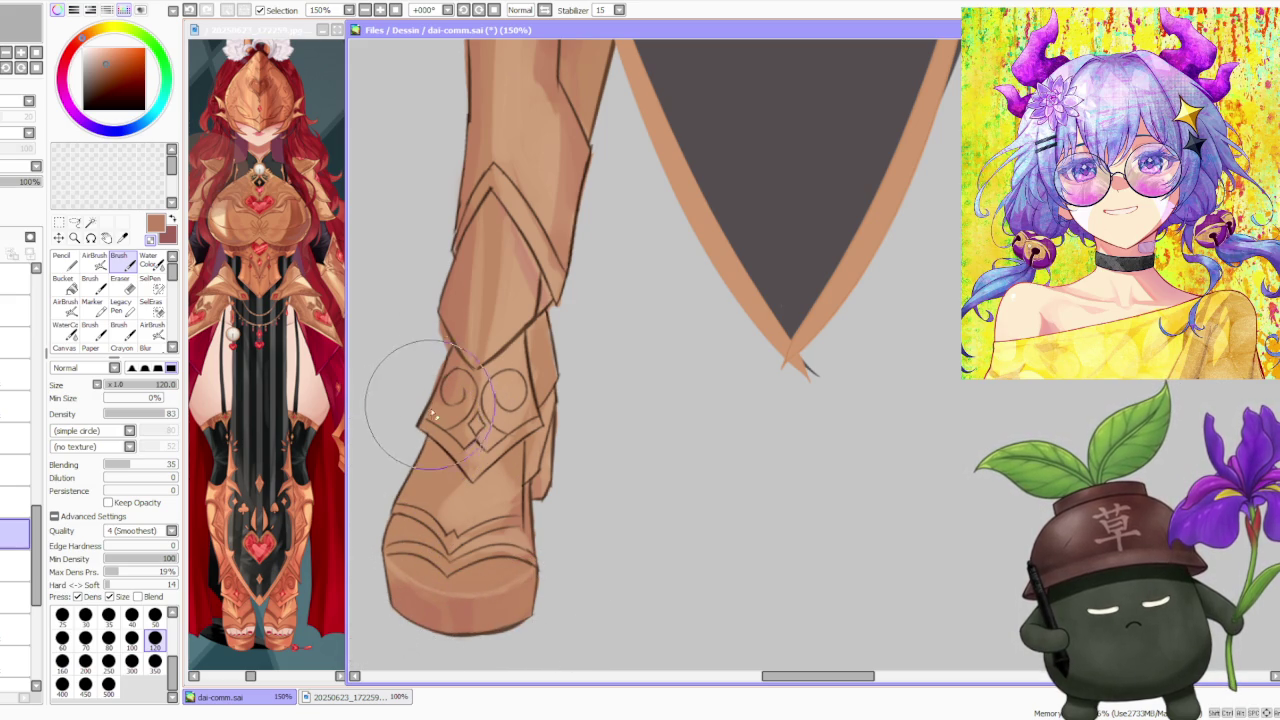
- Inspect the boot top, try a shading stroke below the bodysuit, and undo it
scroll(440, 390, "down", 1)
scroll(440, 390, "up", 1)
scroll(445, 370, "up", 1)
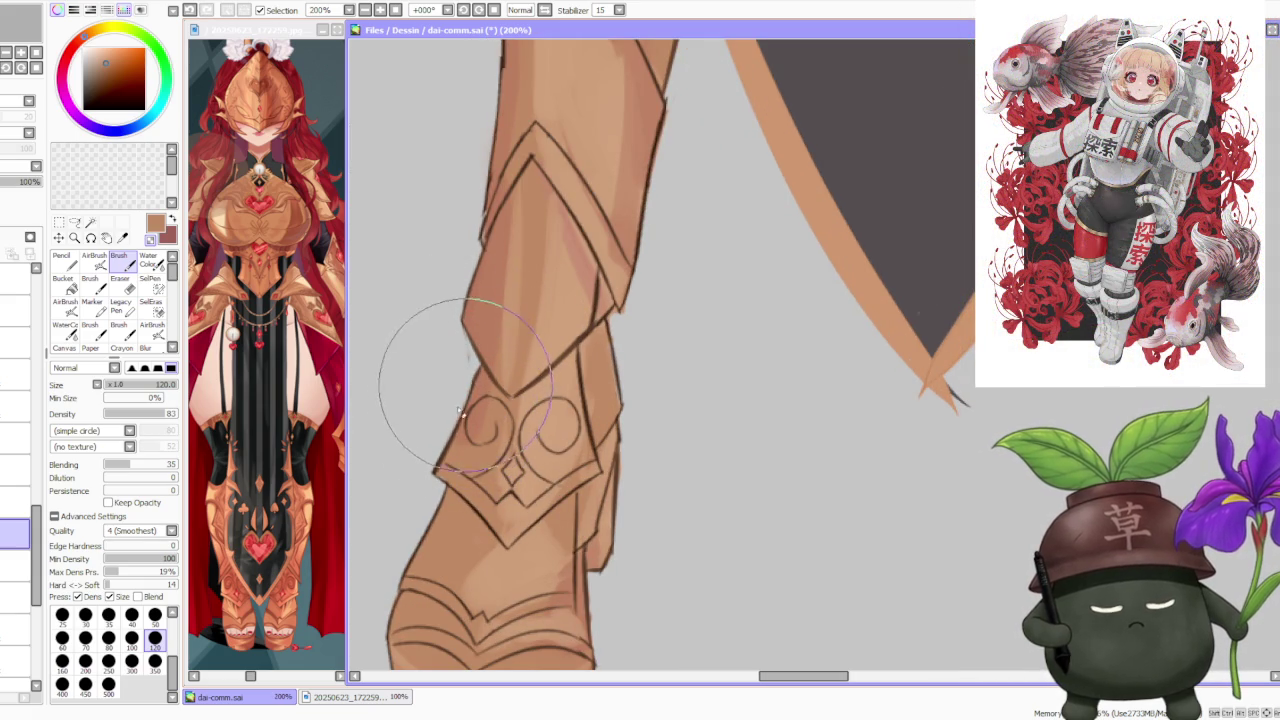
scroll(466, 358, "down", 2)
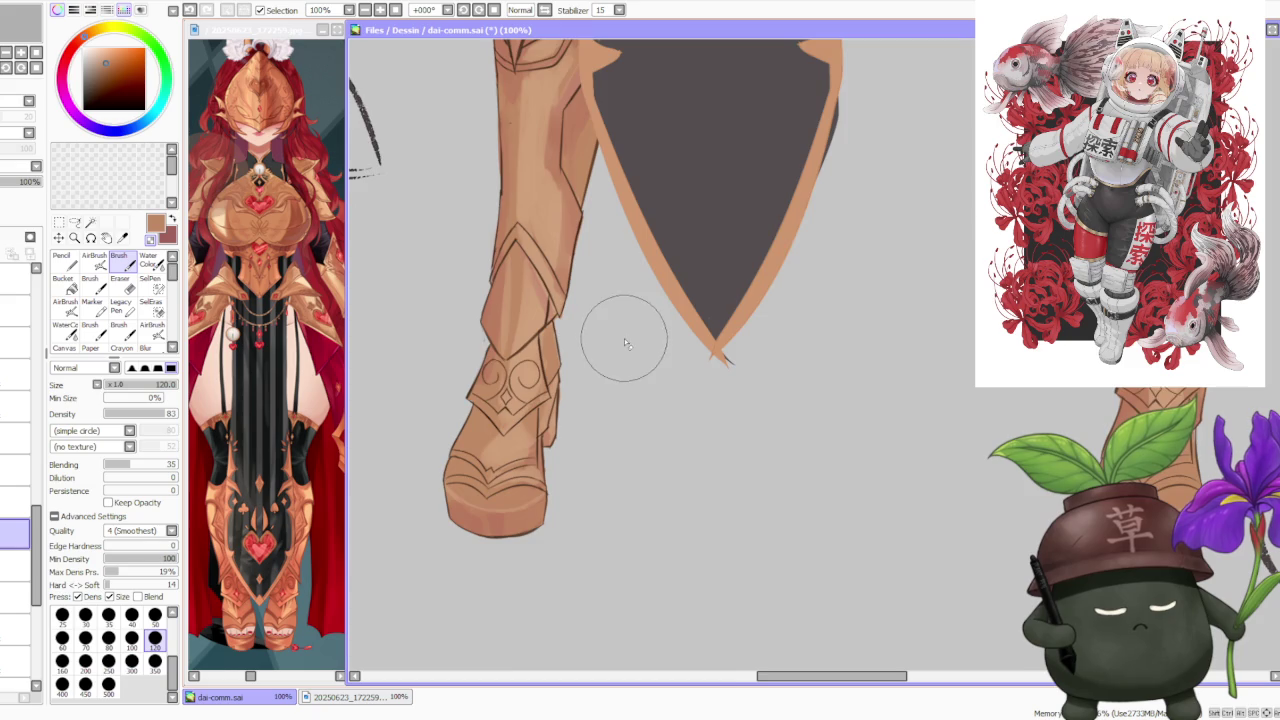
scroll(624, 338, "up", 2)
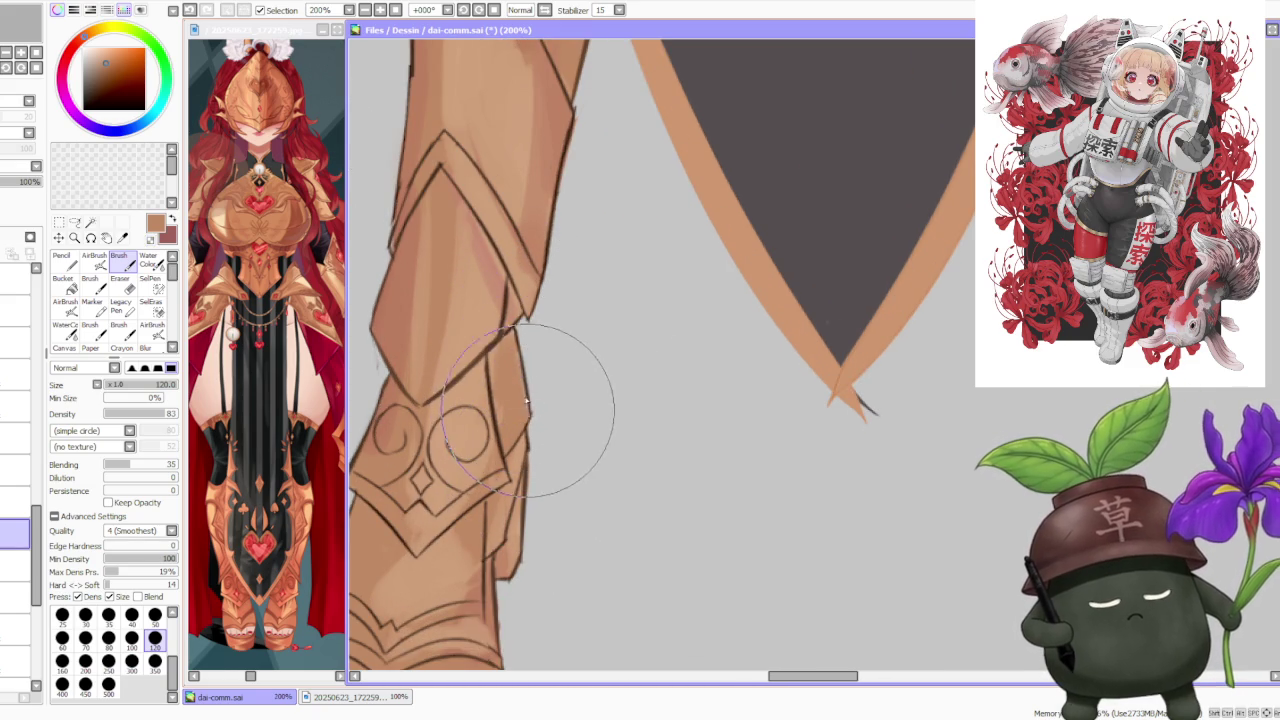
scroll(525, 320, "down", 2)
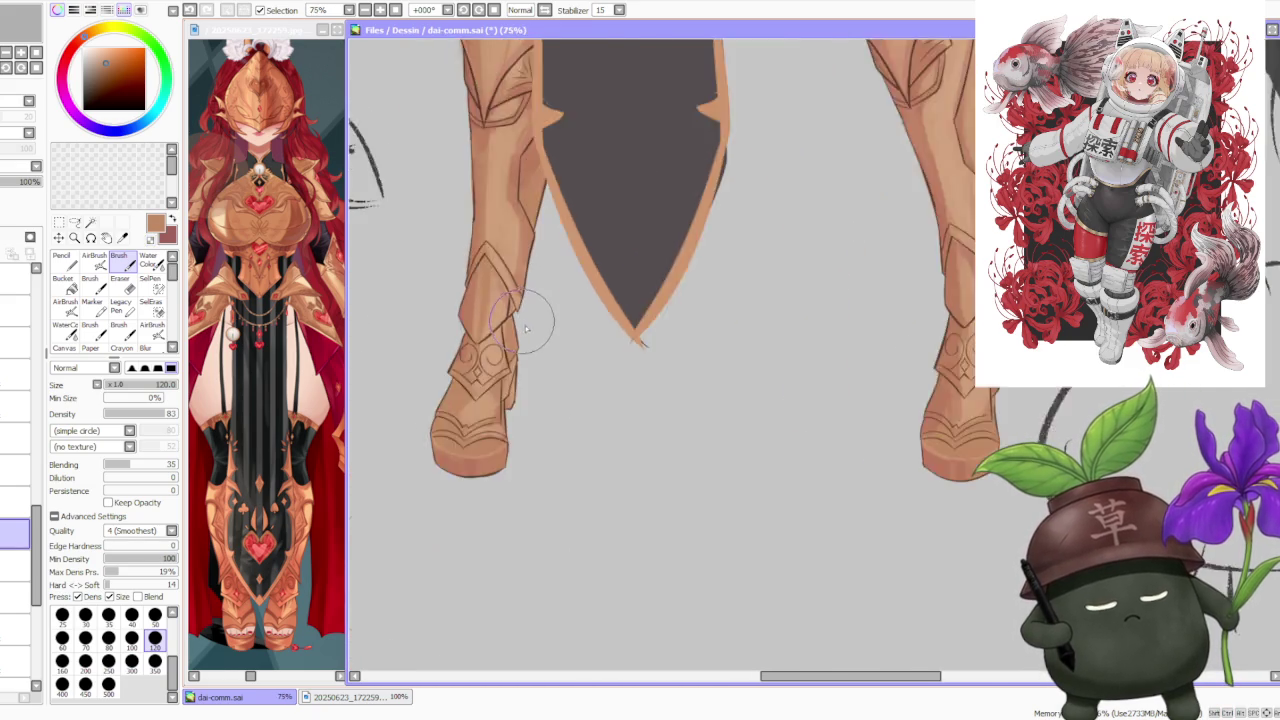
scroll(530, 320, "down", 1)
scroll(545, 285, "up", 3)
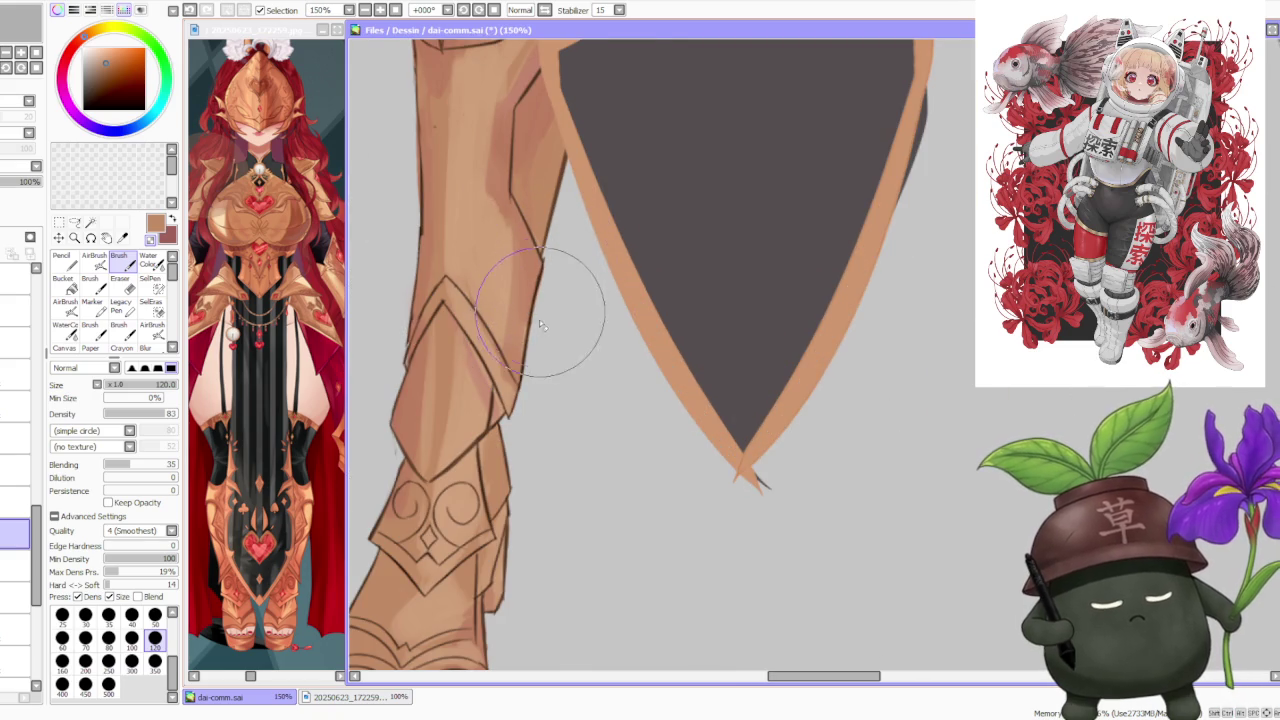
scroll(545, 300, "down", 5)
scroll(686, 286, "up", 4)
scroll(686, 420, "up", 1)
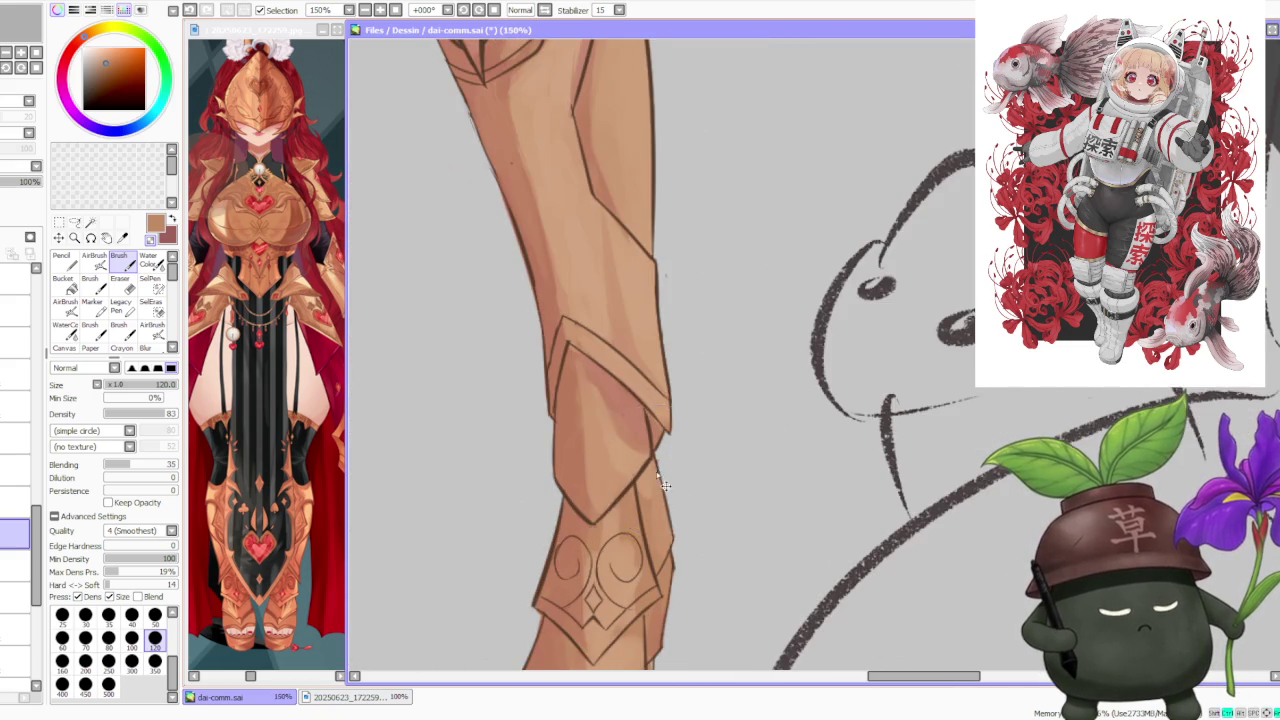
scroll(660, 450, "down", 1)
scroll(666, 484, "up", 2)
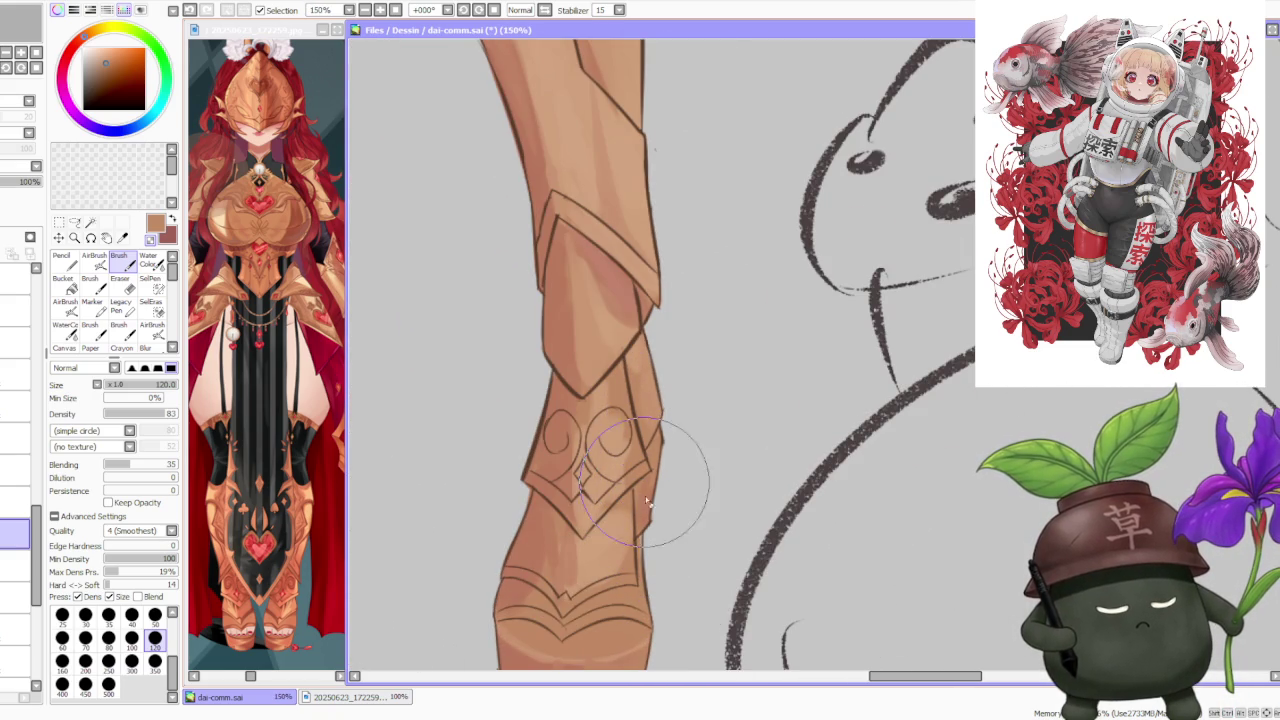
scroll(651, 486, "down", 4)
scroll(676, 424, "down", 3)
scroll(660, 324, "down", 1)
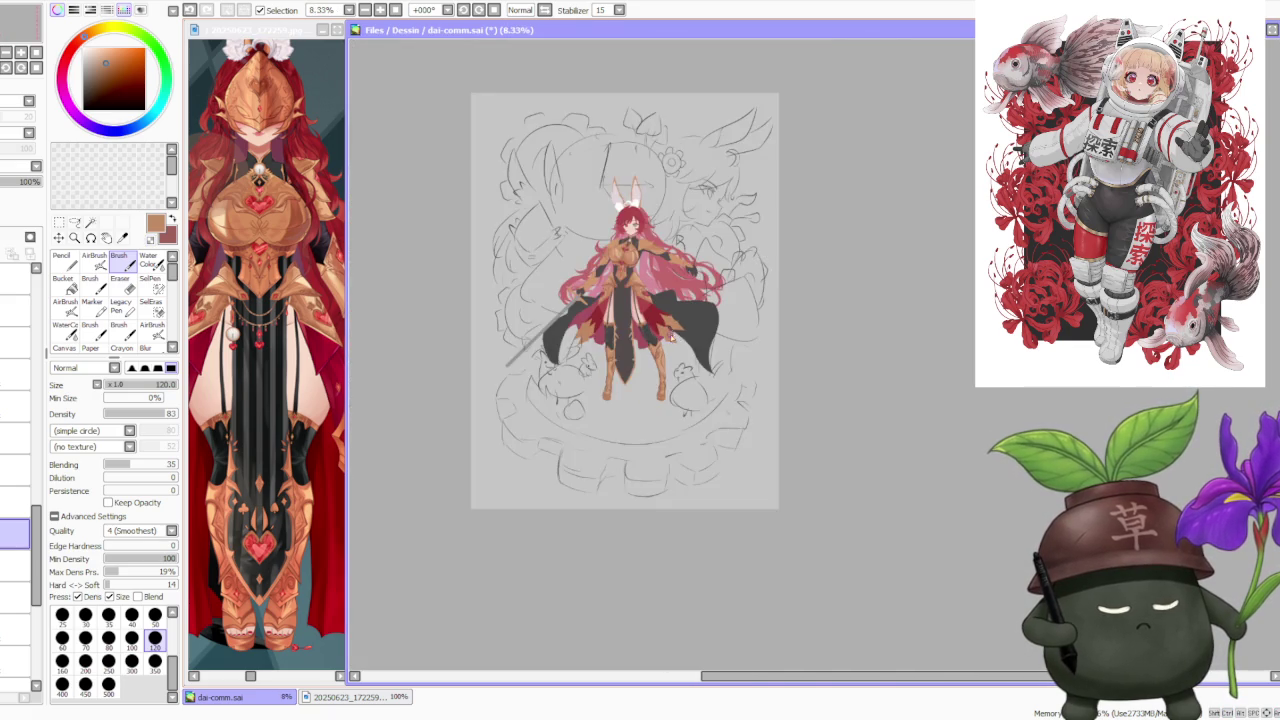
scroll(660, 324, "up", 1)
scroll(660, 324, "up", 1)
scroll(656, 342, "up", 1)
scroll(656, 342, "up", 1)
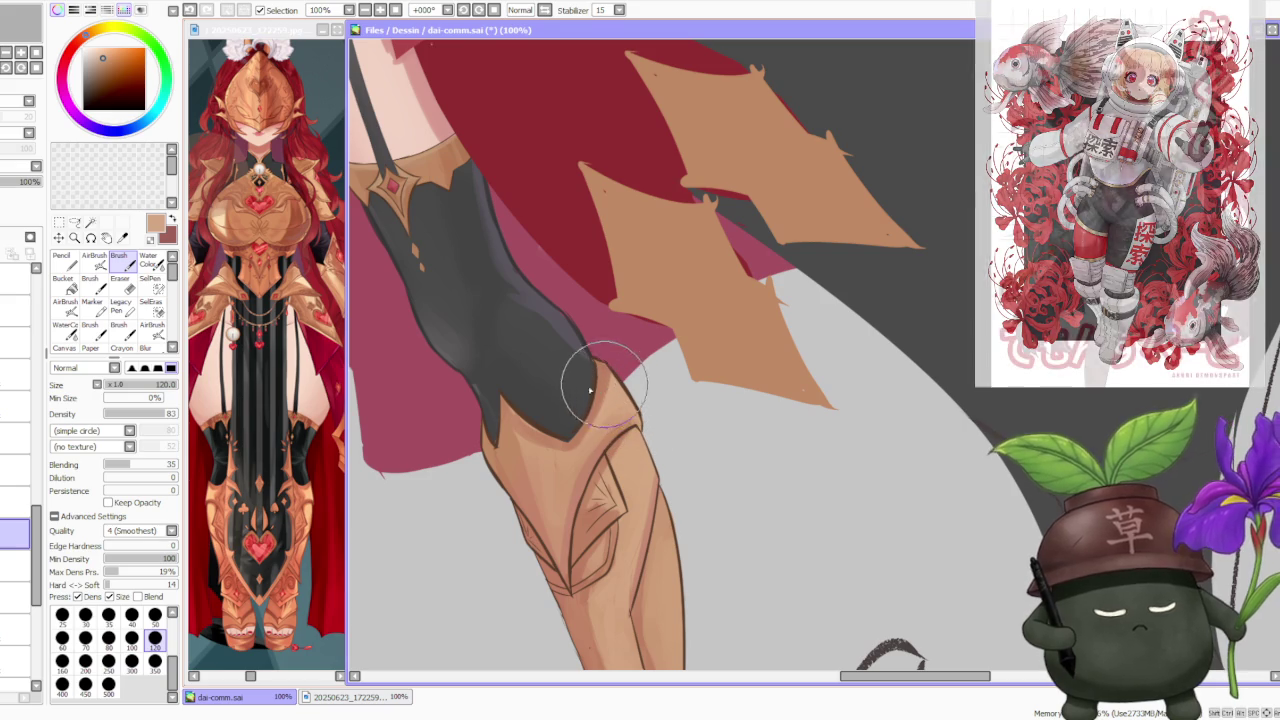
left_click_drag(544, 436, 540, 453)
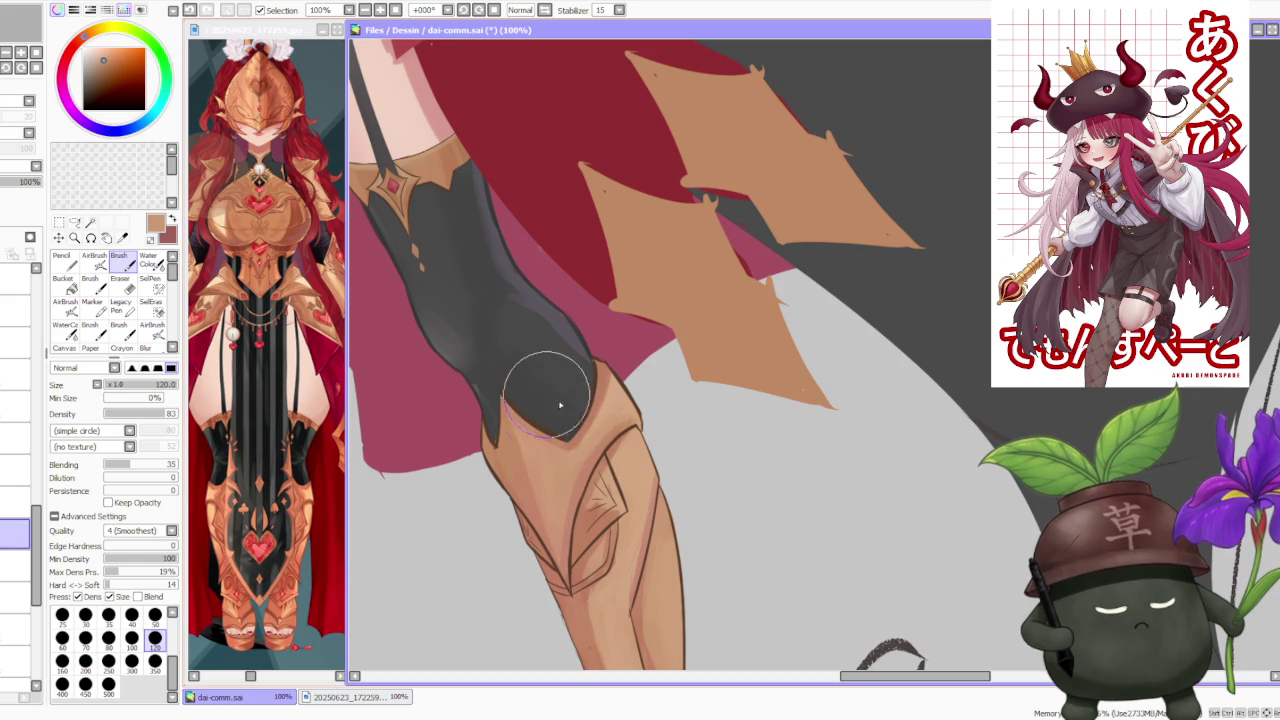
key("ctrl+z")
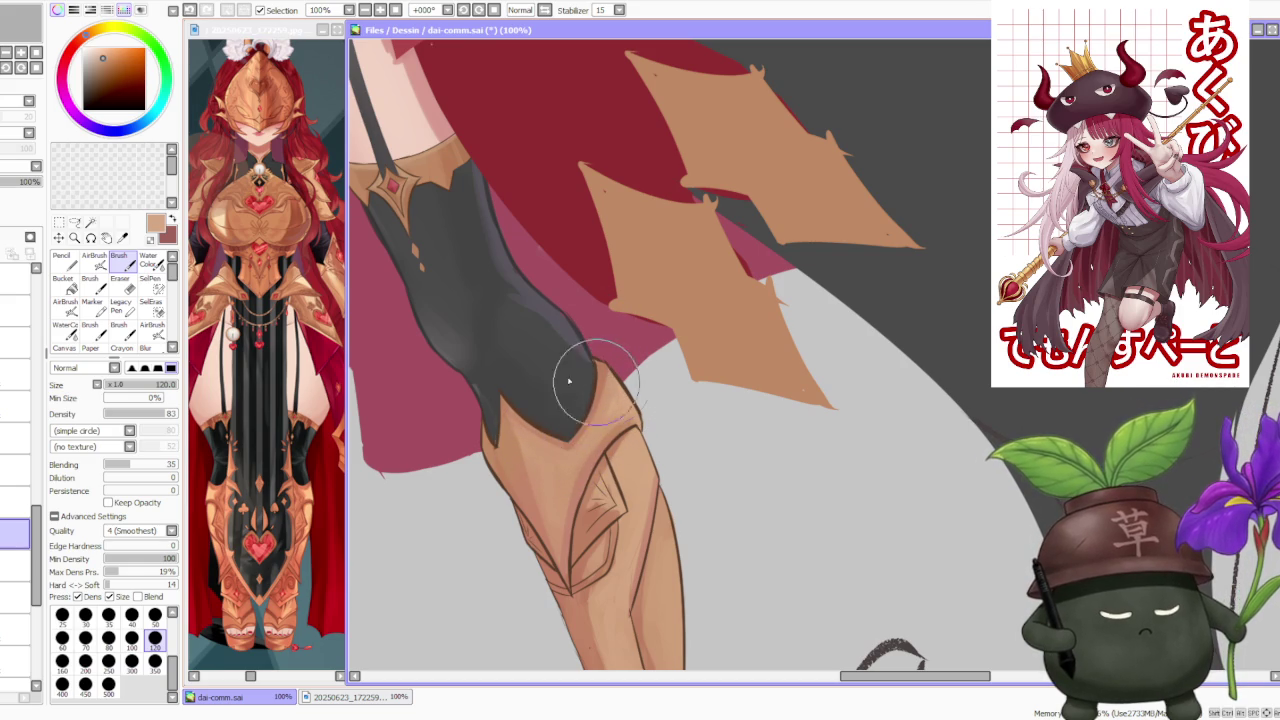
- At Blending 26, darken the stocking edge above the knee, sampling rose-brown and tan
left_click_drag(130, 465, 123, 465)
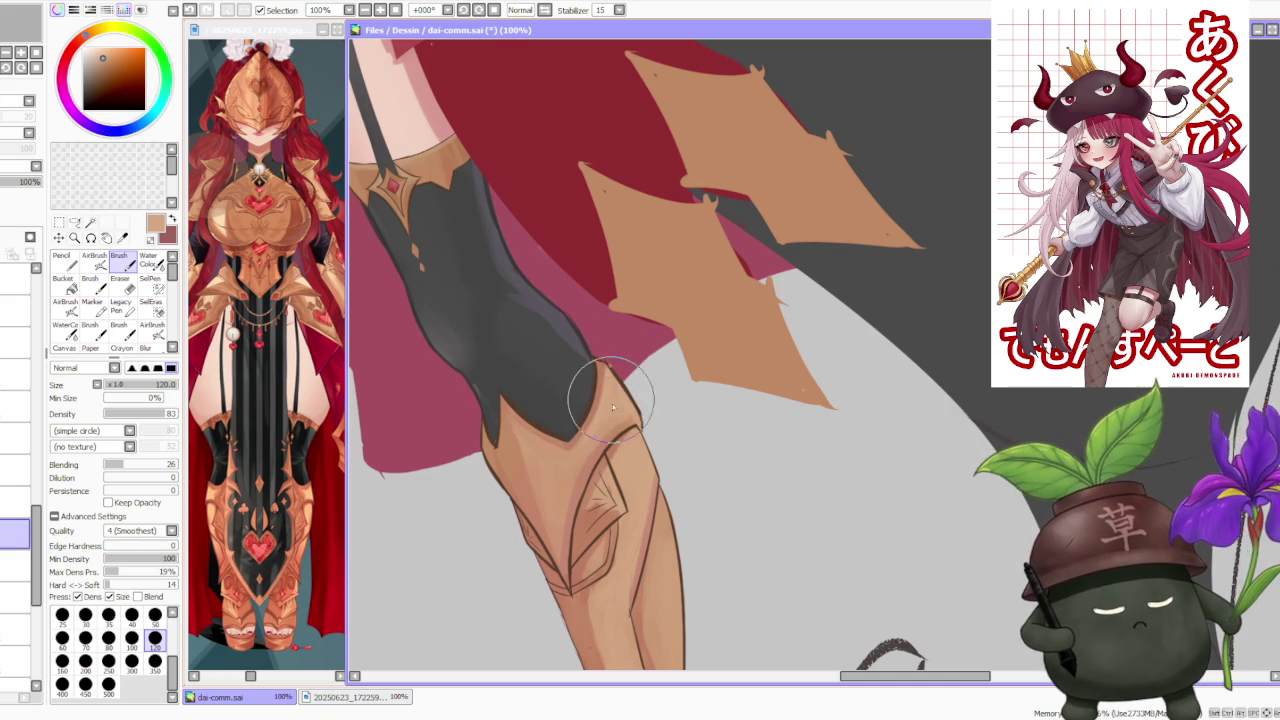
left_click_drag(607, 368, 612, 408)
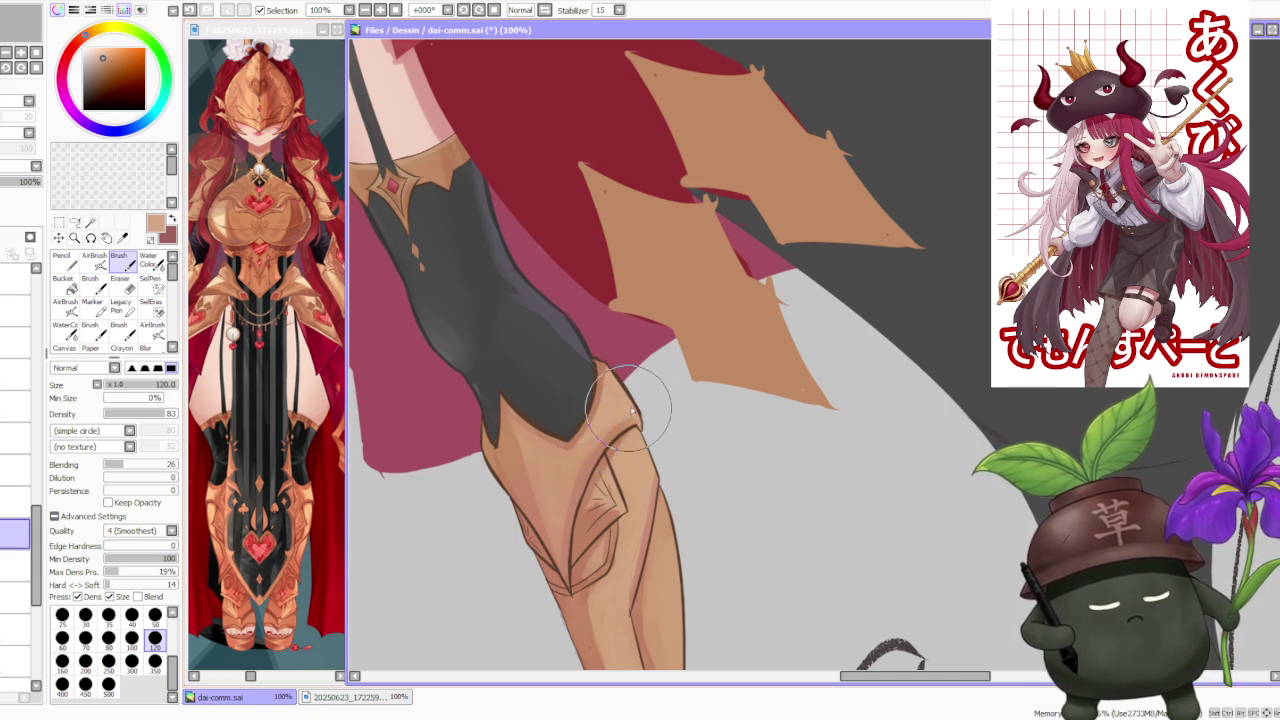
left_click(597, 458, "alt")
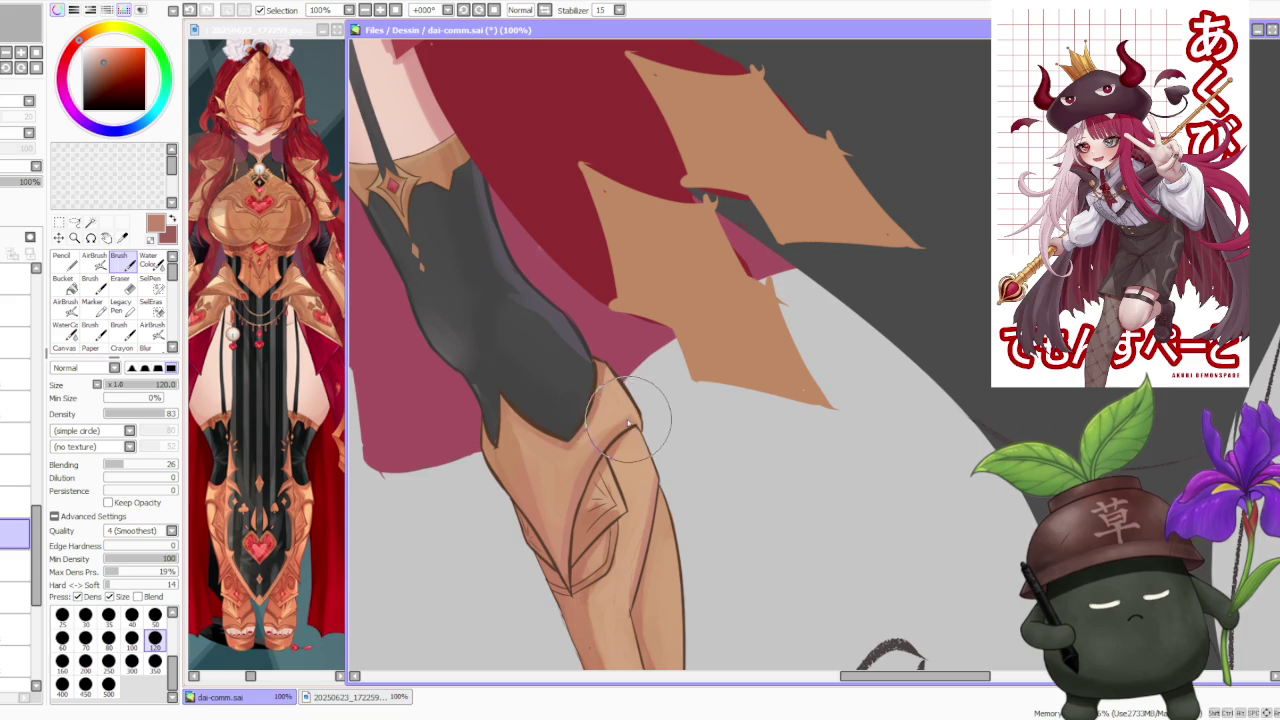
scroll(632, 424, "down", 3)
scroll(632, 424, "down", 1)
scroll(620, 480, "up", 4)
left_click(619, 497, "alt")
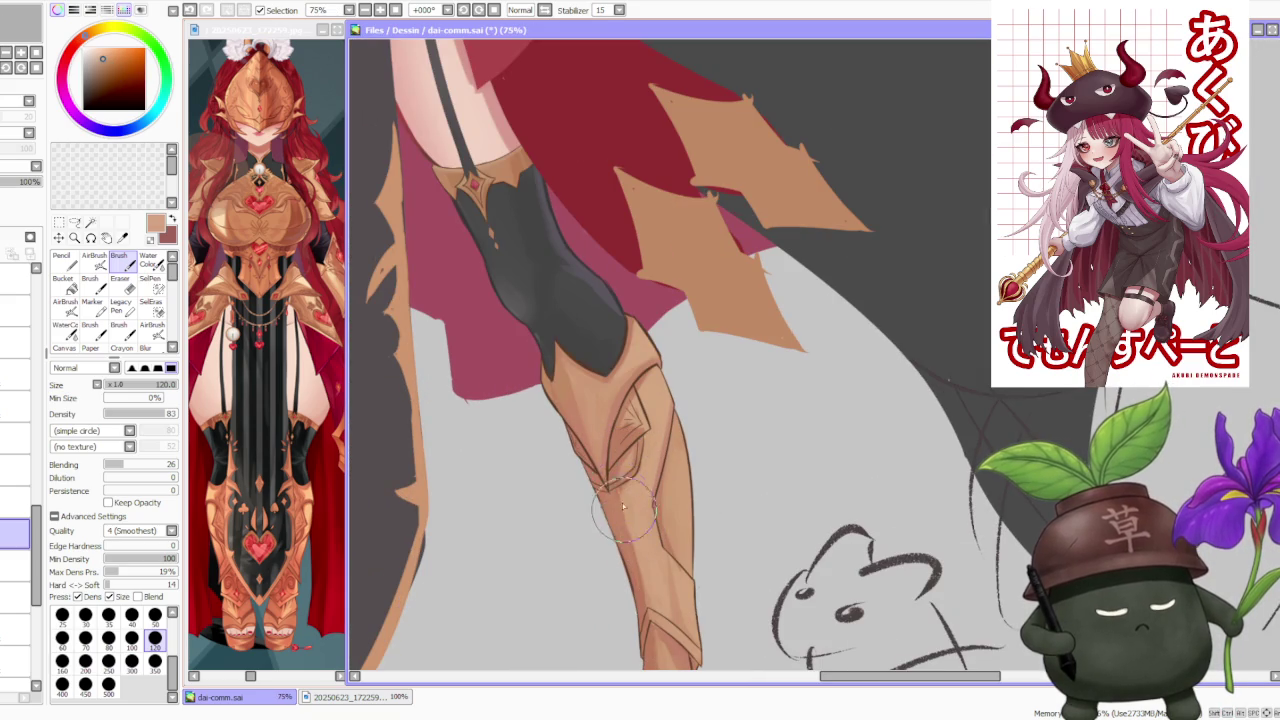
key("ctrl+z")
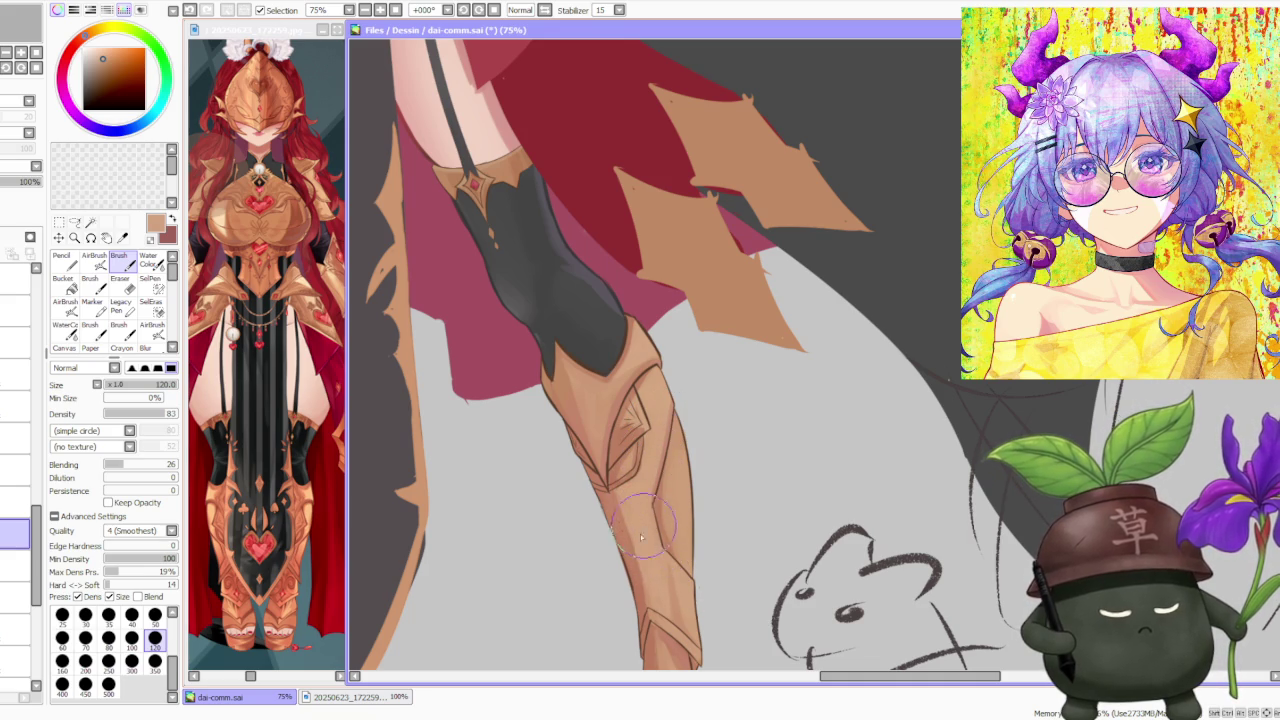
scroll(660, 610, "down", 2)
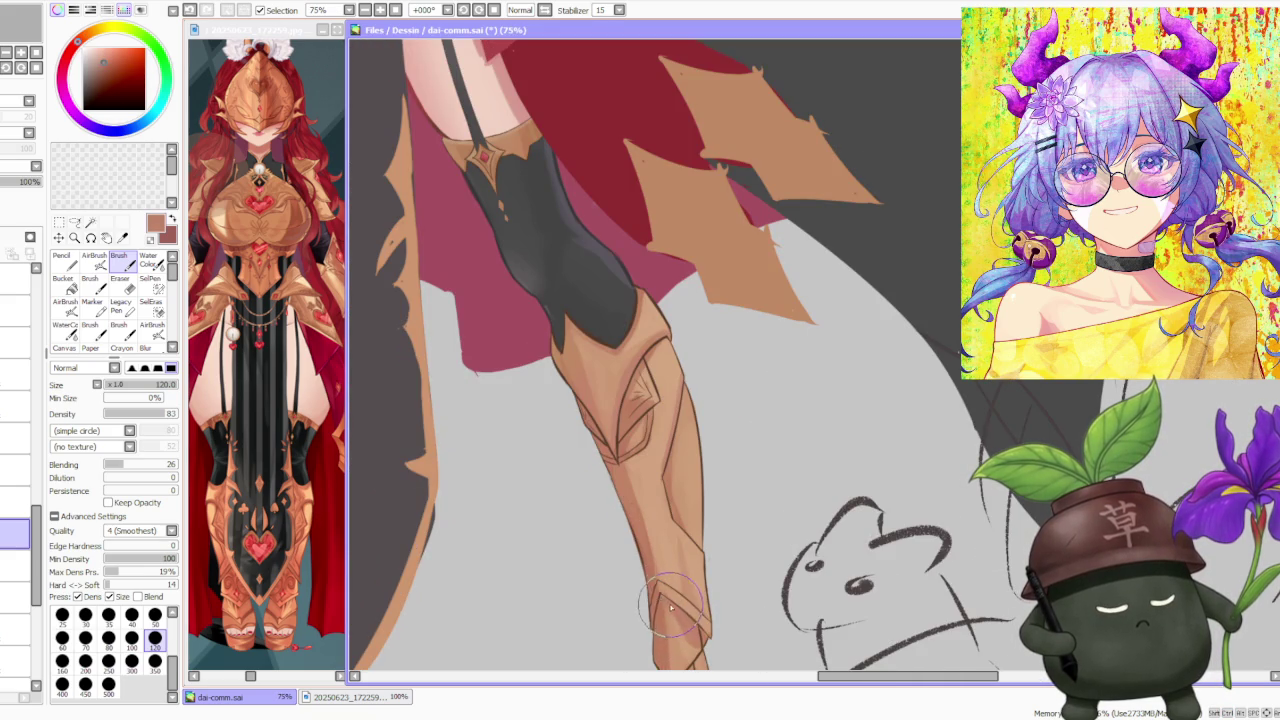
scroll(672, 604, "down", 1)
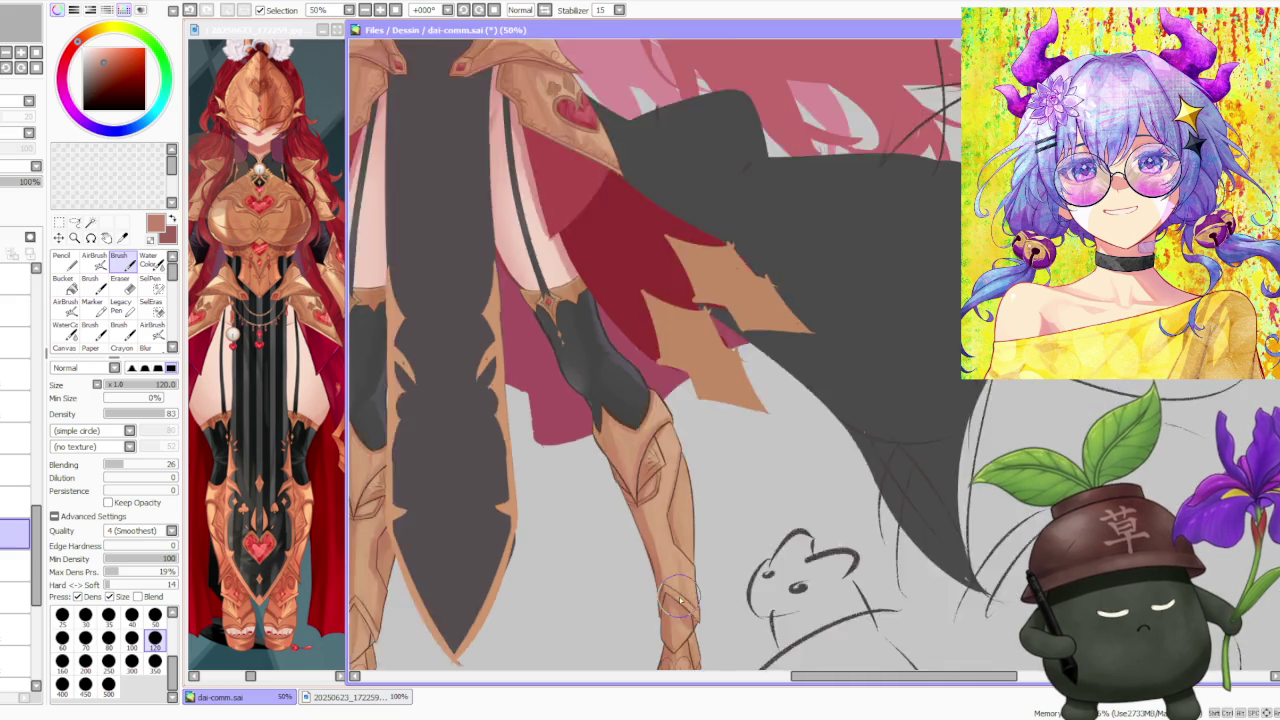
- Sample tan from the boot and paint over the dark lines on the lower boot
scroll(676, 602, "down", 1)
scroll(680, 600, "down", 1)
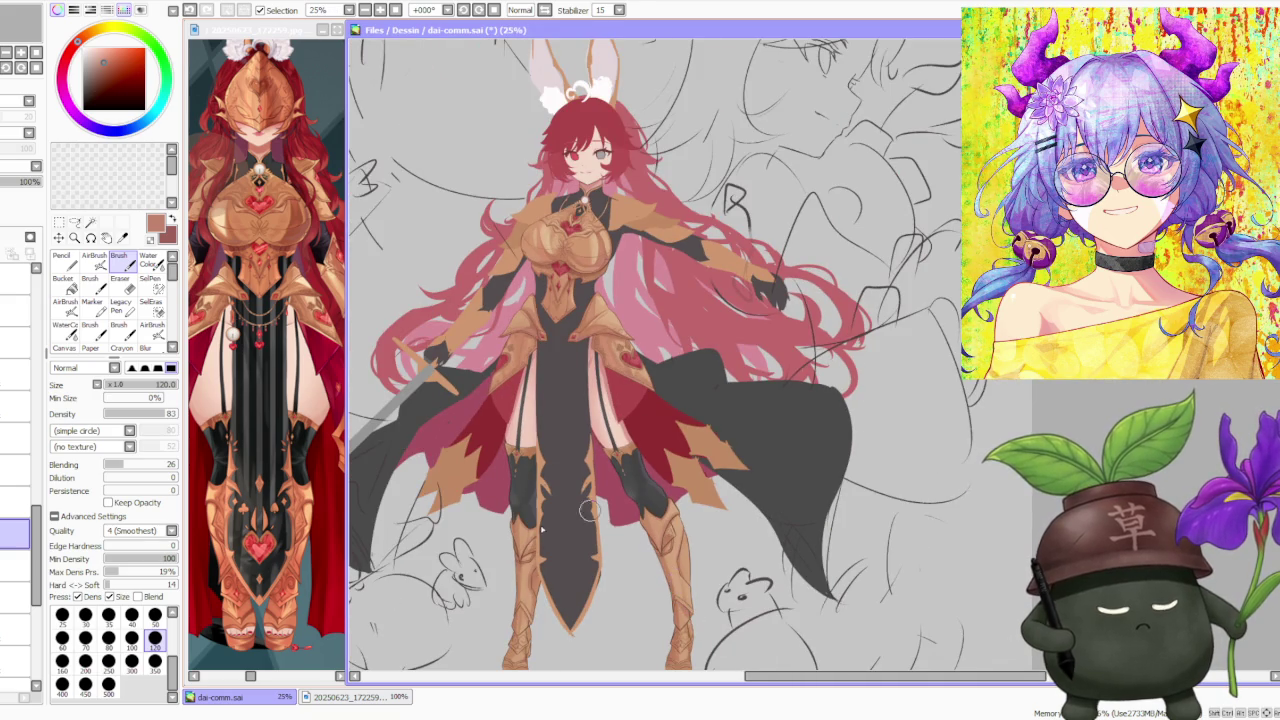
scroll(566, 514, "up", 4)
left_click(552, 538, "alt")
mouse_move(528, 638)
left_mouse_down()
mouse_move(544, 544)
mouse_move(538, 645)
mouse_move(516, 532)
mouse_move(530, 400)
left_mouse_up()
- Load the light skin-pink colour from the figure and set the brush size to 50
scroll(574, 398, "down", 5)
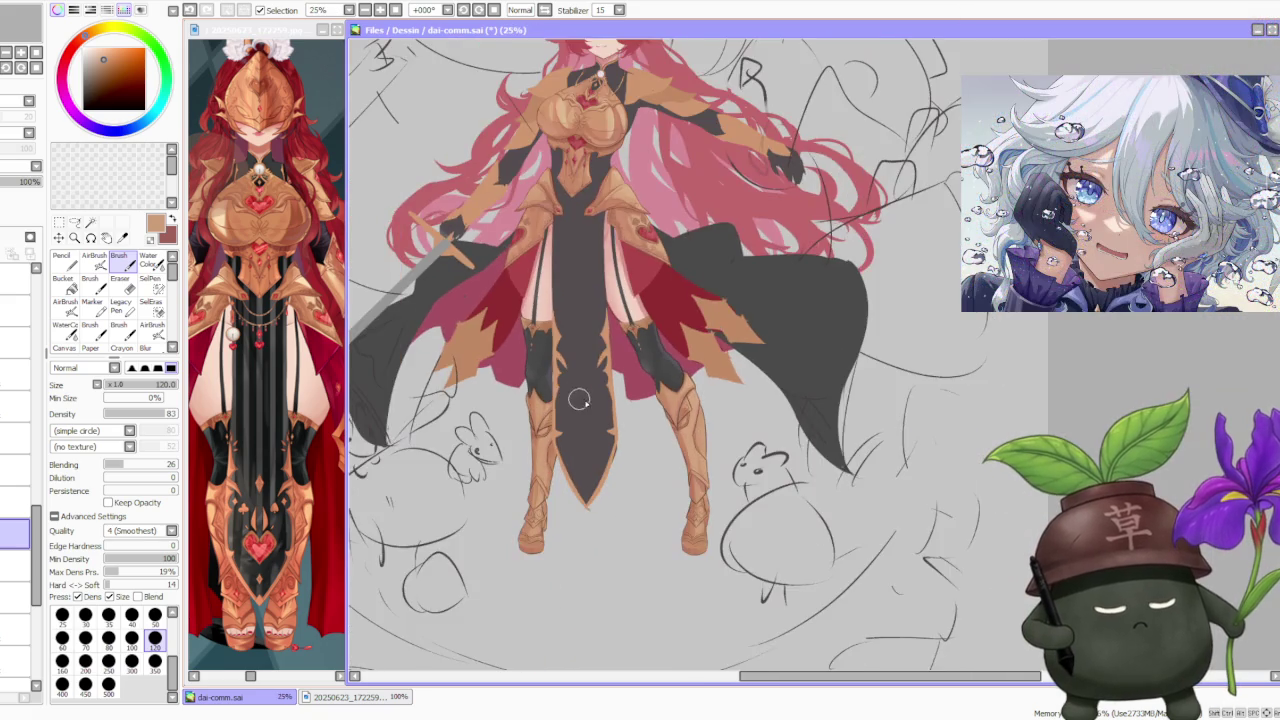
scroll(601, 393, "down", 1)
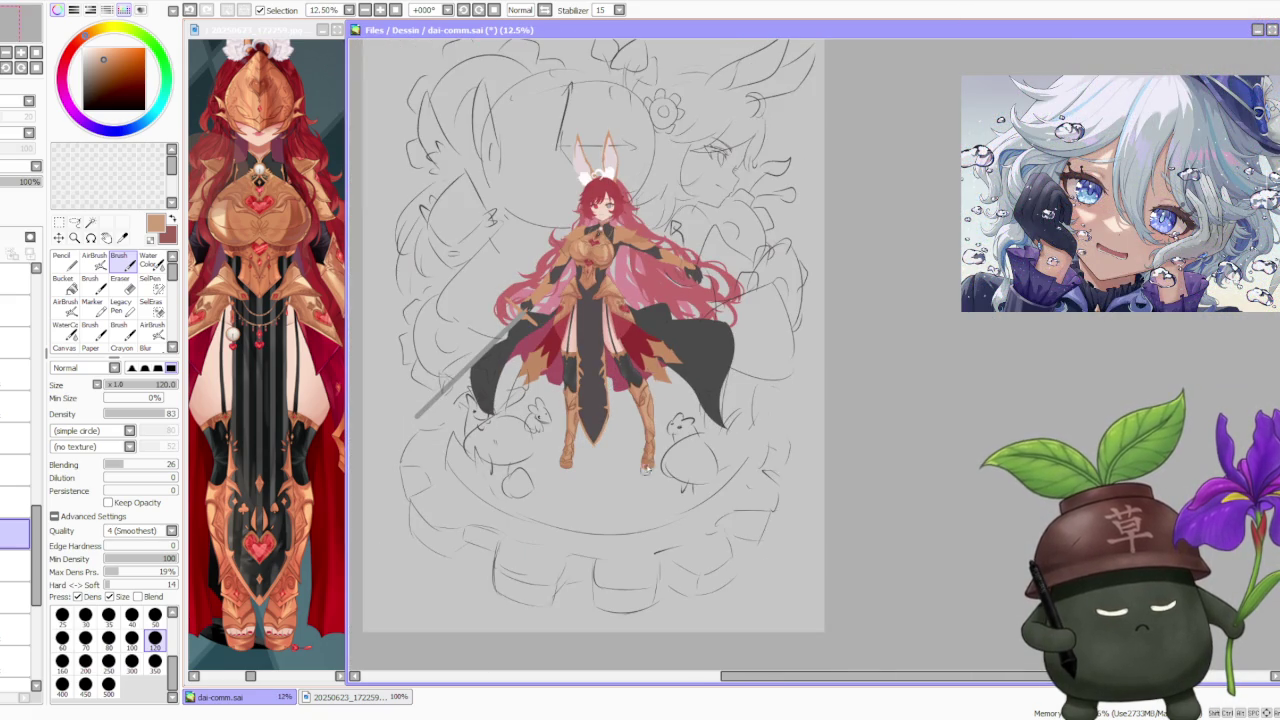
scroll(645, 474, "up", 3)
scroll(647, 449, "down", 1)
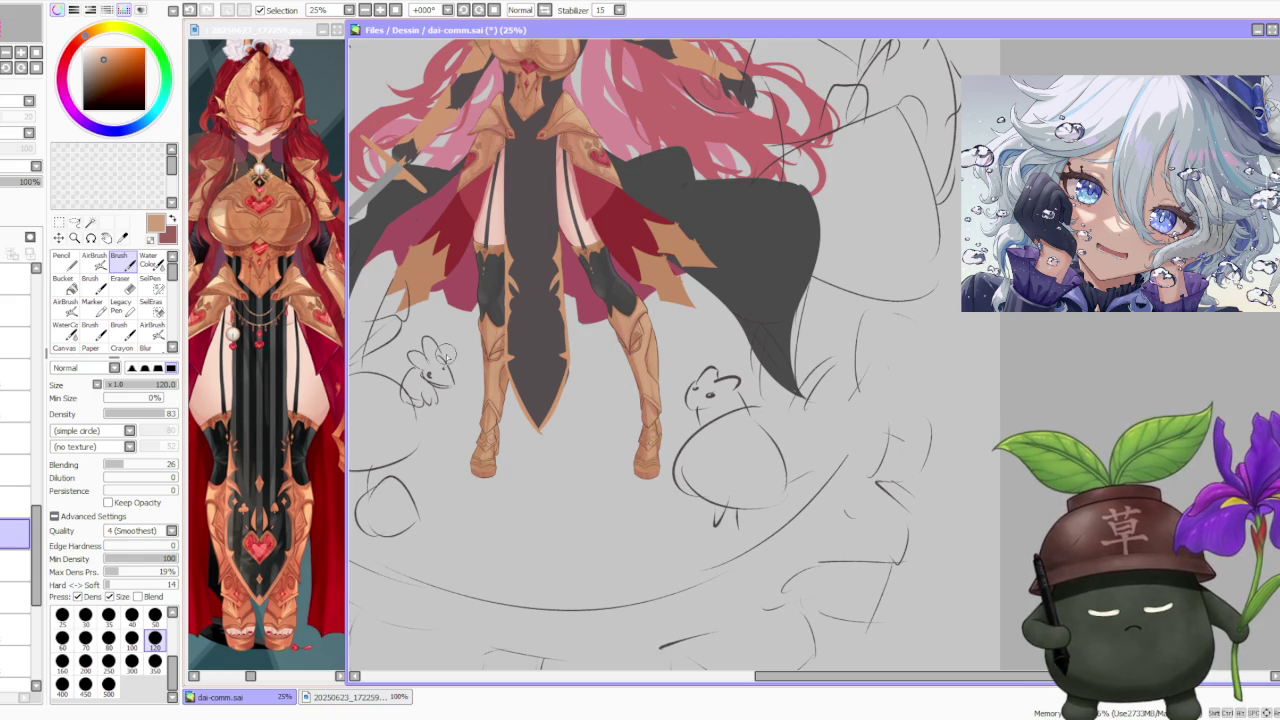
left_click(15, 502)
left_click(15, 534)
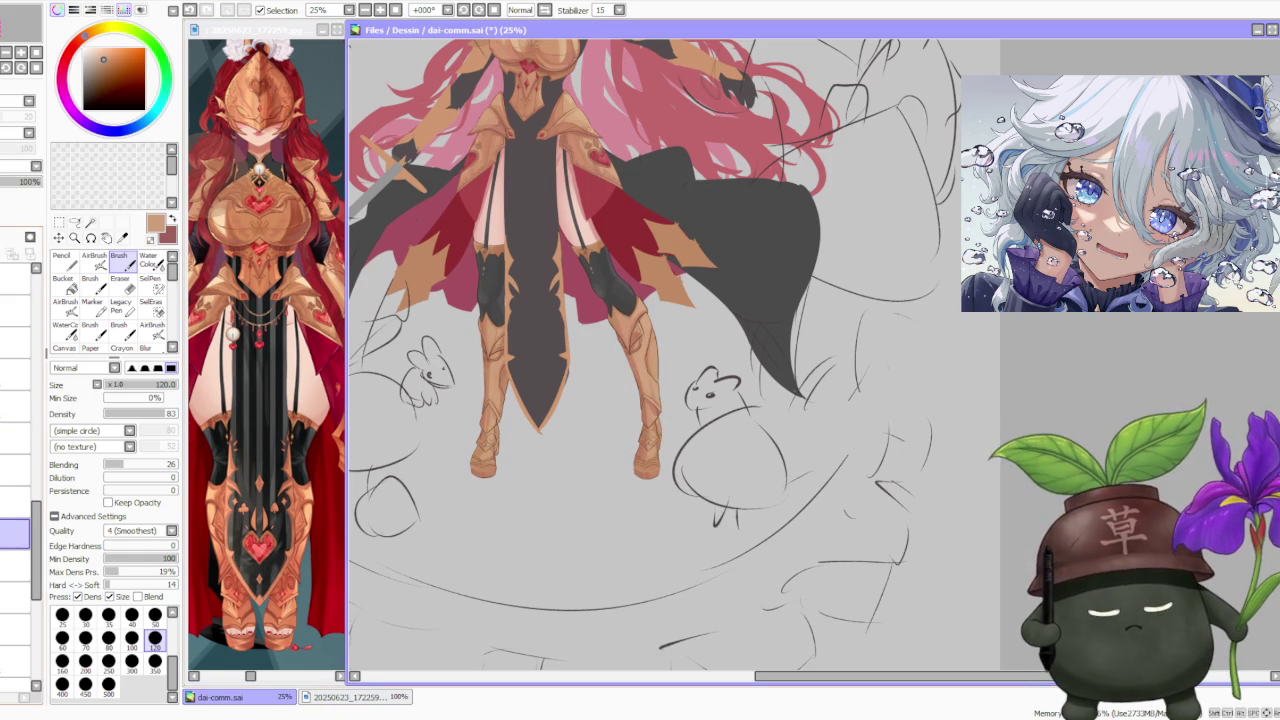
left_click(497, 208, "alt")
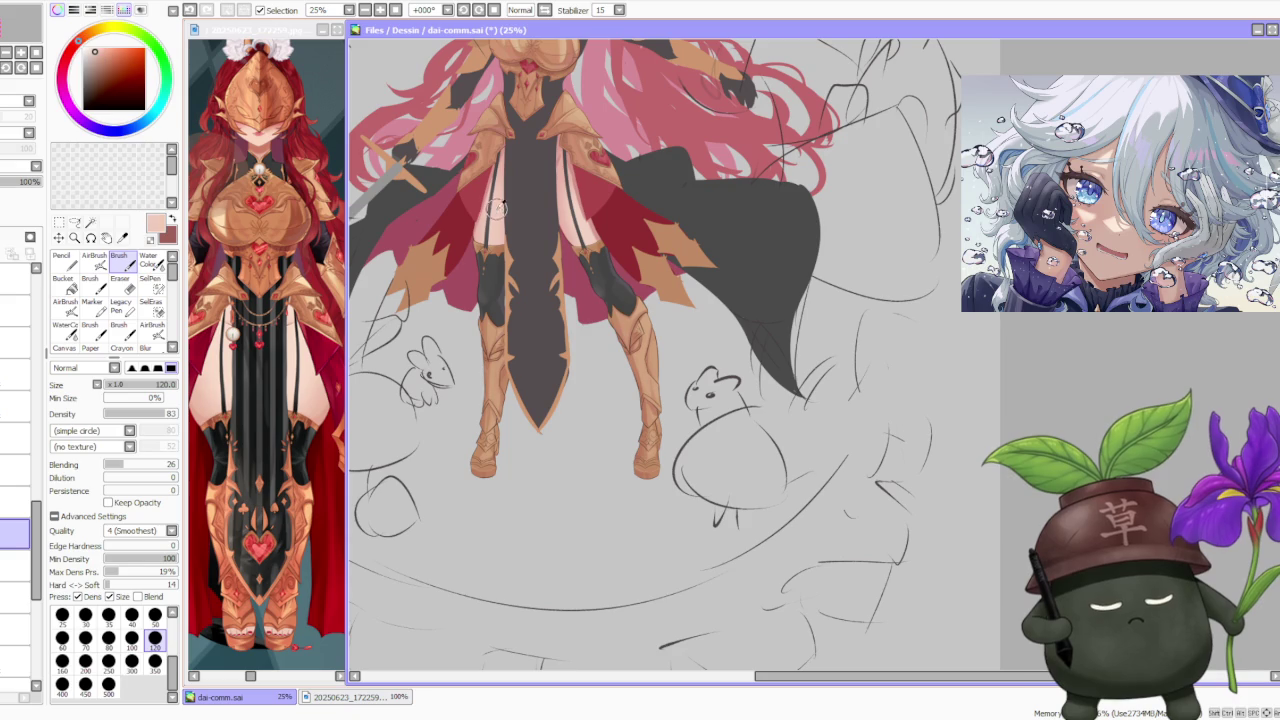
left_click(155, 614)
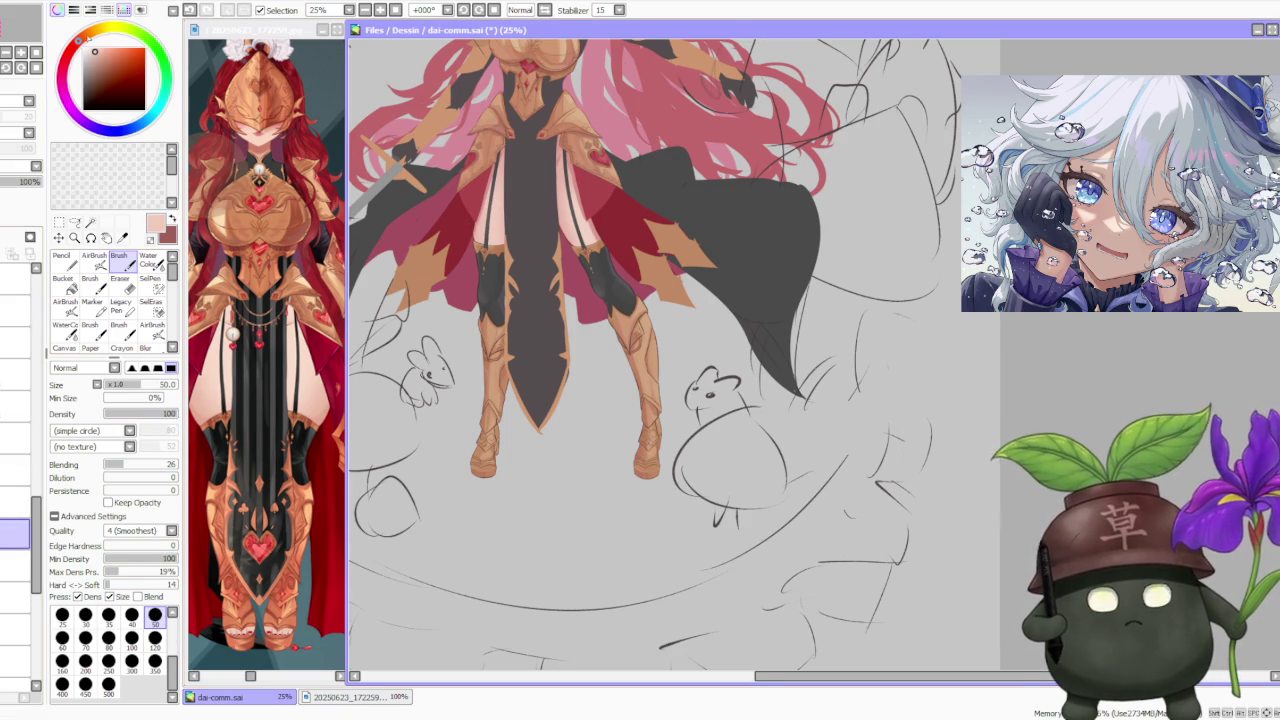
- Sample dark brown from the boot and compare the boot tip with and without the last stroke
scroll(487, 440, "up", 4)
scroll(505, 400, "up", 2)
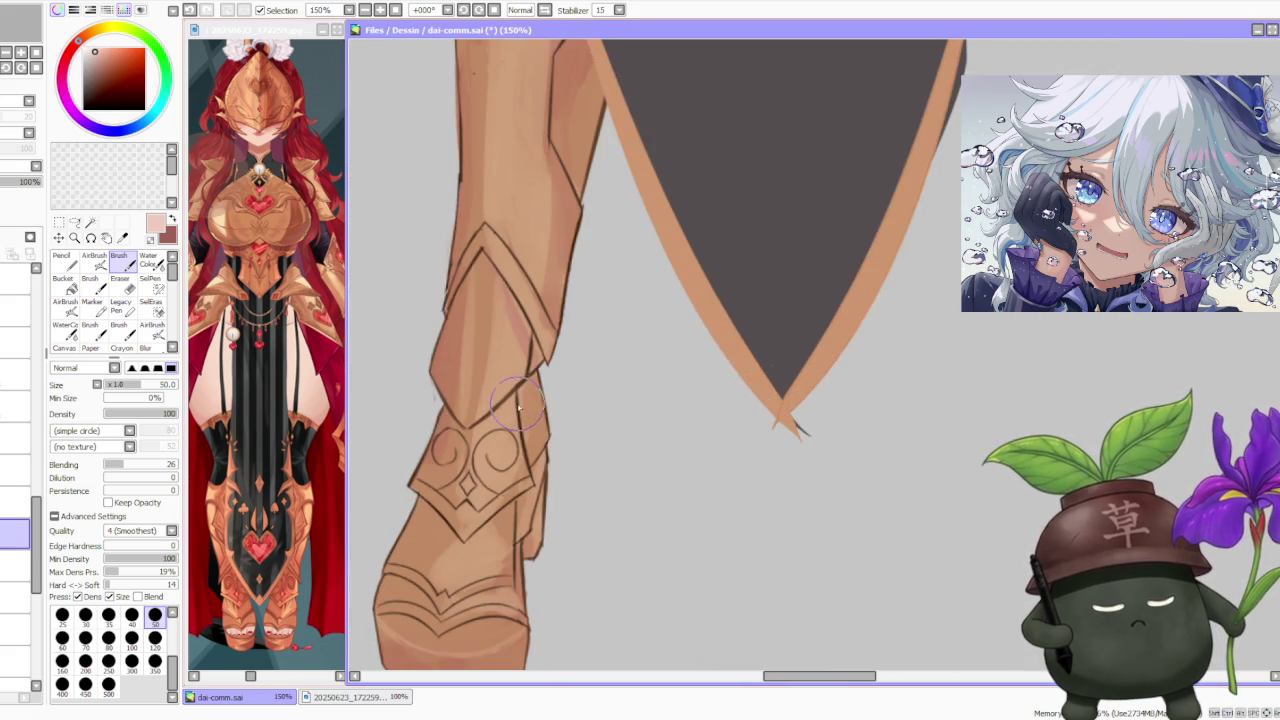
left_click(510, 400, "alt")
scroll(517, 405, "down", 4)
scroll(515, 405, "up", 2)
scroll(515, 395, "down", 1)
scroll(512, 410, "down", 1)
scroll(506, 474, "up", 1)
scroll(506, 474, "up", 1)
key("ctrl+z")
key("ctrl+y")
key("ctrl+z")
key("ctrl+y")
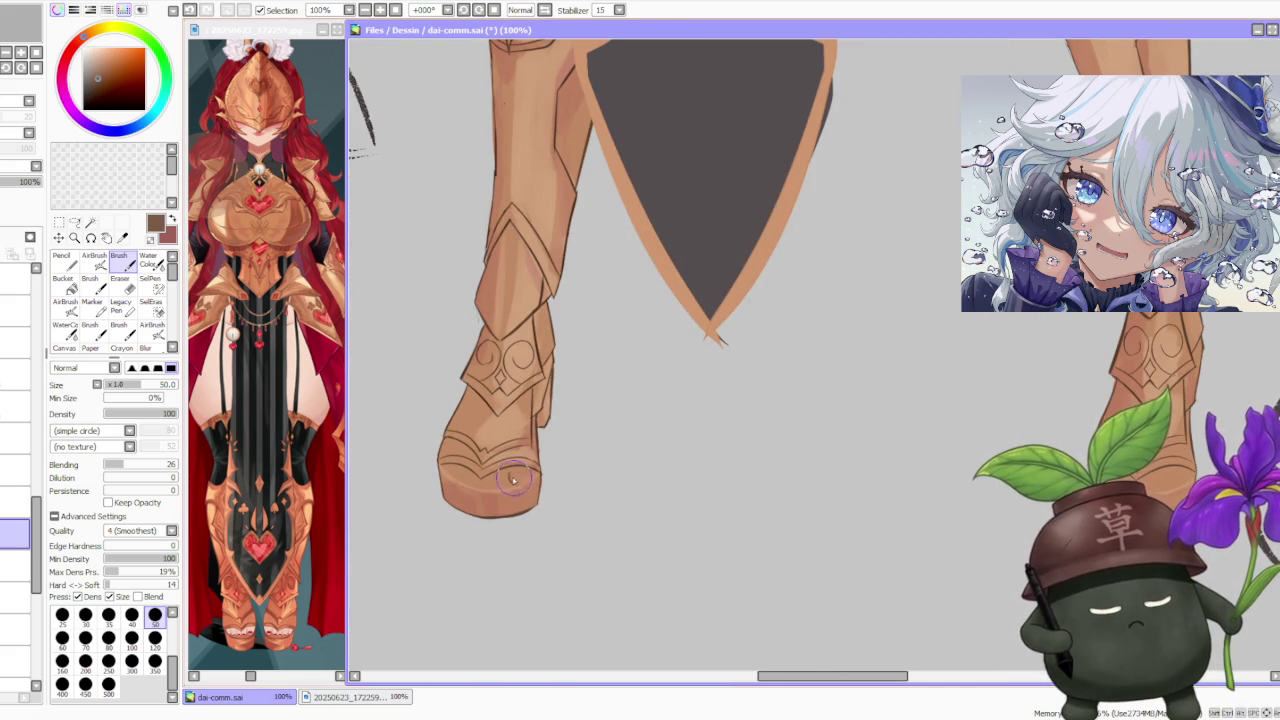
key("ctrl+z")
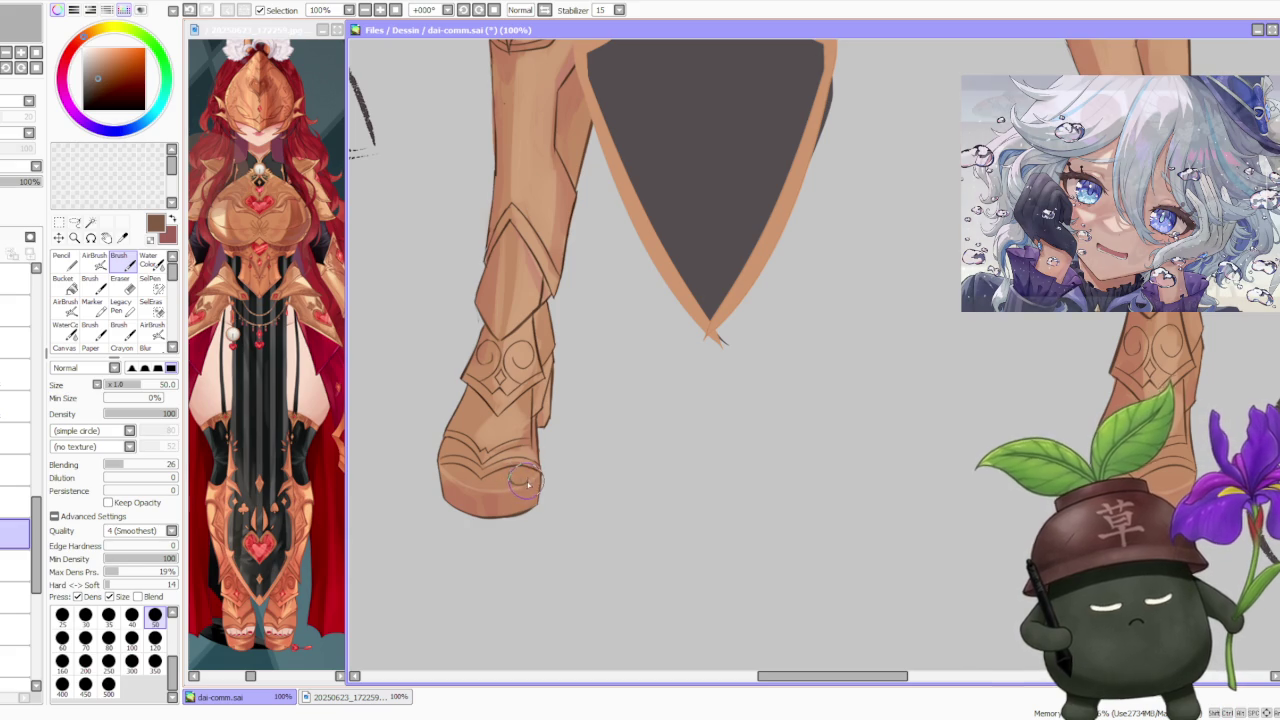
key("ctrl+y")
key("ctrl+z")
key("ctrl+y")
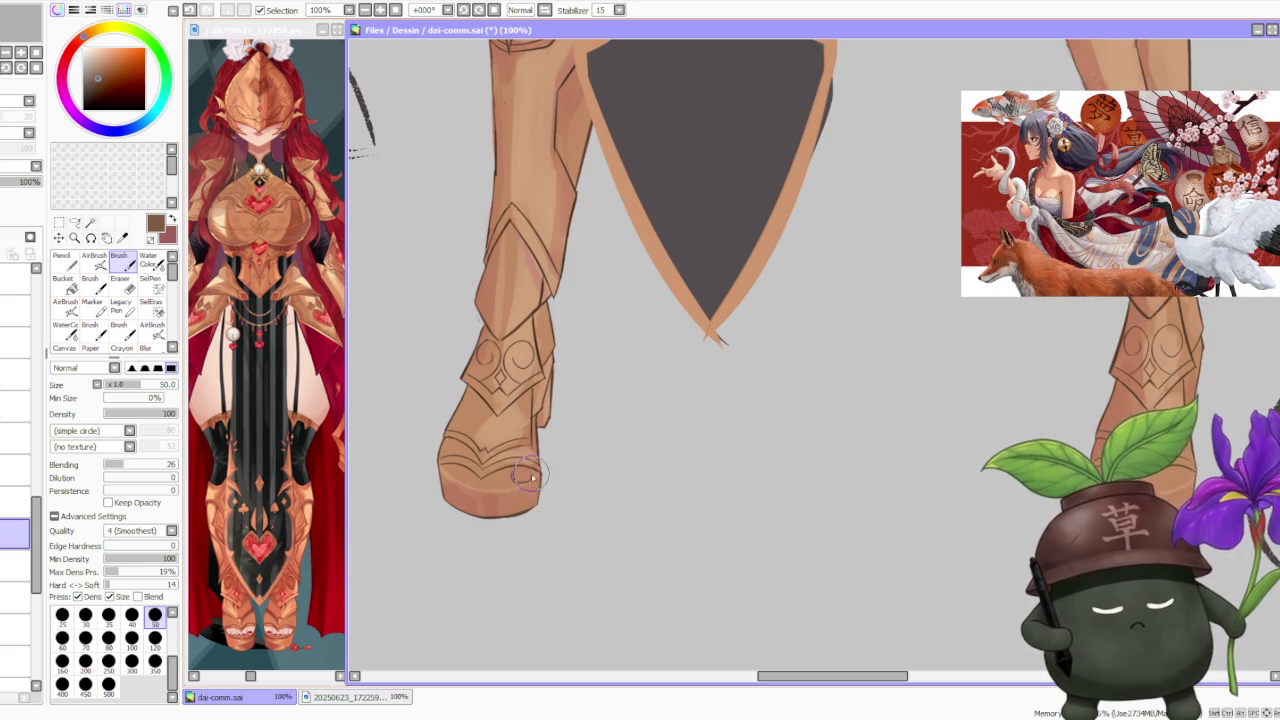
key("ctrl+z")
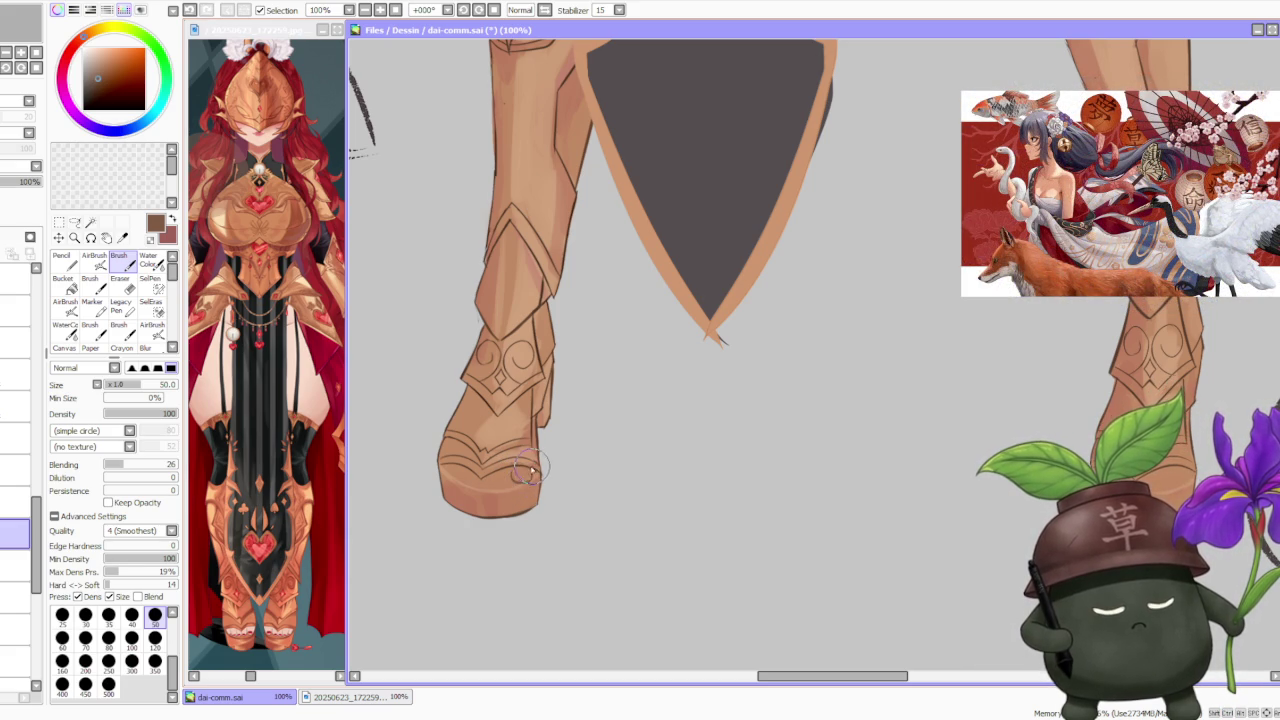
key("ctrl+z")
key("ctrl+y")
key("ctrl+y")
key("ctrl+z")
key("ctrl+y")
key("ctrl+y")
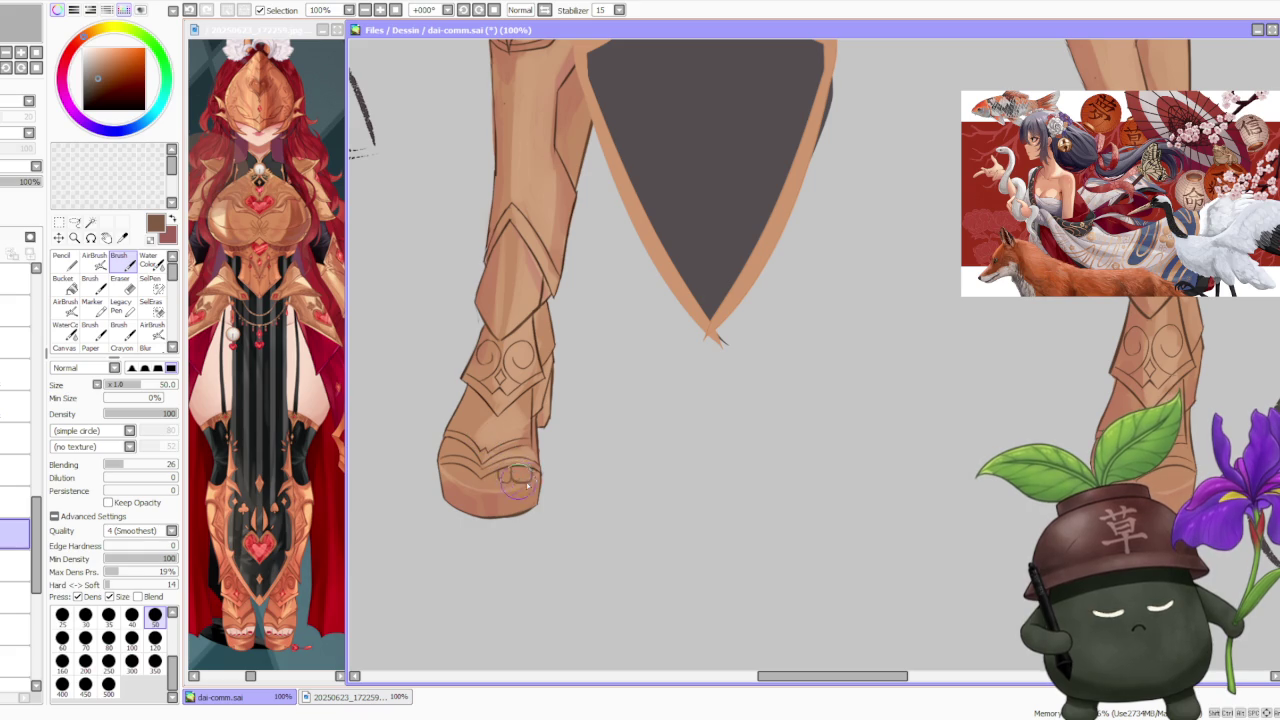
- Paint the toe outlines at the left boot tip
left_click_drag(510, 466, 516, 476)
key("ctrl+z")
key("ctrl+y")
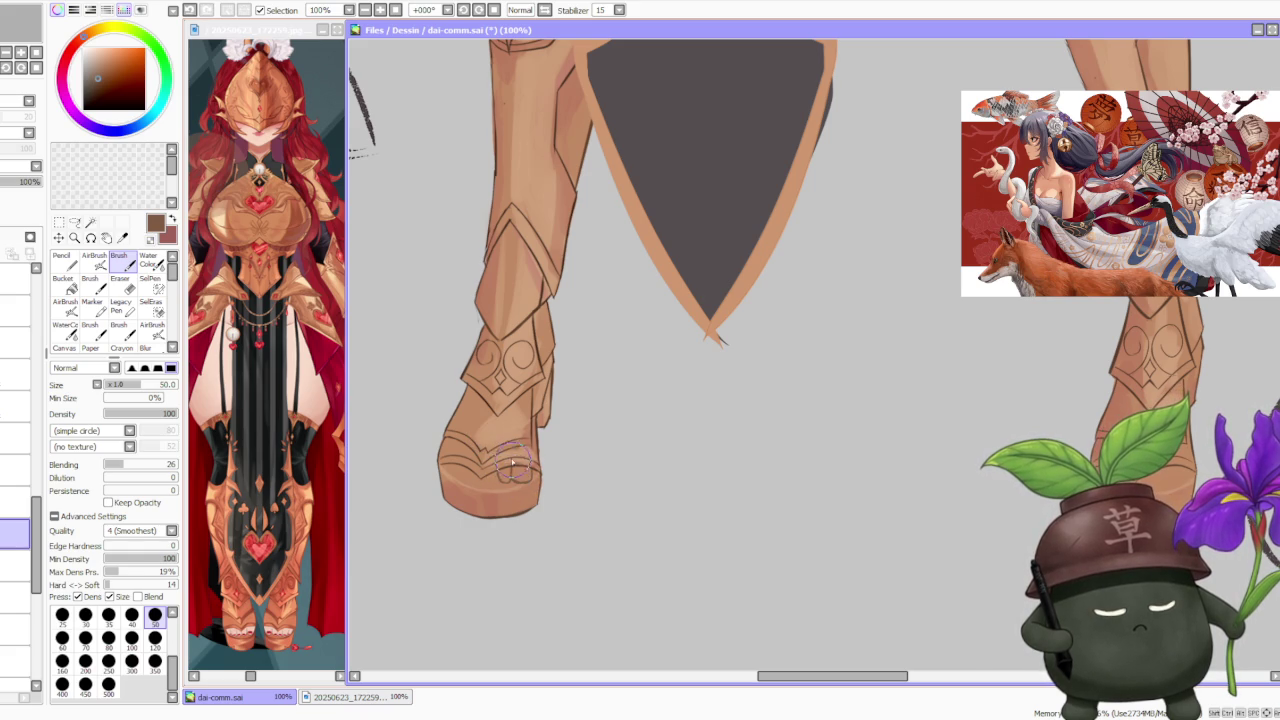
left_click_drag(481, 451, 491, 476)
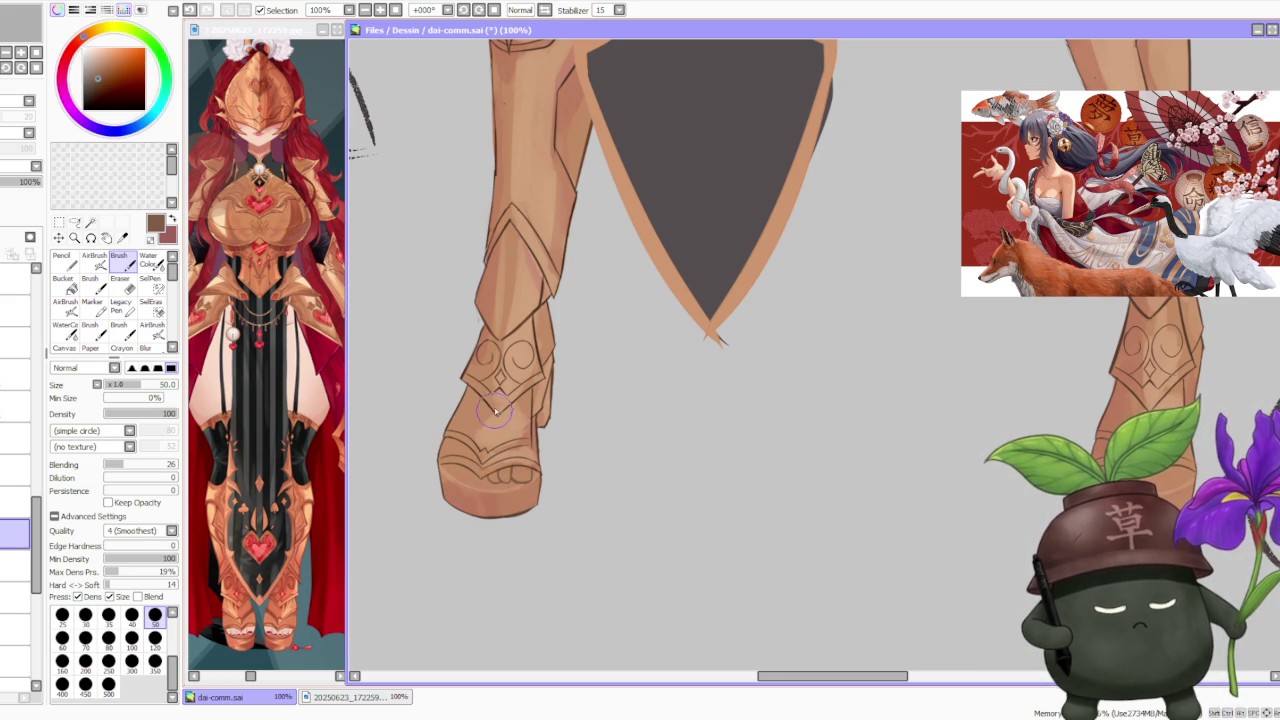
scroll(495, 412, "down", 1)
scroll(510, 440, "up", 2)
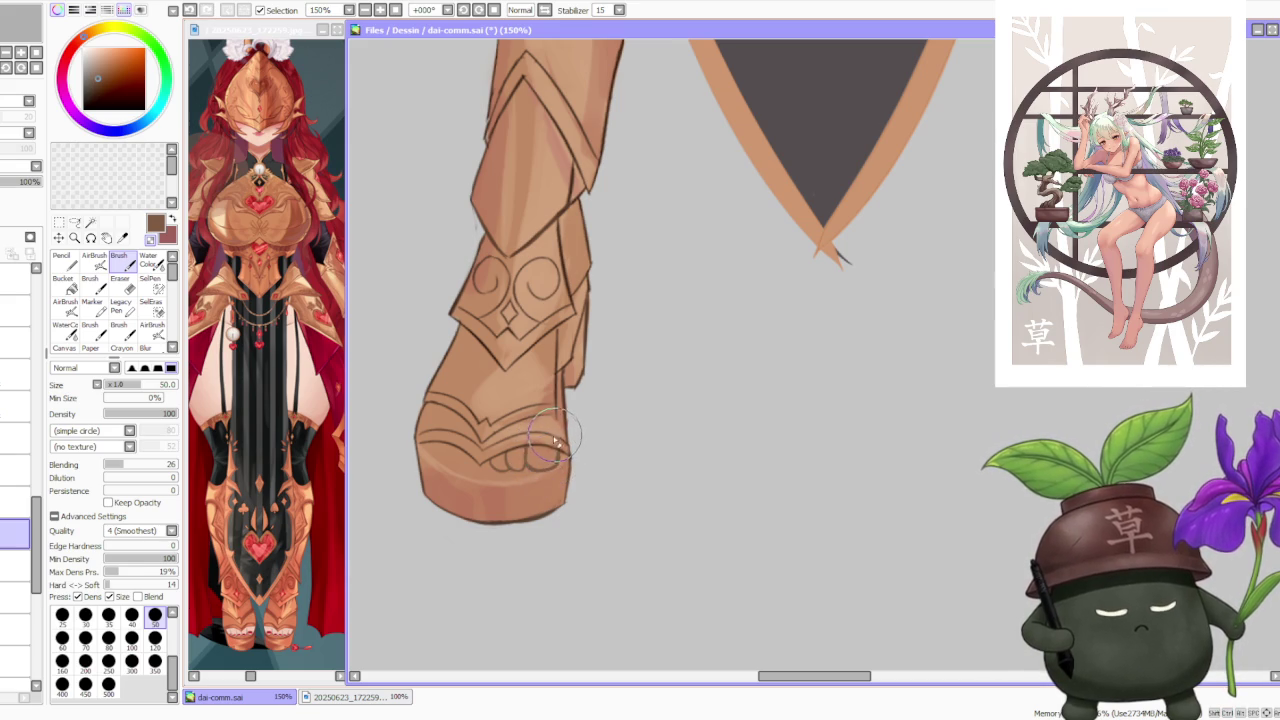
scroll(565, 345, "down", 4)
scroll(547, 355, "up", 3)
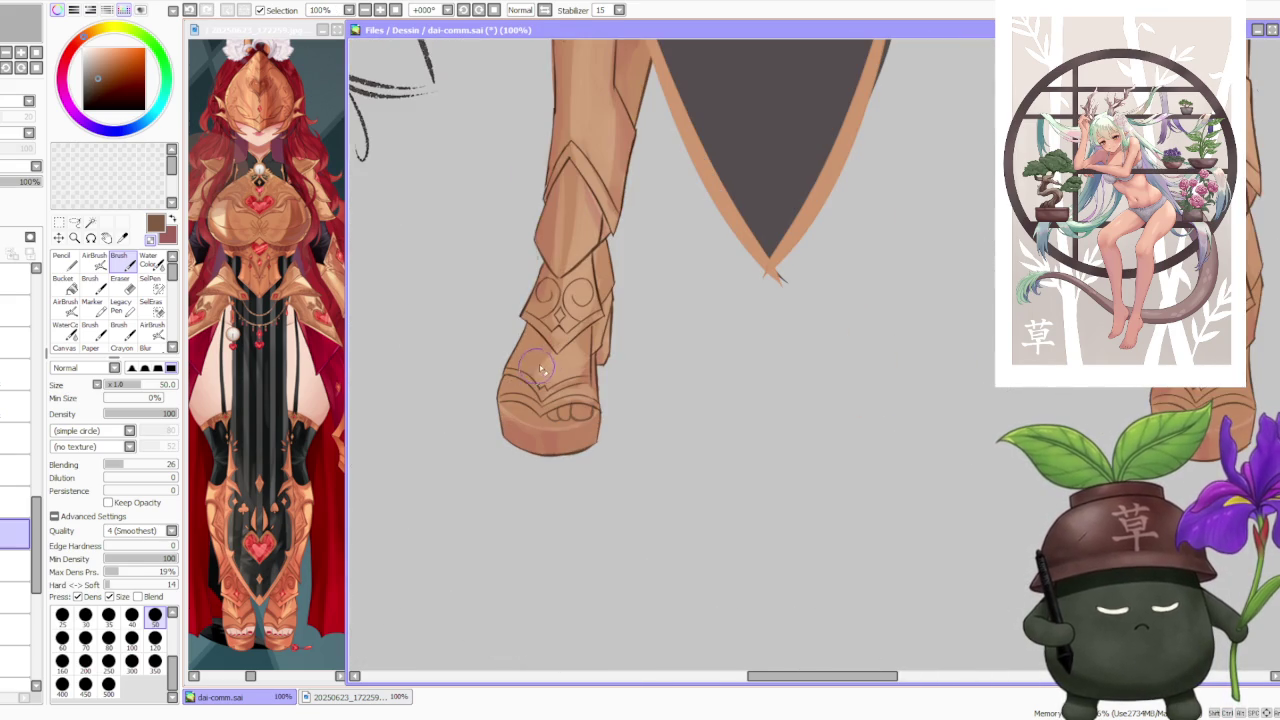
- Apply a first Ctrl+T transform to the toes at the boot tip
key("ctrl+t")
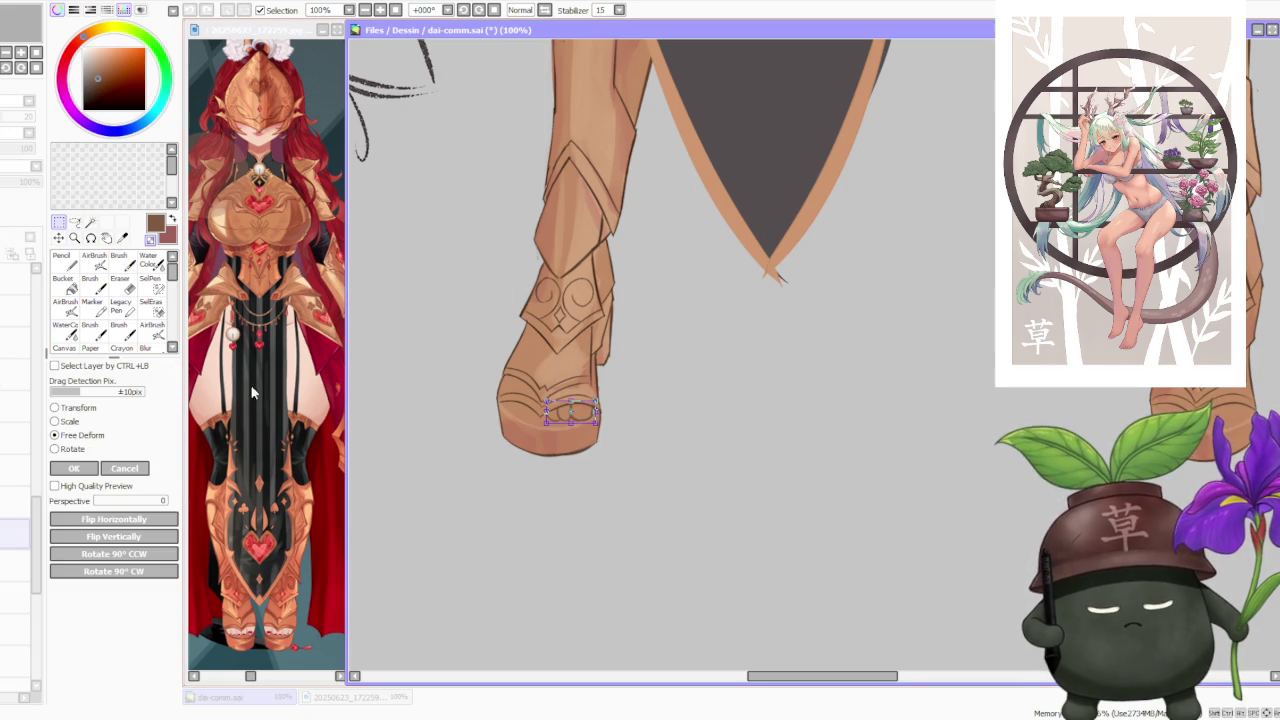
scroll(578, 432, "up", 1)
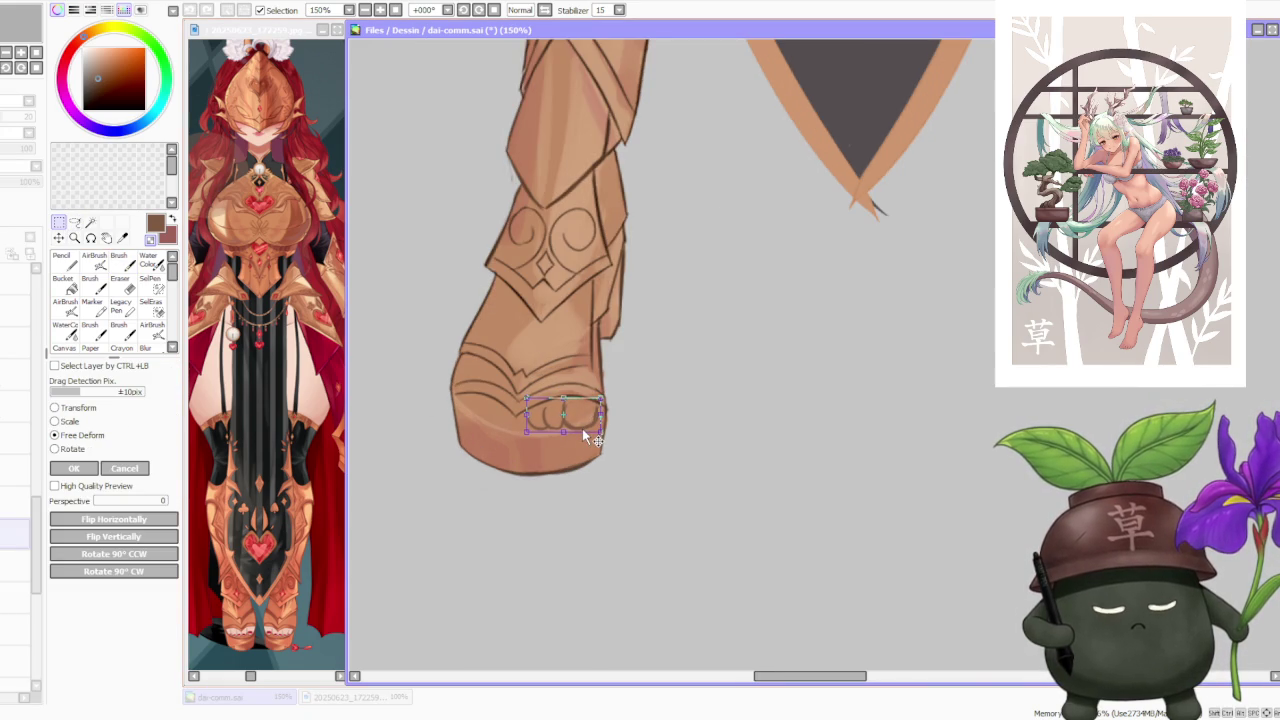
scroll(576, 437, "down", 2)
scroll(580, 442, "down", 2)
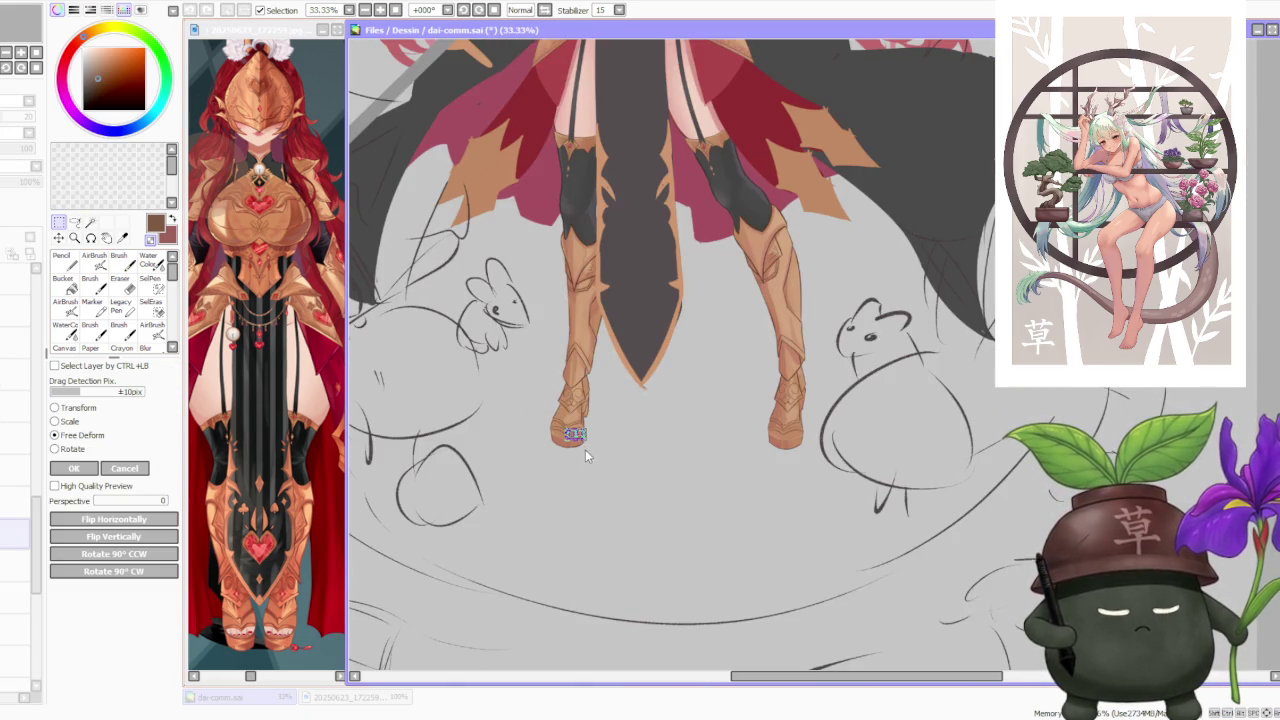
left_click(76, 469)
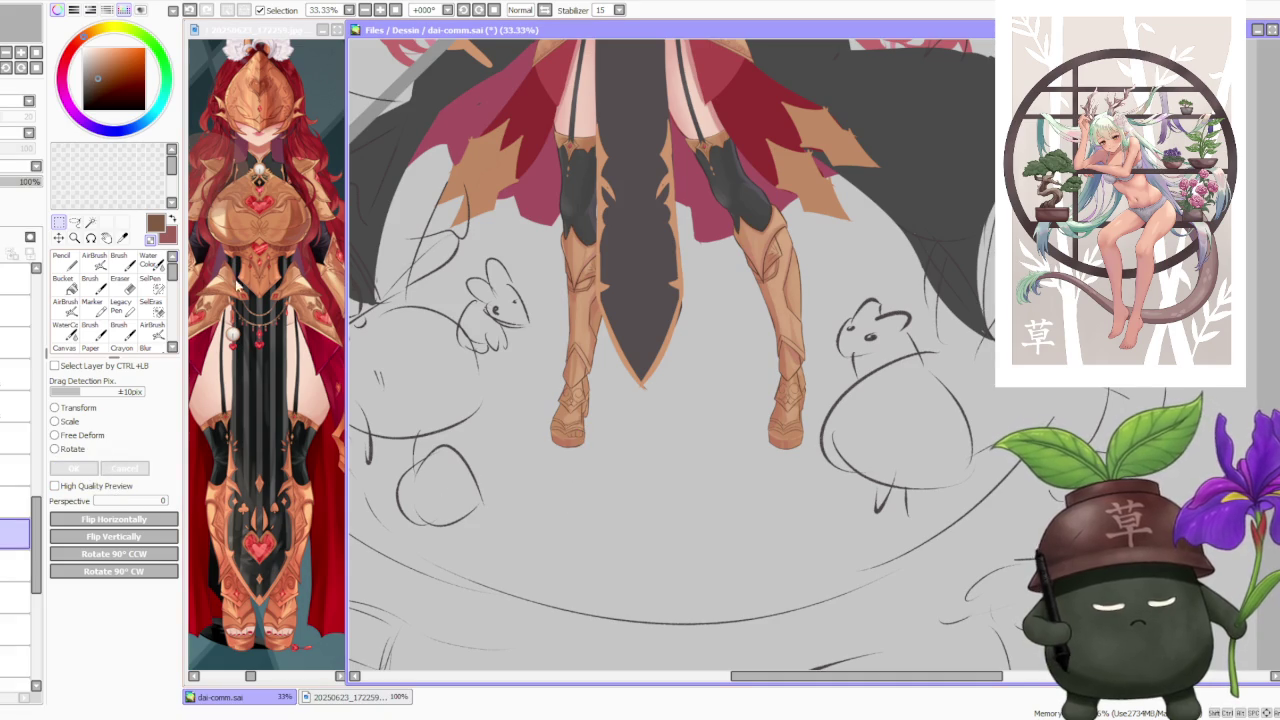
left_click(119, 262)
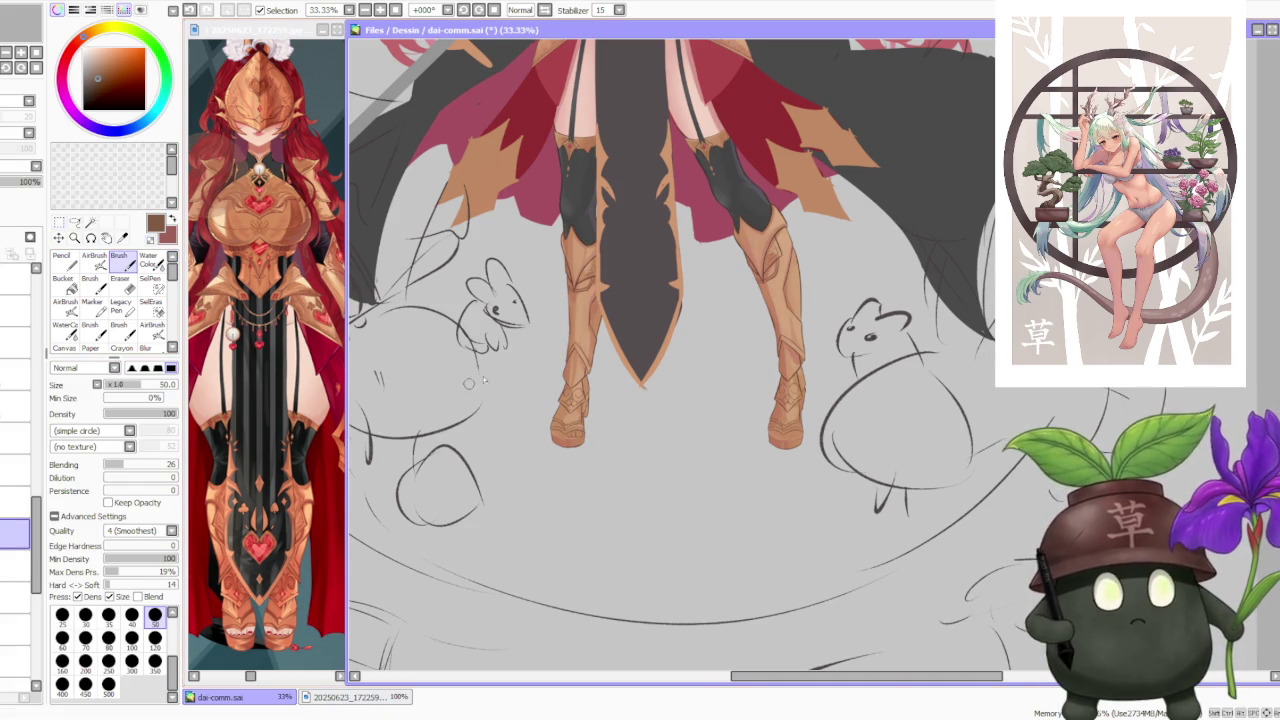
scroll(548, 411, "up", 3)
scroll(603, 484, "up", 1)
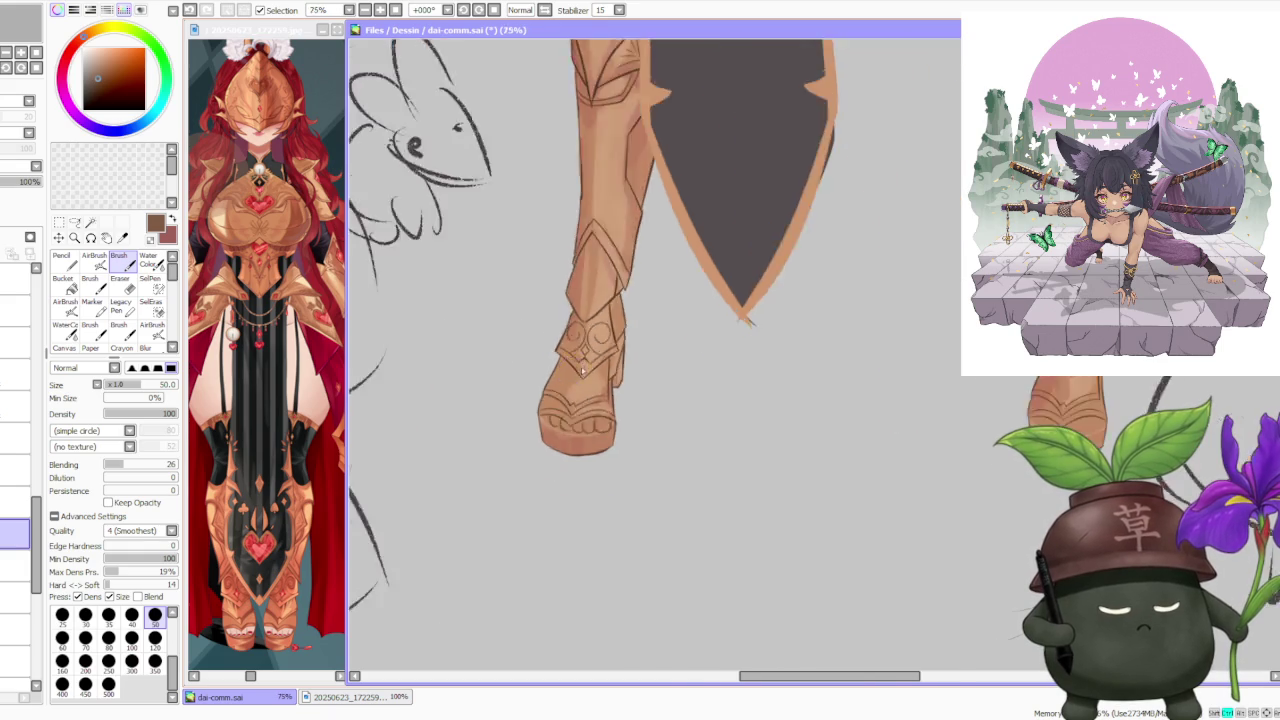
scroll(530, 345, "down", 3)
scroll(570, 323, "down", 1)
scroll(570, 323, "up", 1)
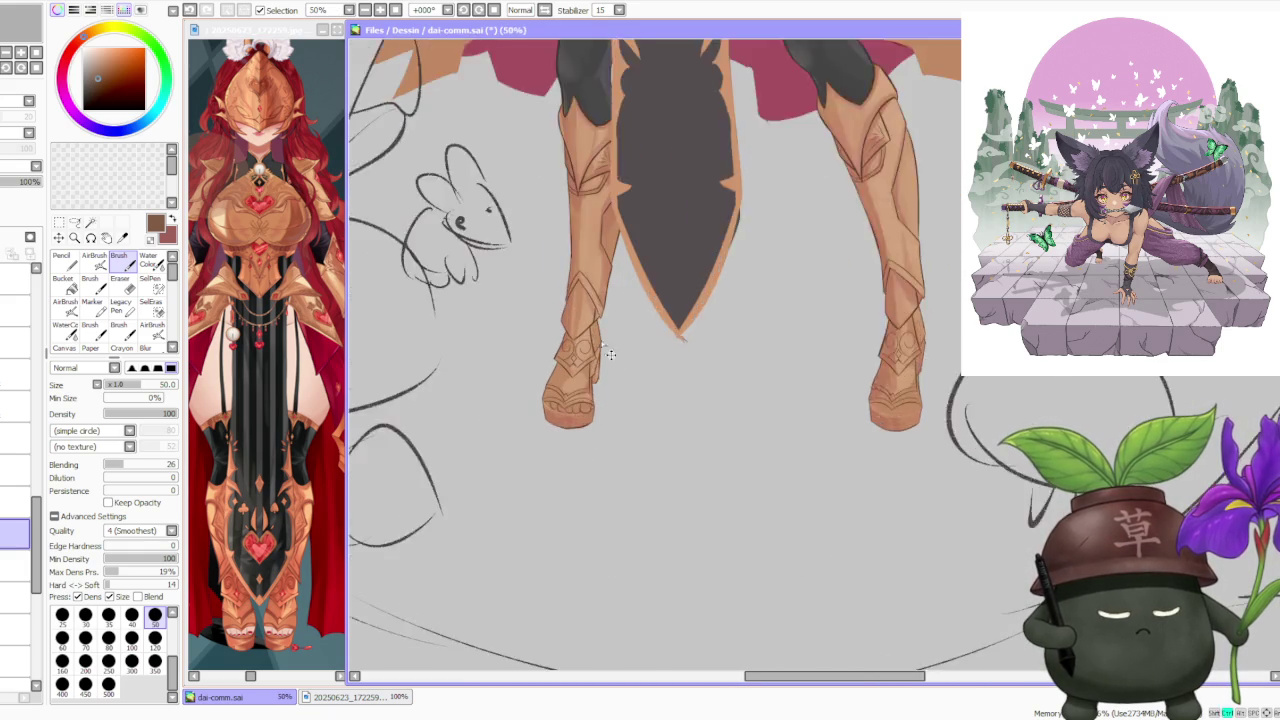
scroll(560, 320, "up", 1)
- Stretch the toes' lower-left corner down and outward and apply the transform
key("ctrl+t")
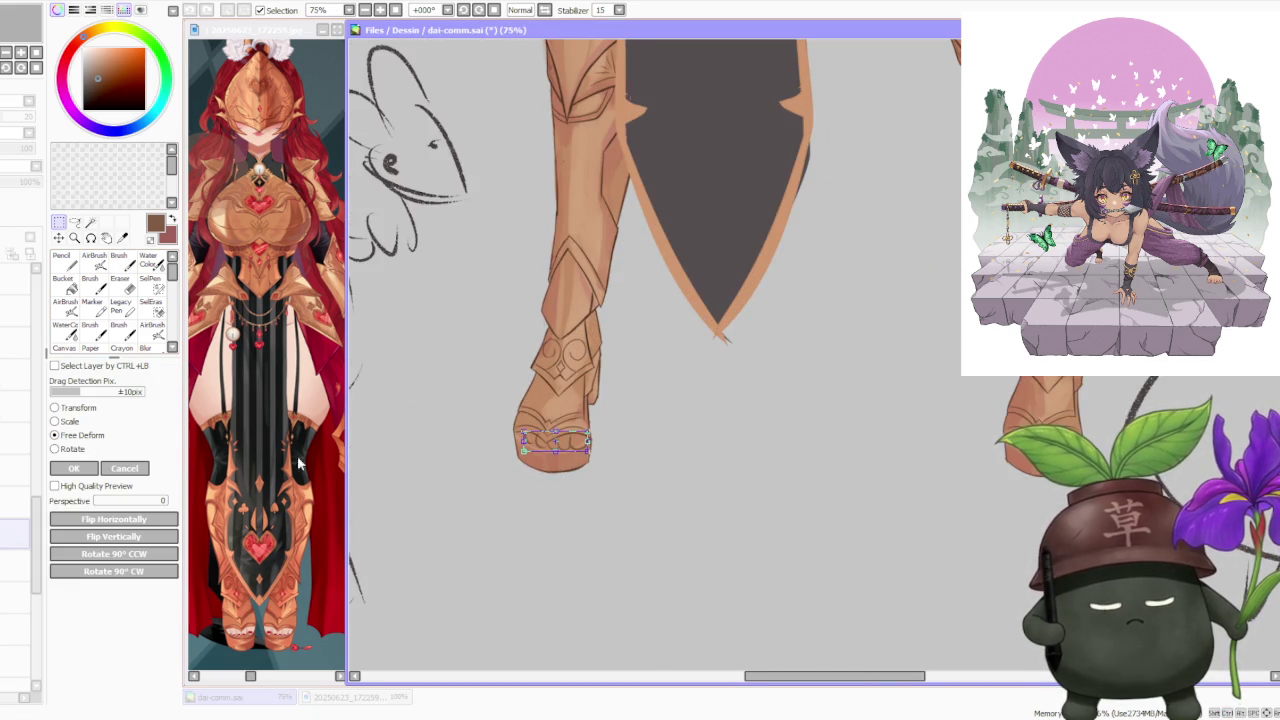
scroll(604, 437, "up", 2)
mouse_move(503, 446)
left_mouse_down()
mouse_move(518, 426)
mouse_move(497, 444)
left_mouse_up()
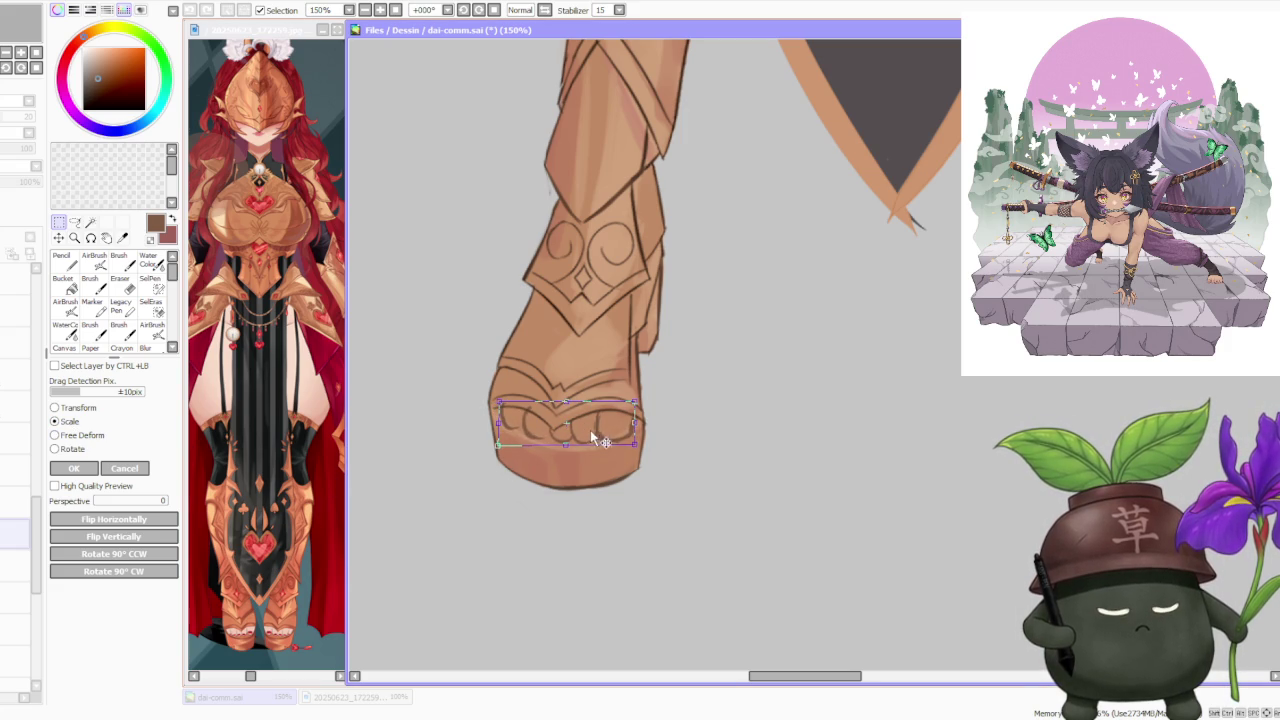
scroll(619, 425, "down", 5)
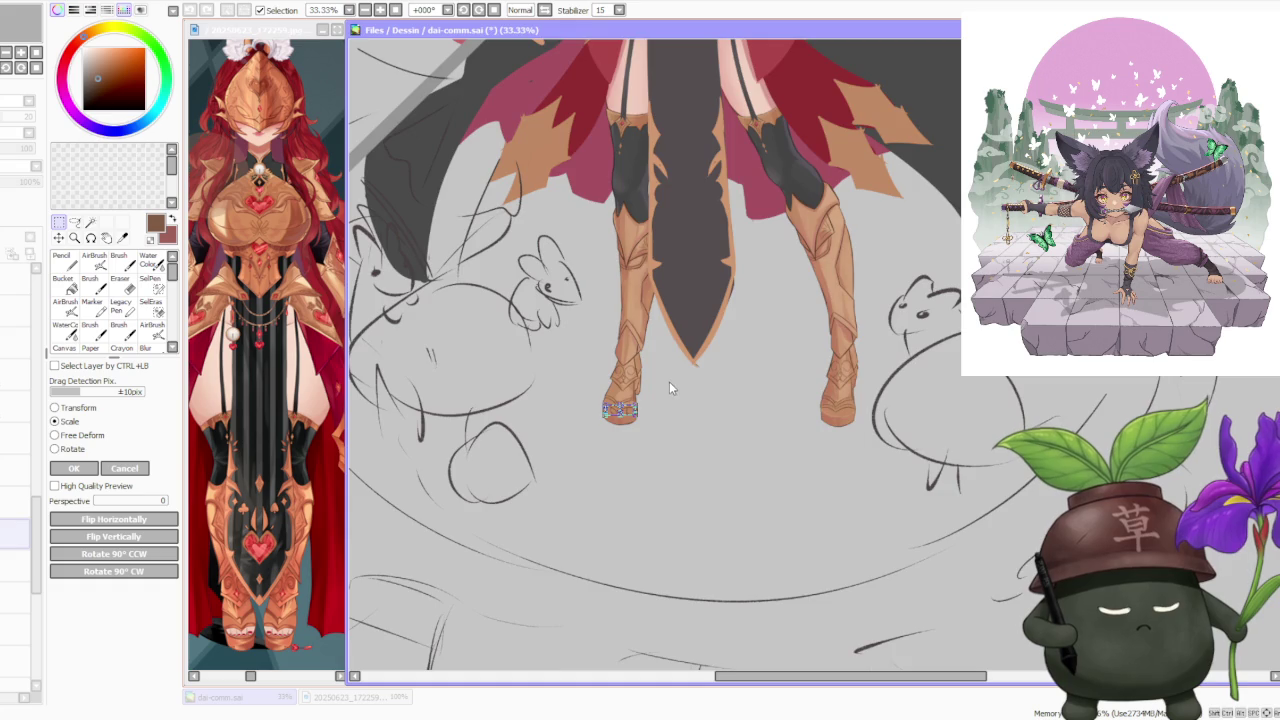
scroll(636, 415, "up", 3)
scroll(629, 435, "up", 2)
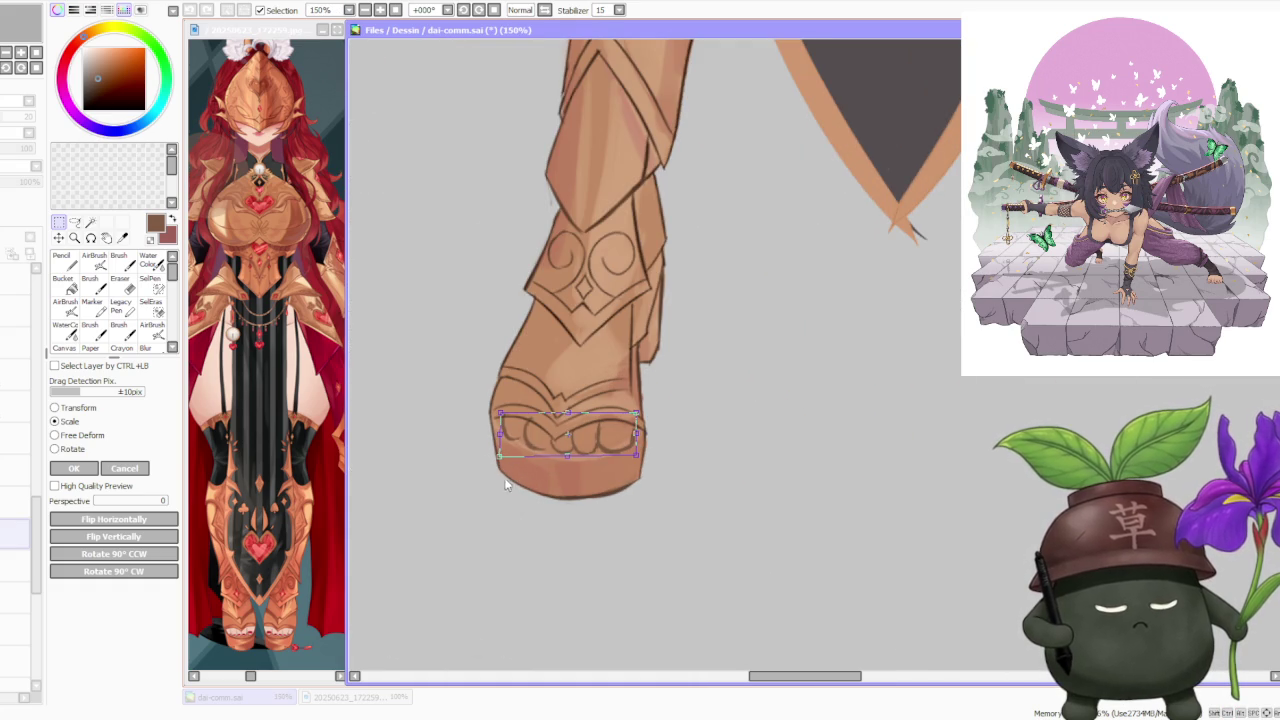
left_click_drag(503, 456, 493, 459)
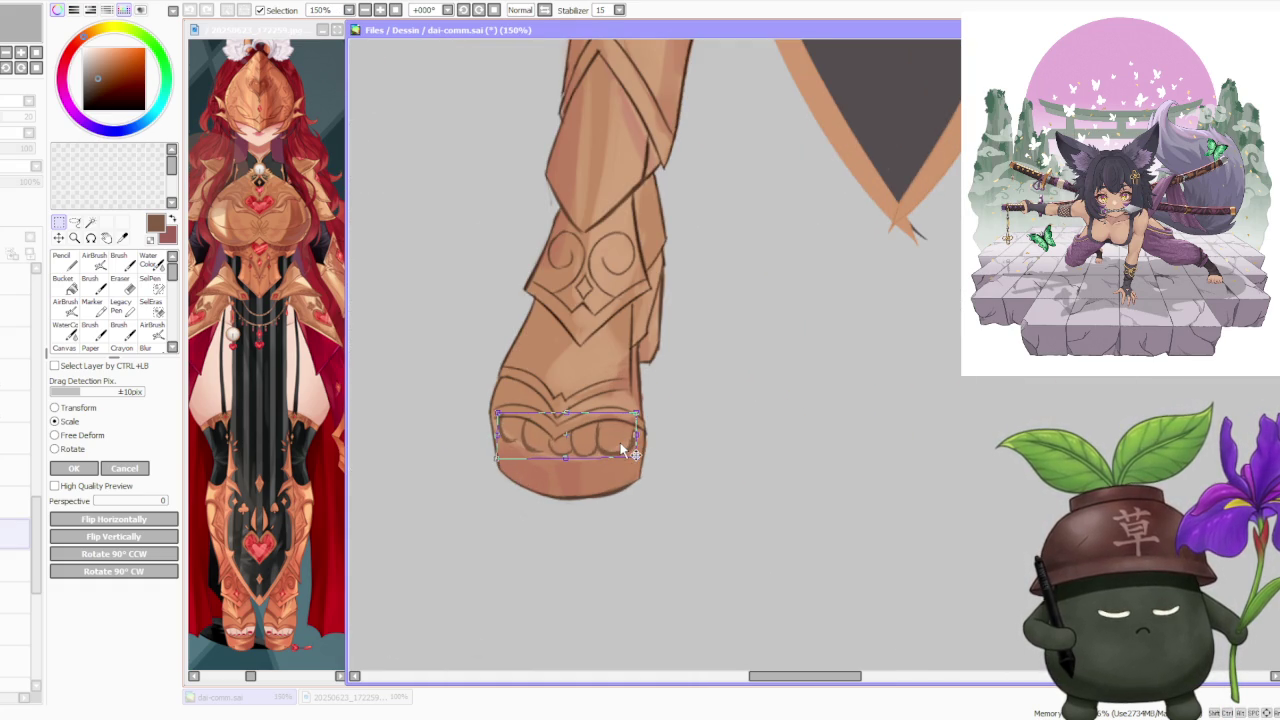
scroll(622, 441, "down", 1)
scroll(622, 441, "down", 1)
left_click(90, 470)
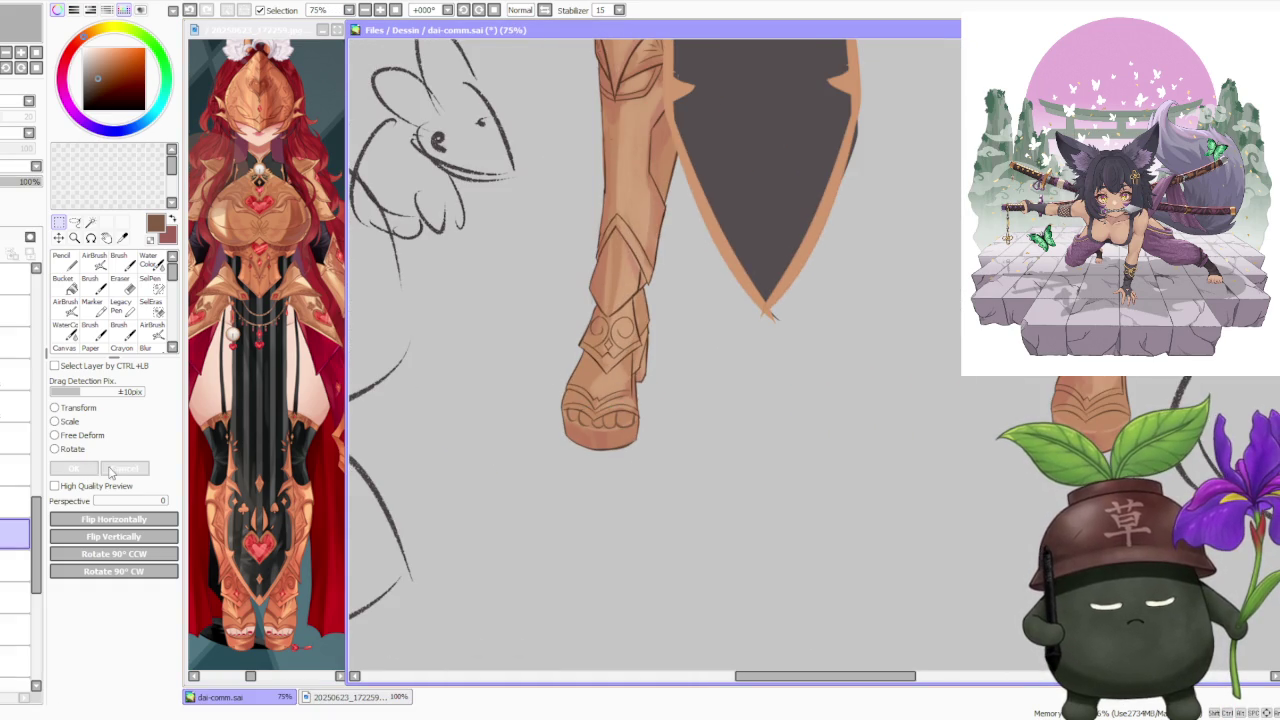
key("b")
scroll(580, 383, "up", 2)
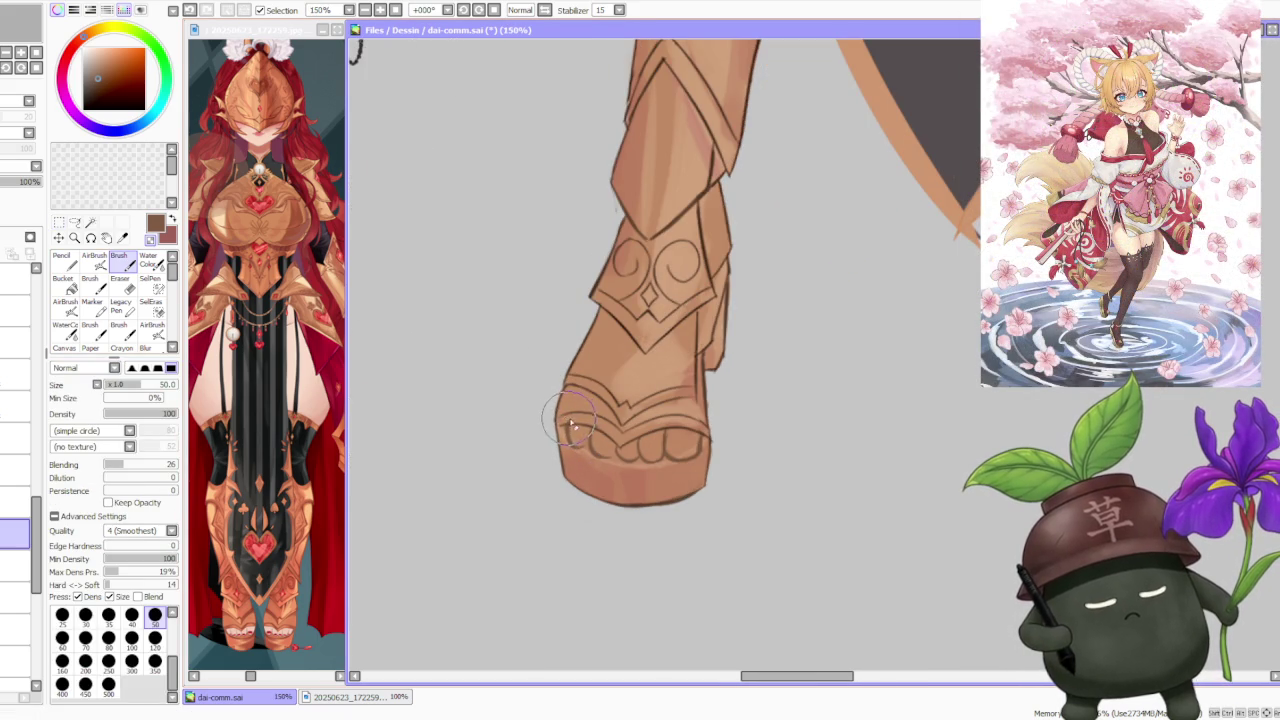
- Redraw the leftmost toe outline, erase stray lines, and repaint the right toe outlines
left_click_drag(566, 422, 612, 444)
key("e")
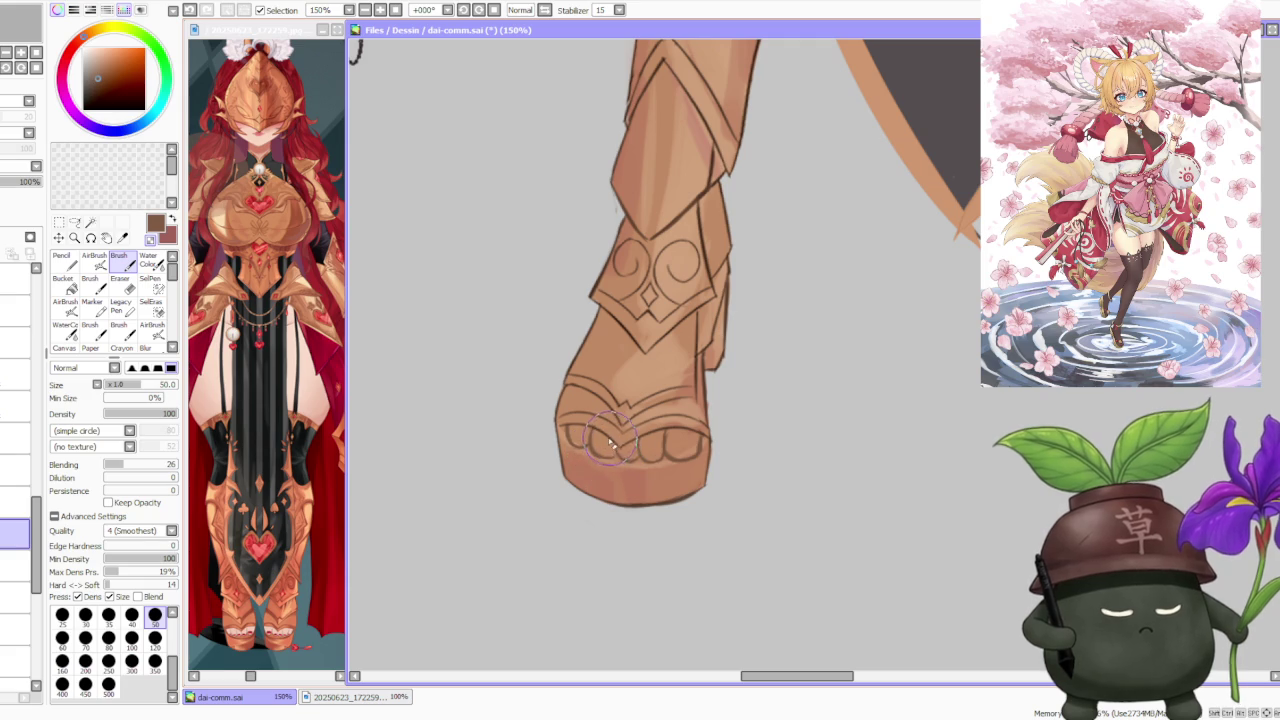
mouse_move(612, 442)
left_mouse_down()
mouse_move(626, 458)
mouse_move(598, 440)
mouse_move(603, 462)
mouse_move(663, 453)
left_mouse_up()
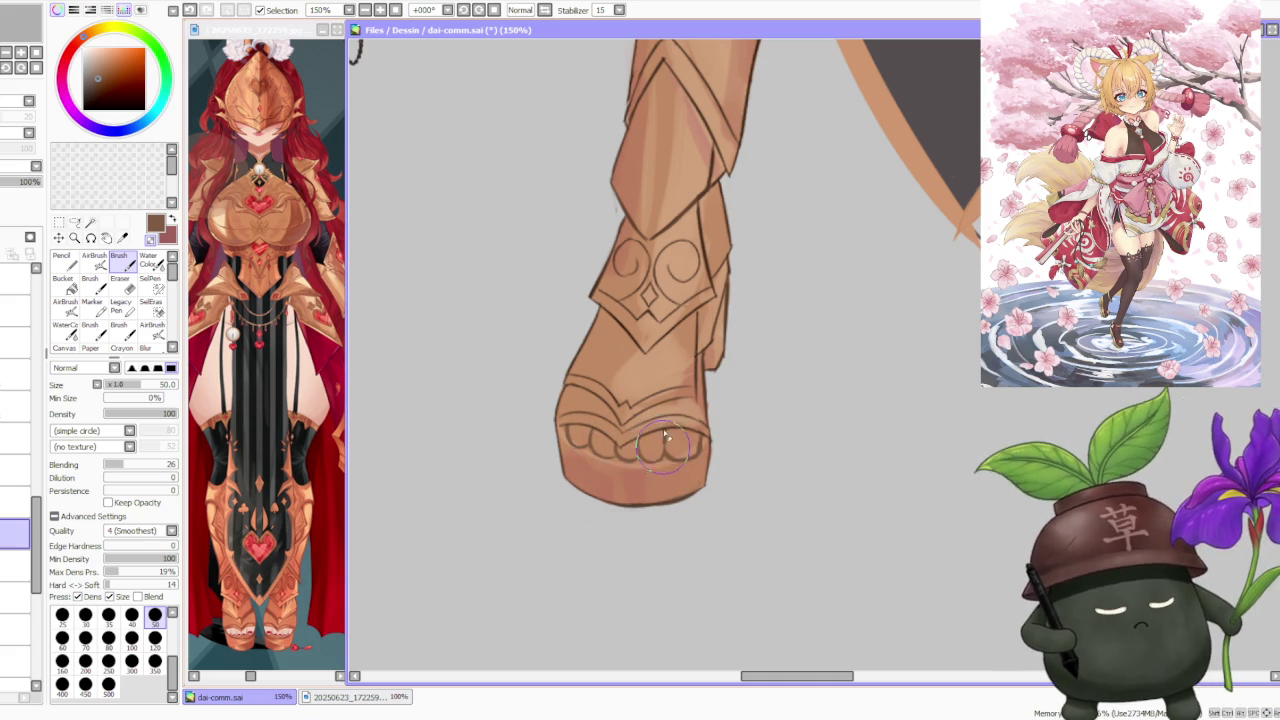
mouse_move(663, 453)
left_mouse_down()
mouse_move(685, 445)
mouse_move(672, 450)
left_mouse_up()
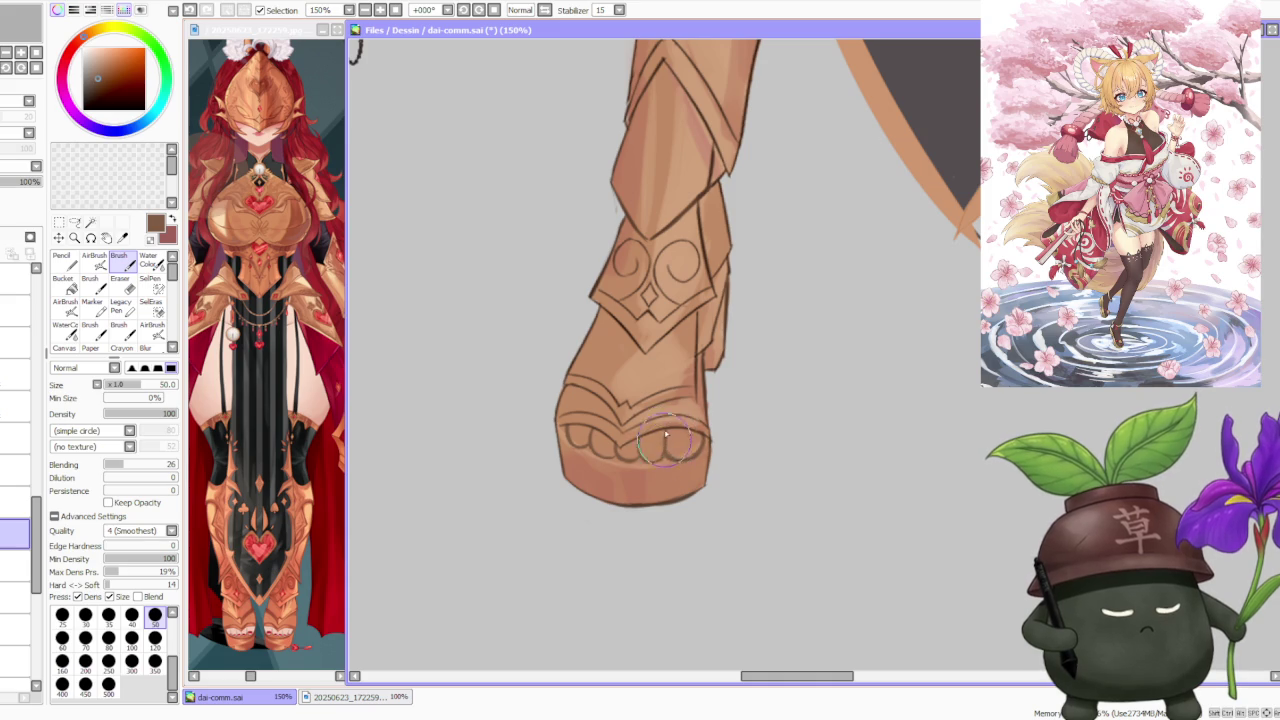
mouse_move(663, 428)
left_mouse_down()
mouse_move(671, 452)
mouse_move(641, 443)
left_mouse_up()
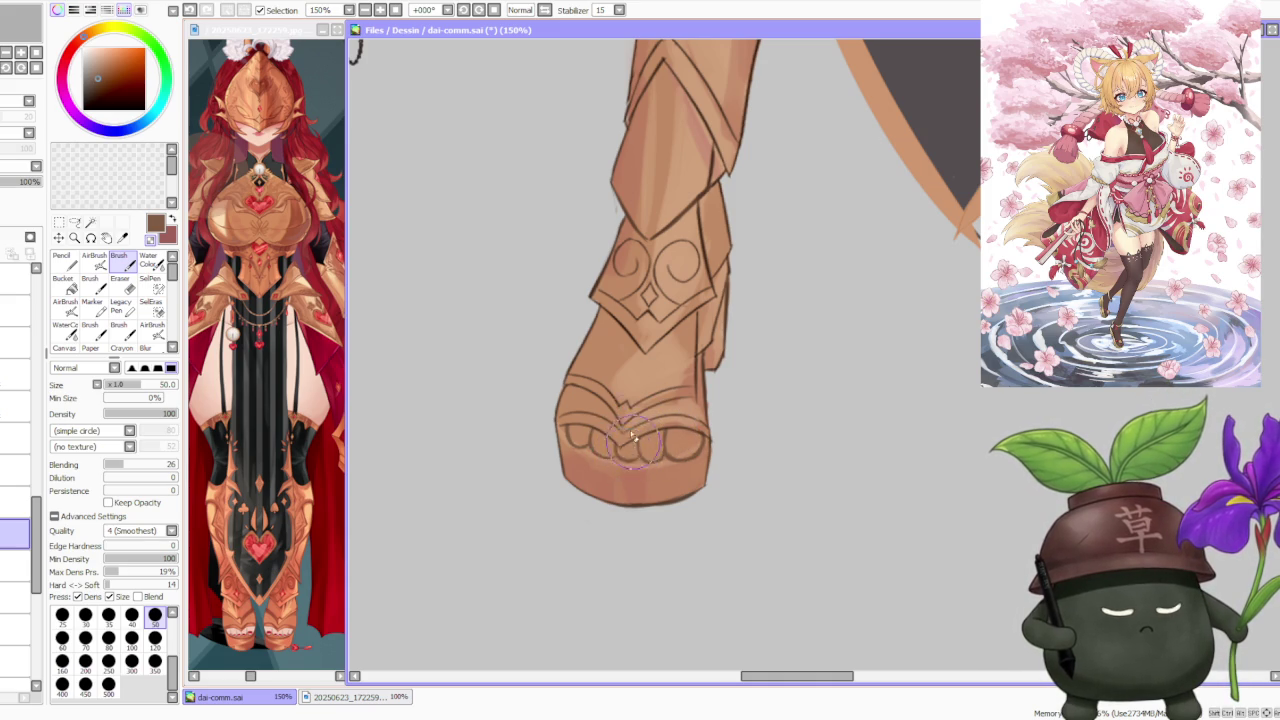
- Darken the shading along the toes and the sole of the boot
scroll(634, 445, "down", 3)
scroll(660, 400, "down", 3)
scroll(705, 352, "down", 3)
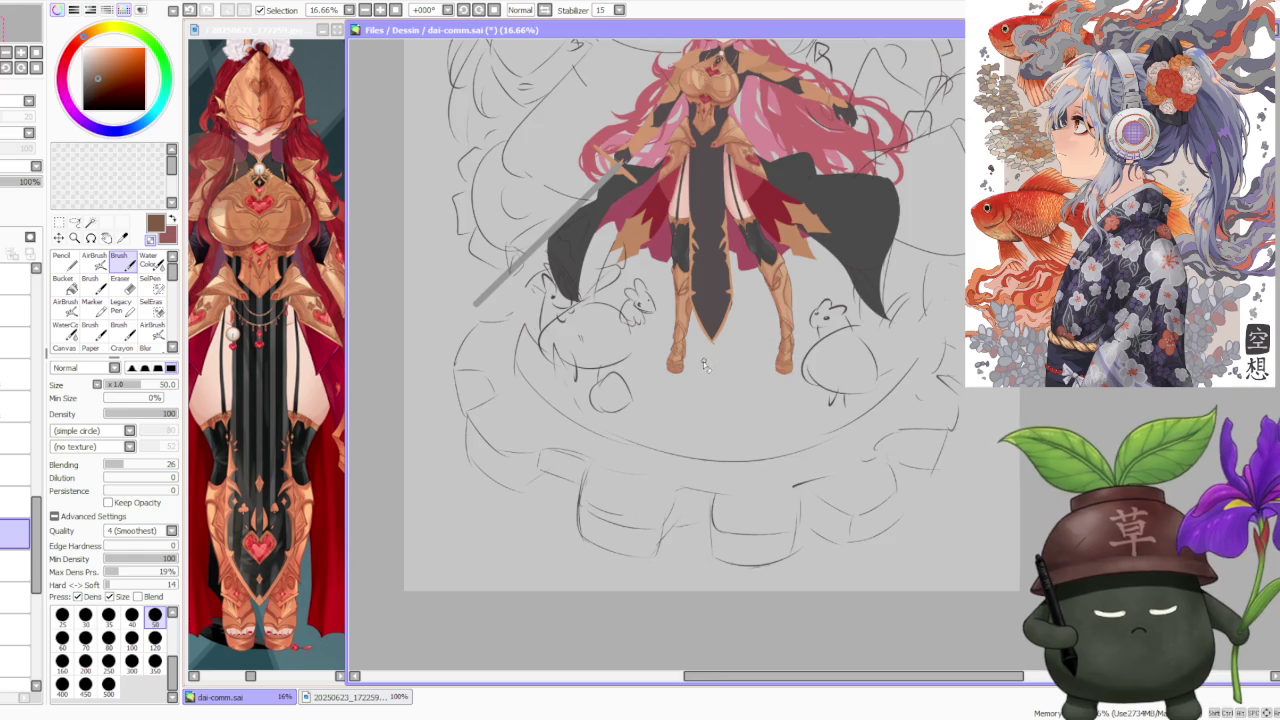
scroll(703, 360, "up", 5)
scroll(646, 357, "up", 1)
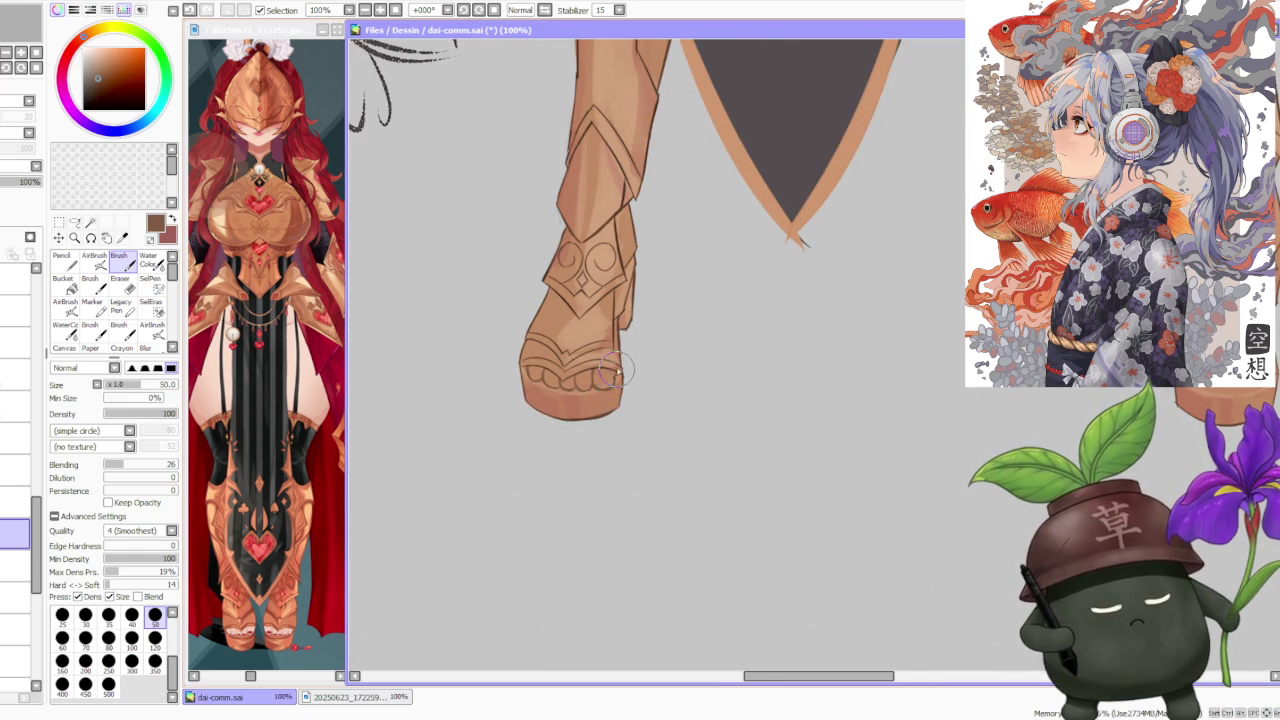
left_click_drag(609, 375, 618, 373)
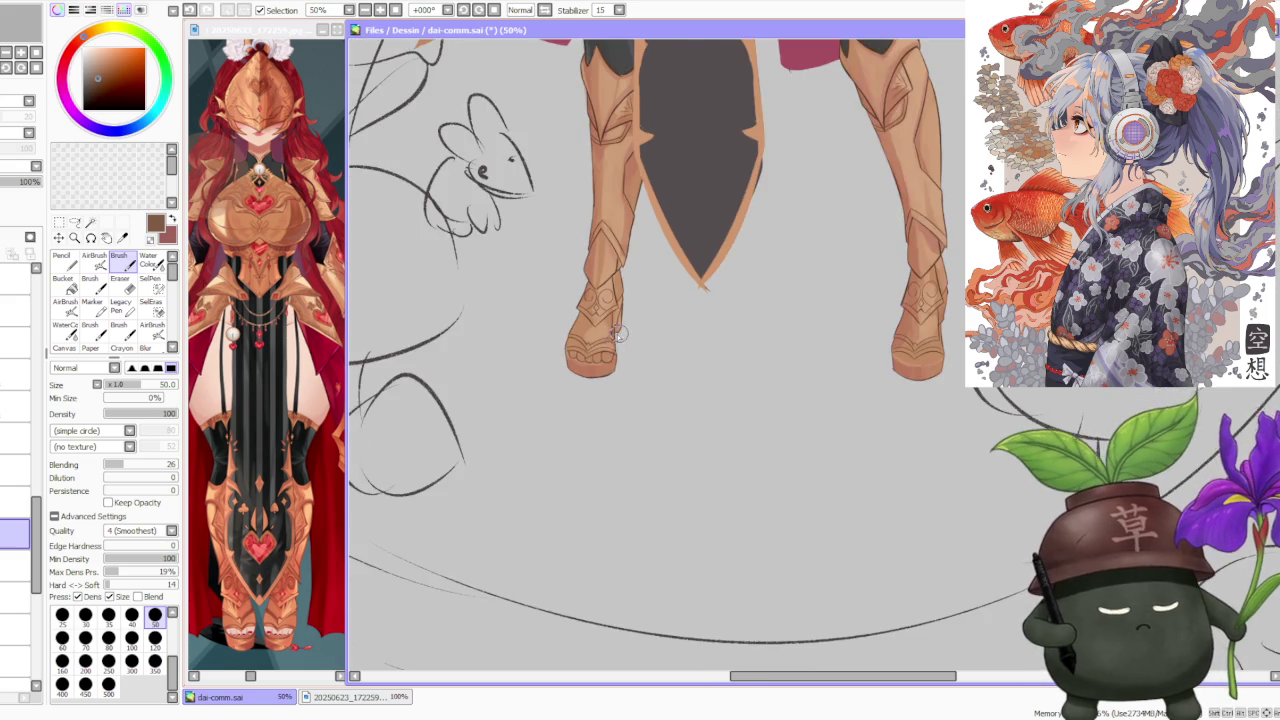
scroll(610, 382, "up", 2)
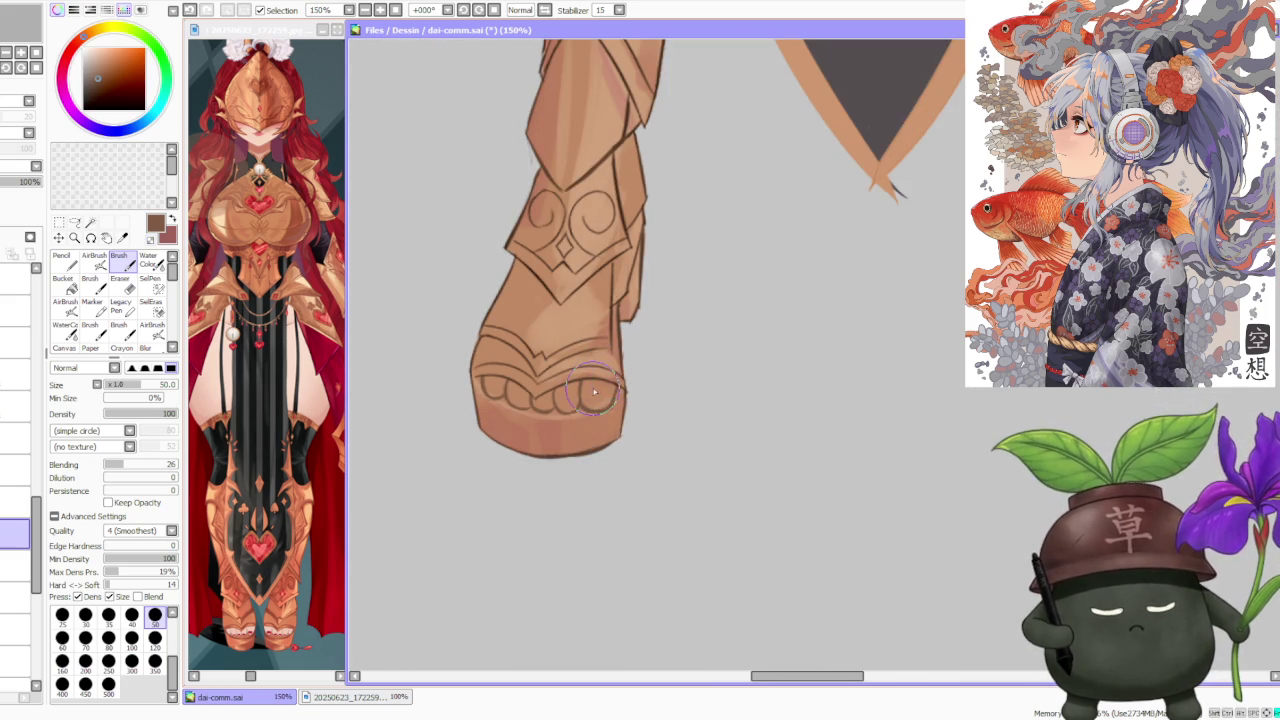
left_click_drag(576, 402, 614, 410)
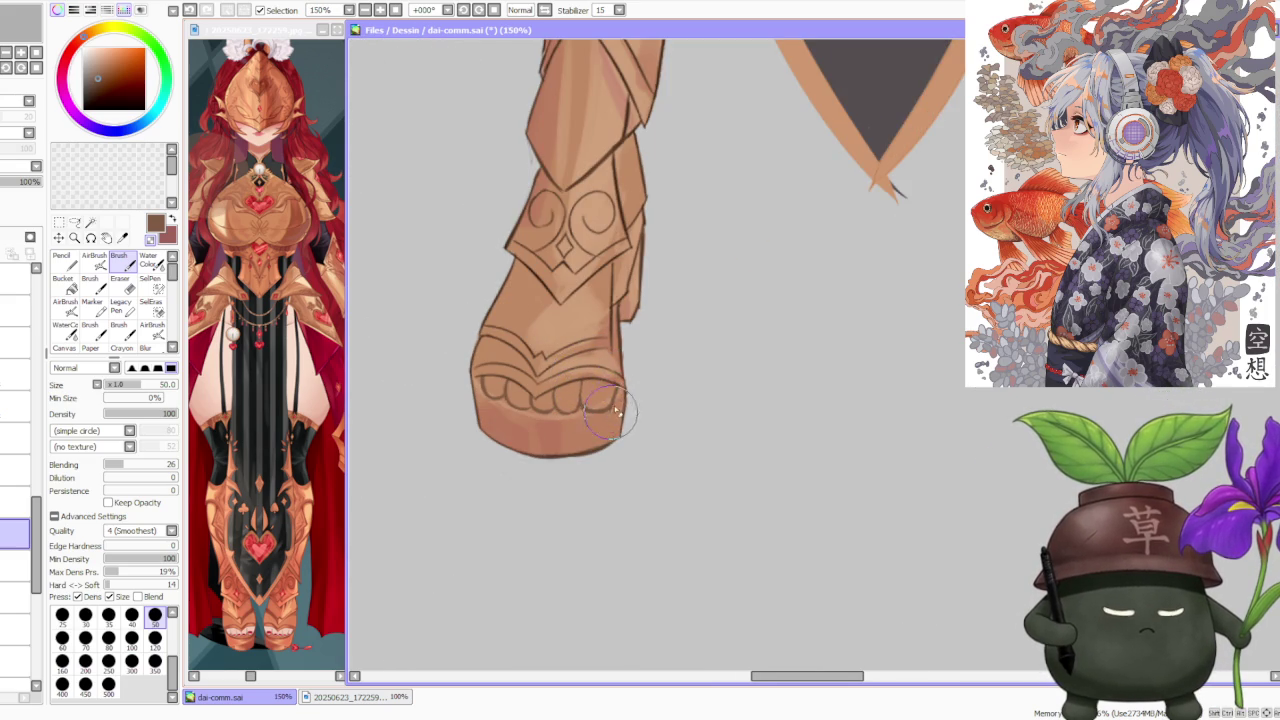
mouse_move(613, 418)
left_mouse_down()
mouse_move(623, 391)
mouse_move(568, 340)
left_mouse_up()
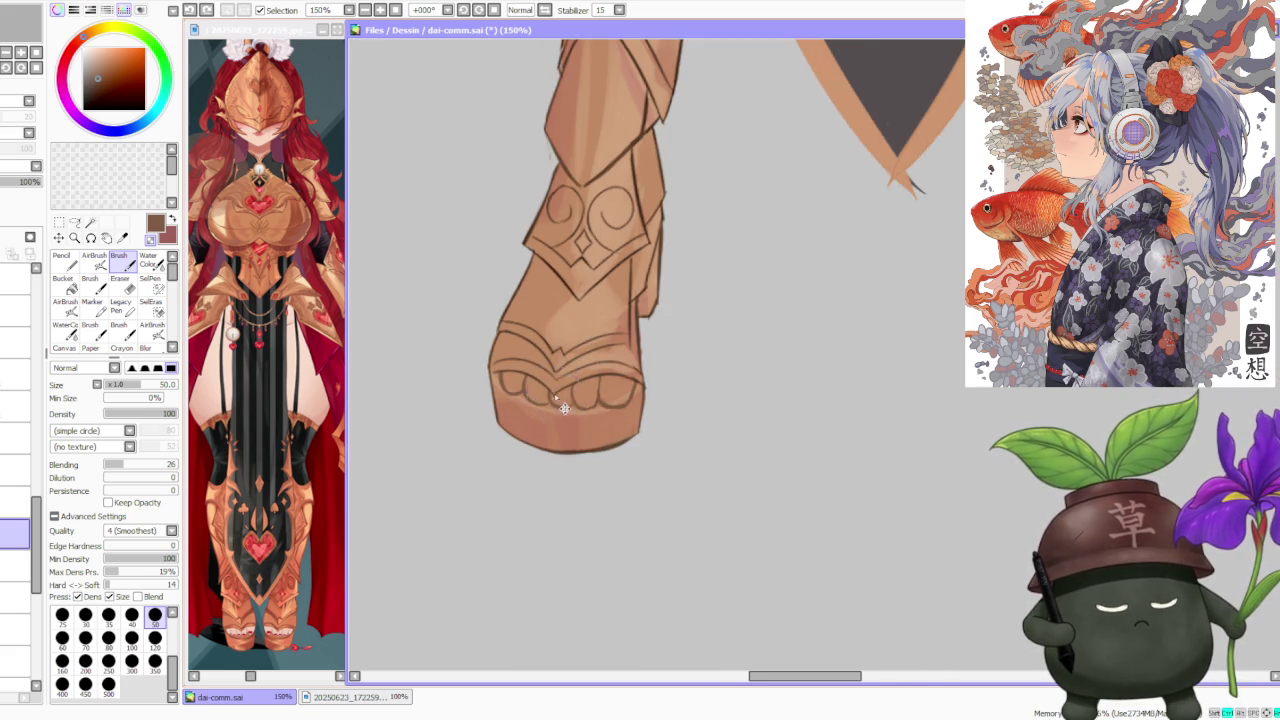
scroll(555, 395, "down", 1)
- Zoom in on the foot and shade under the toes, retrying strokes with undo
scroll(610, 330, "down", 3)
scroll(629, 343, "down", 1)
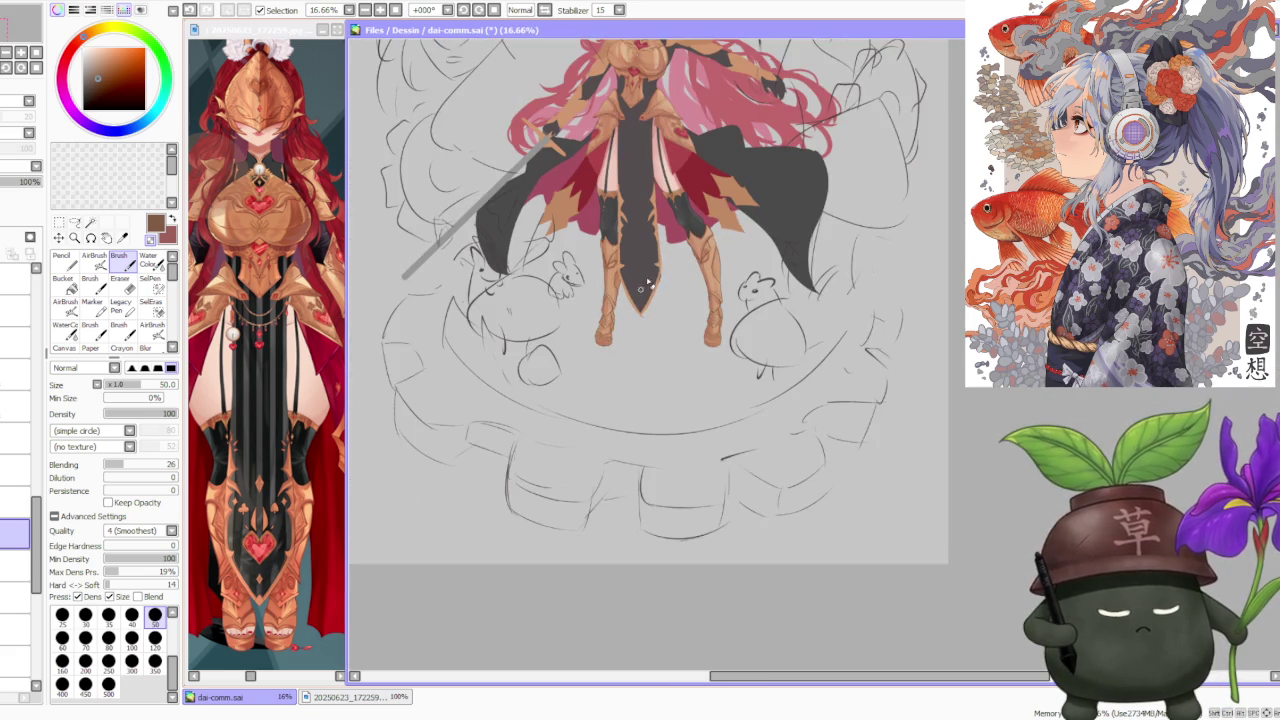
scroll(652, 262, "up", 2)
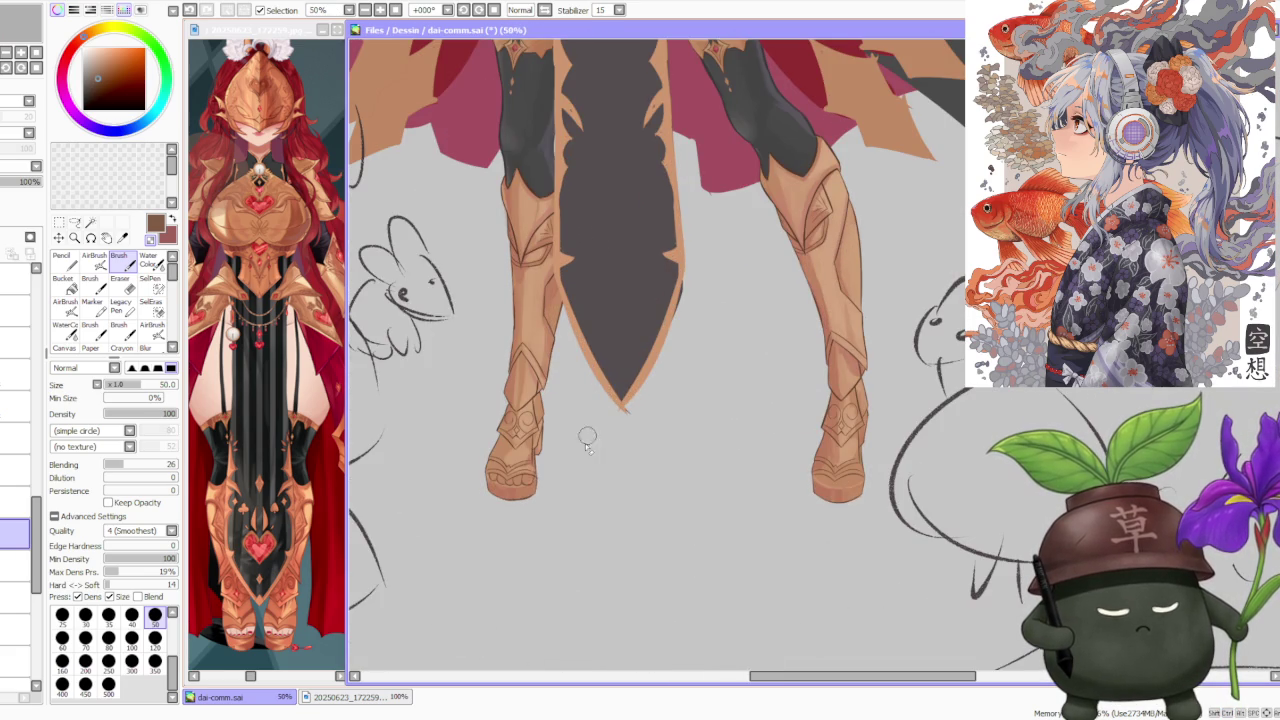
scroll(542, 470, "up", 2)
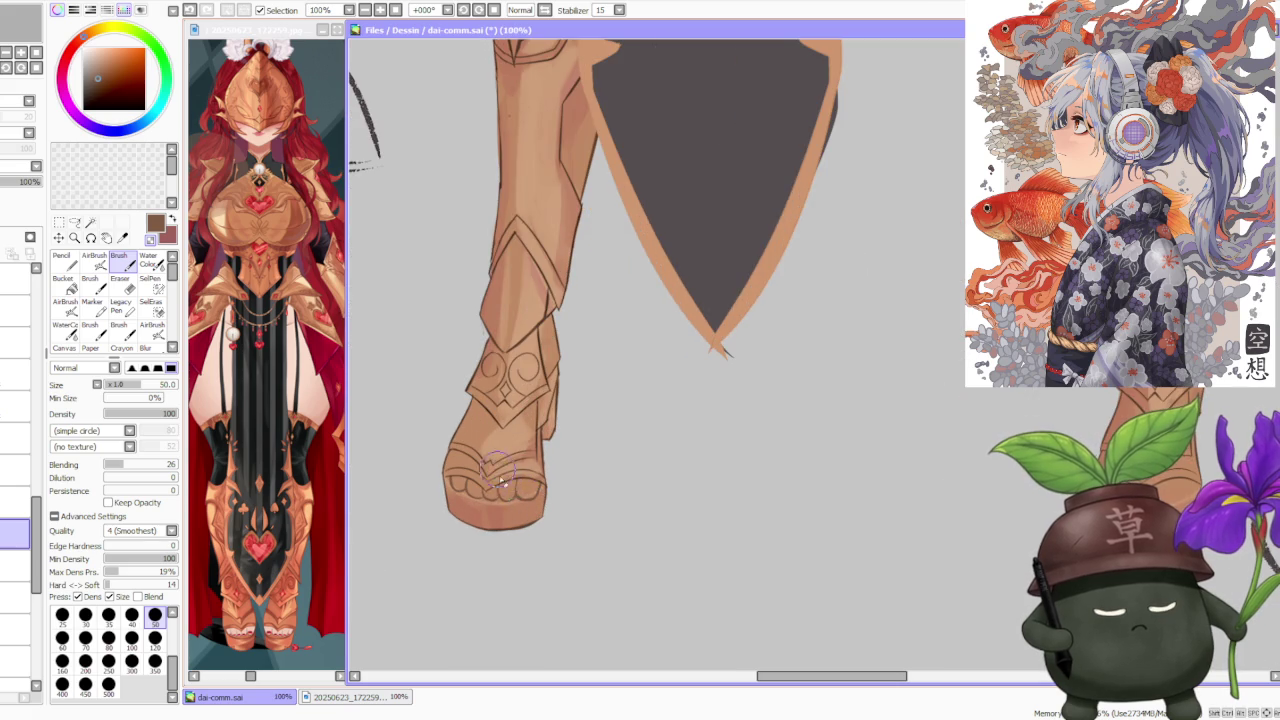
scroll(492, 472, "up", 2)
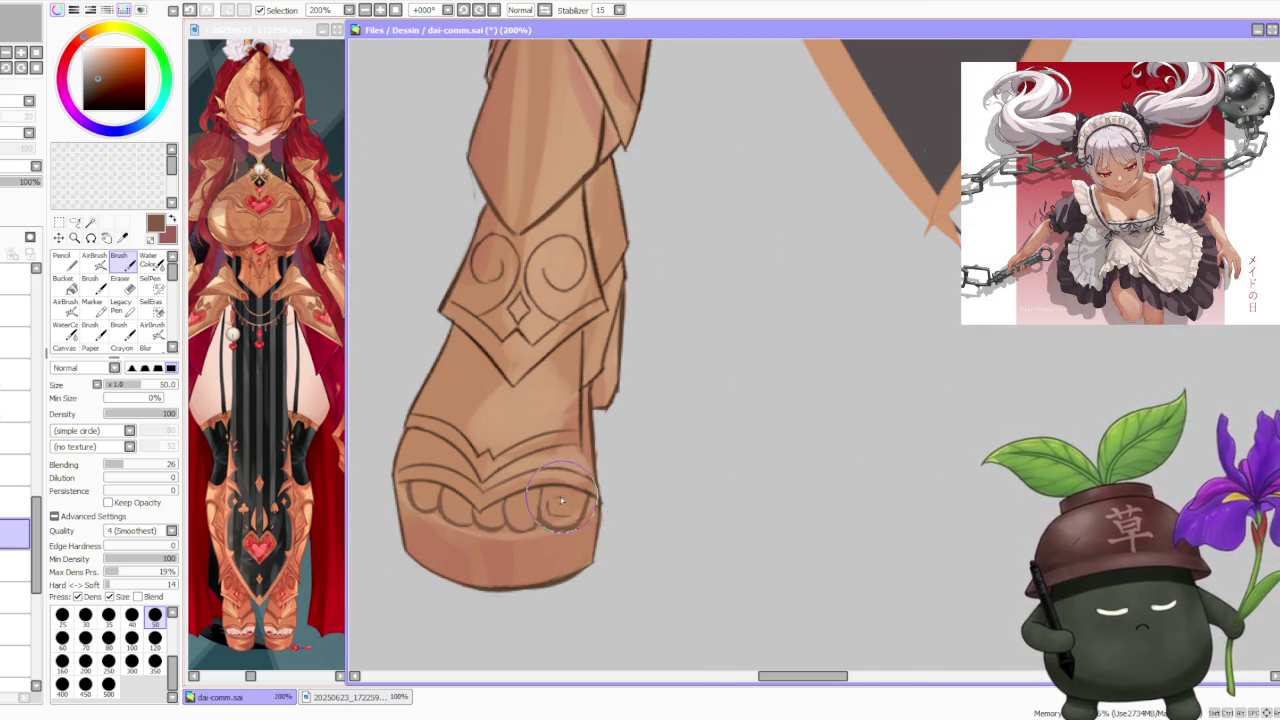
left_click_drag(576, 505, 574, 502)
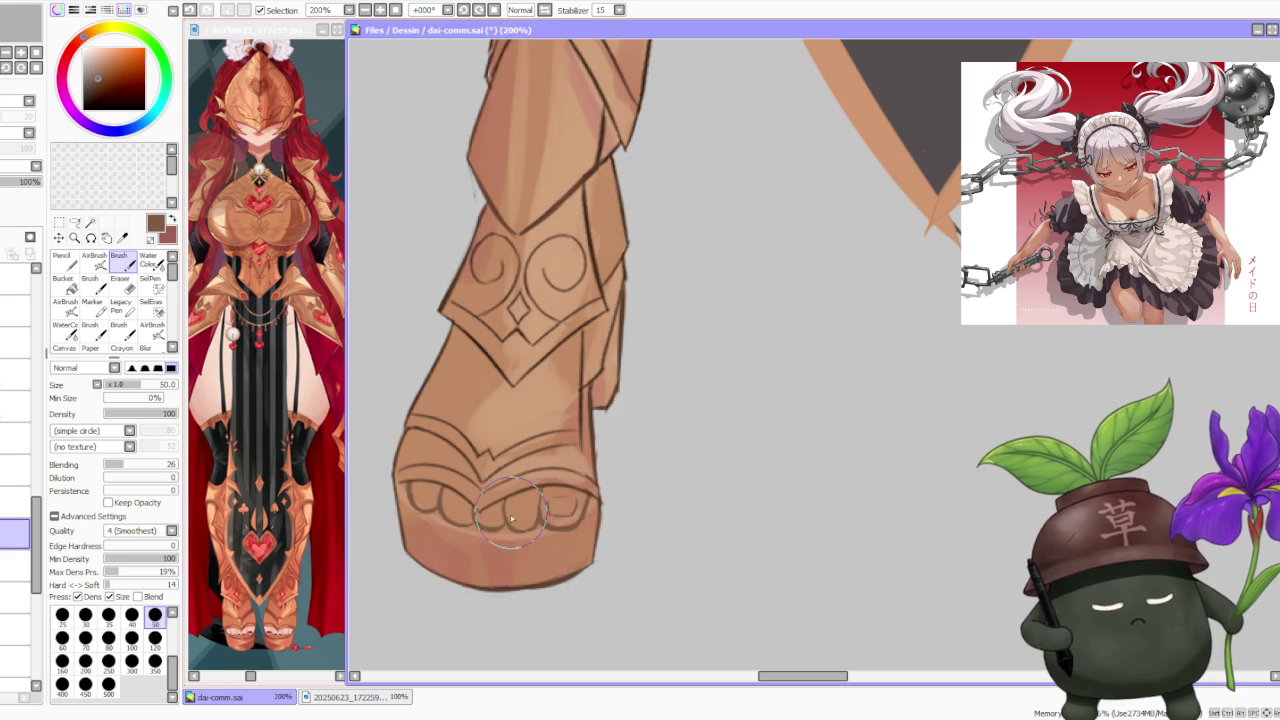
key("ctrl+z")
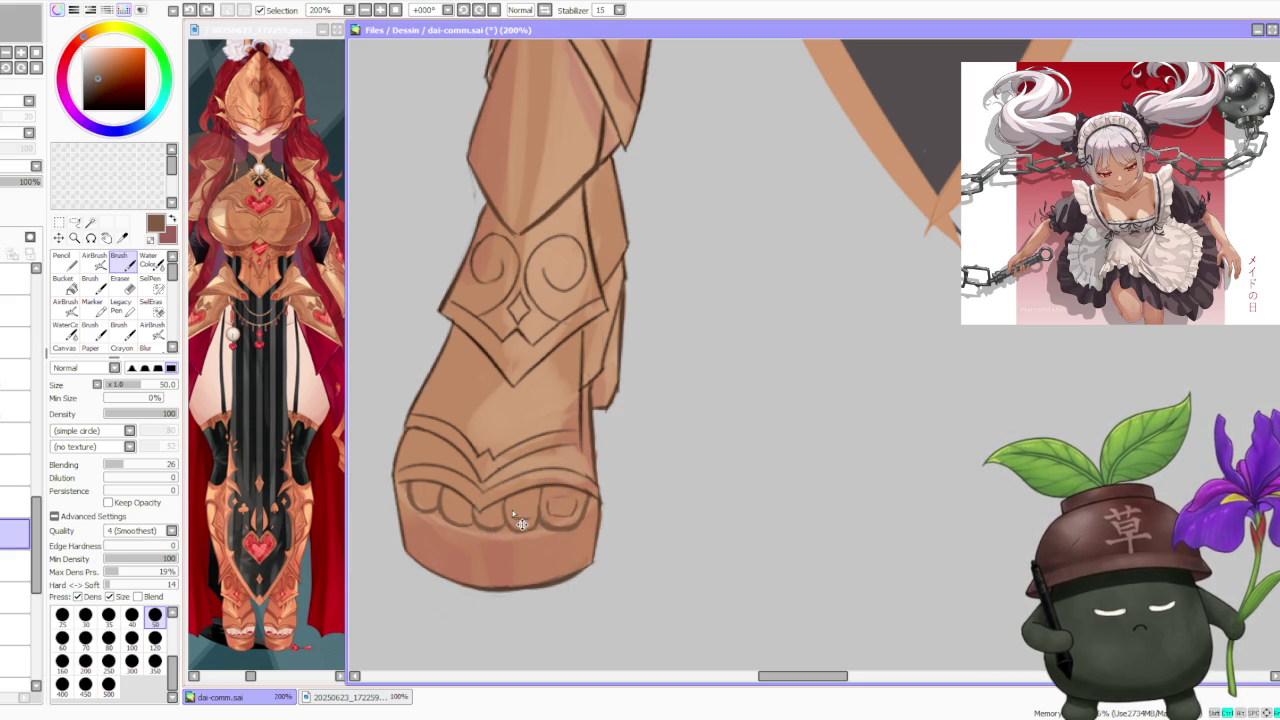
mouse_move(514, 521)
left_mouse_down()
mouse_move(534, 513)
mouse_move(497, 516)
left_mouse_up()
key("ctrl+z")
key("ctrl+z")
key("ctrl+z")
key("ctrl+z")
key("ctrl+z")
key("ctrl+z")
key("ctrl+z")
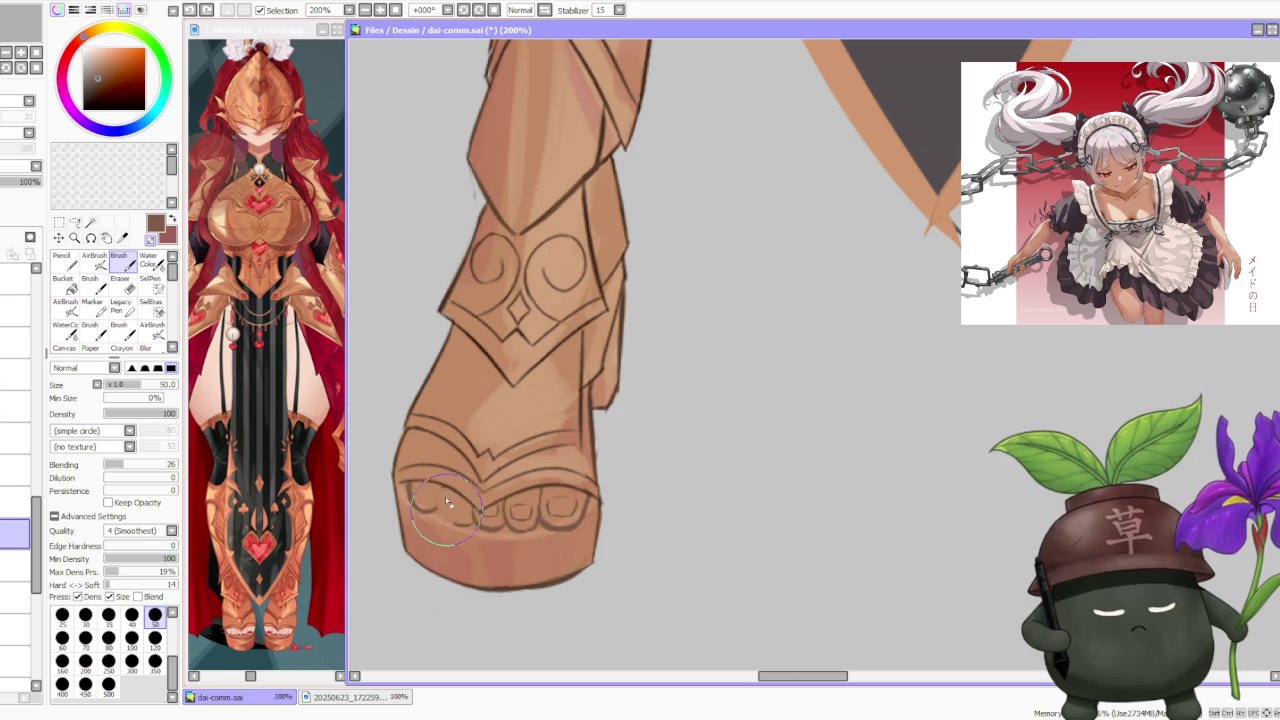
- Draw cleaner toe lines on the left and middle toes, including a small outer toe
left_click_drag(450, 521, 463, 527)
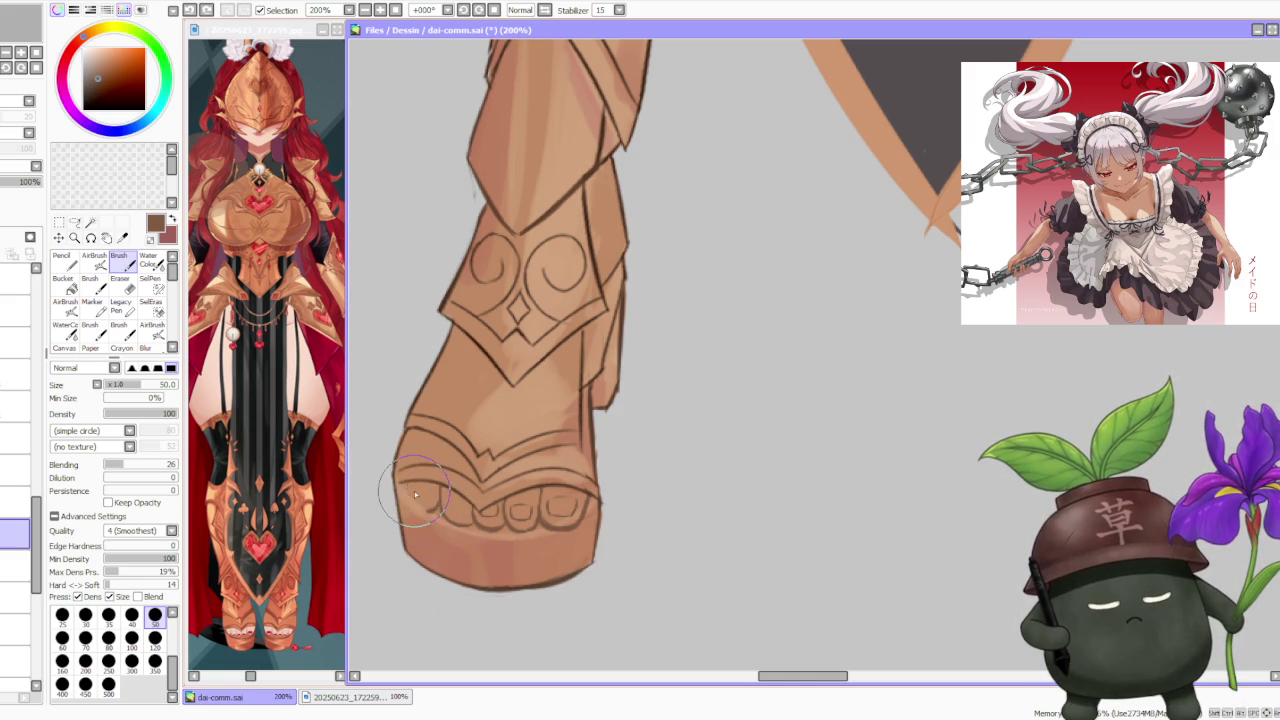
left_click_drag(411, 486, 421, 503)
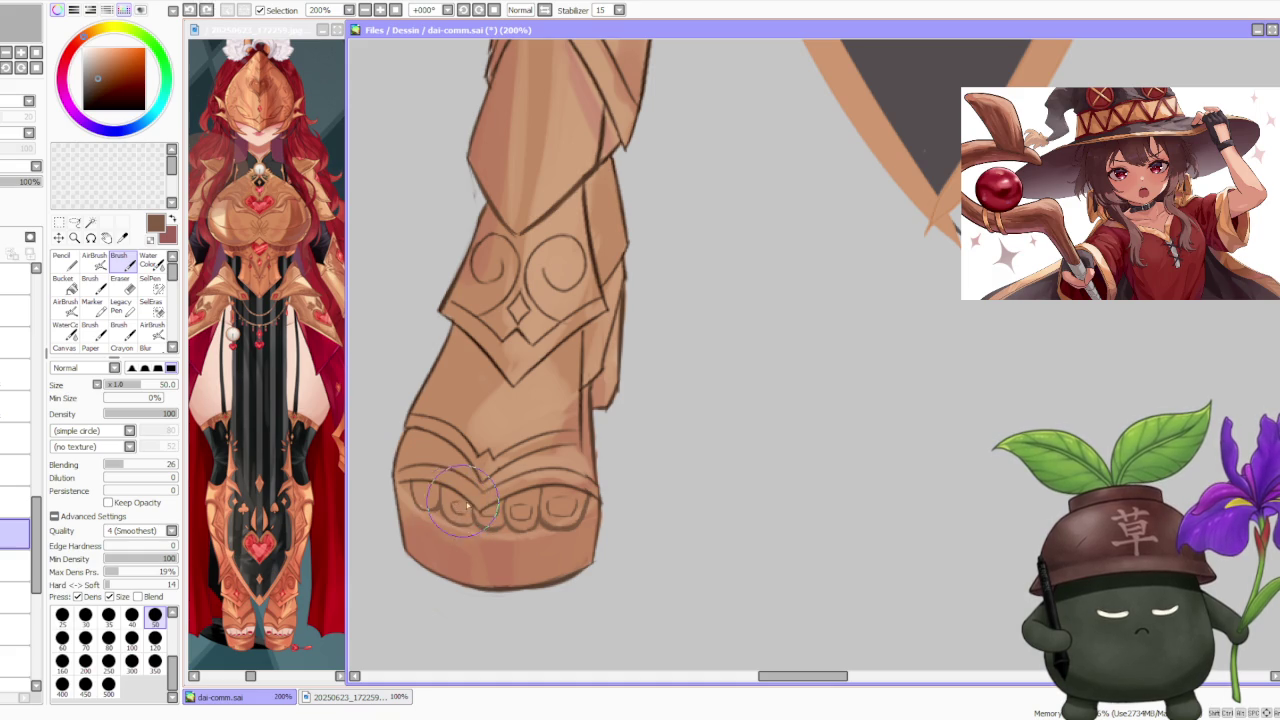
left_click_drag(458, 505, 498, 542)
left_click_drag(502, 486, 498, 528)
mouse_move(412, 448)
left_mouse_down()
mouse_move(400, 512)
mouse_move(436, 513)
left_mouse_up()
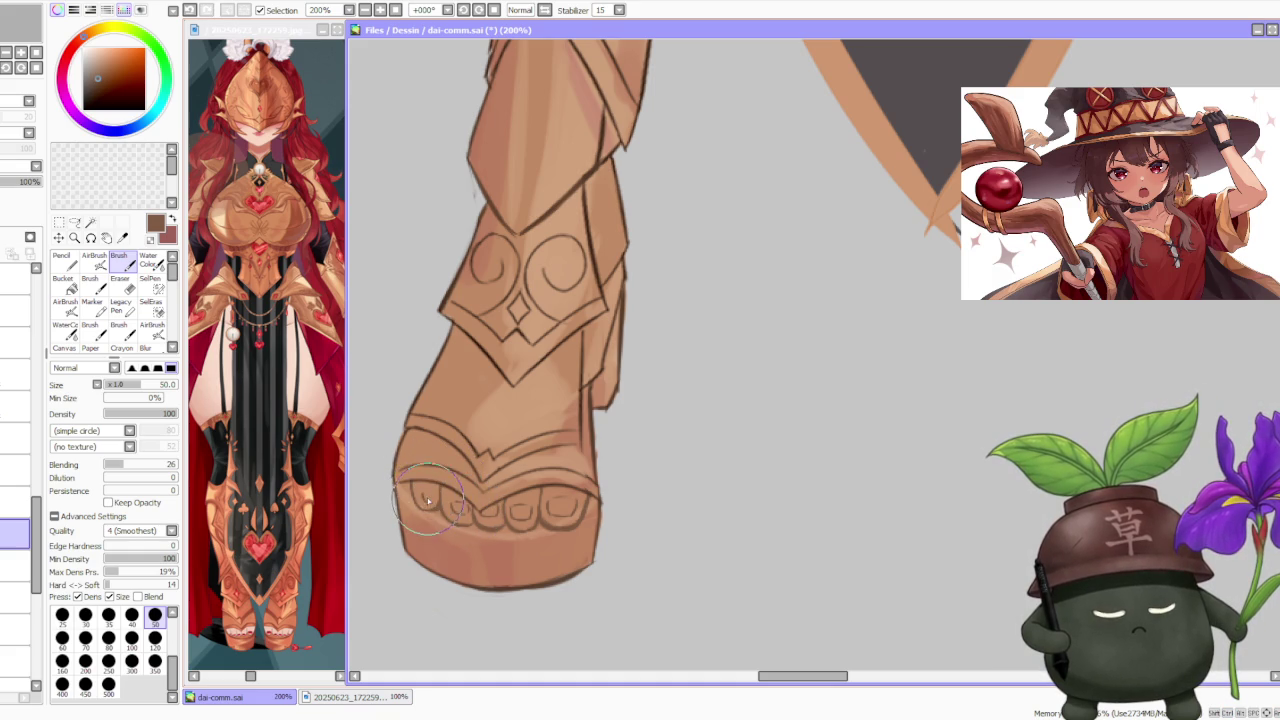
key("ctrl+z")
left_click_drag(410, 470, 427, 503)
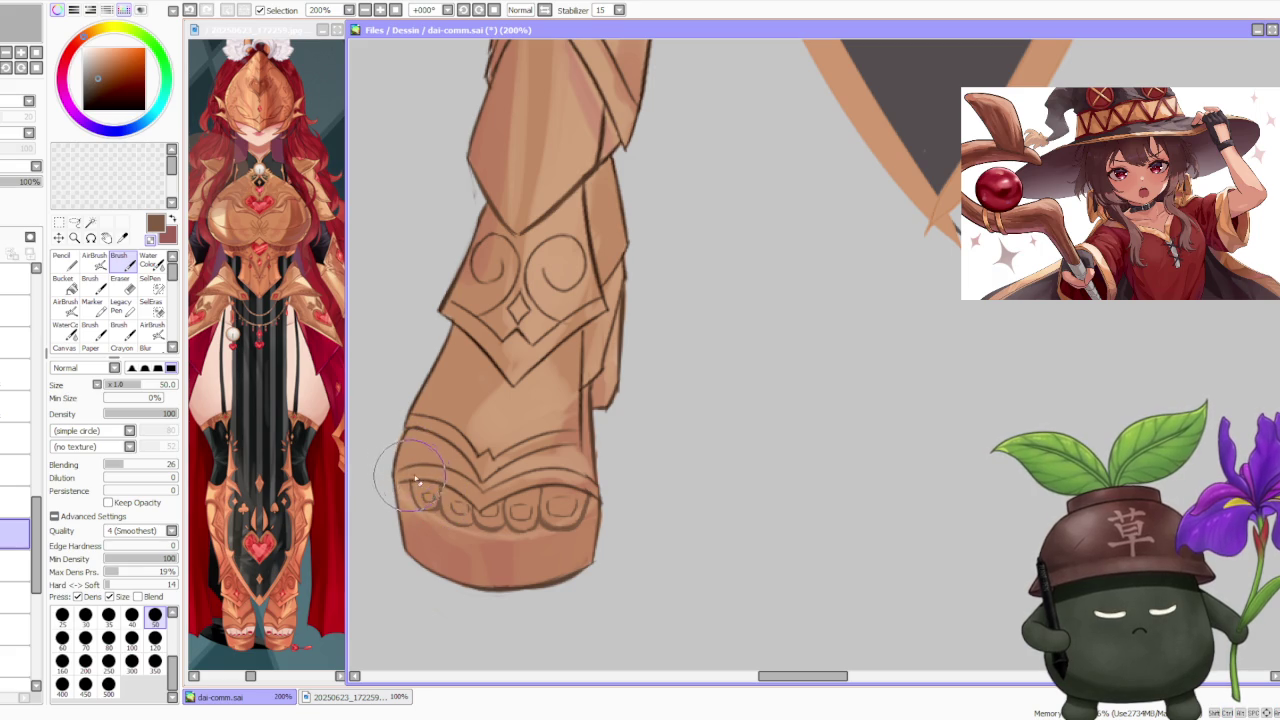
scroll(662, 404, "down", 4)
- Make a rectangular selection around the right boot's toe section and zoom in on it
scroll(662, 404, "down", 3)
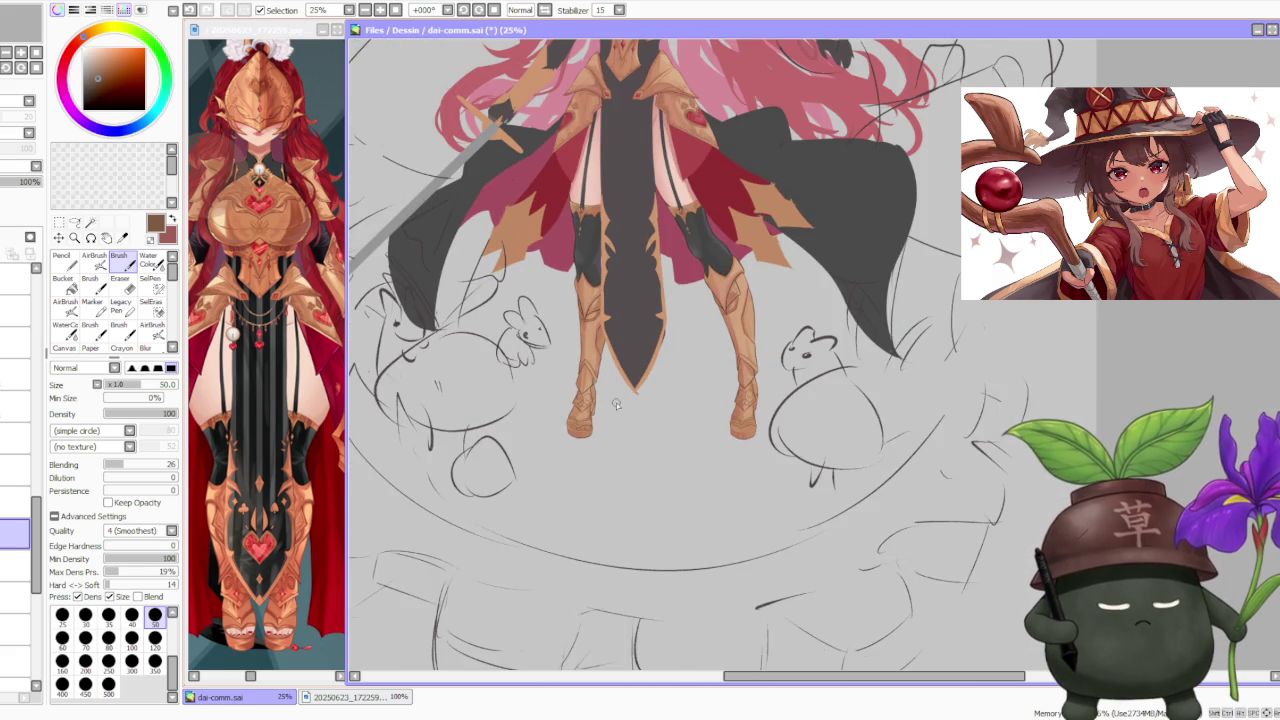
scroll(616, 404, "up", 2)
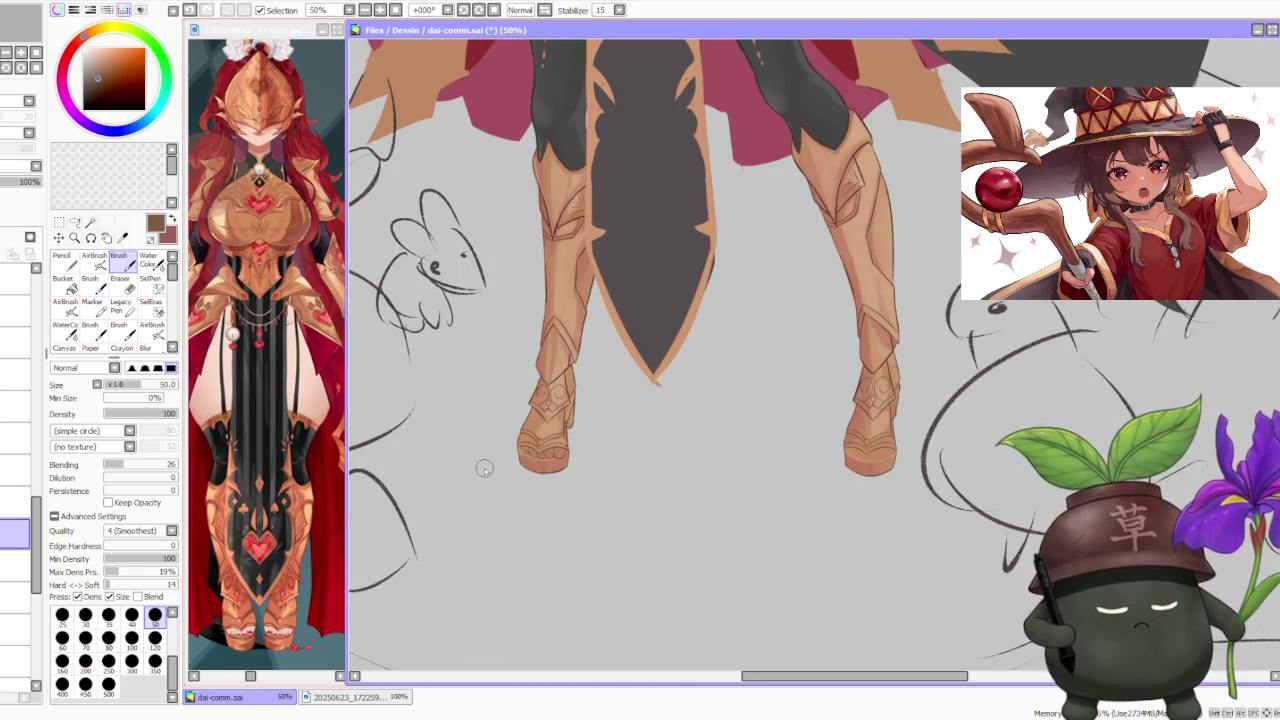
left_click(59, 222)
left_click_drag(505, 412, 606, 502)
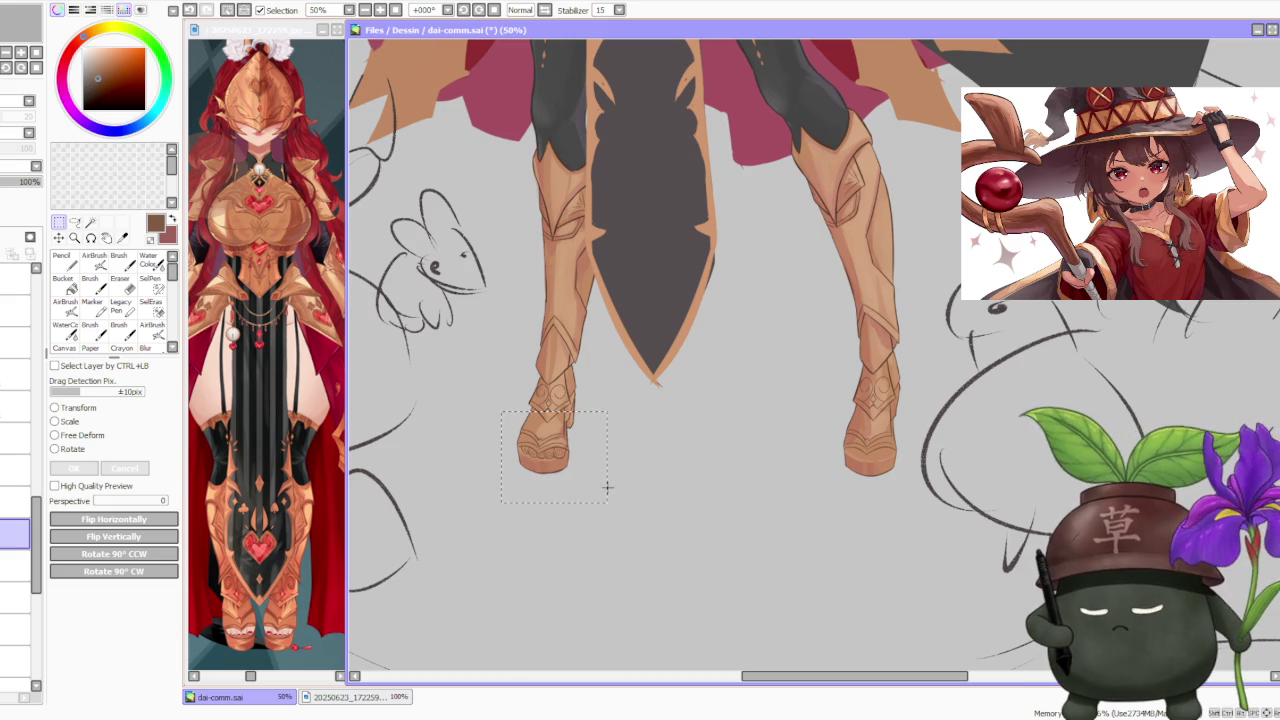
left_click_drag(848, 456, 895, 472)
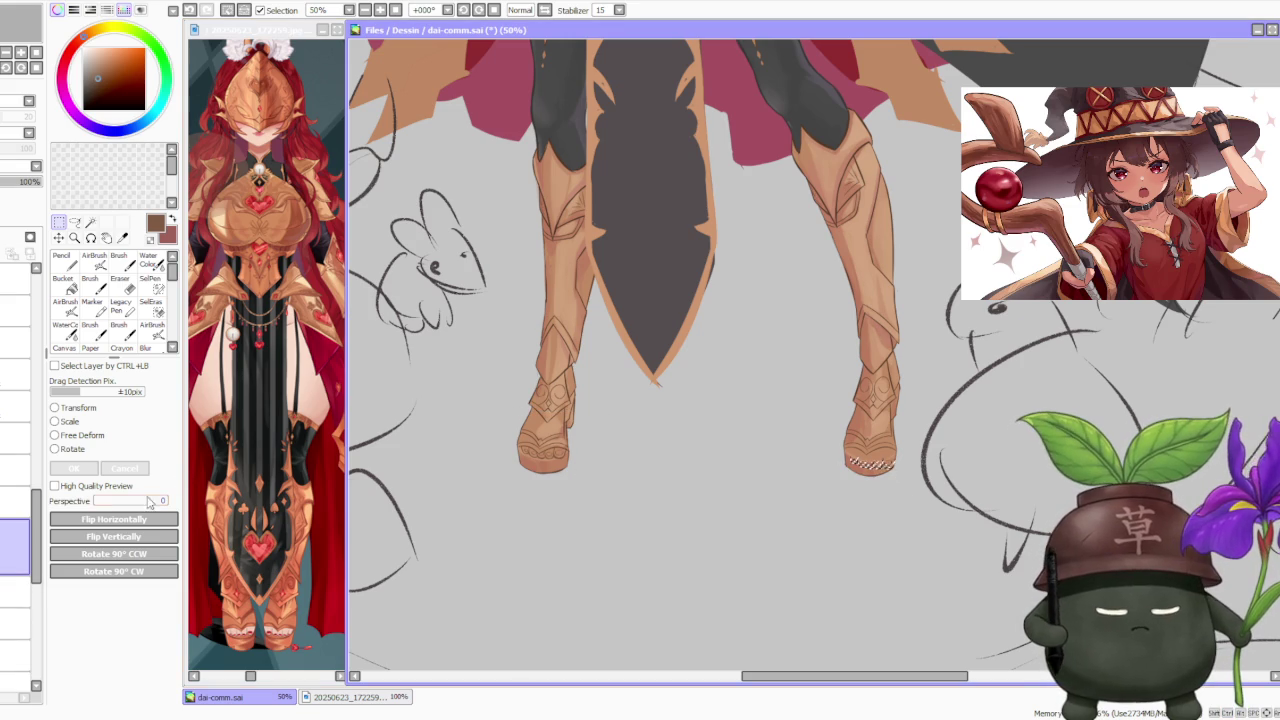
key("ctrl+plus")
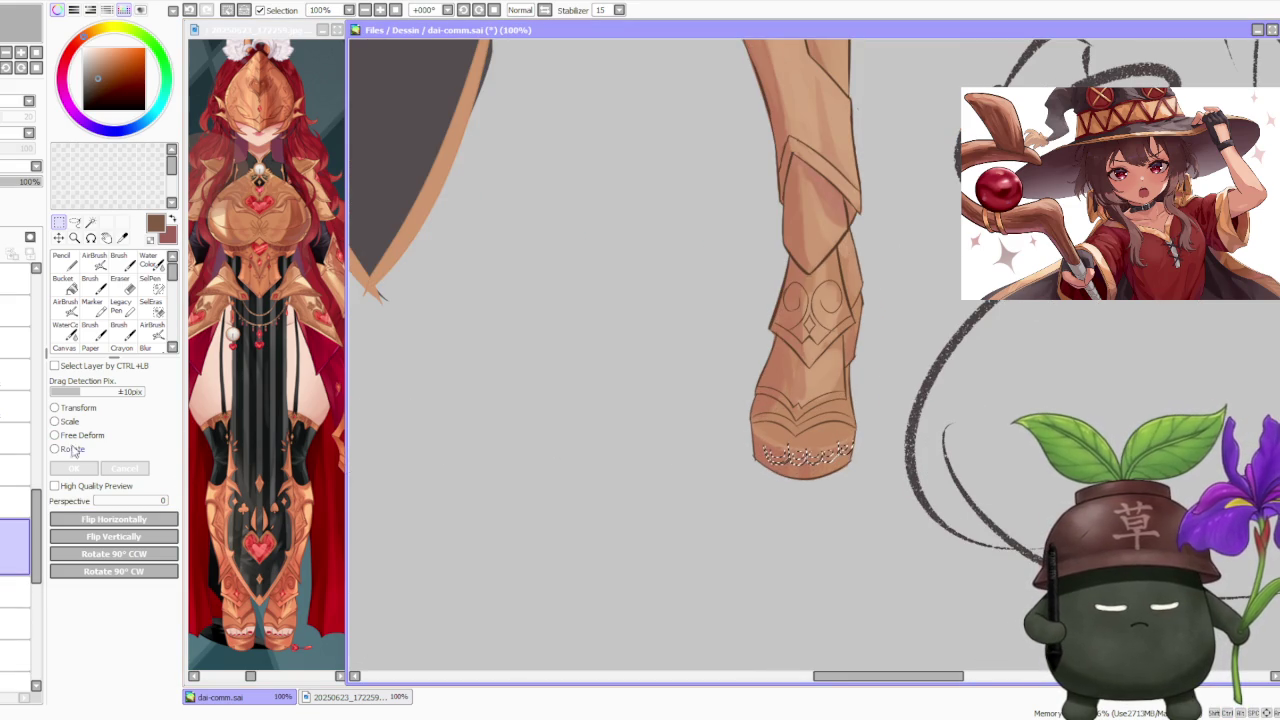
- Rotate the toe section to a slight tilt and free-deform its corners to fit the foot
left_click(74, 448)
left_click_drag(969, 449, 911, 448)
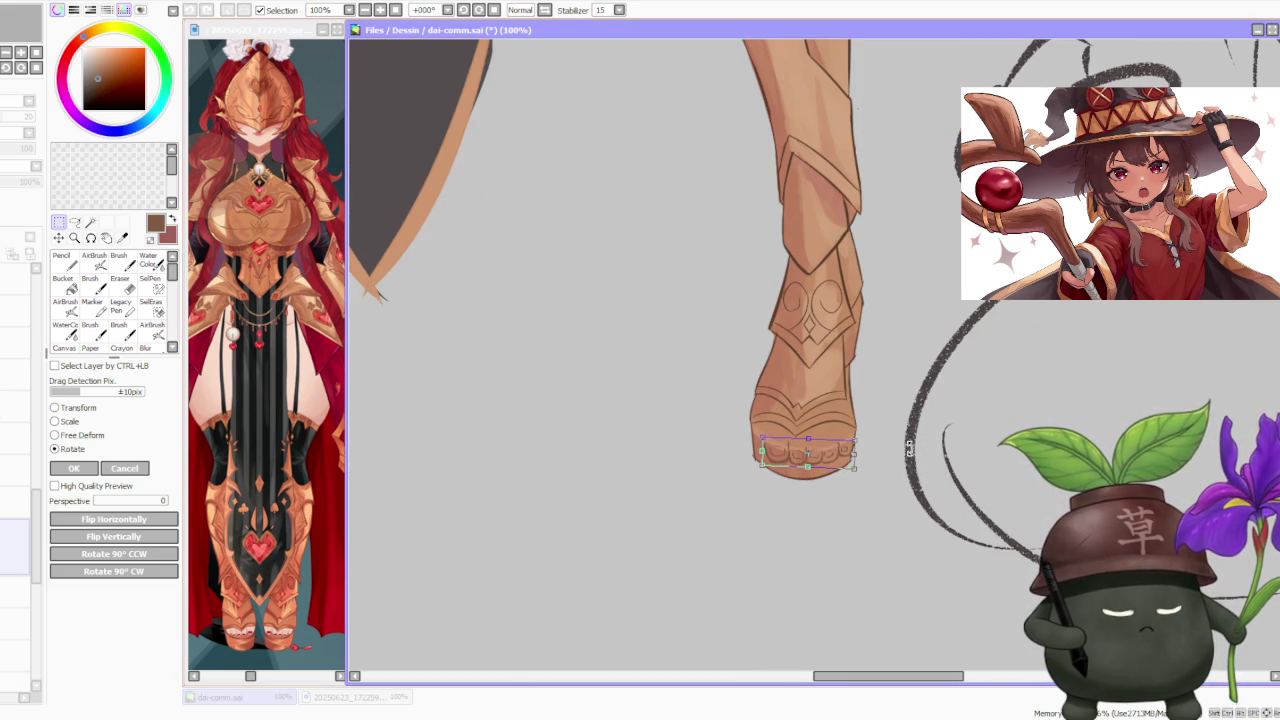
mouse_move(840, 468)
left_mouse_down()
mouse_move(822, 440)
mouse_move(848, 424)
mouse_move(845, 451)
left_mouse_up()
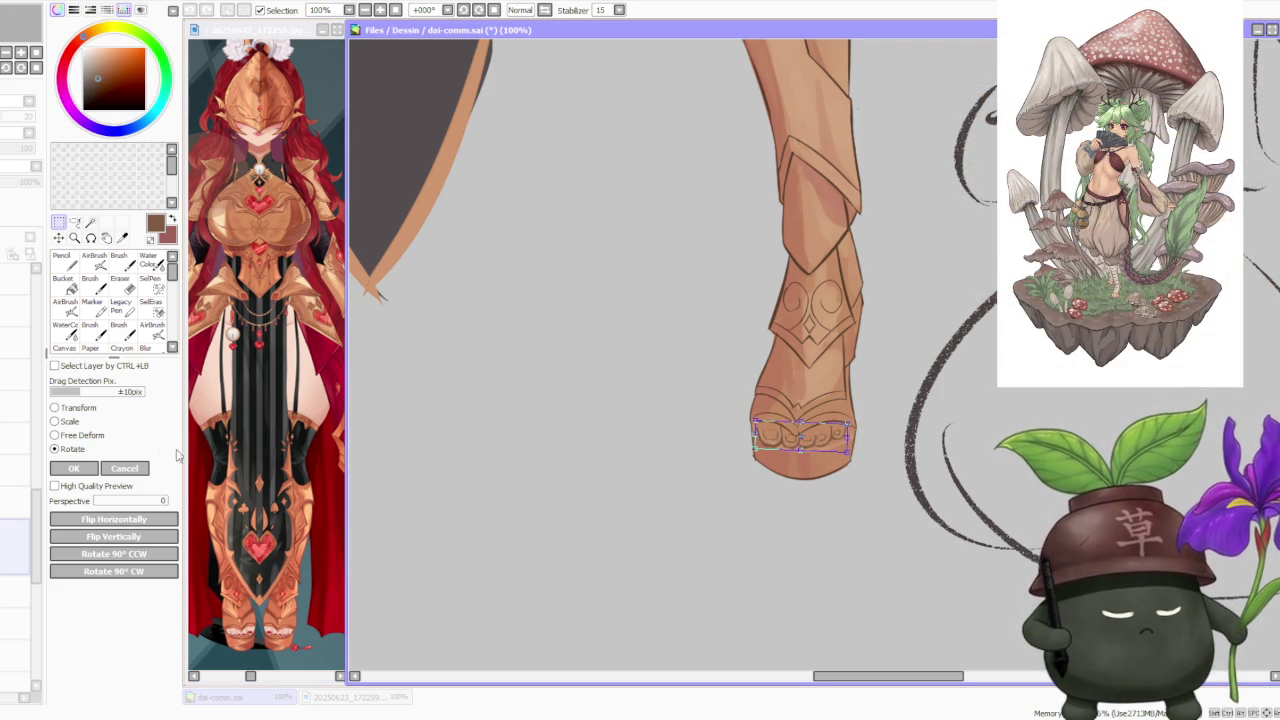
left_click(80, 435)
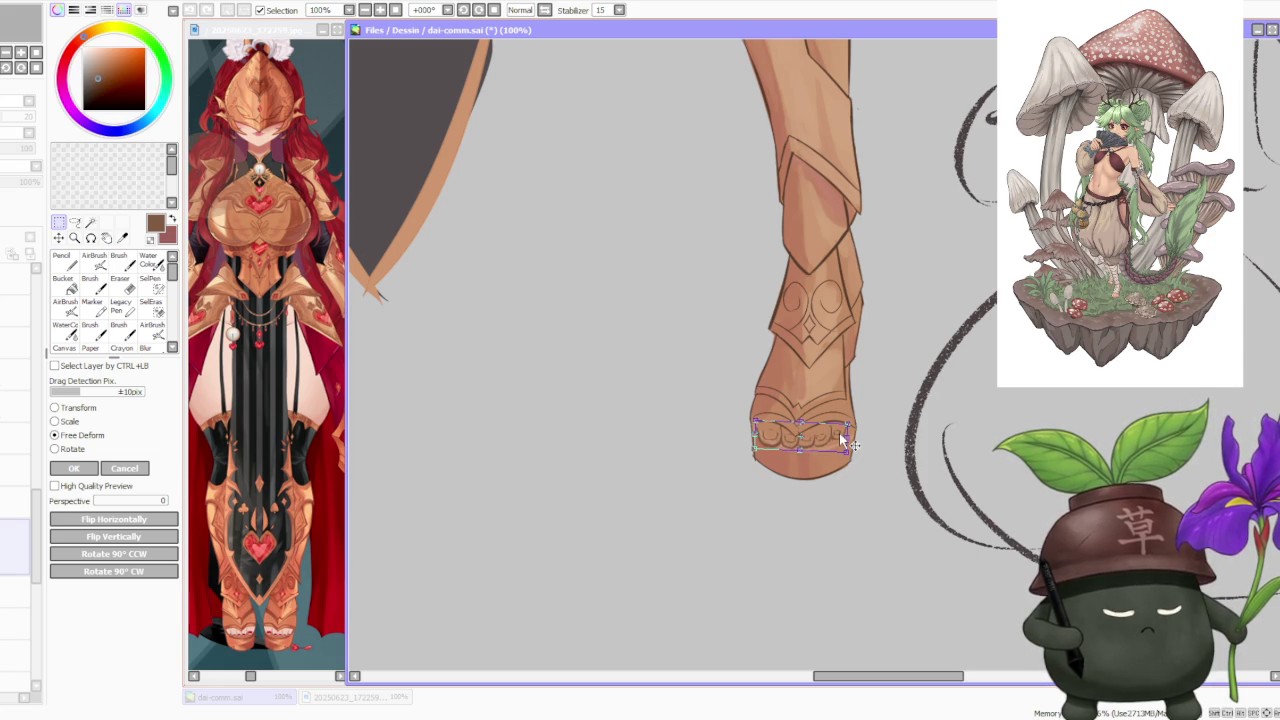
left_click_drag(840, 434, 838, 430)
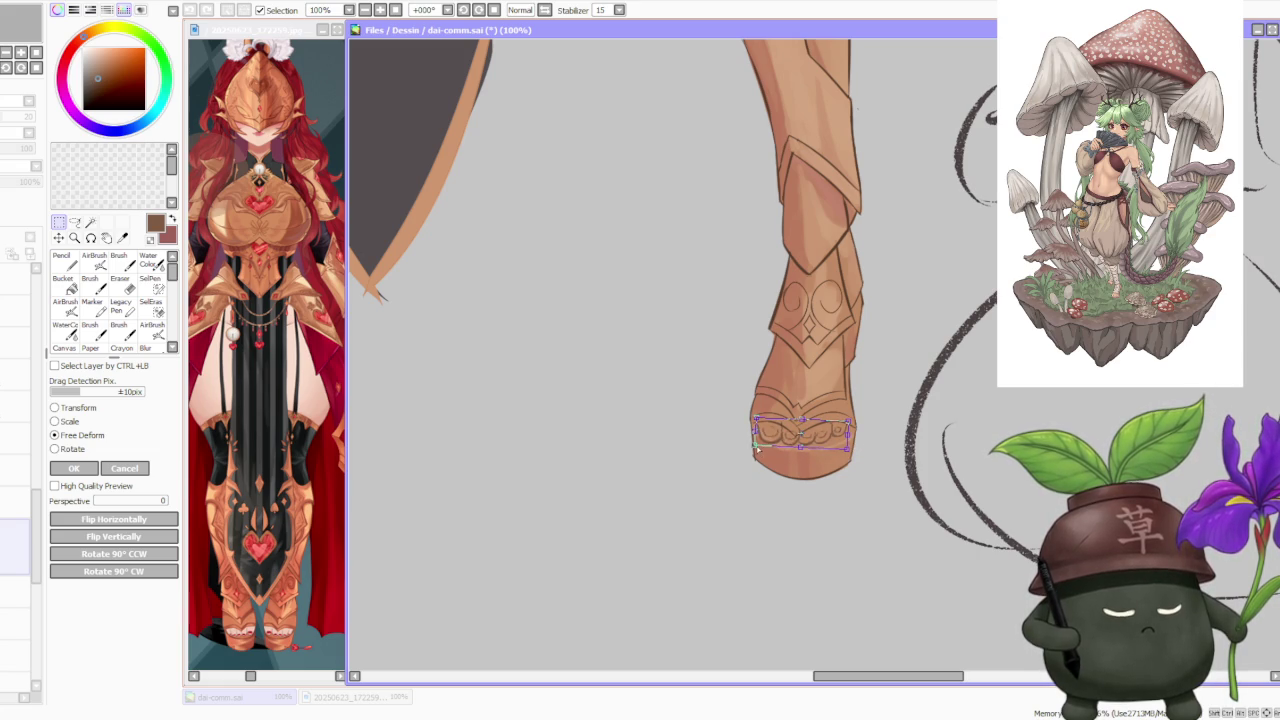
left_click_drag(847, 449, 850, 452)
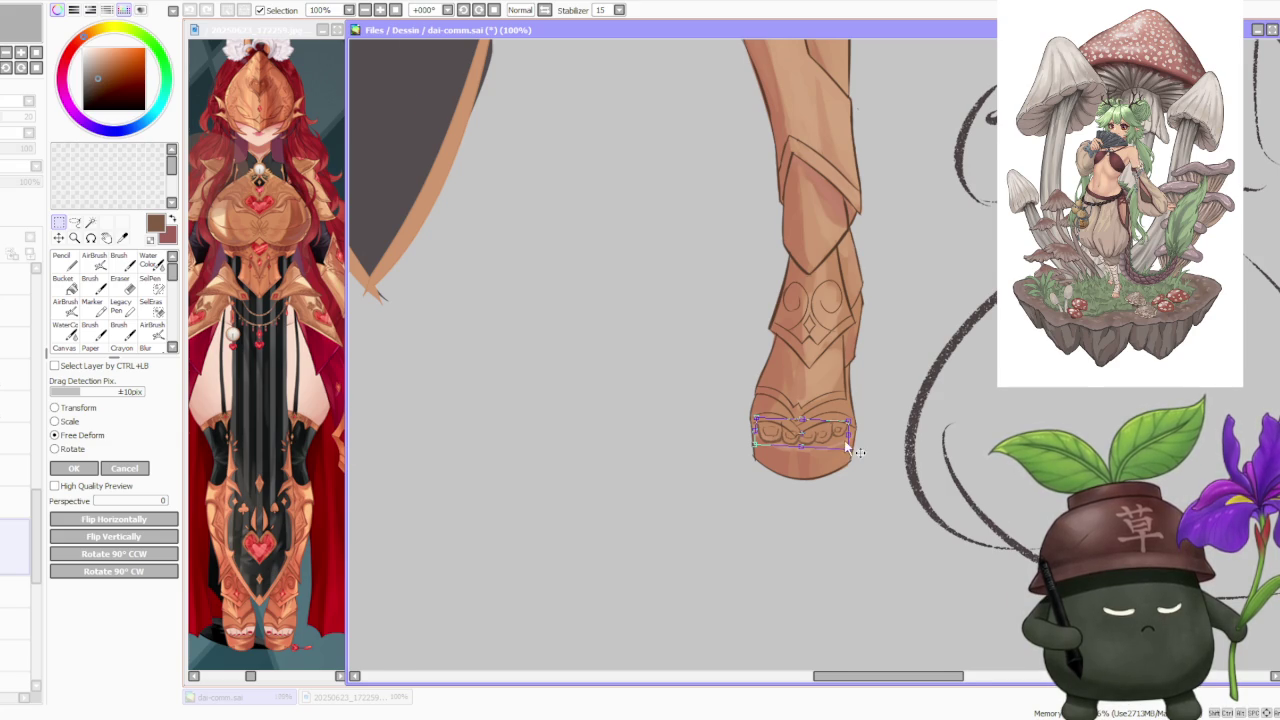
scroll(847, 449, "down", 2)
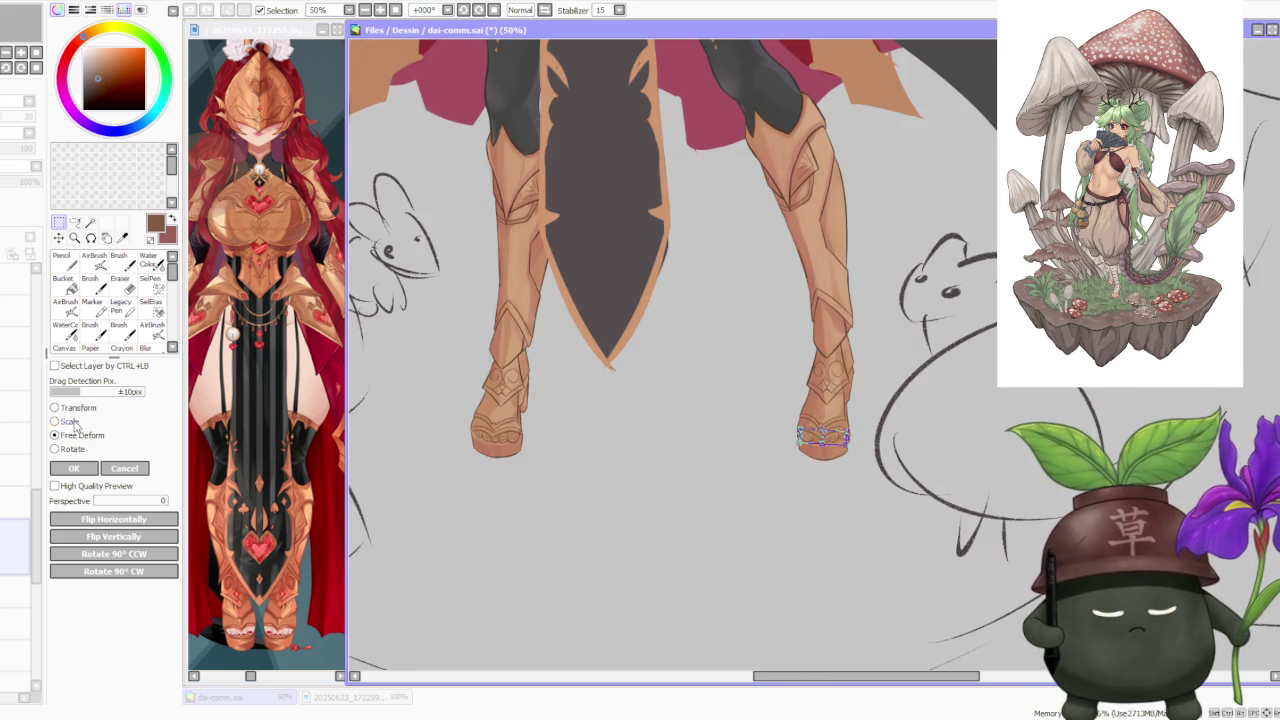
- Scale the toe section to fit and commit the transformation
left_click(72, 422)
scroll(806, 414, "up", 1)
scroll(806, 414, "up", 1)
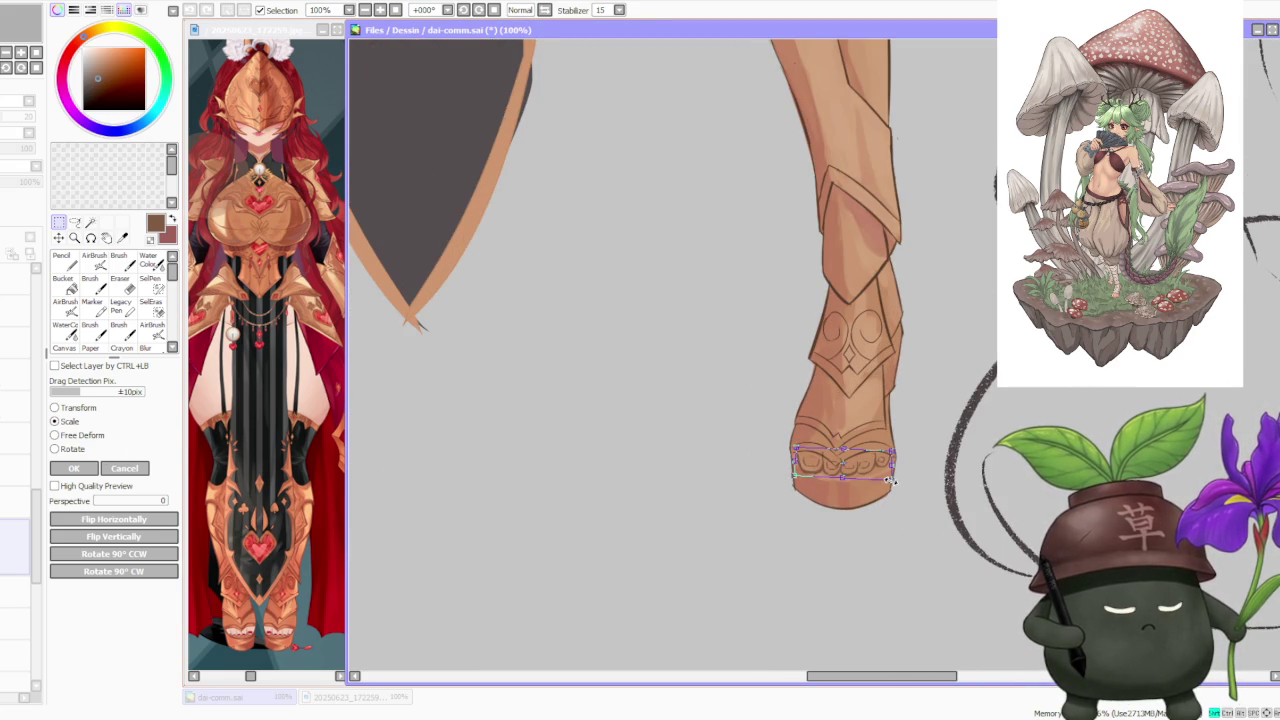
scroll(890, 481, "up", 1)
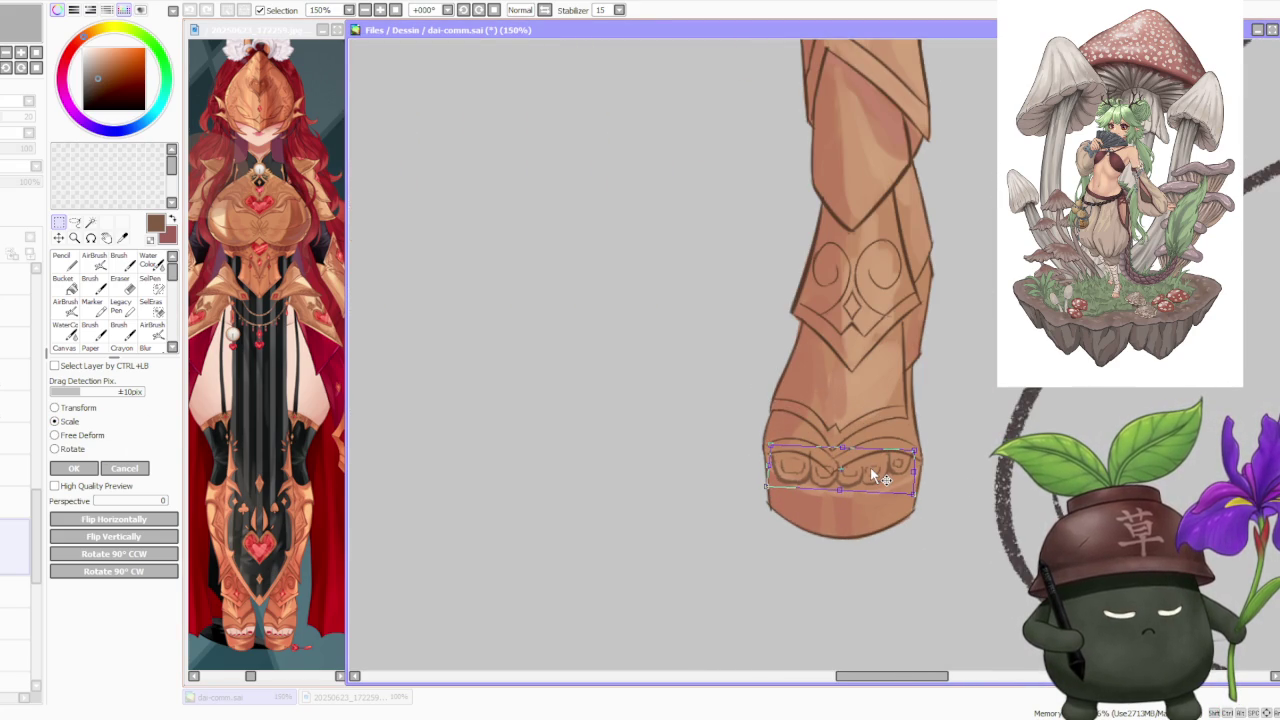
scroll(872, 476, "down", 2)
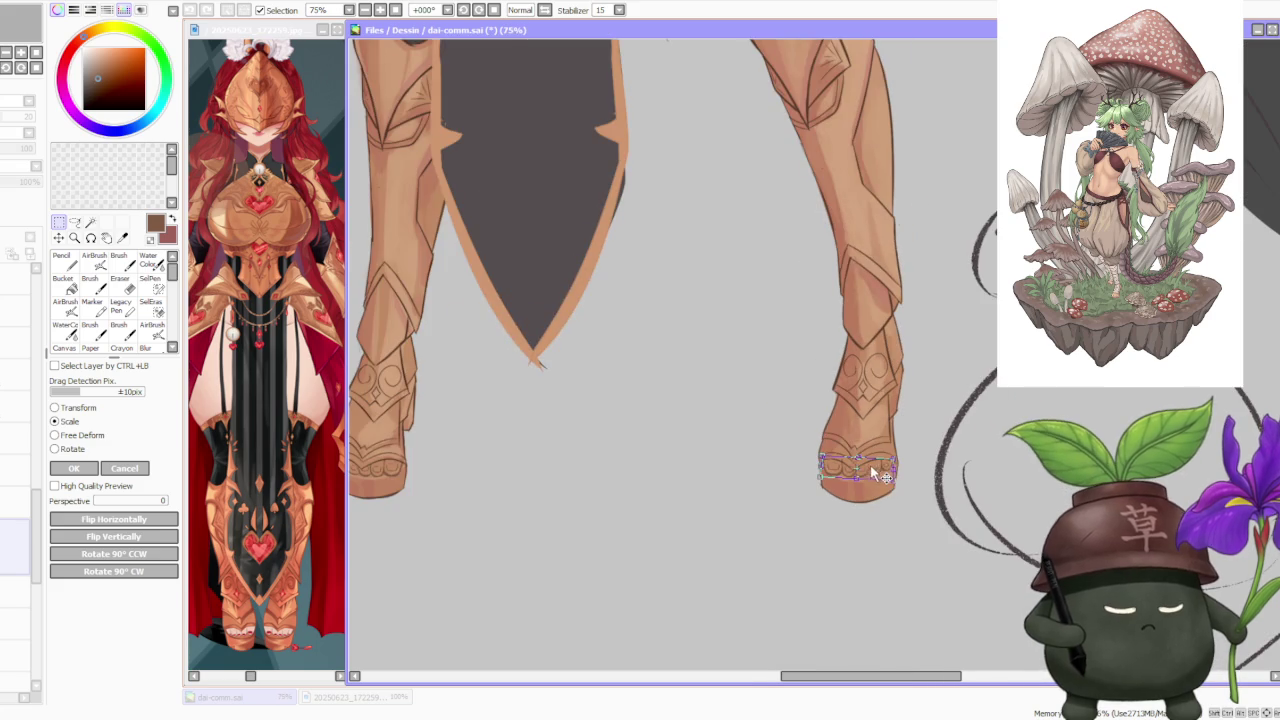
scroll(871, 440, "down", 1)
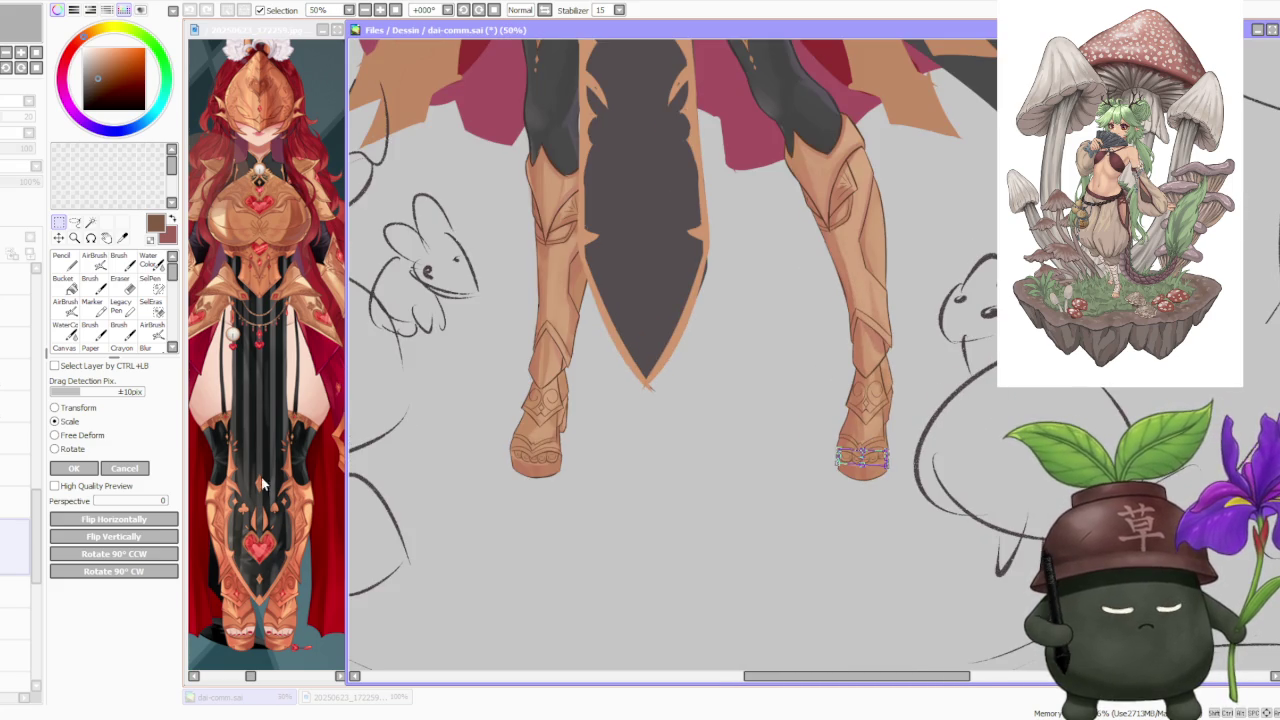
key("Return")
scroll(604, 424, "down", 1)
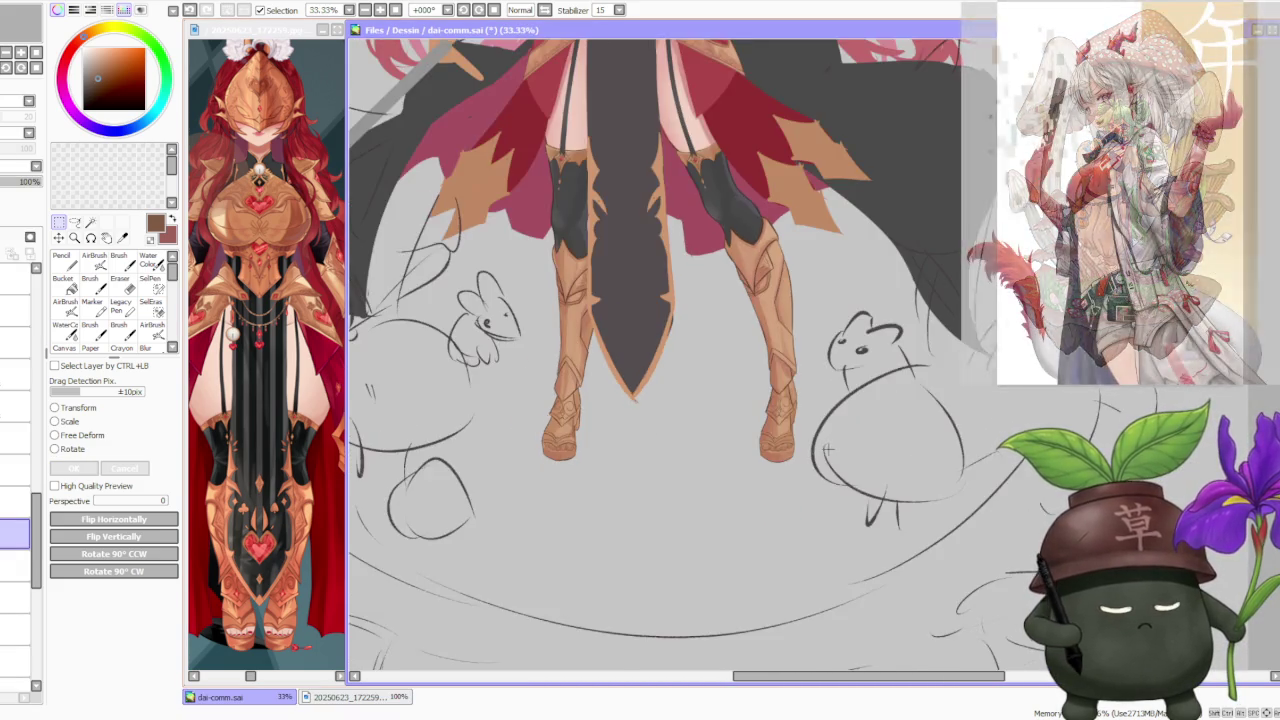
scroll(857, 444, "up", 1)
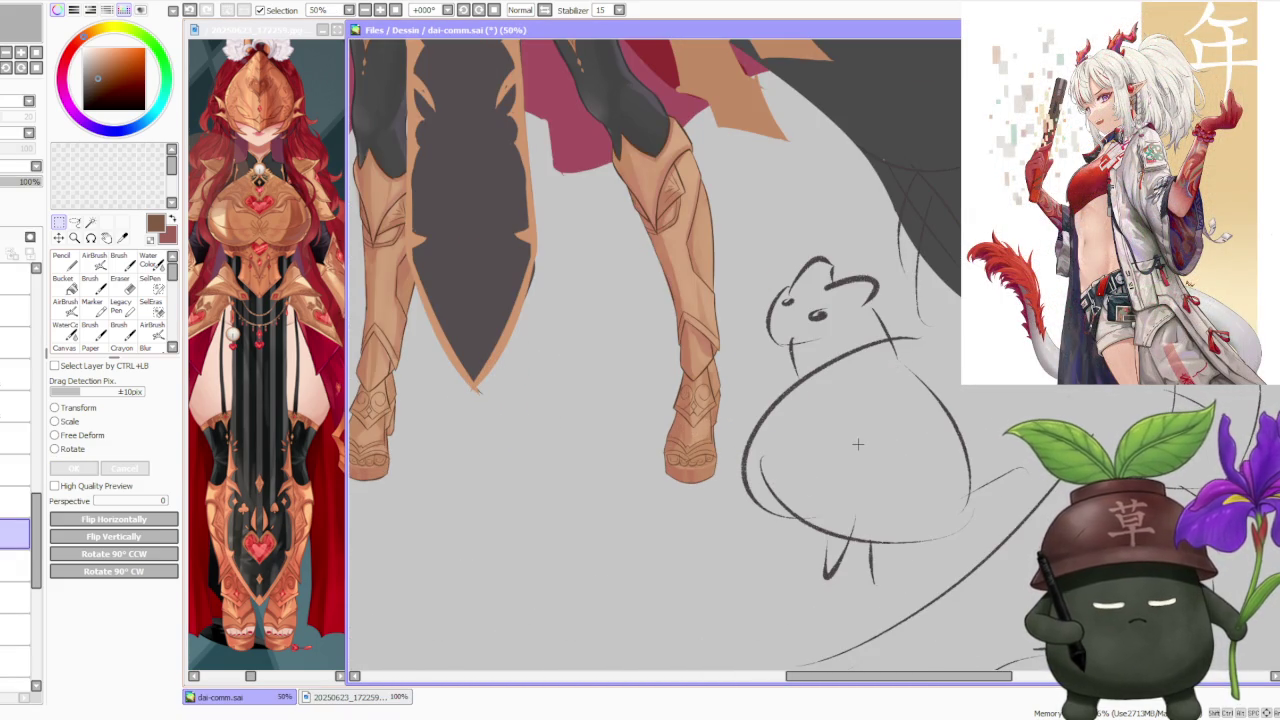
- With the brush, undo the previous toe stroke and add a small stroke on the left toes
key("b")
scroll(702, 428, "up", 3)
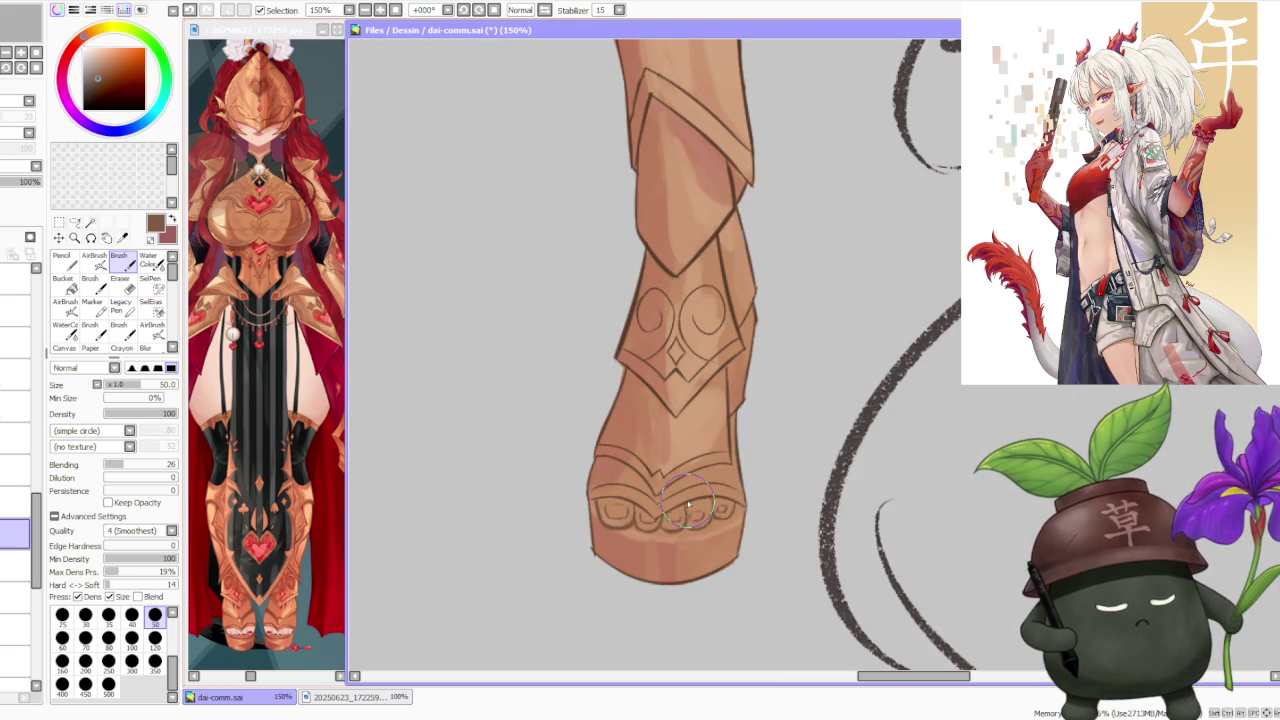
key("ctrl+z")
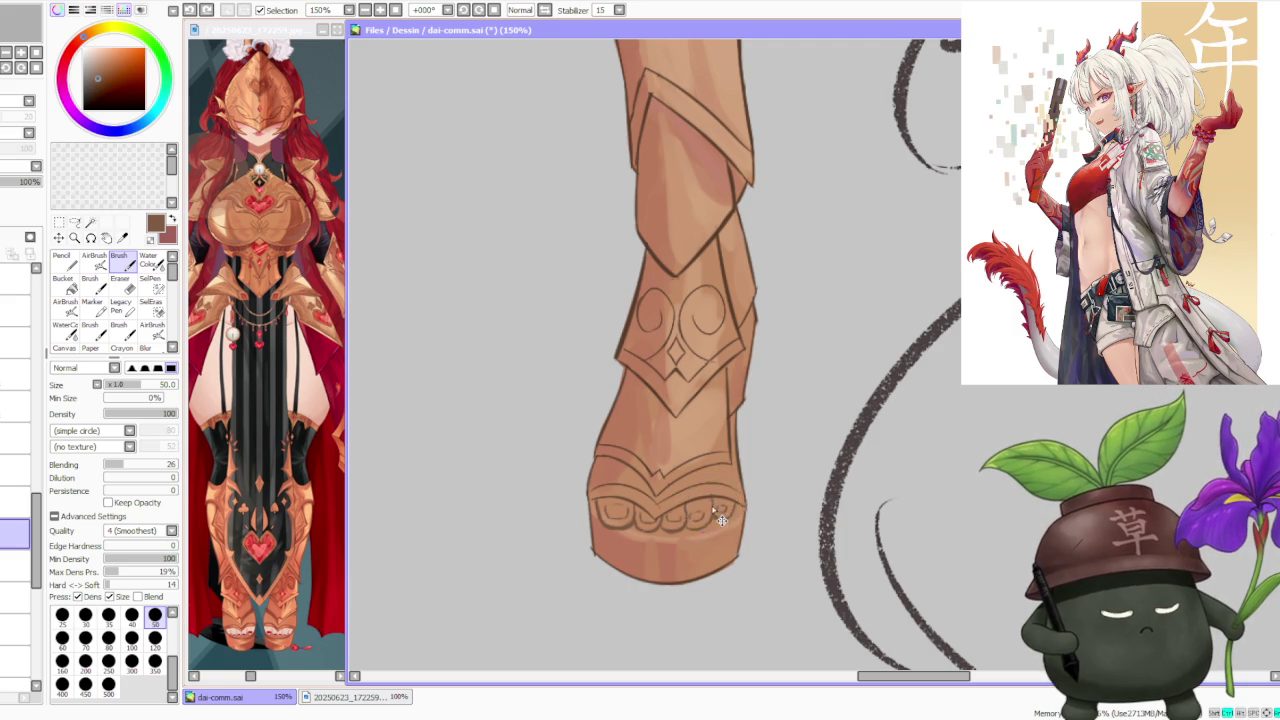
left_click_drag(716, 507, 700, 475)
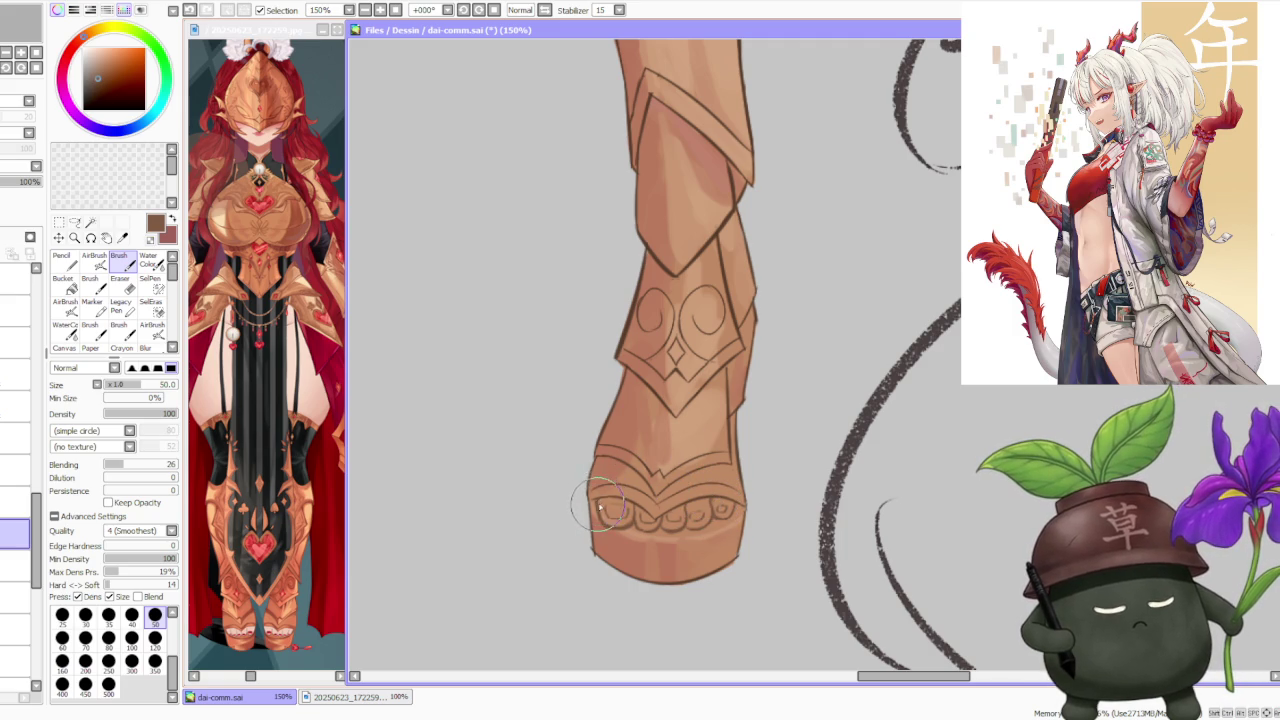
scroll(659, 395, "down", 2)
scroll(659, 395, "down", 2)
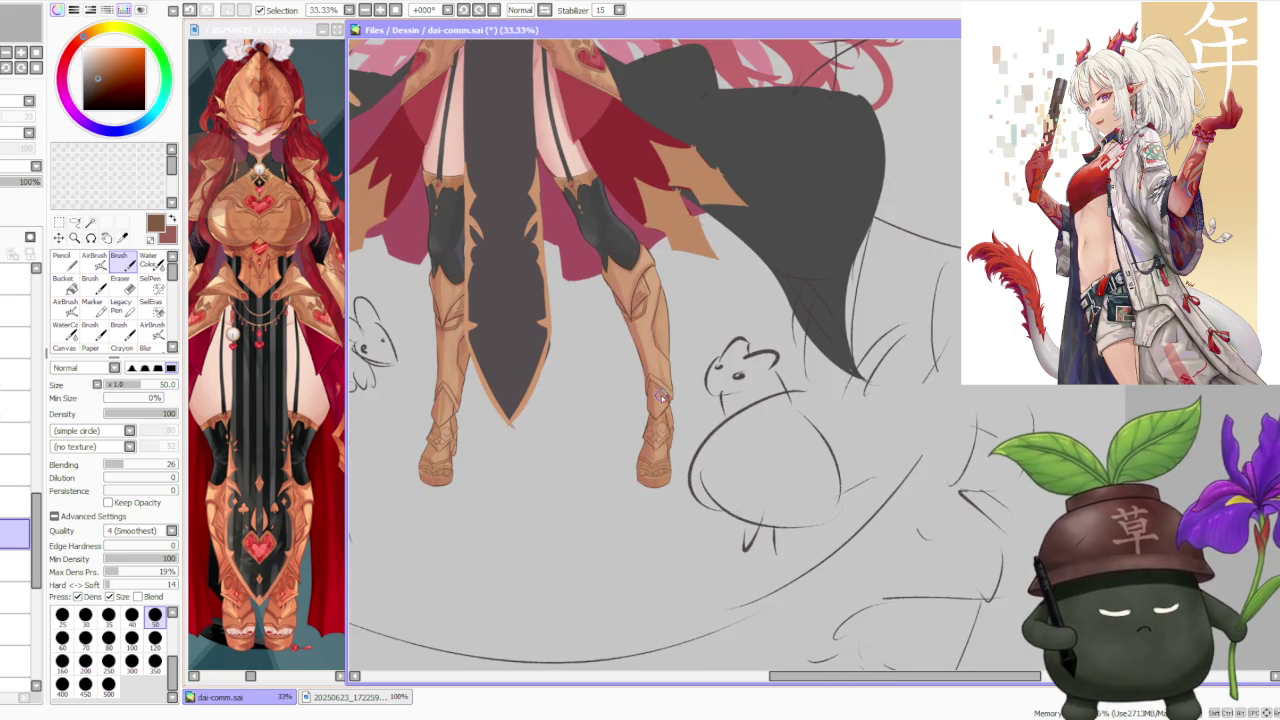
scroll(663, 388, "down", 1)
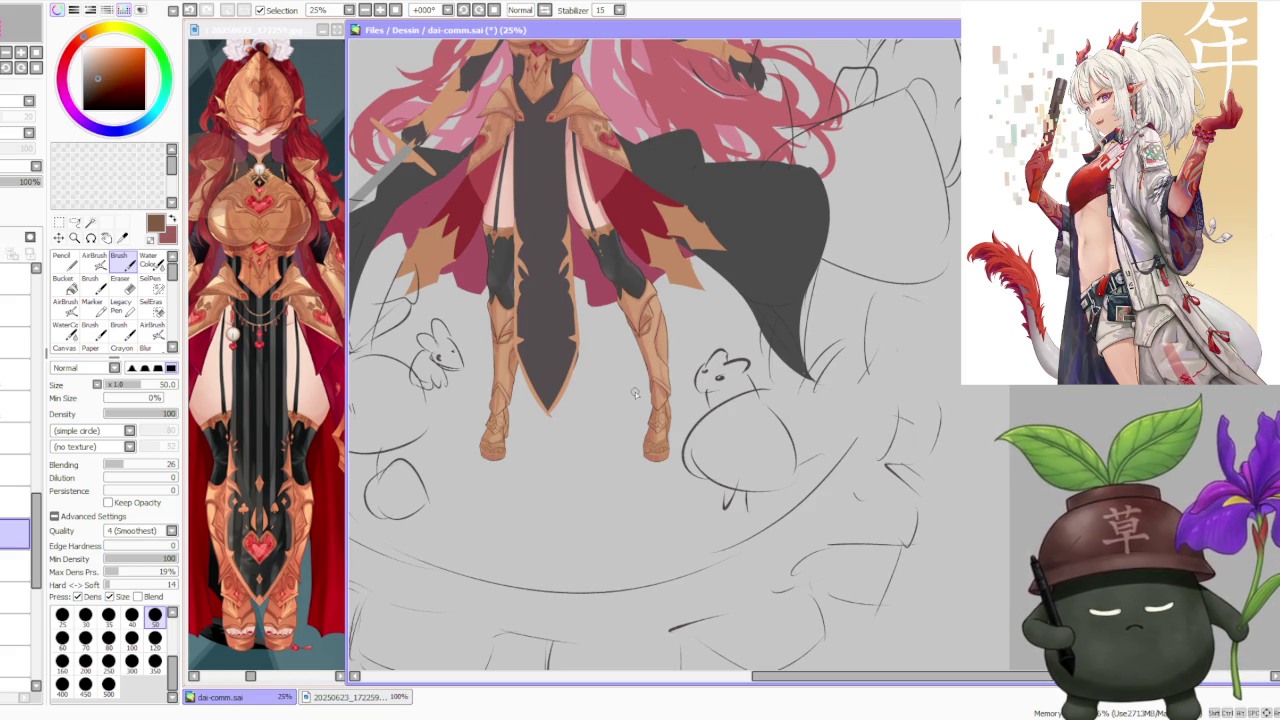
- Choose the layer to paint on and eyedrop the light skin tone from the foot
left_click(15, 565)
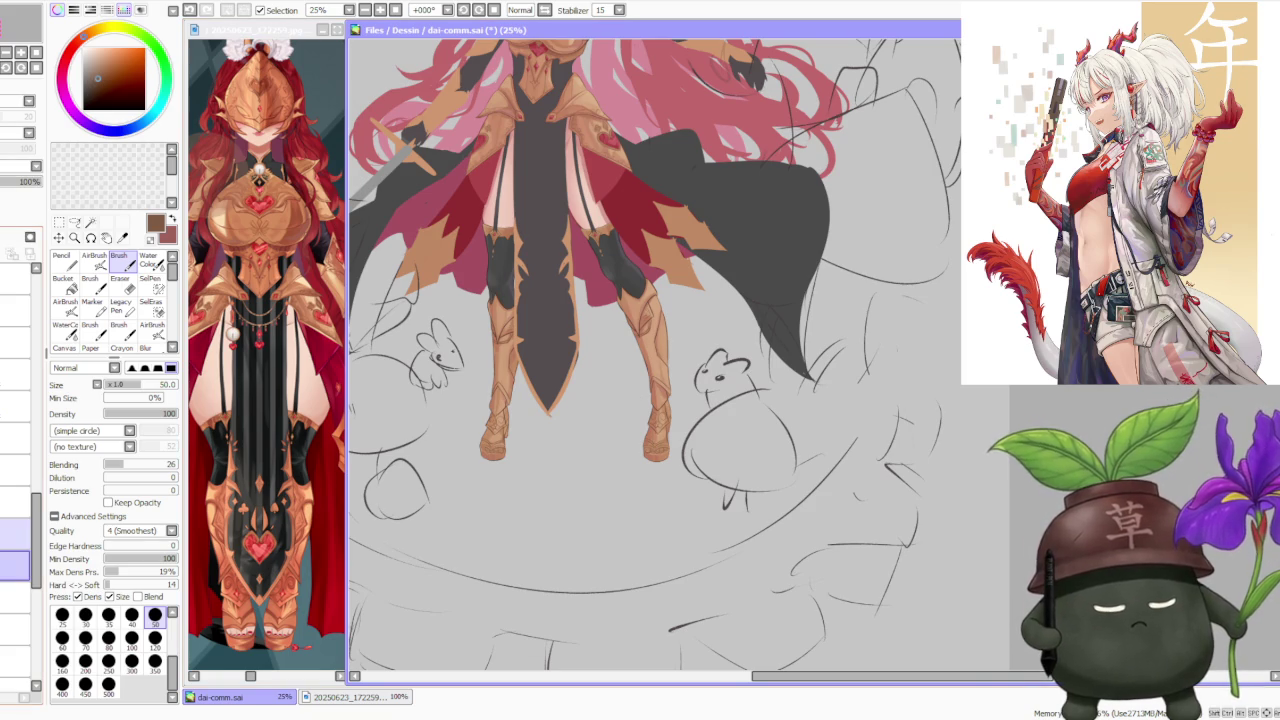
left_click(15, 598)
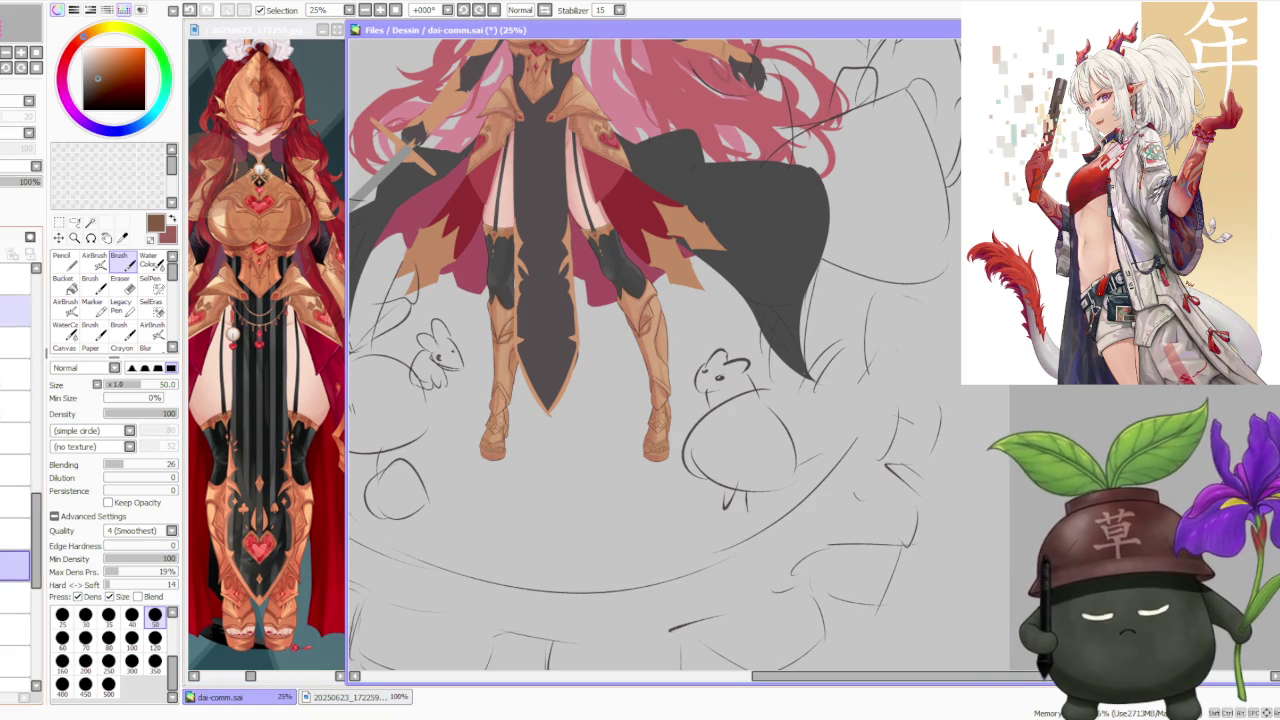
left_click(15, 566)
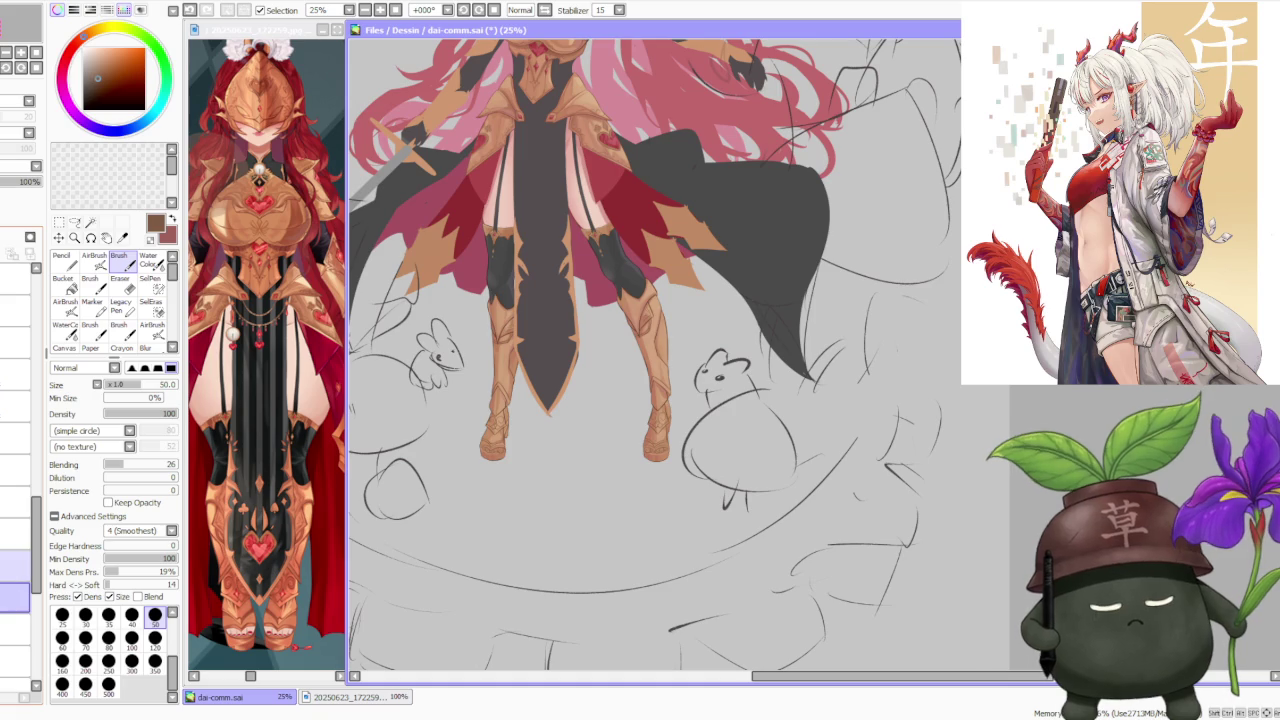
scroll(495, 455, "up", 4)
scroll(455, 425, "up", 1)
left_click(480, 445, "alt")
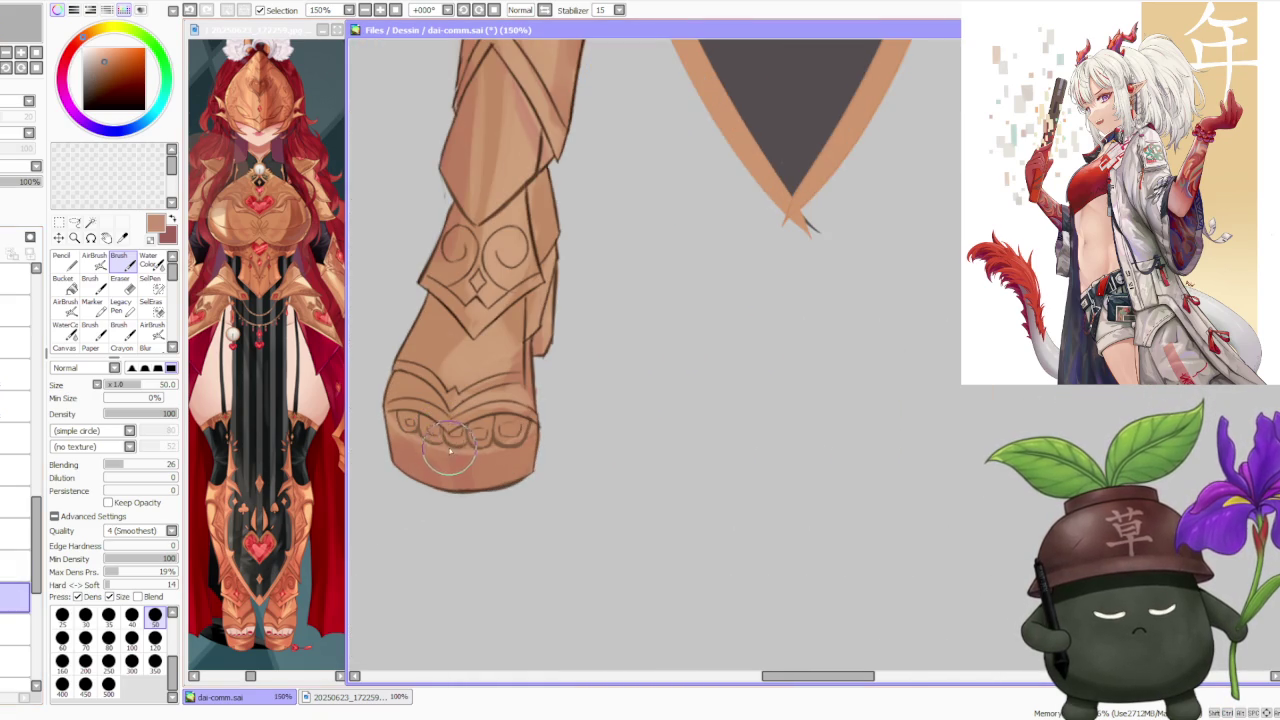
scroll(486, 450, "down", 1)
- Paint over the toe lines with soft skin-tone strokes
left_click_drag(480, 445, 436, 442)
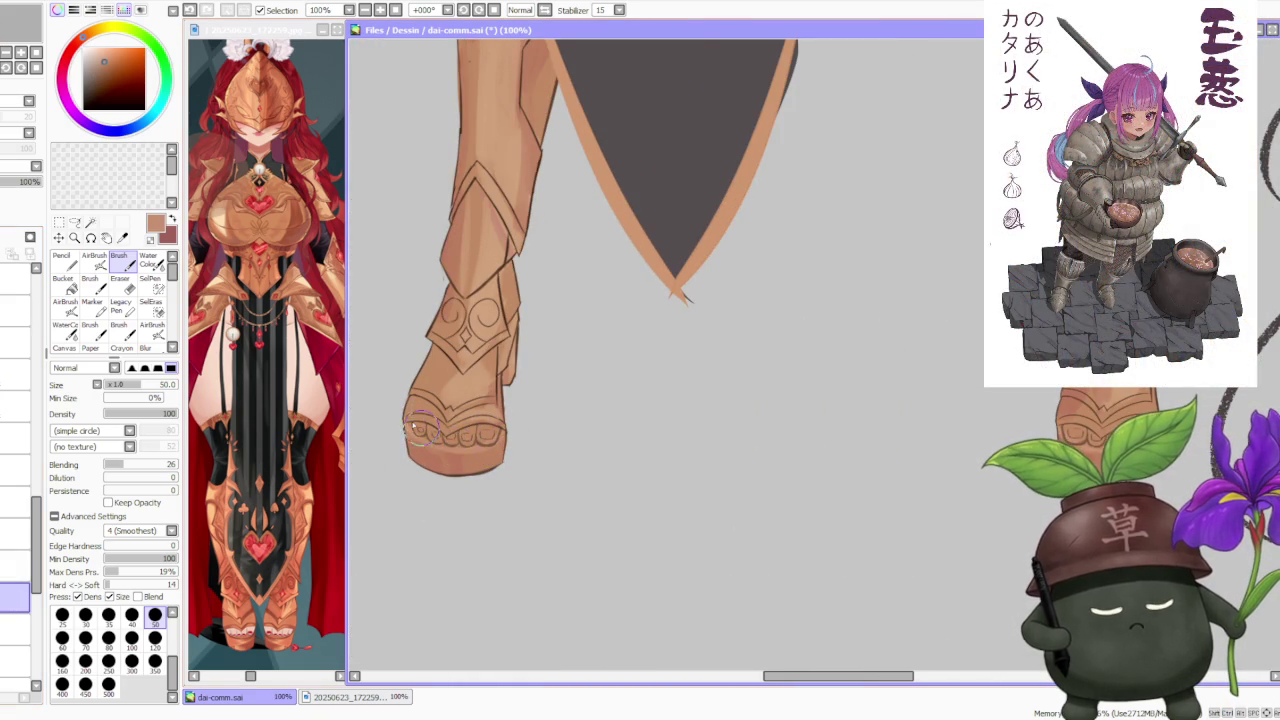
scroll(409, 421, "down", 2)
scroll(638, 432, "up", 2)
left_click_drag(640, 433, 660, 455)
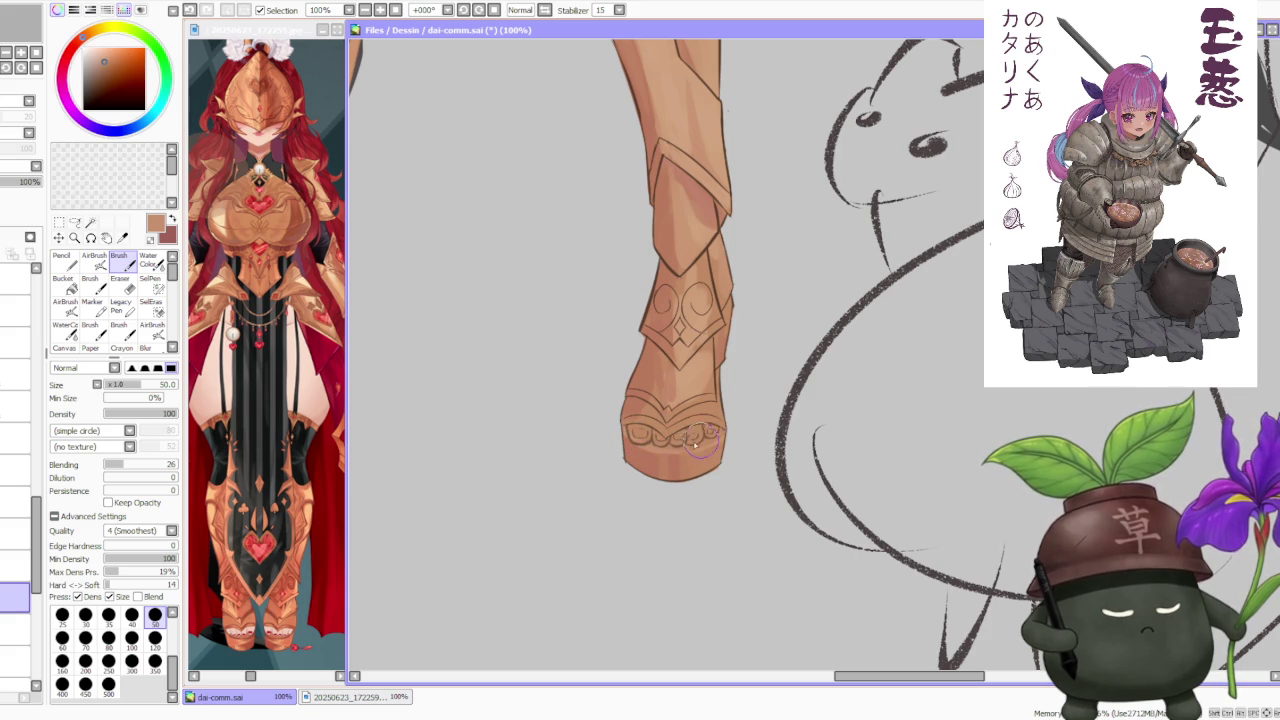
scroll(672, 415, "down", 1)
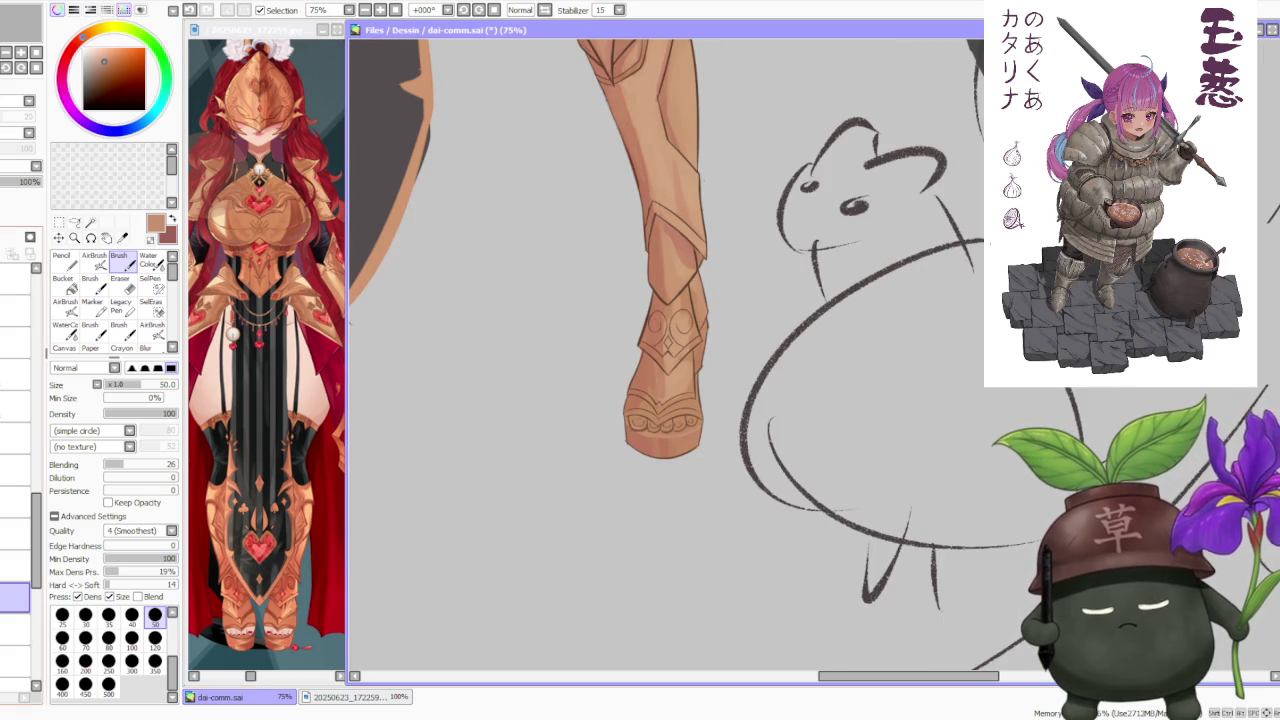
scroll(582, 285, "down", 1)
scroll(575, 250, "down", 1)
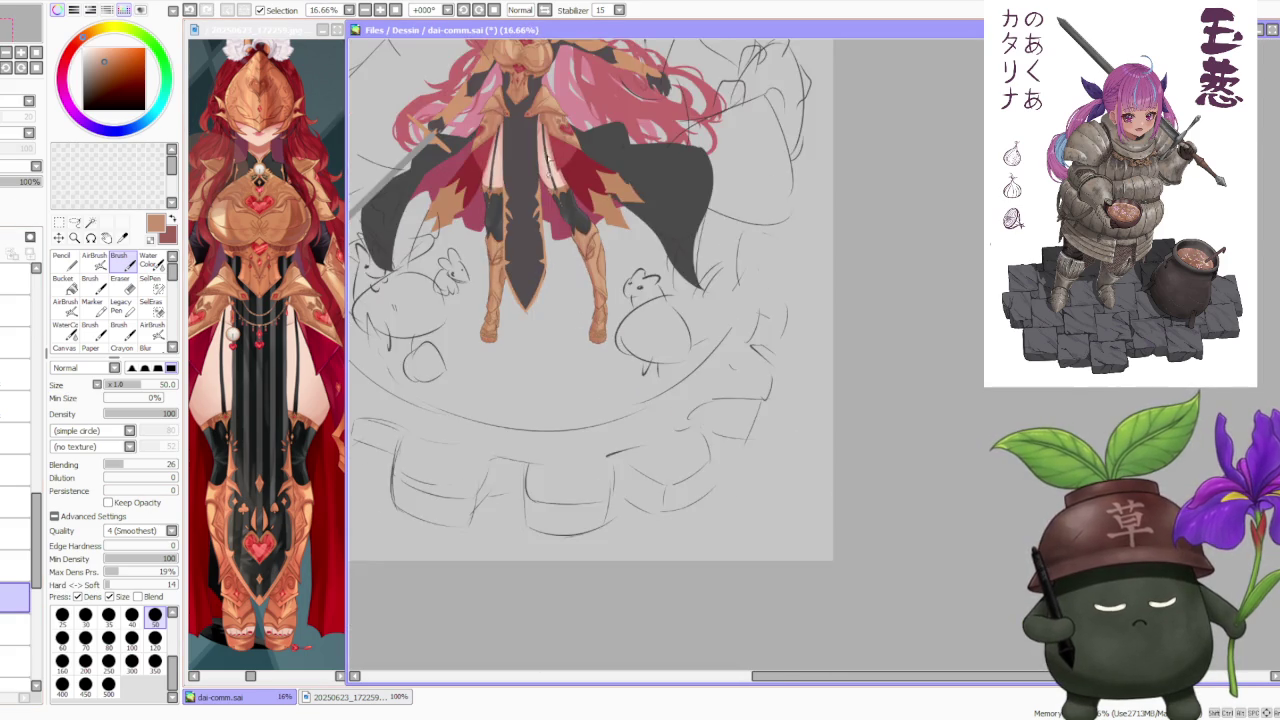
scroll(567, 222, "up", 1)
- Sample the light pink skin tone and paint a lighter nail on the big toe
left_click(545, 245, "alt")
scroll(553, 250, "down", 2)
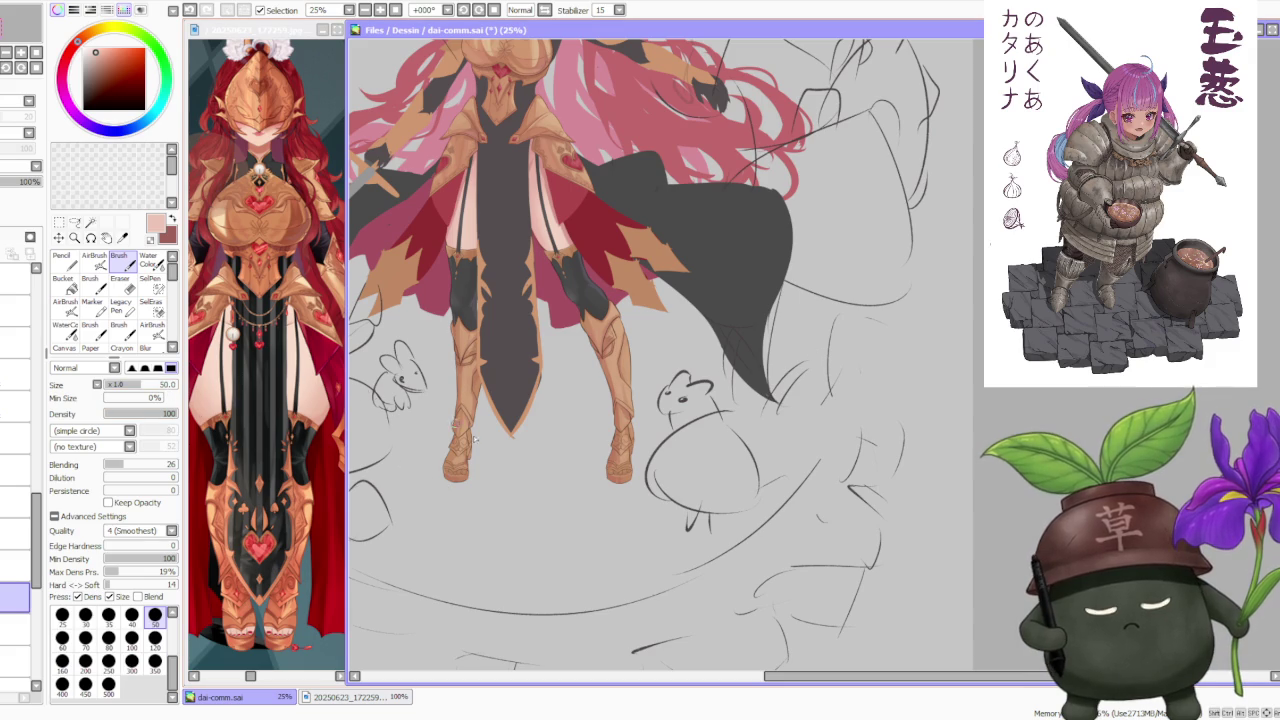
scroll(459, 428, "up", 3)
scroll(490, 455, "up", 1)
left_click_drag(498, 465, 476, 480)
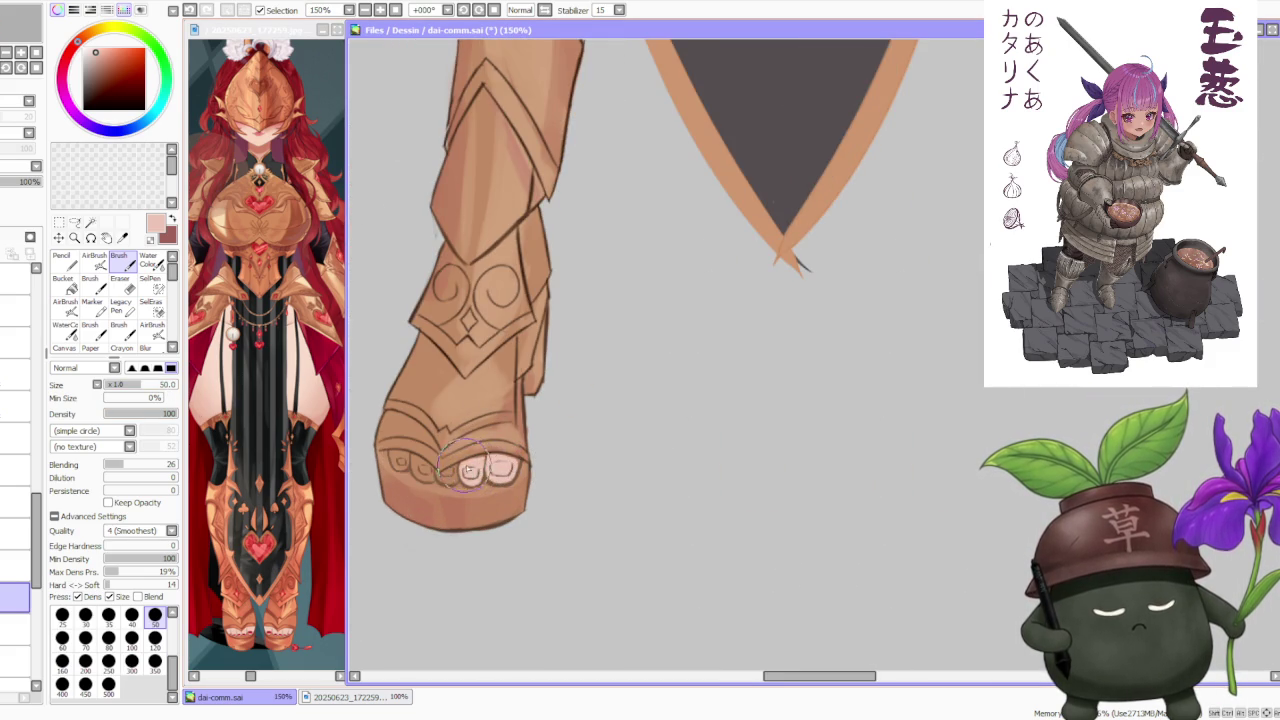
mouse_move(465, 470)
left_mouse_down()
mouse_move(497, 475)
mouse_move(474, 462)
left_mouse_up()
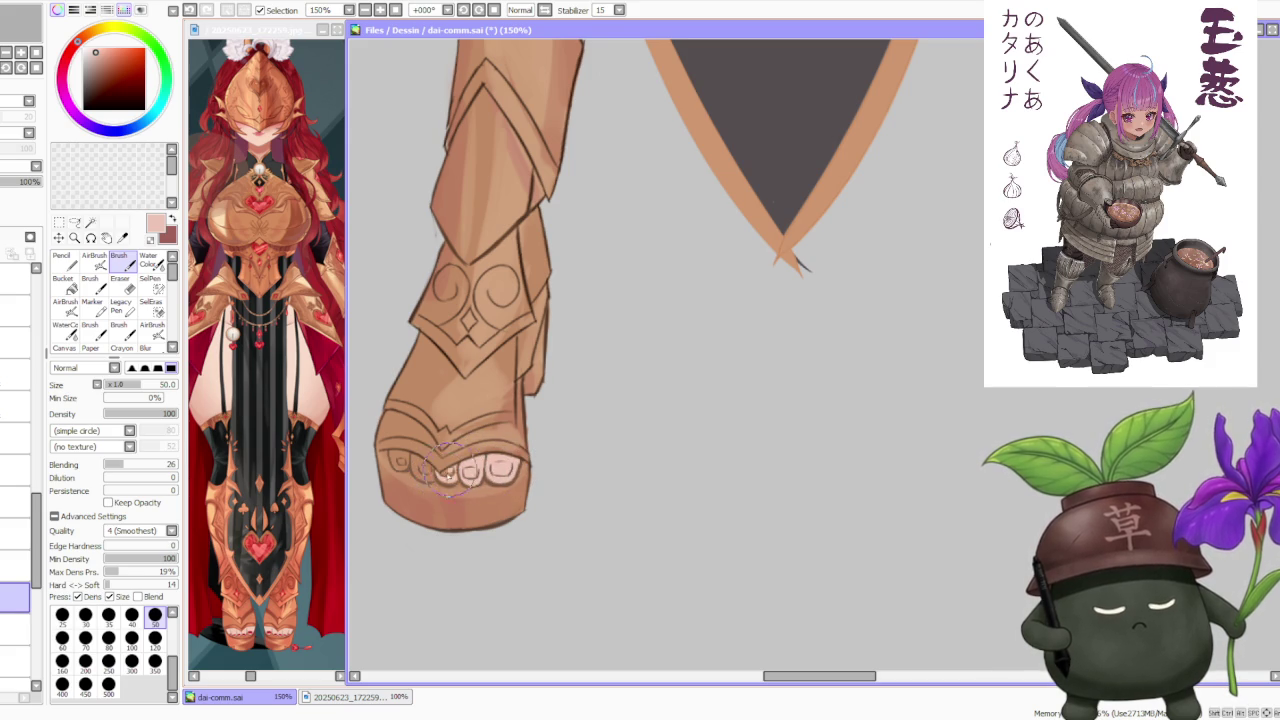
- Paint and clearly define the small toenails on the left toes
left_click_drag(422, 466, 406, 462)
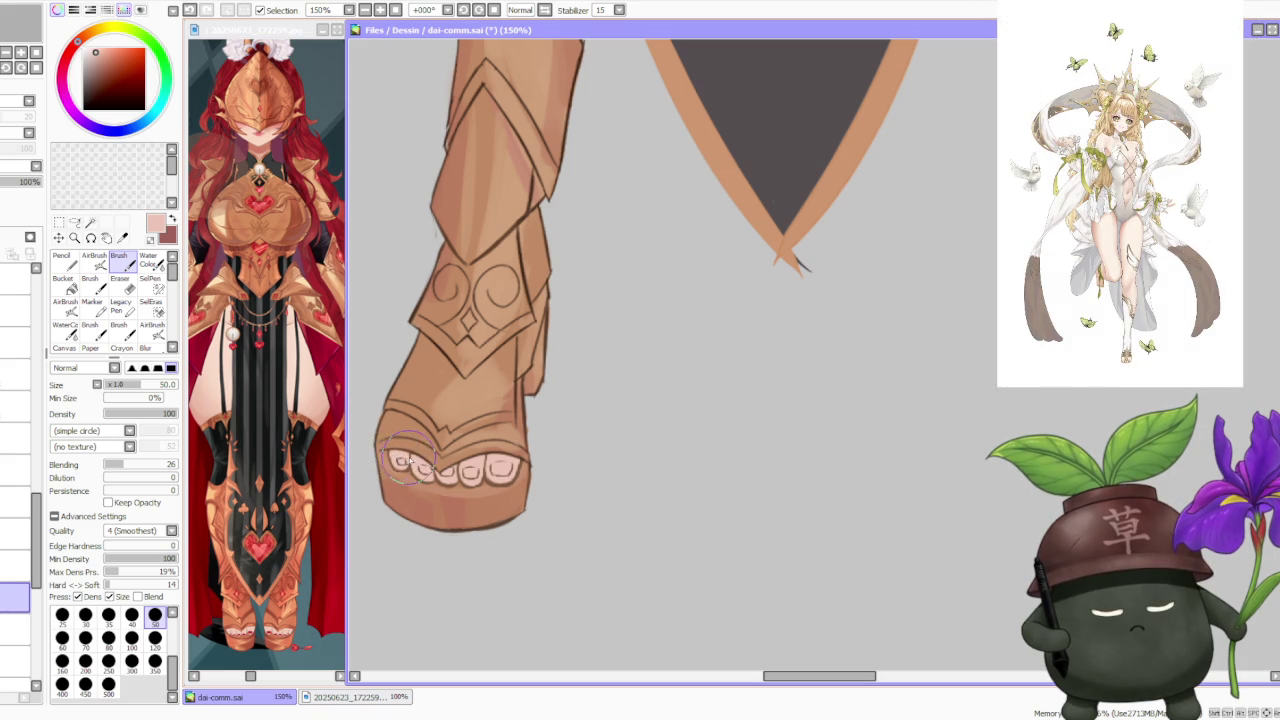
left_click_drag(405, 460, 432, 470)
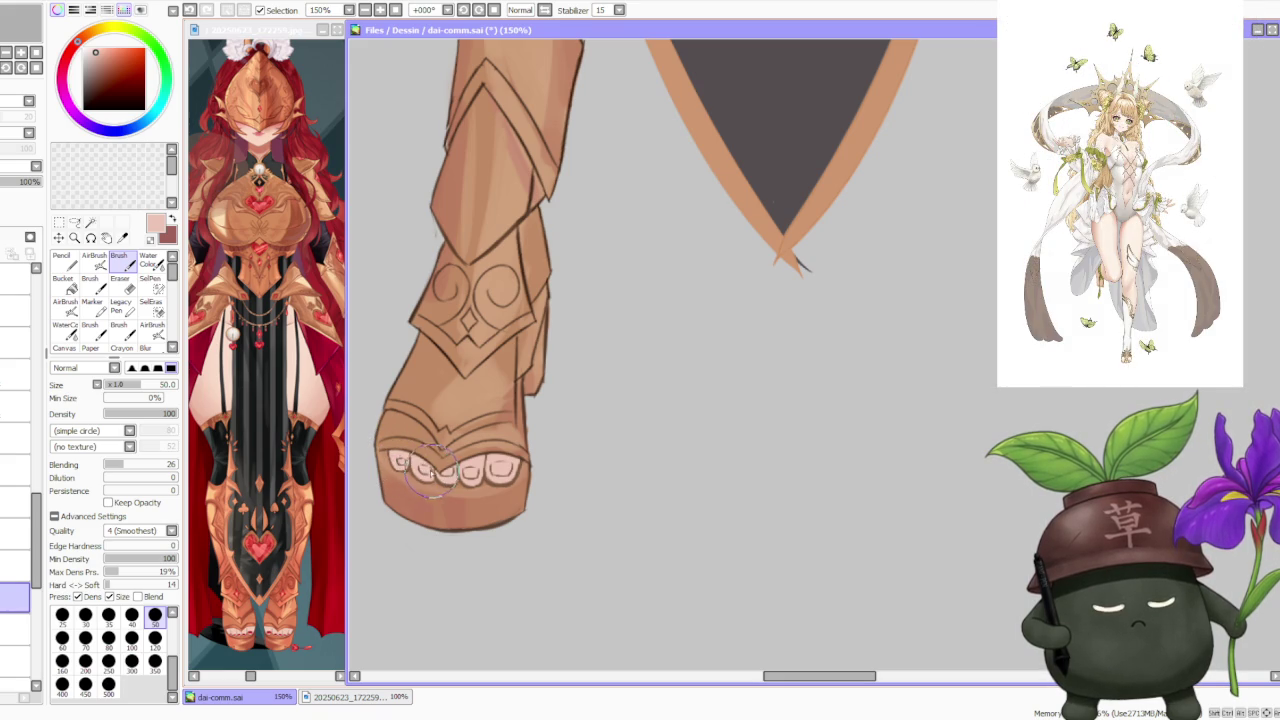
scroll(432, 470, "down", 3)
scroll(432, 470, "down", 2)
scroll(432, 470, "down", 2)
scroll(700, 392, "up", 2)
scroll(700, 392, "up", 2)
scroll(650, 400, "up", 2)
scroll(594, 407, "up", 1)
- Reshape and highlight the big toenail, then sample the heart gem's crimson
mouse_move(593, 407)
left_mouse_down()
mouse_move(588, 418)
mouse_move(600, 412)
left_mouse_up()
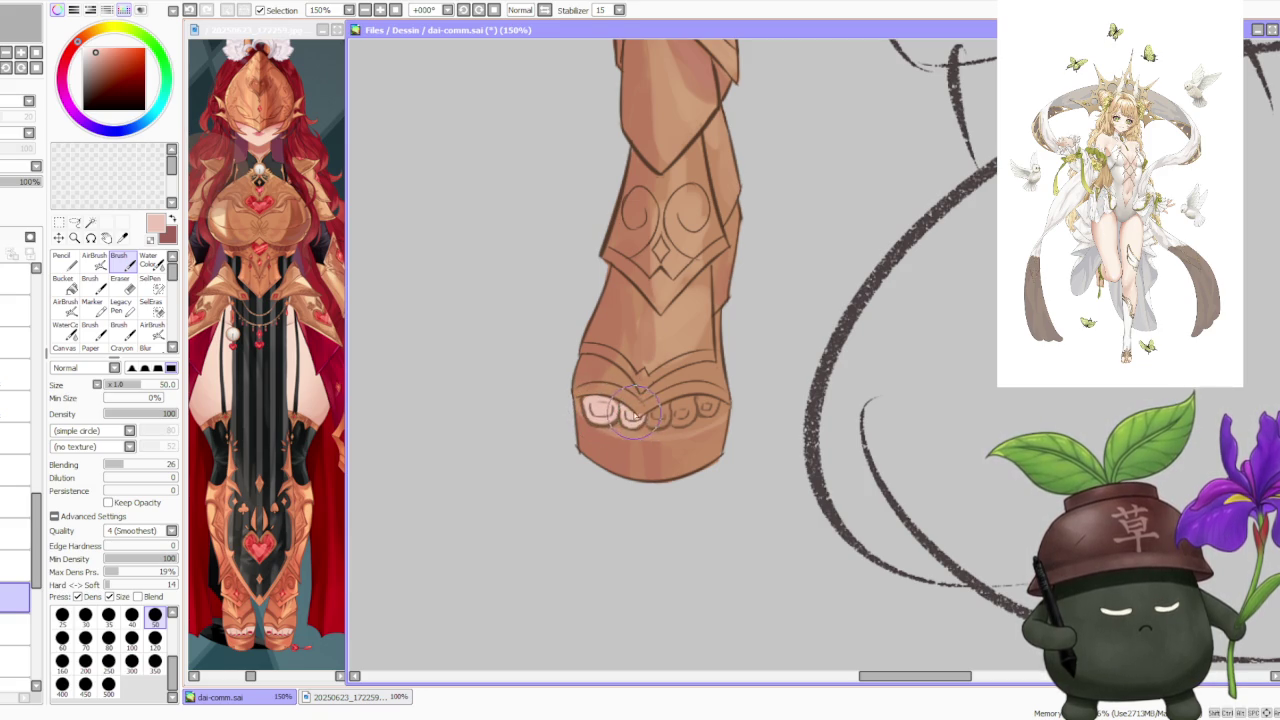
left_click_drag(621, 409, 632, 420)
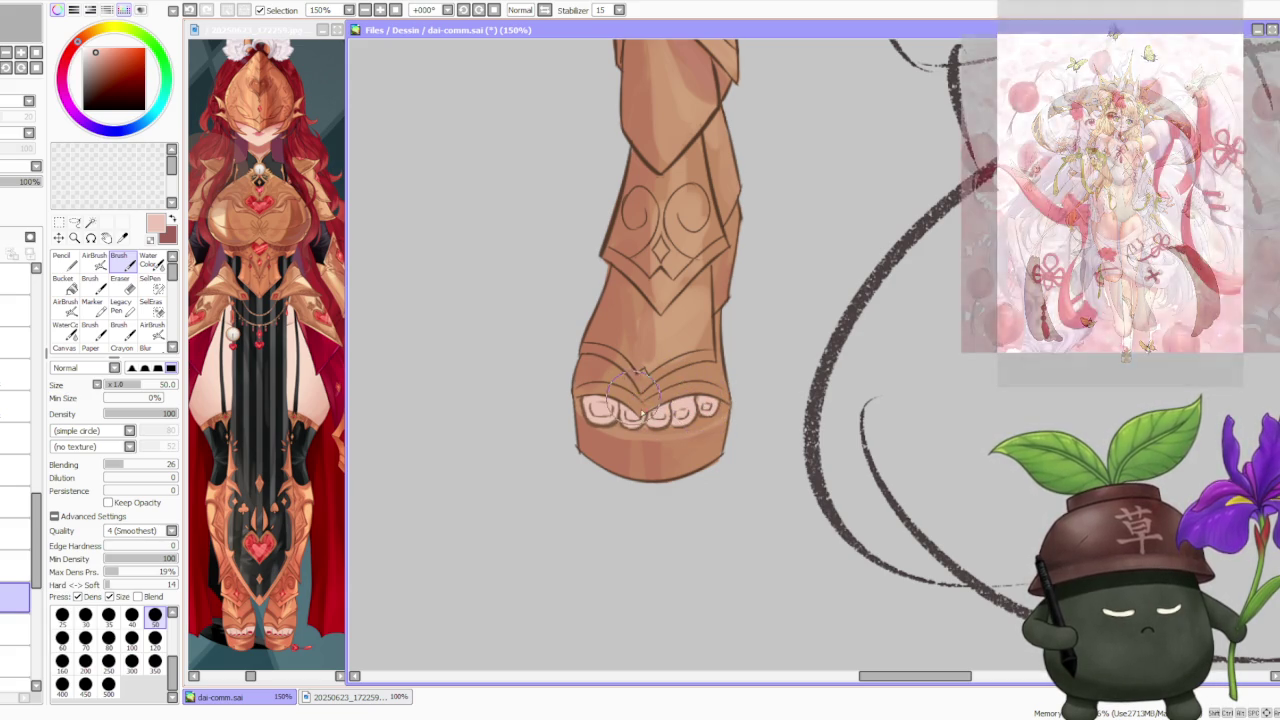
scroll(650, 437, "down", 3)
scroll(650, 437, "down", 2)
scroll(650, 437, "down", 2)
scroll(650, 437, "down", 1)
scroll(682, 259, "up", 3)
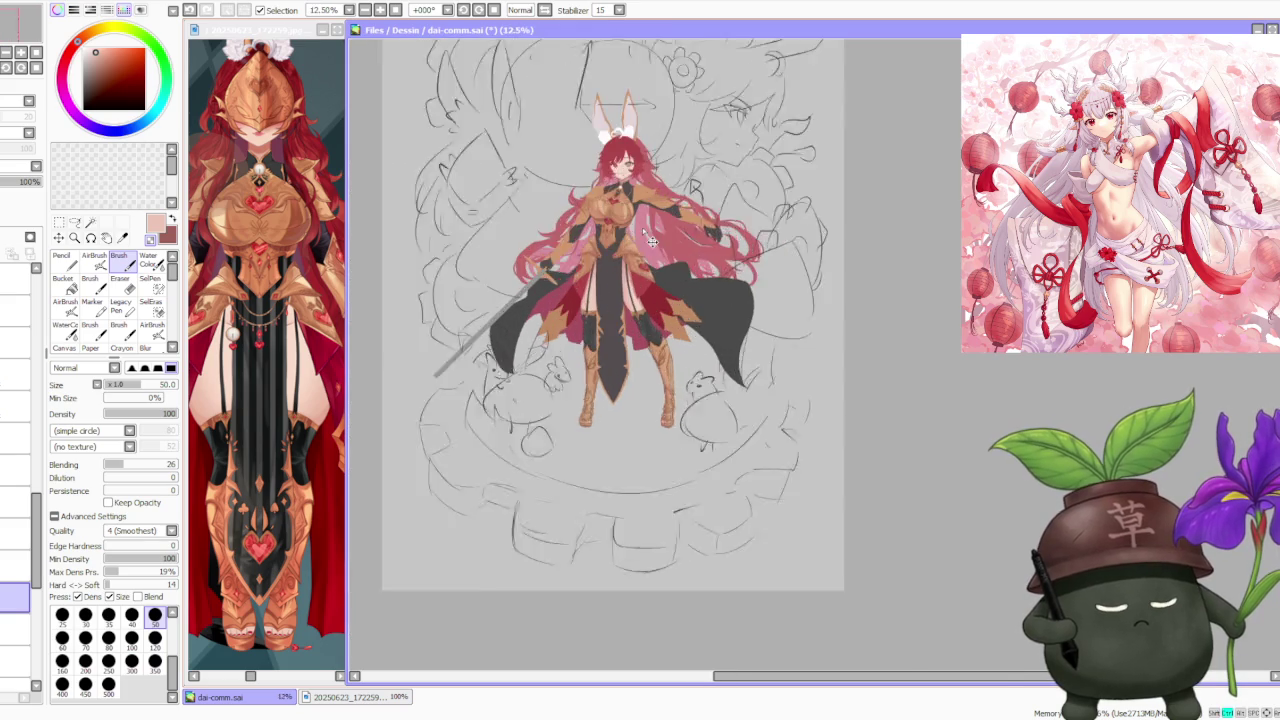
scroll(660, 285, "up", 2)
scroll(632, 240, "up", 2)
scroll(616, 276, "up", 1)
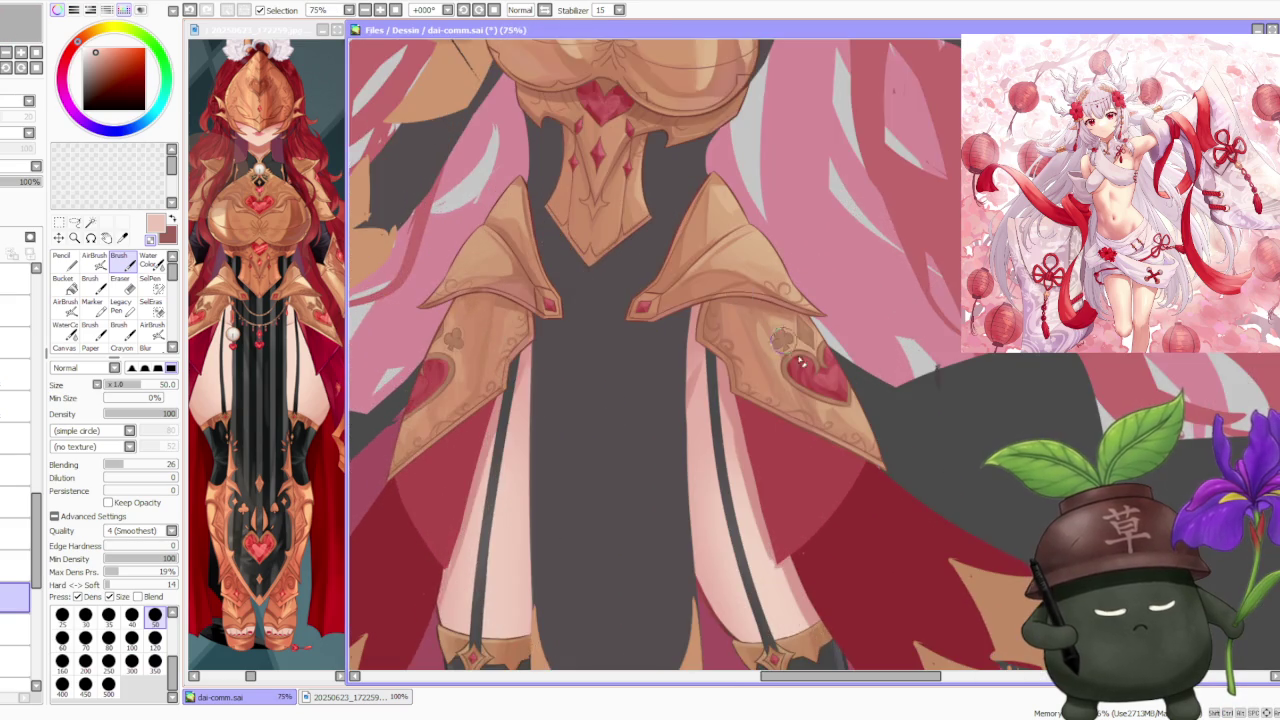
scroll(773, 326, "up", 1)
left_click(852, 414, "alt")
scroll(852, 414, "down", 2)
- Switch to a size-25 brush and add a lighter highlight to the red toenail
scroll(800, 500, "down", 1)
scroll(800, 540, "up", 2)
scroll(710, 485, "up", 2)
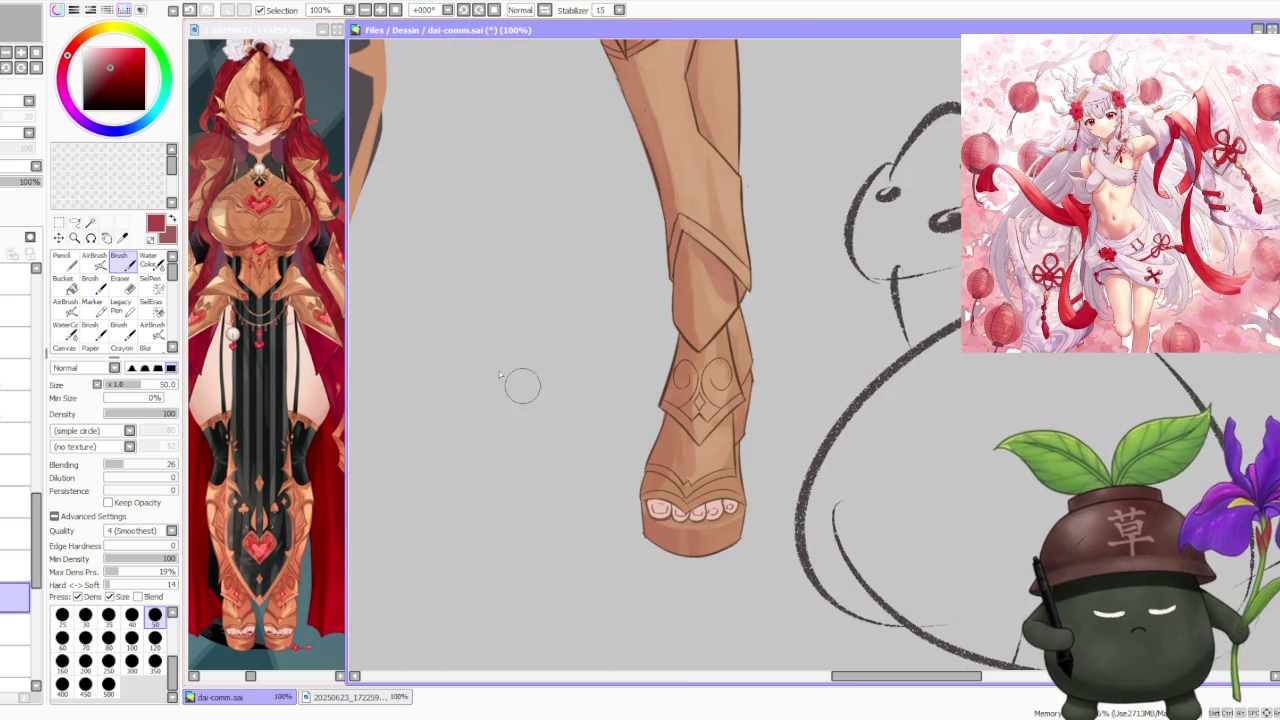
left_click(62, 615)
scroll(660, 510, "up", 1)
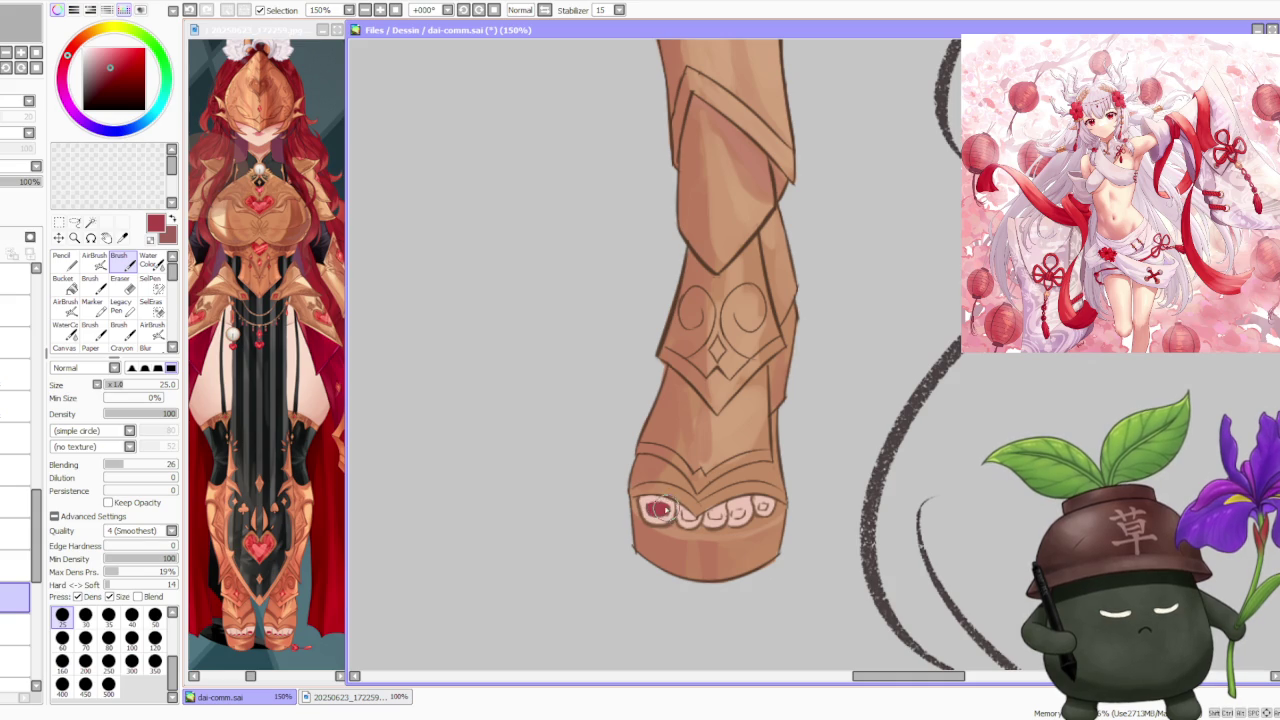
left_click_drag(660, 510, 656, 508)
- Undo recent toe strokes, toggling undo and redo to compare the result
key("ctrl+z")
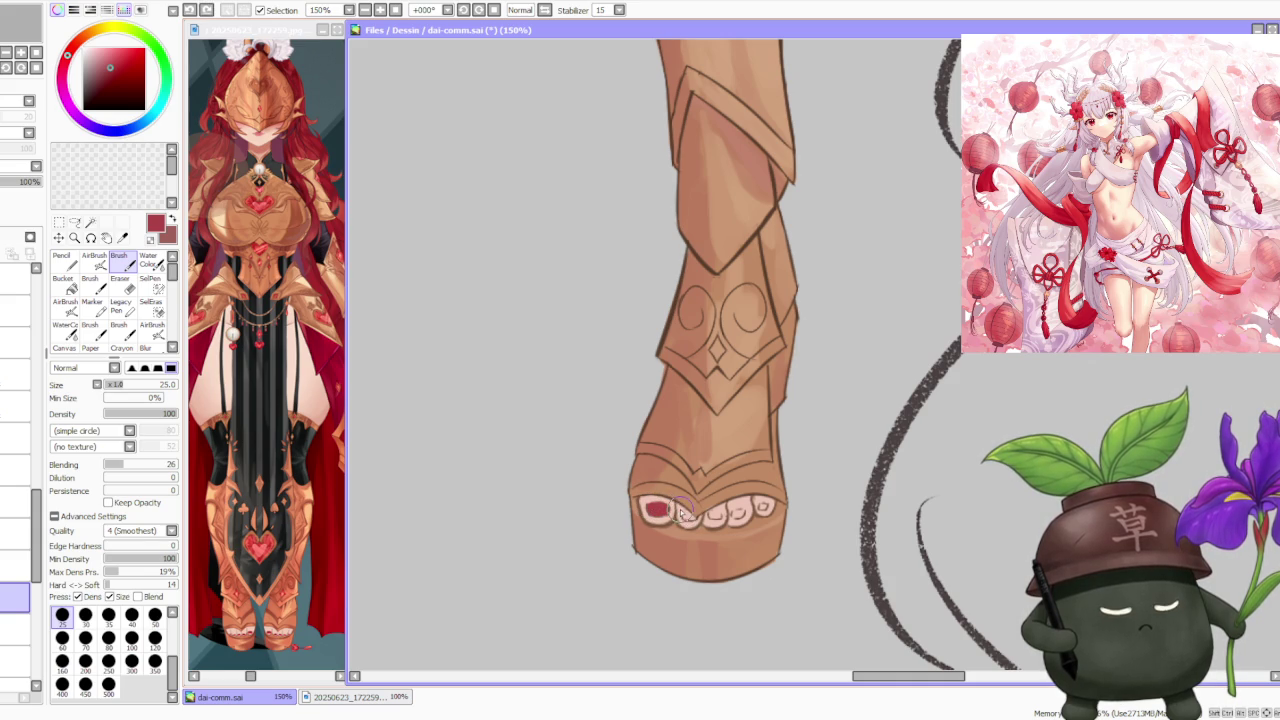
key("ctrl+z")
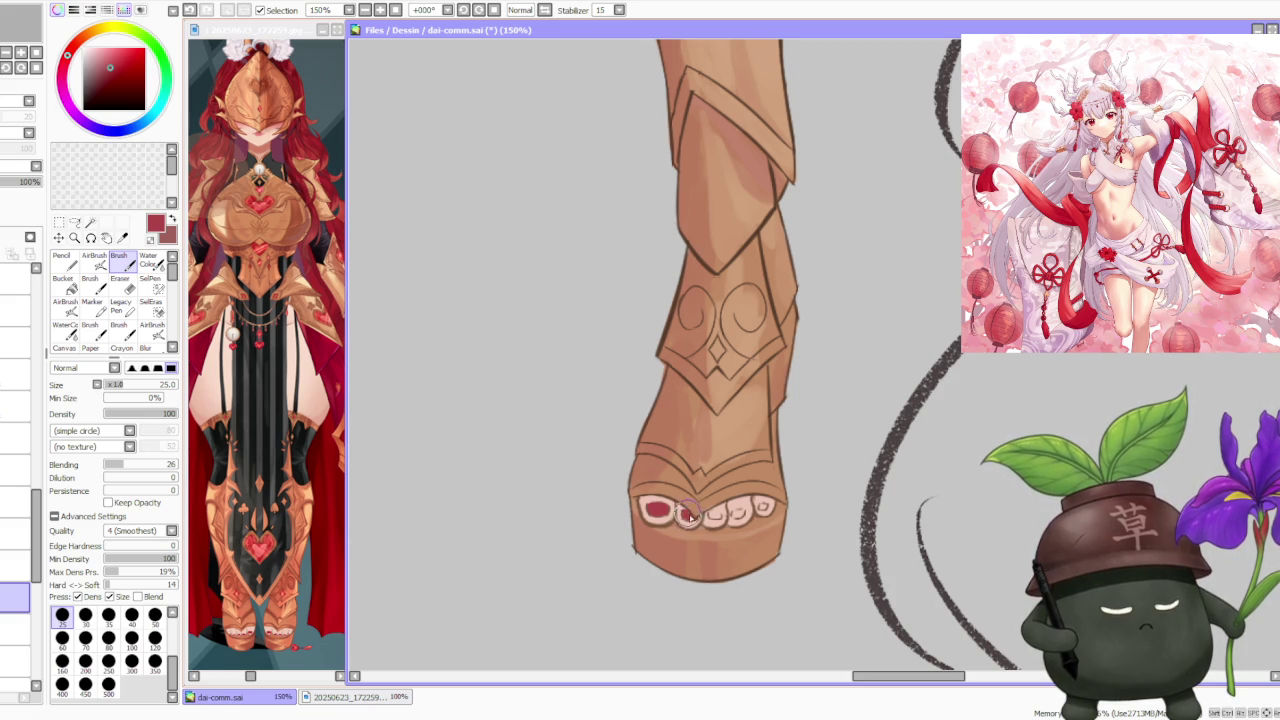
key("ctrl+z")
key("ctrl+z")
key("ctrl+y")
key("ctrl+z")
key("ctrl+y")
key("ctrl+z")
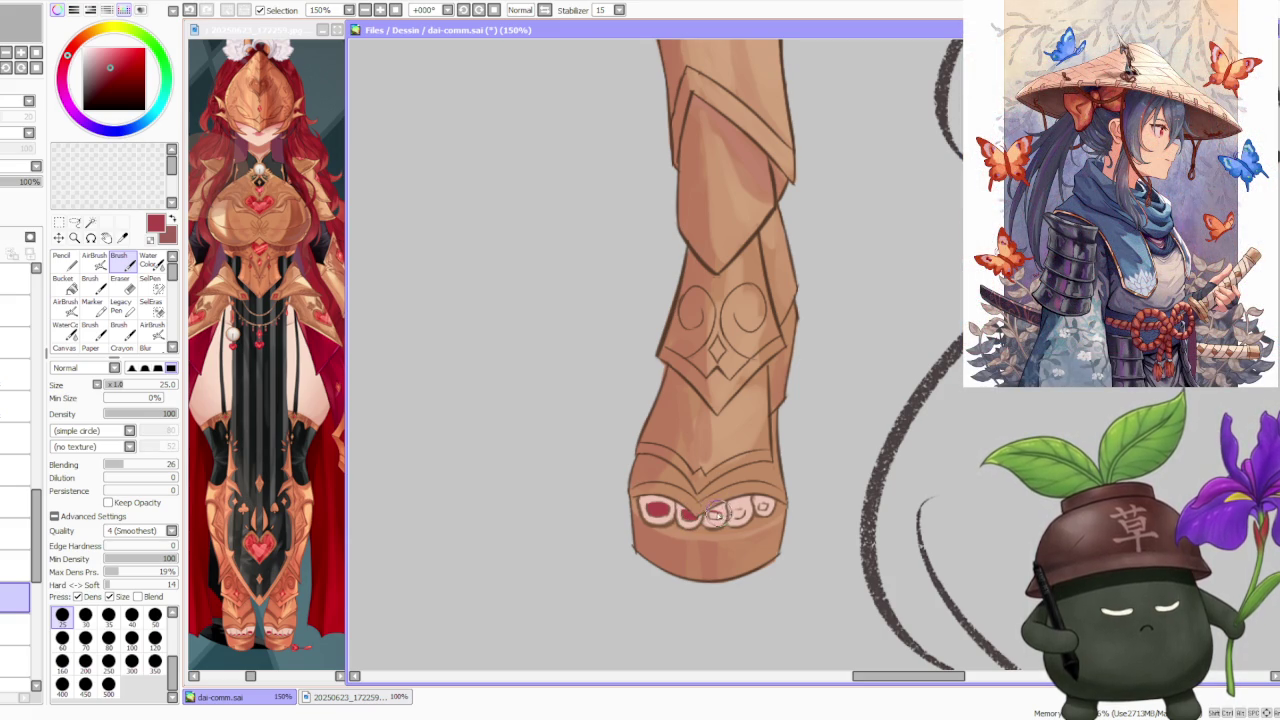
- Paint the third toenail and the big toenail red
left_click_drag(712, 512, 742, 512)
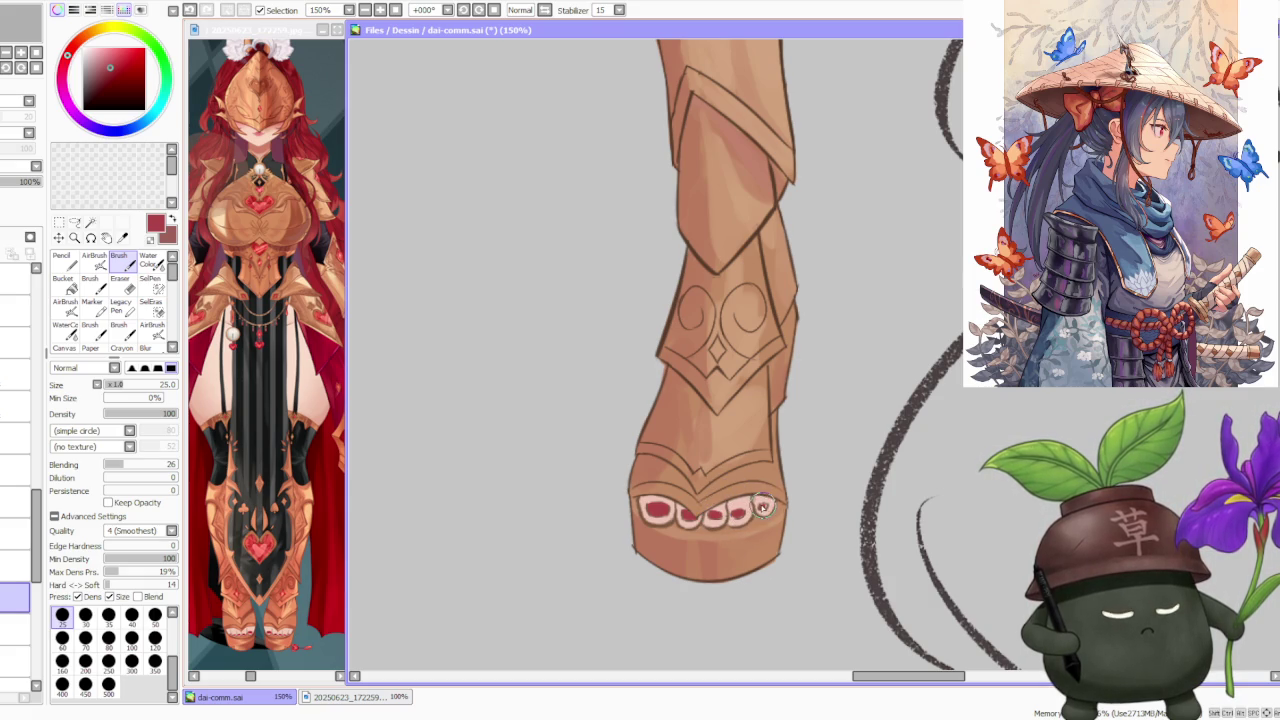
scroll(720, 410, "down", 5)
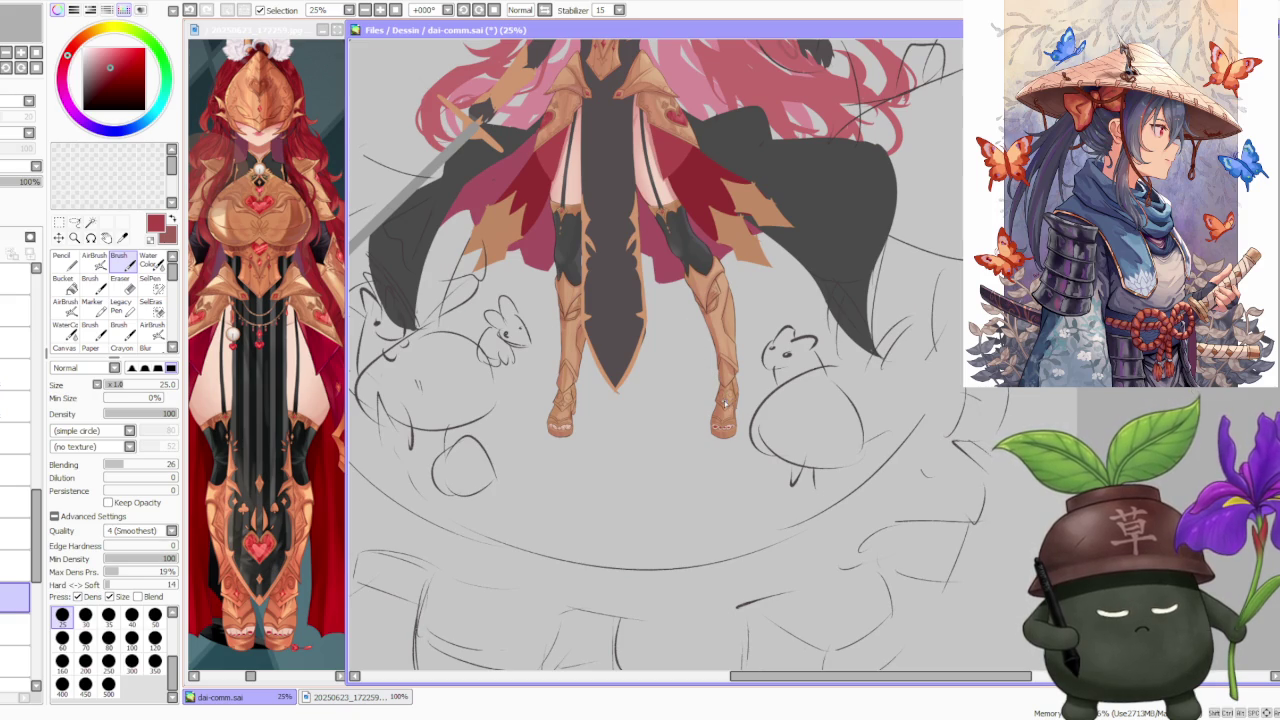
scroll(724, 404, "up", 3)
scroll(739, 430, "down", 3)
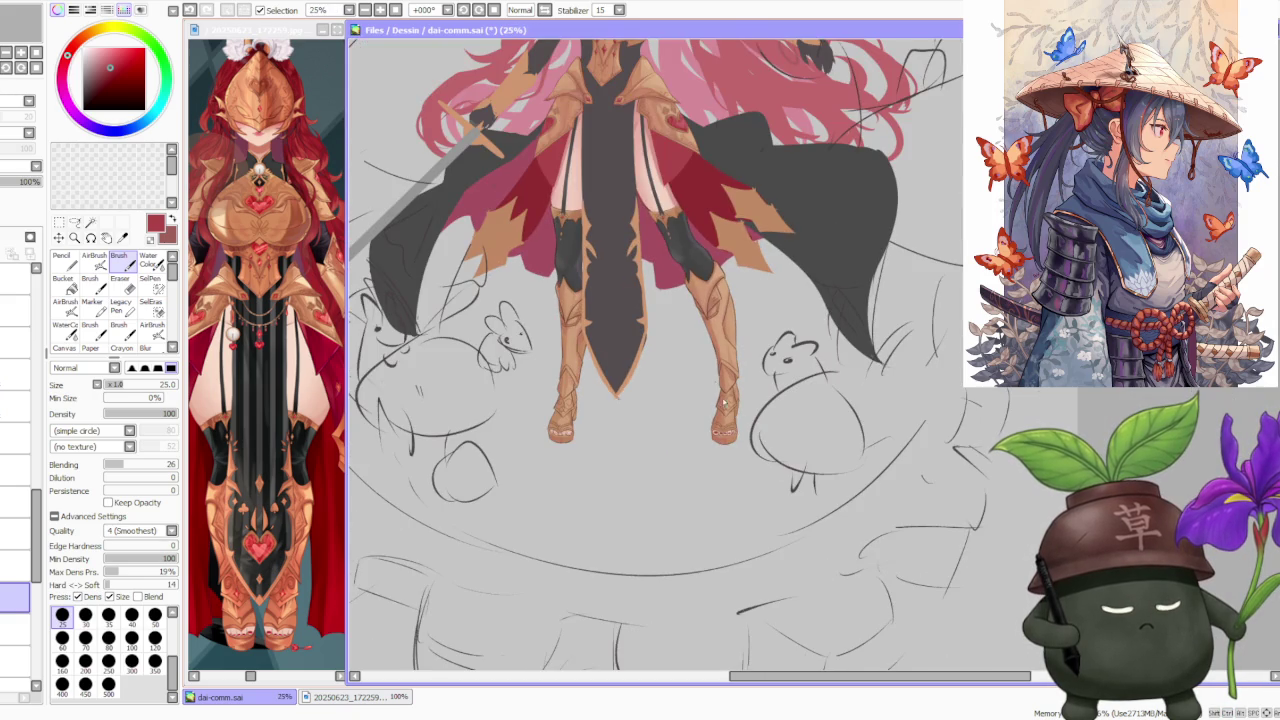
scroll(678, 347, "down", 2)
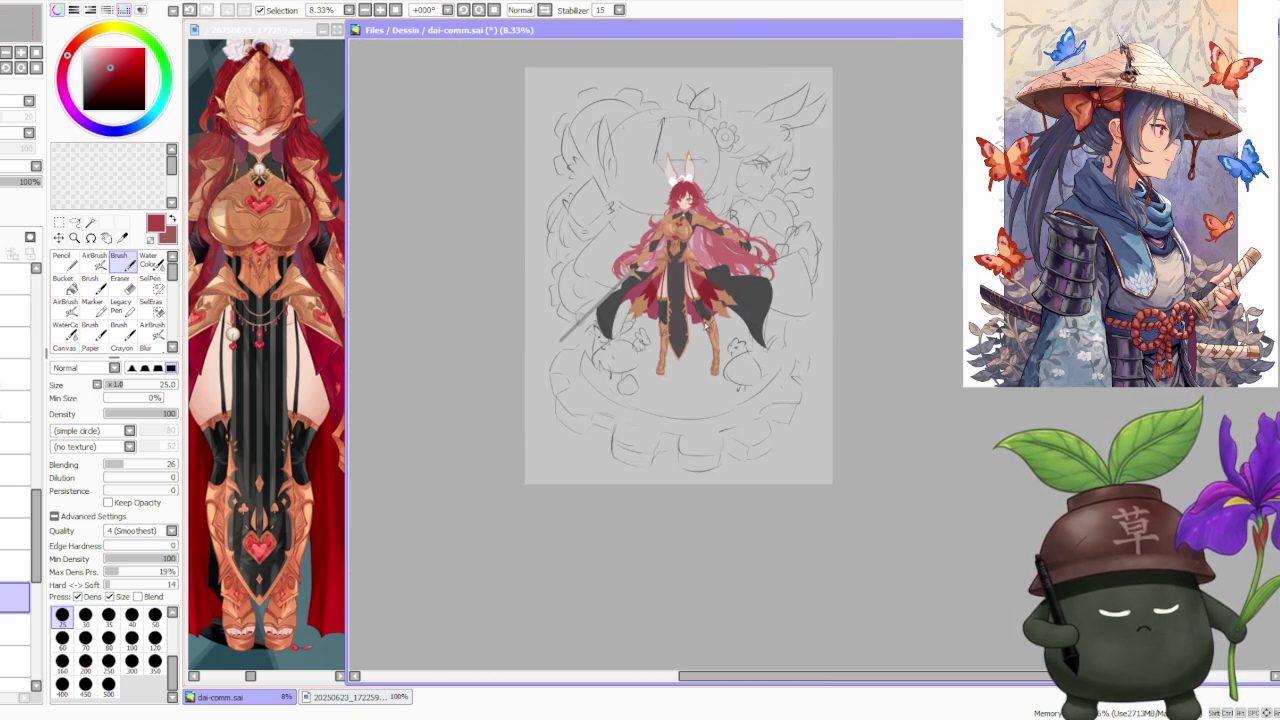
scroll(676, 335, "up", 3)
scroll(660, 420, "up", 2)
scroll(640, 500, "up", 1)
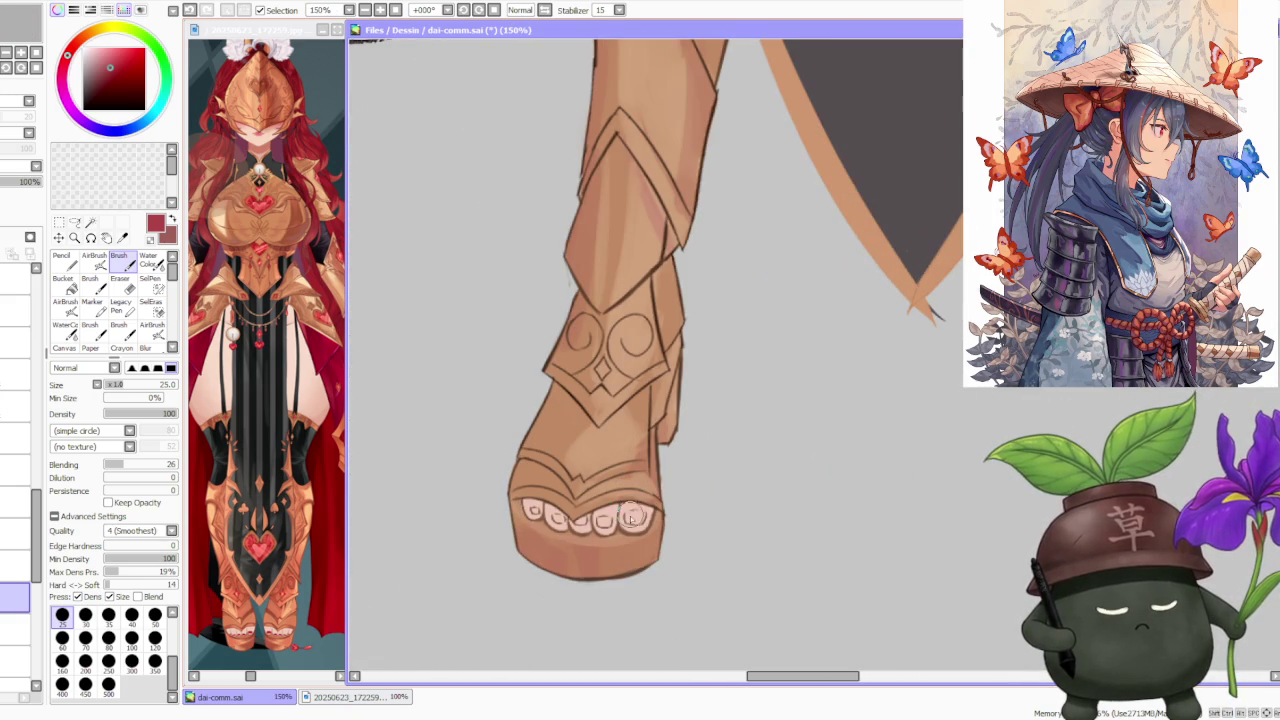
mouse_move(640, 516)
left_mouse_down()
mouse_move(648, 524)
mouse_move(540, 514)
left_mouse_up()
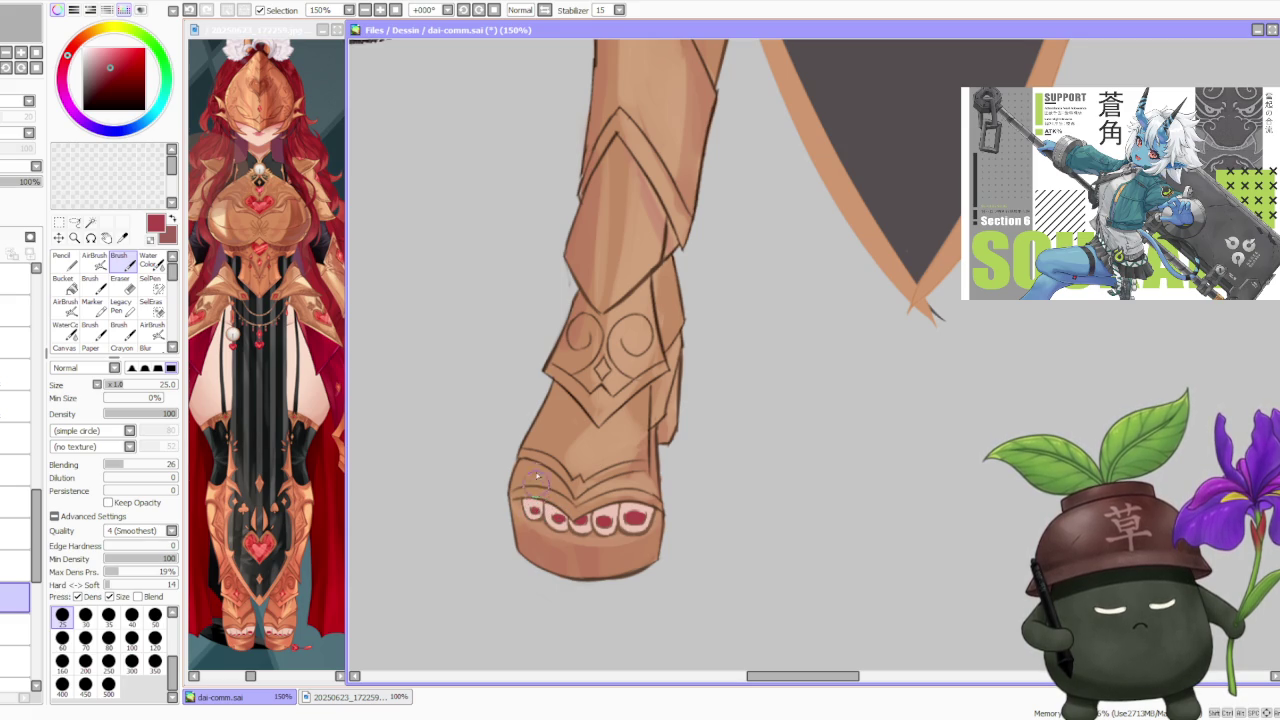
- Eyedrop a brighter red from the reference and switch to the Pencil at size 120
scroll(509, 455, "down", 3)
scroll(509, 455, "down", 1)
scroll(600, 300, "down", 1)
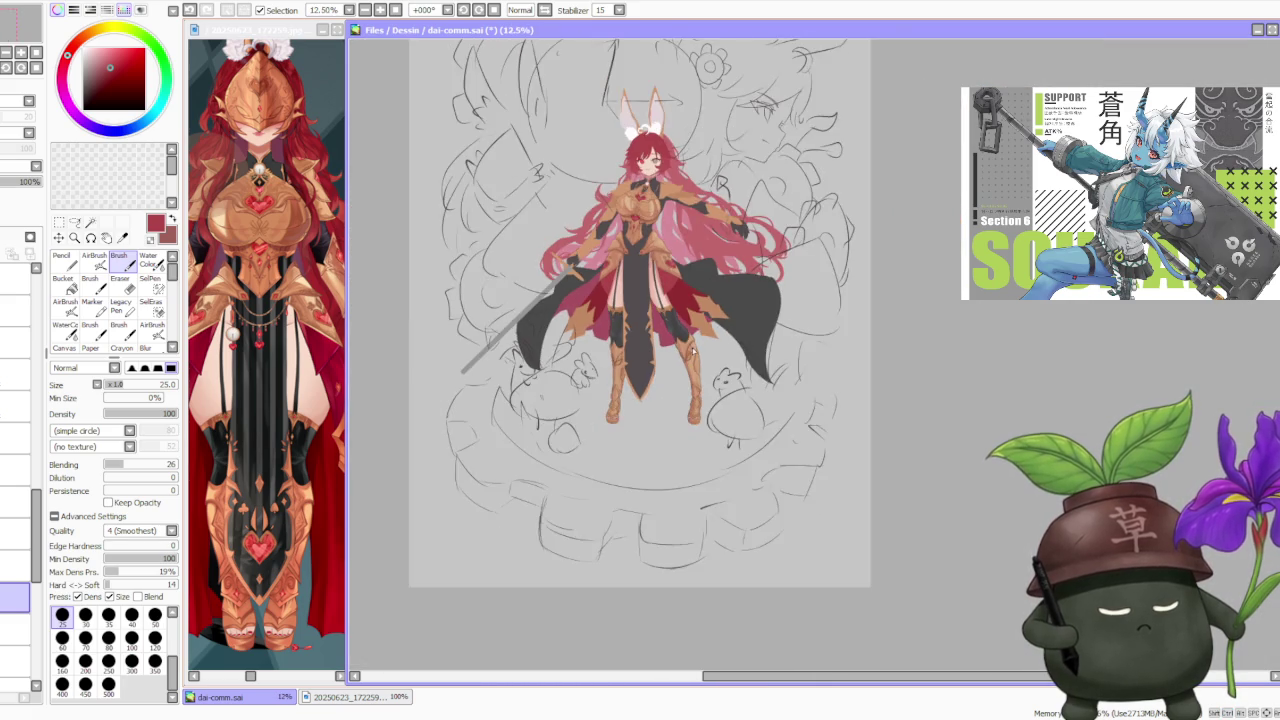
scroll(658, 208, "up", 1)
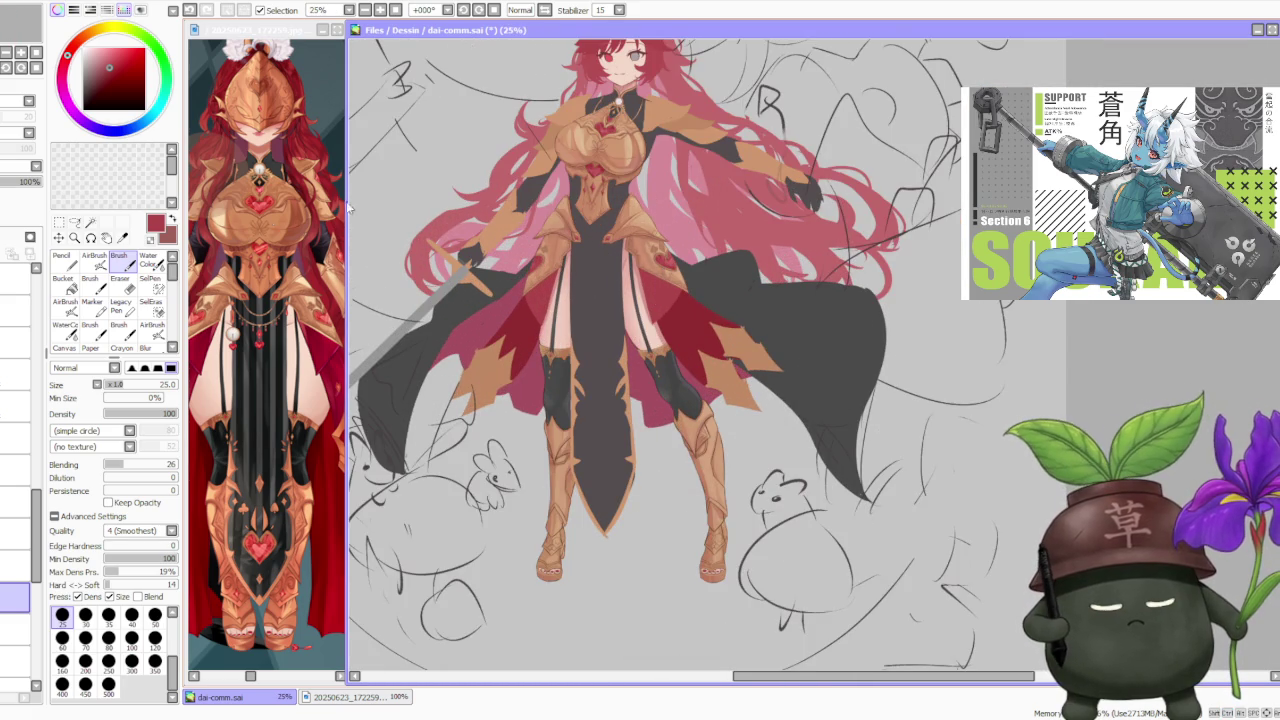
left_click(320, 300, "alt")
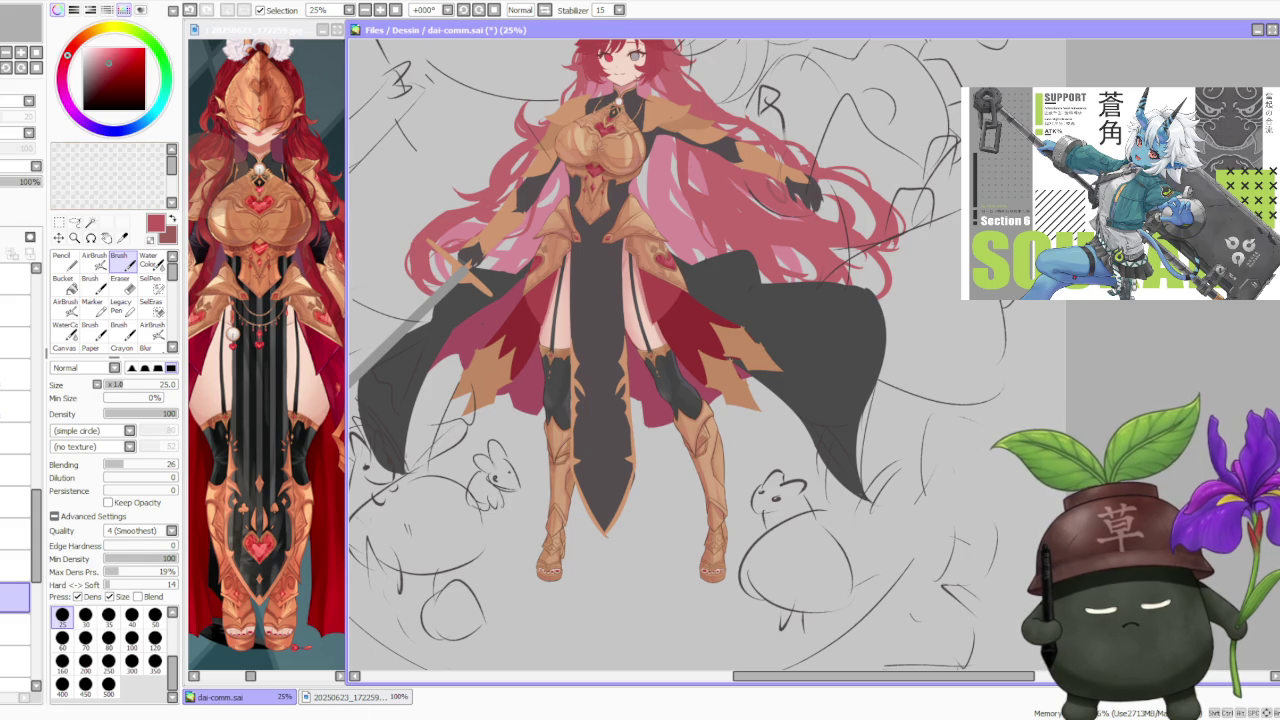
left_click(62, 261)
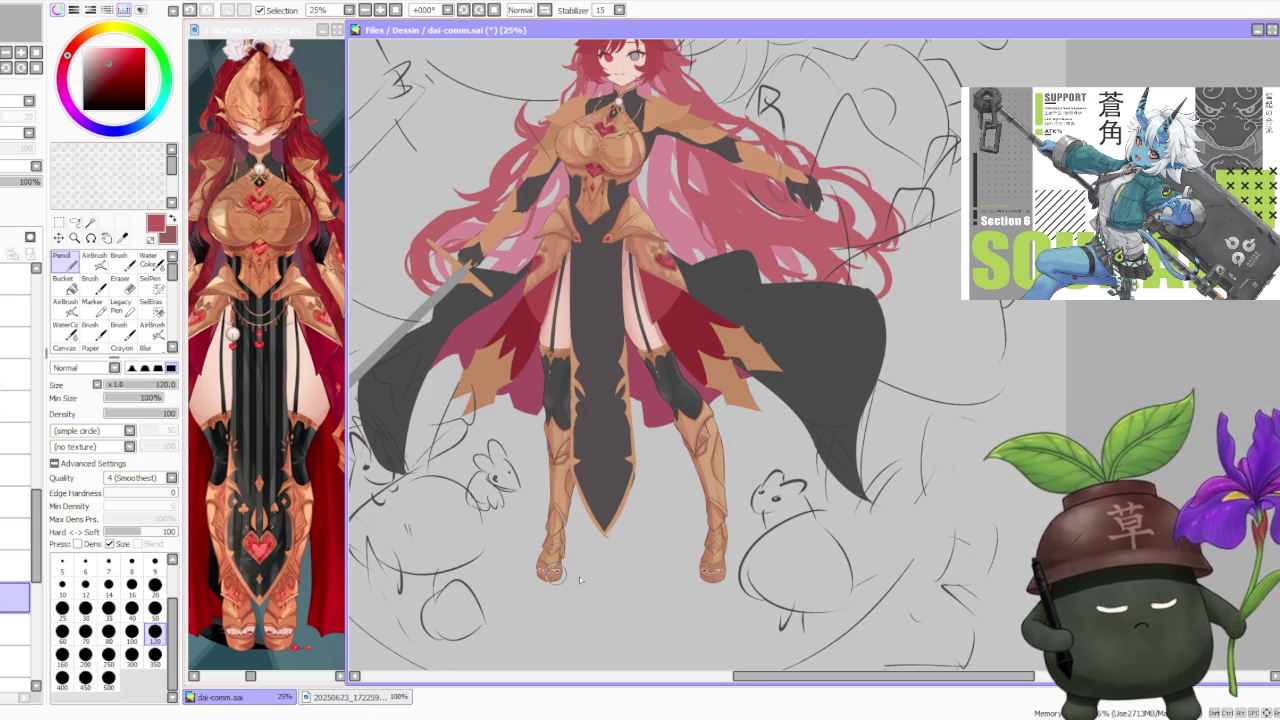
- Pick a dark brown from the canvas for the boot details
scroll(672, 565, "up", 2)
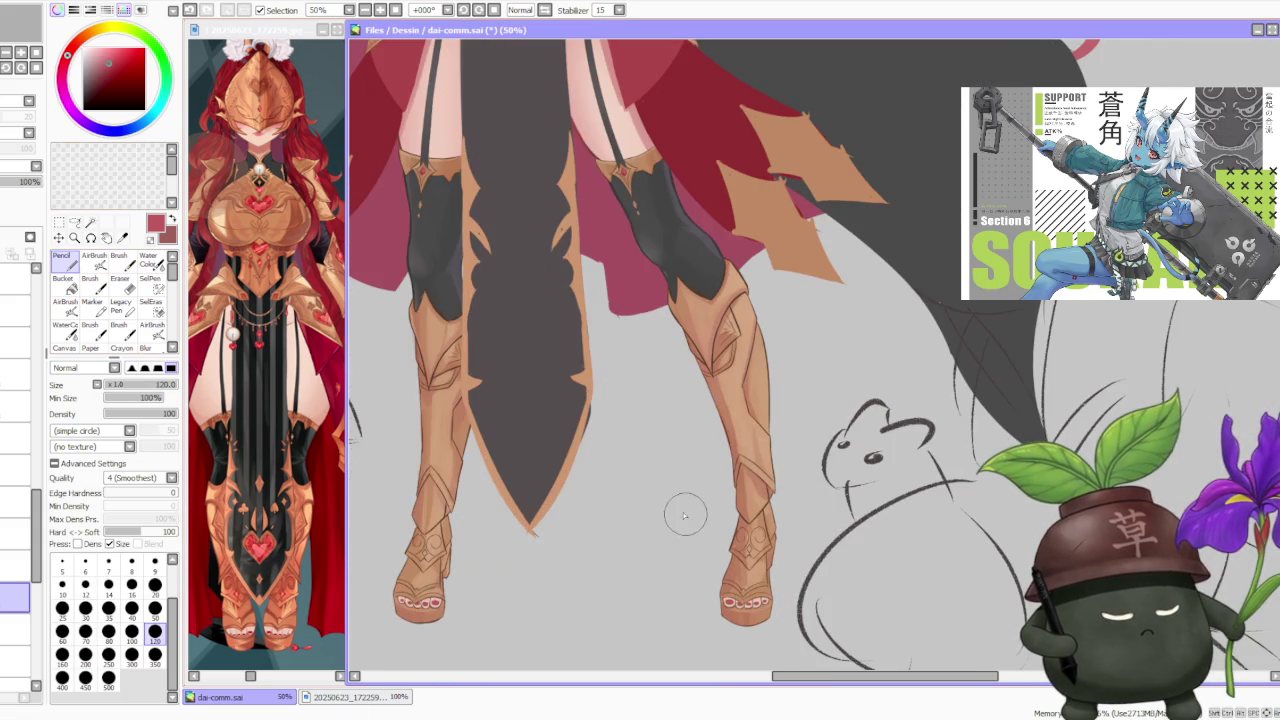
scroll(663, 449, "down", 3)
scroll(686, 416, "down", 1)
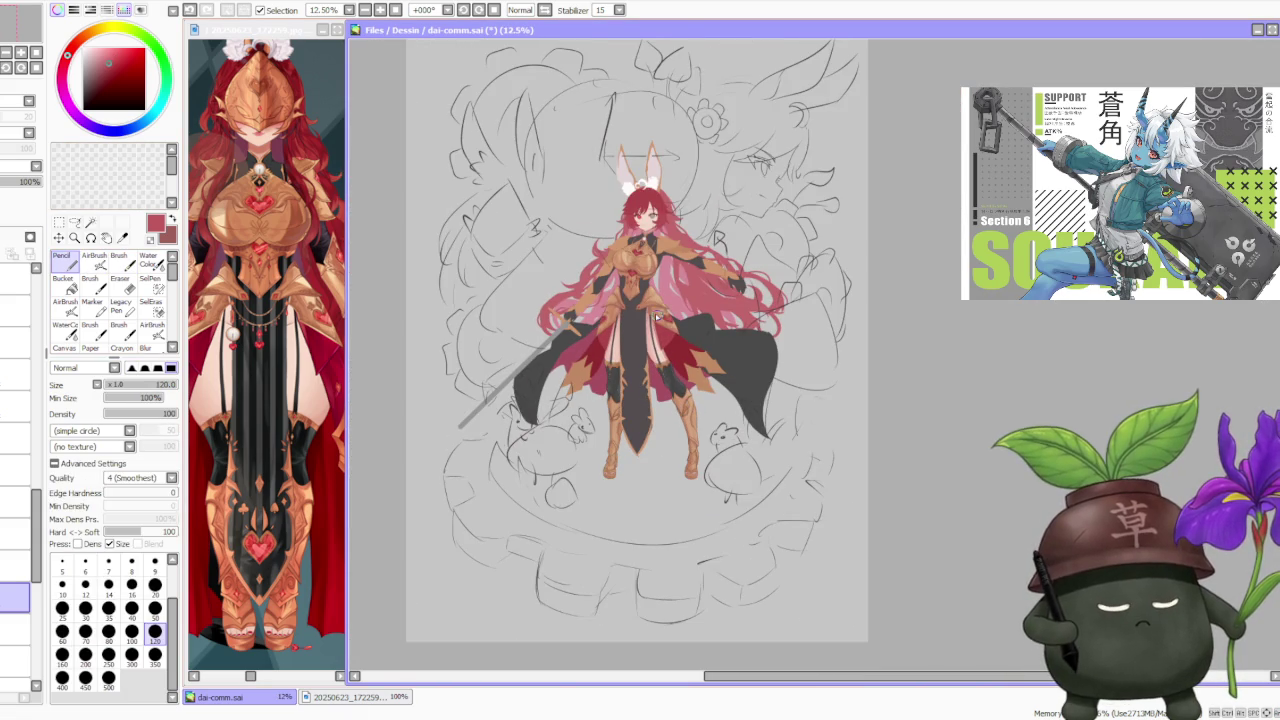
scroll(660, 316, "up", 1)
scroll(663, 401, "up", 3)
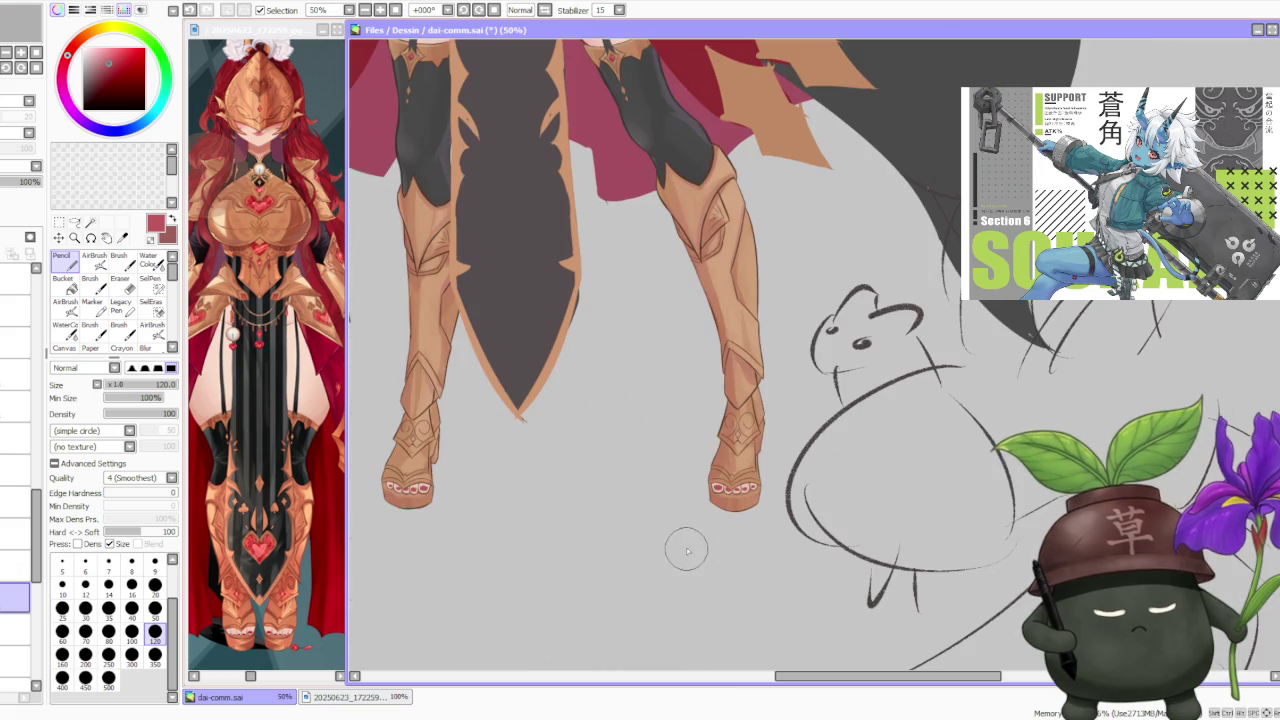
scroll(692, 360, "down", 2)
scroll(695, 353, "down", 2)
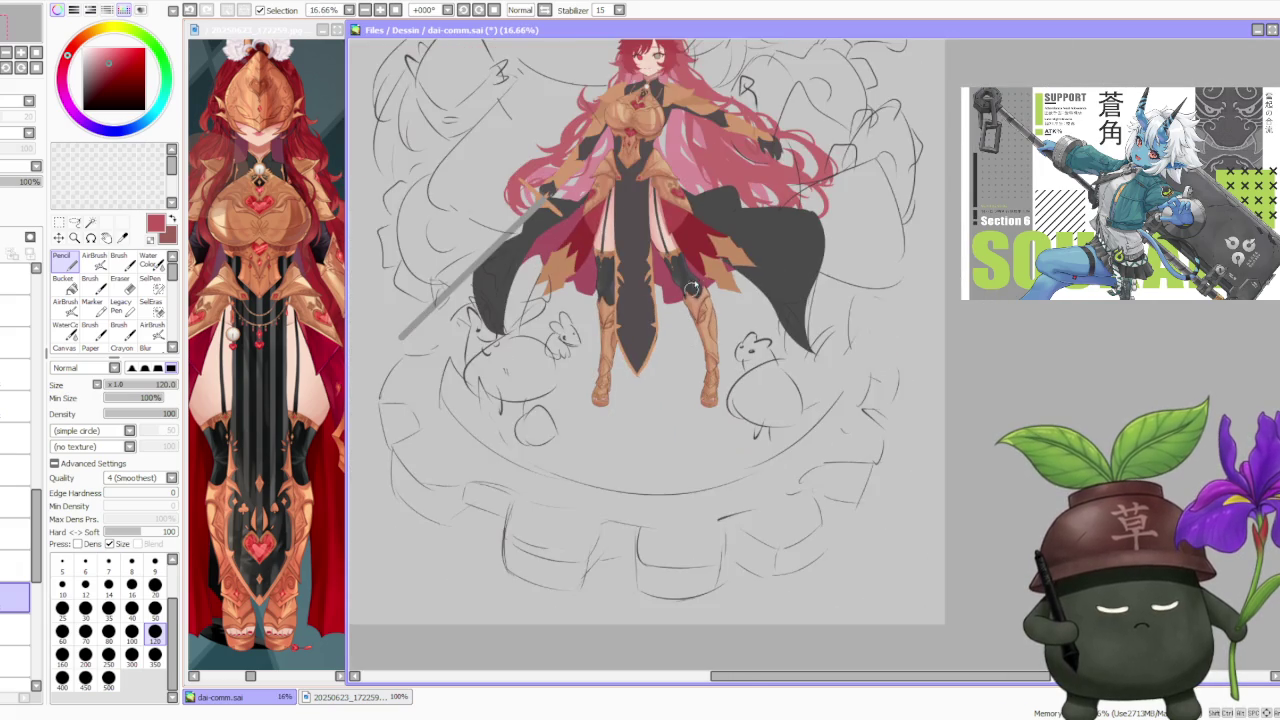
scroll(695, 353, "up", 2)
scroll(693, 366, "down", 2)
scroll(693, 366, "up", 2)
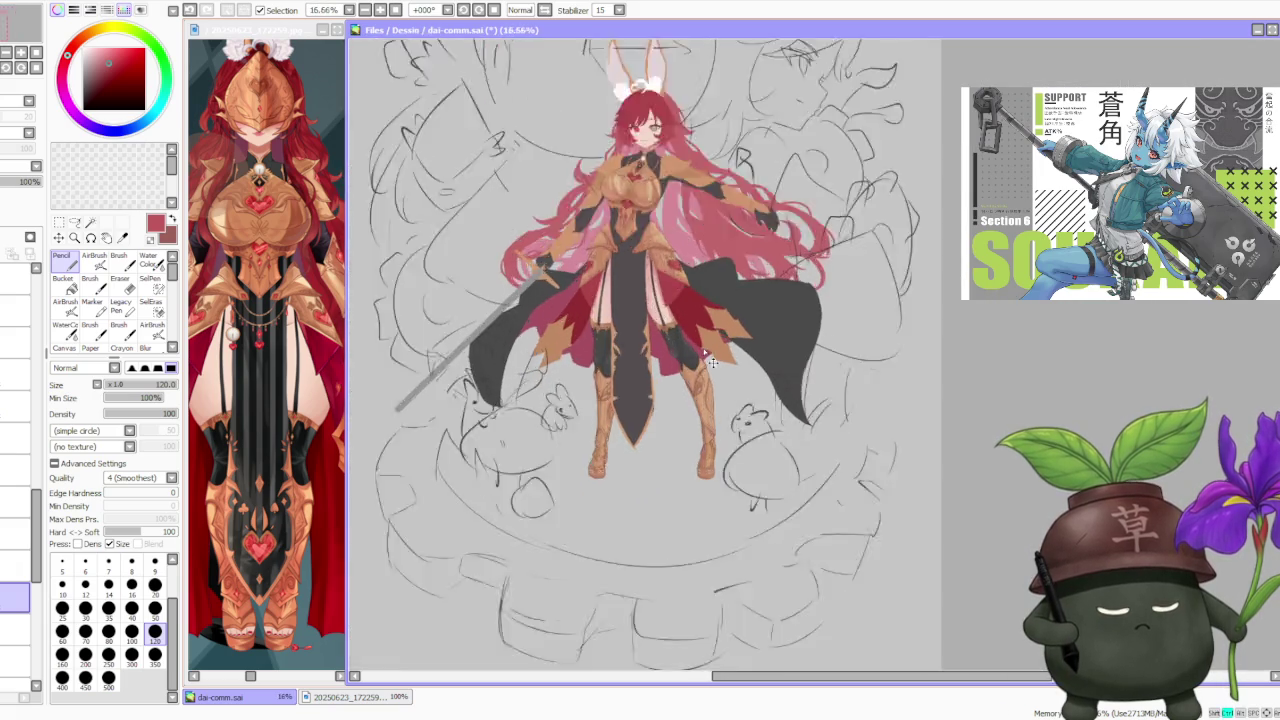
scroll(693, 366, "up", 4)
scroll(680, 420, "up", 1)
left_click(660, 488, "alt")
scroll(660, 488, "down", 1)
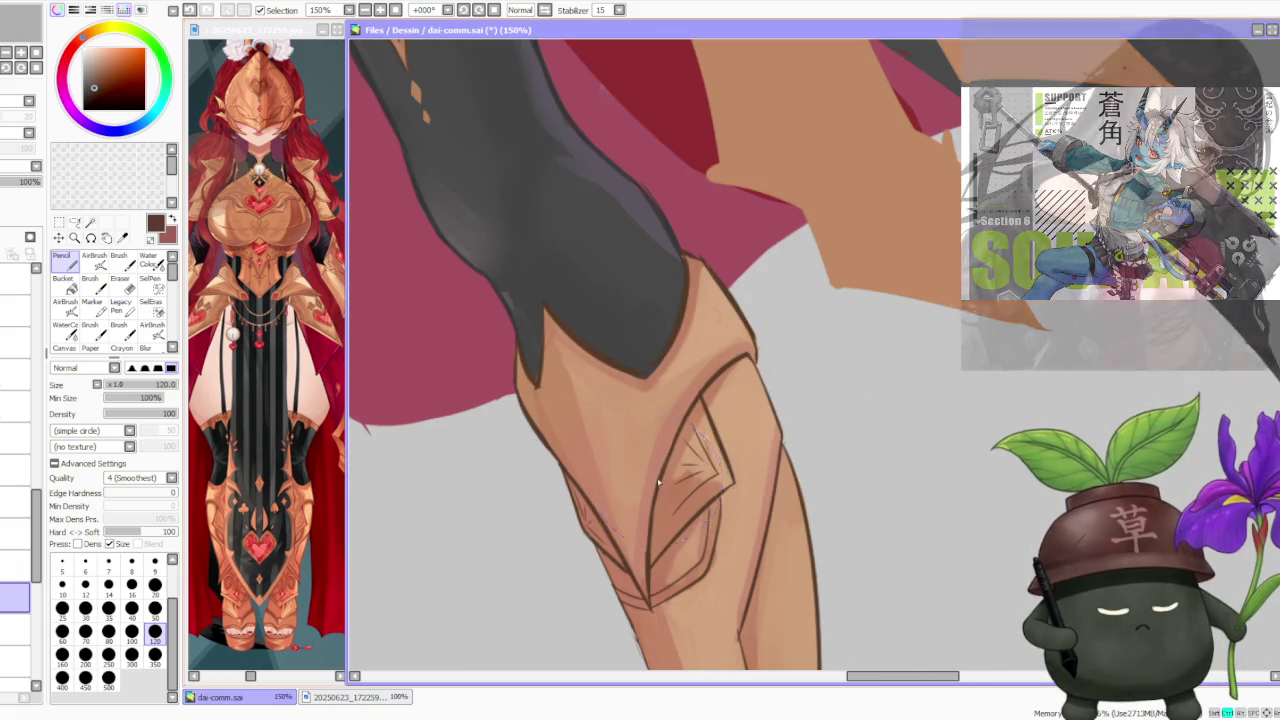
- Select the boot shading layer, show the armor detail lines, and switch to AirBrush at size 120, density 60
scroll(640, 465, "down", 2)
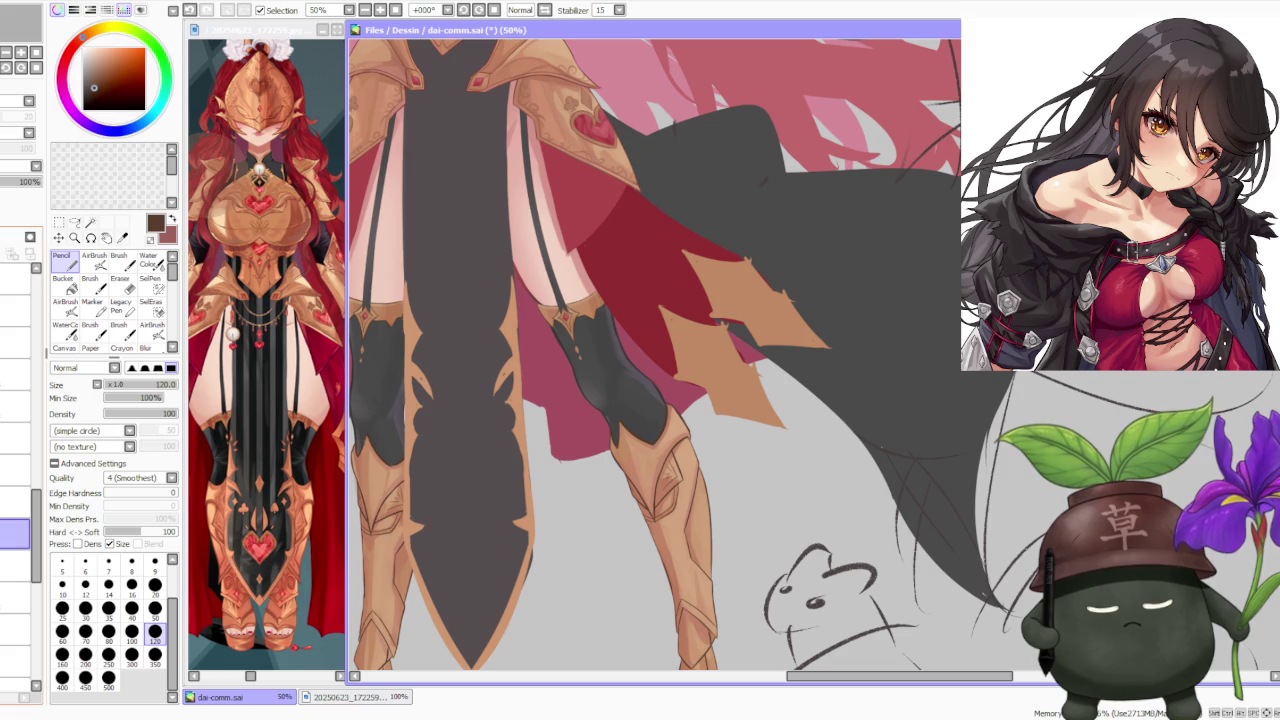
left_click(15, 500)
left_click(15, 470)
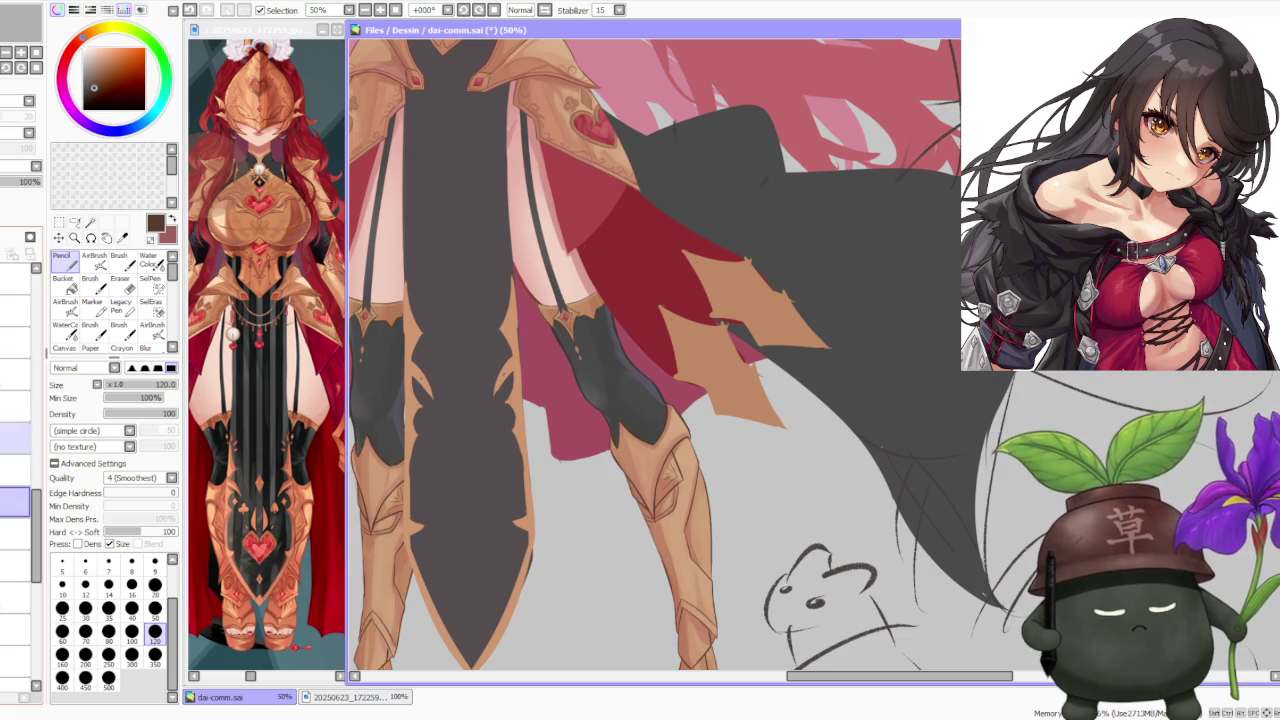
left_click(94, 258)
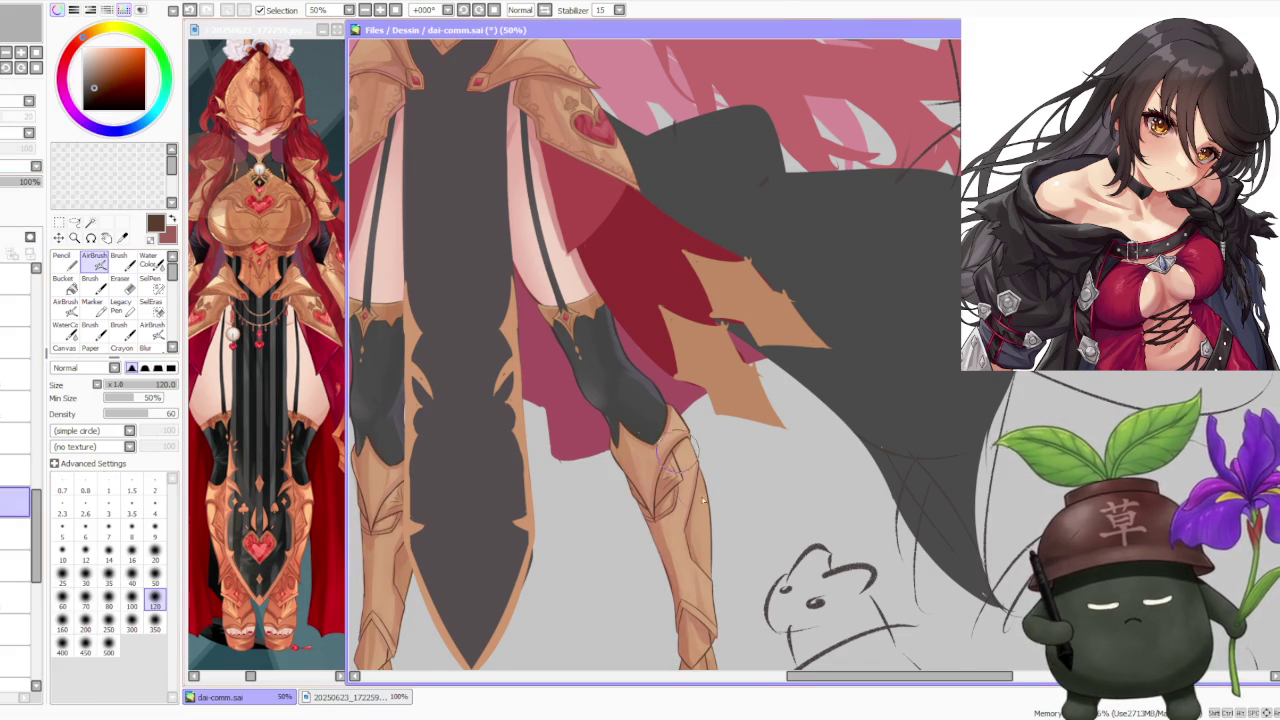
scroll(727, 590, "down", 2)
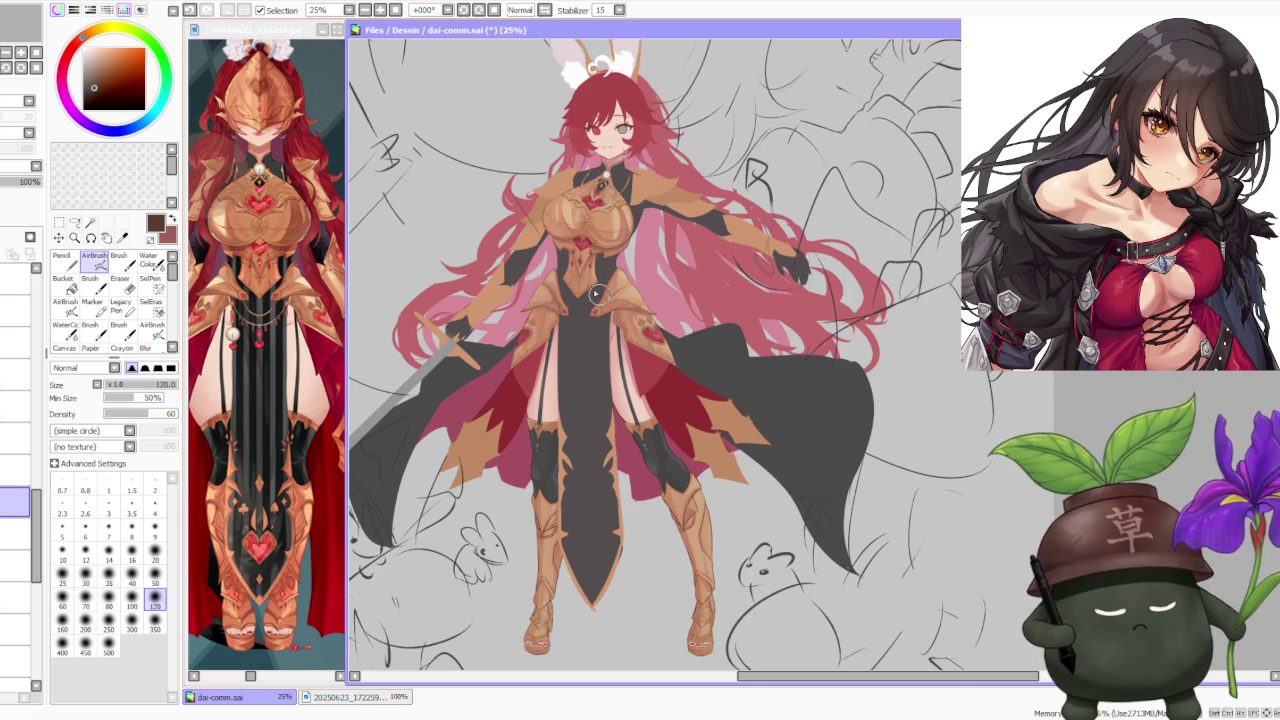
scroll(599, 299, "up", 3)
scroll(590, 198, "up", 1)
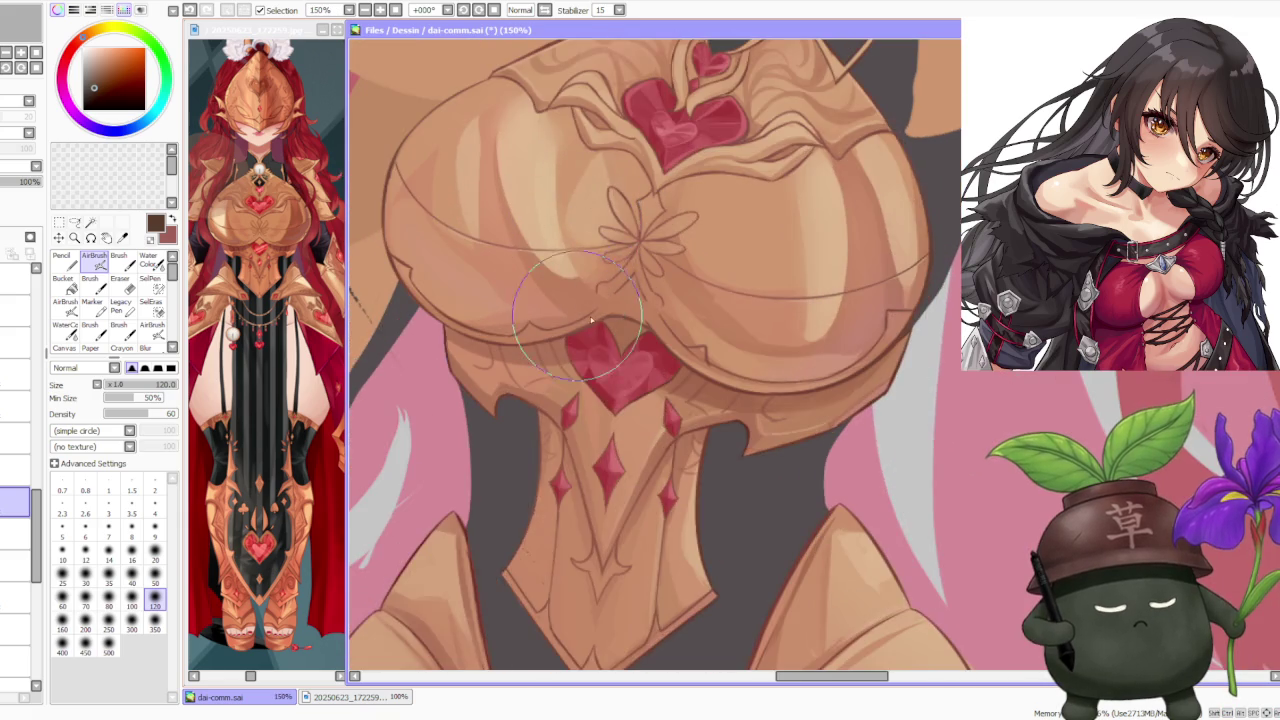
scroll(605, 260, "up", 1)
scroll(617, 320, "down", 5)
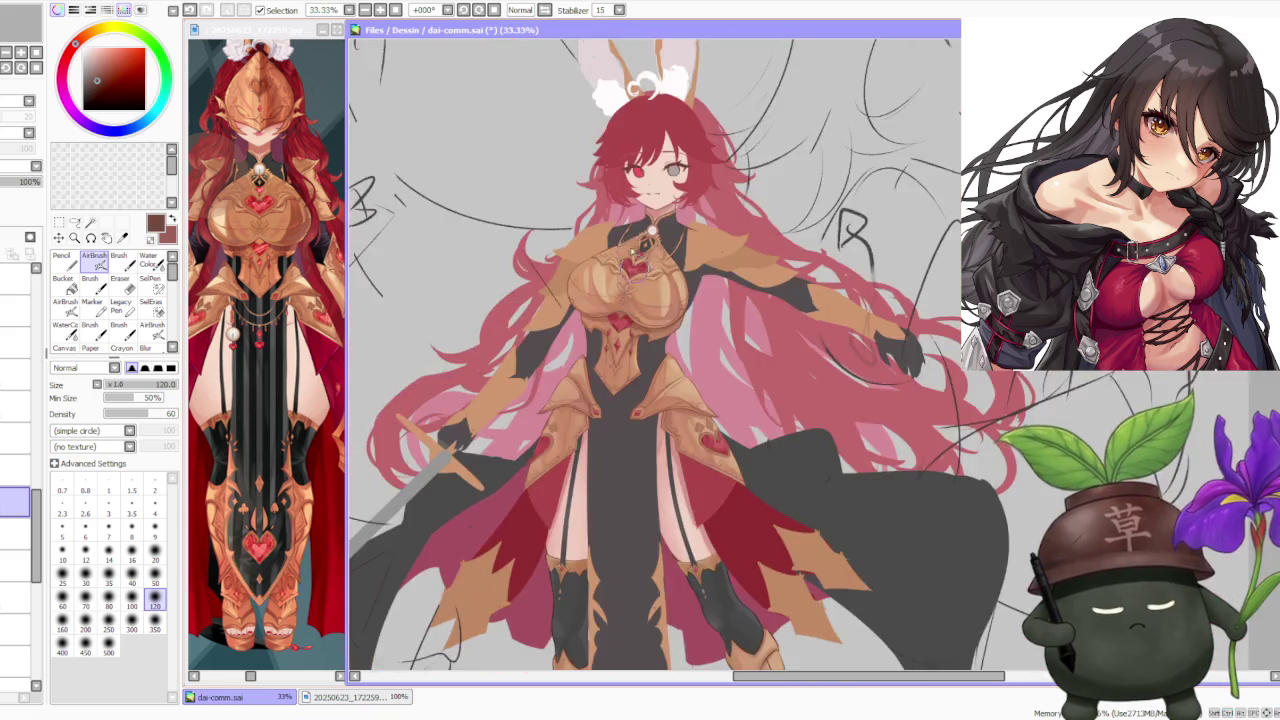
scroll(650, 380, "down", 2)
scroll(690, 470, "up", 3)
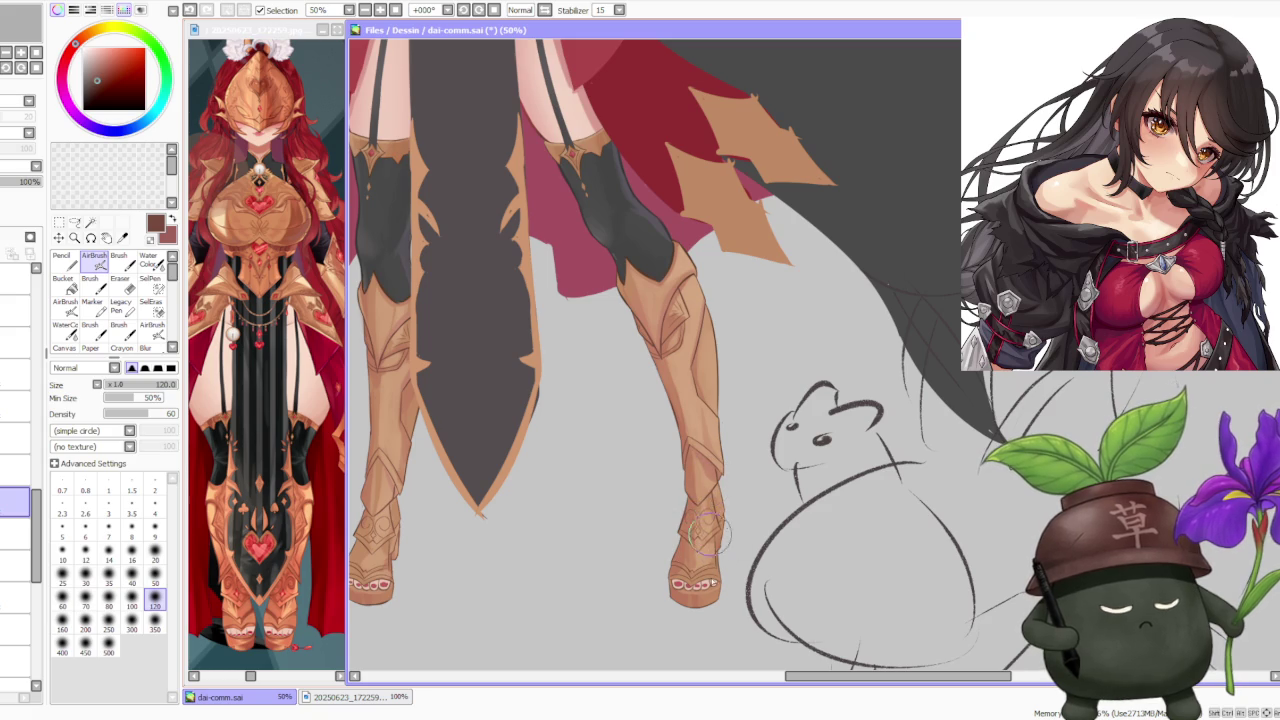
scroll(708, 488, "down", 3)
scroll(720, 420, "down", 2)
scroll(716, 300, "up", 3)
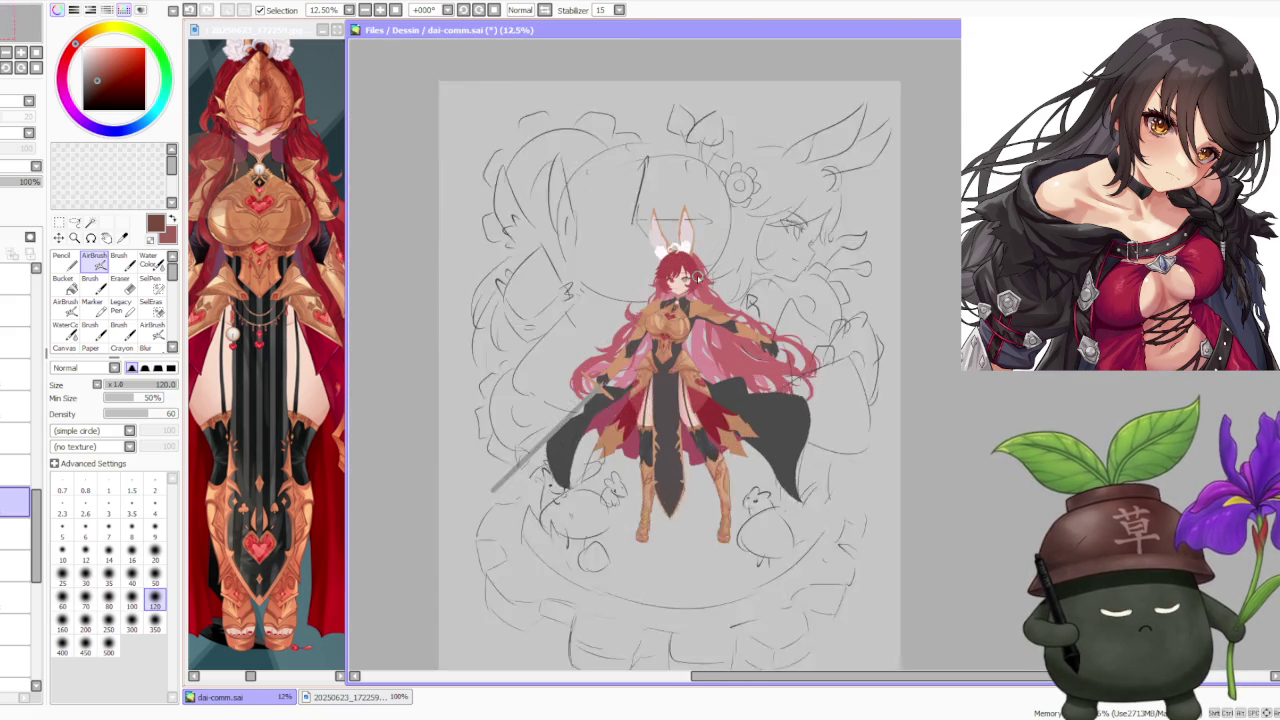
scroll(716, 258, "up", 1)
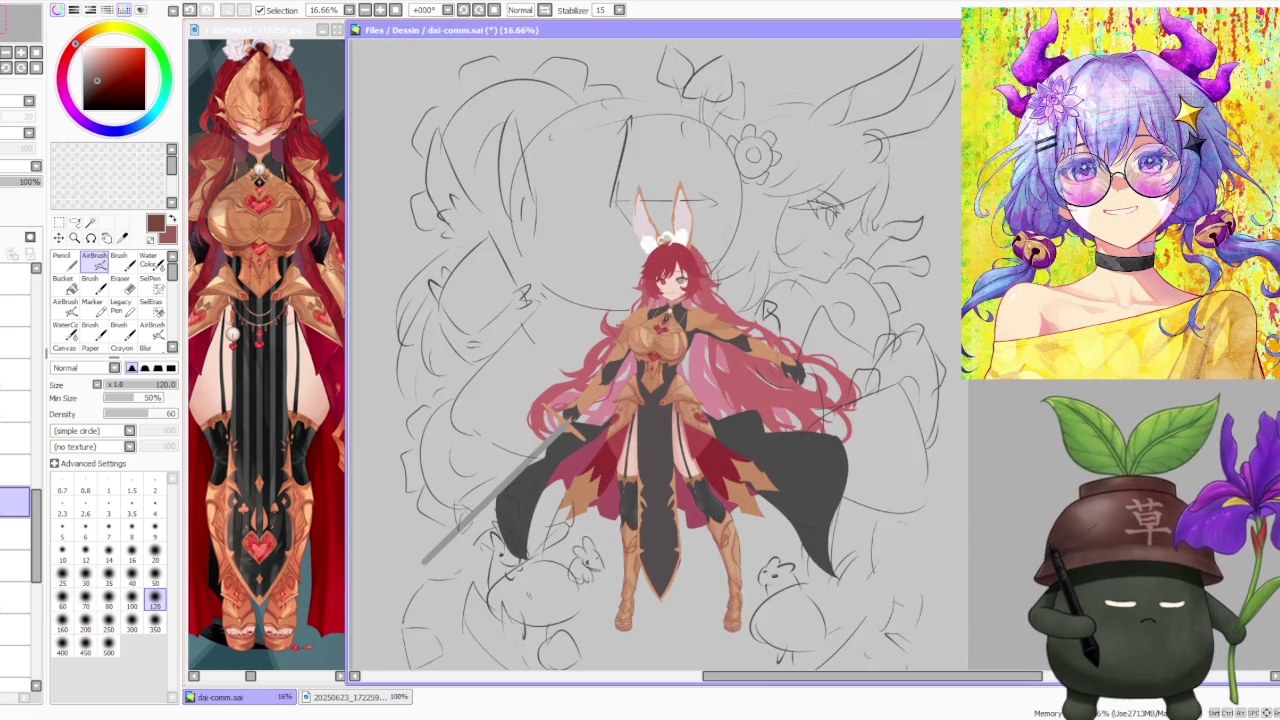
scroll(905, 293, "down", 1)
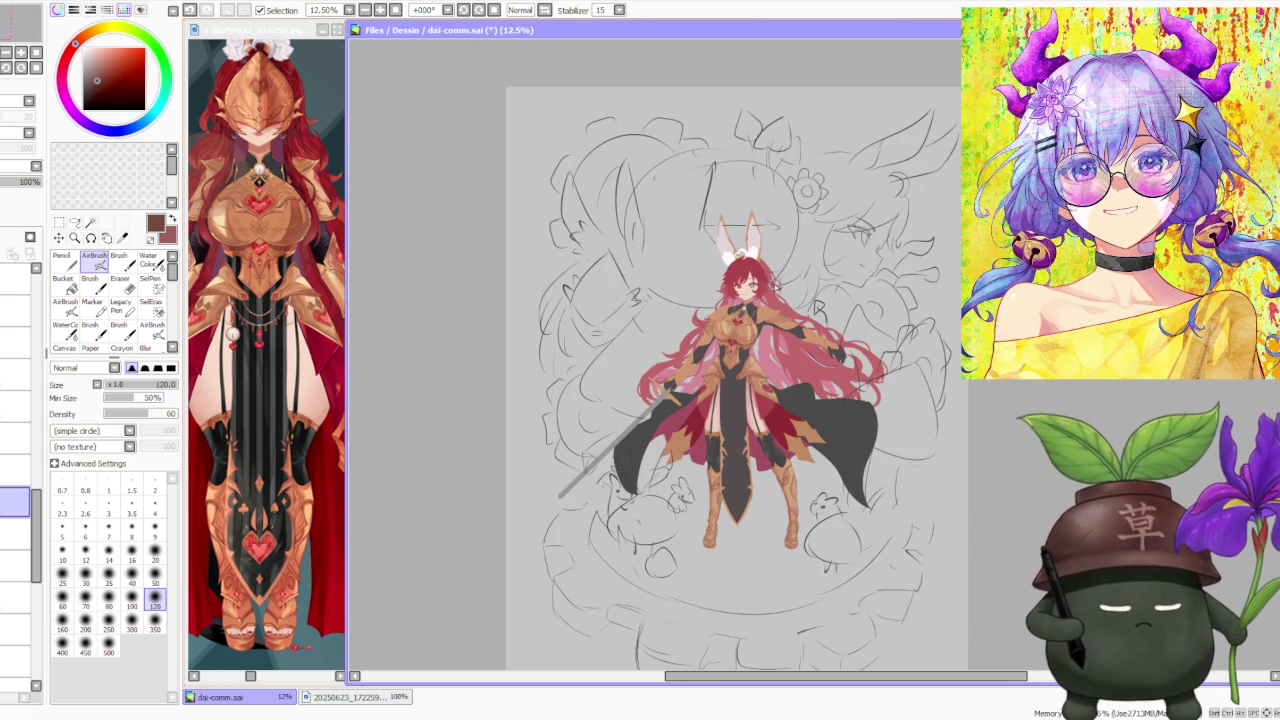
scroll(775, 288, "up", 2)
scroll(770, 296, "down", 1)
scroll(768, 300, "down", 1)
scroll(755, 400, "up", 2)
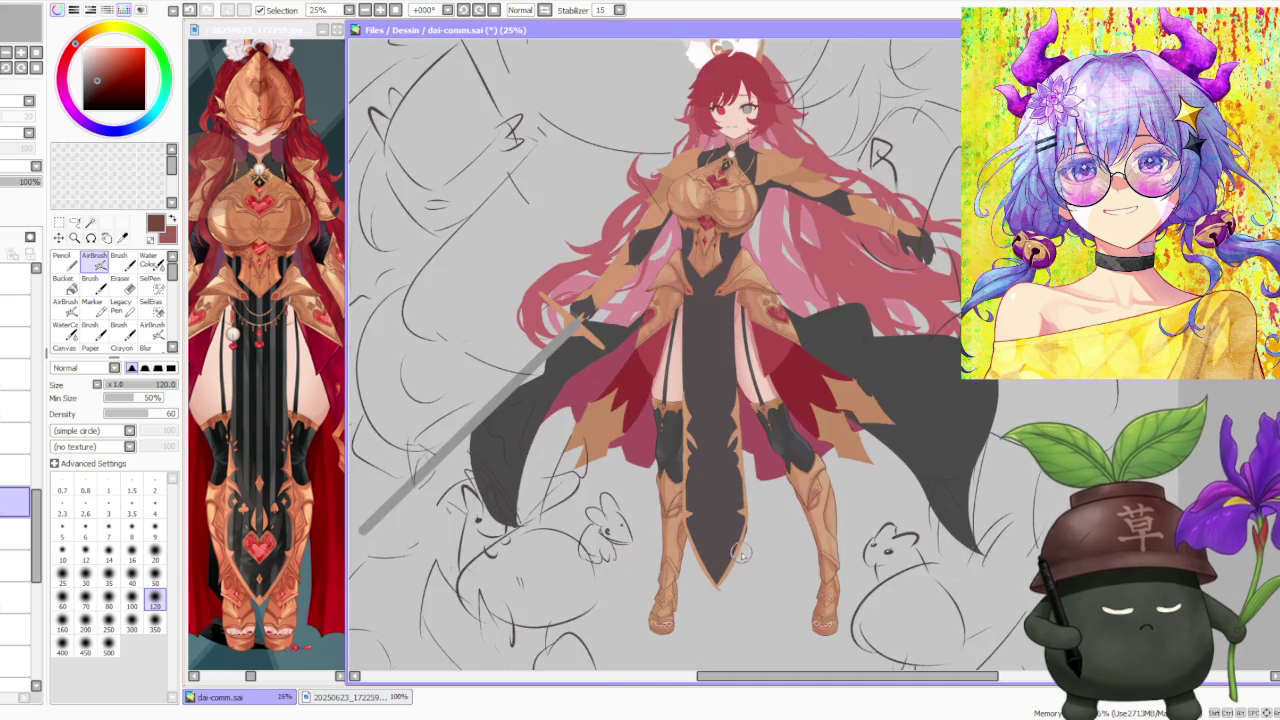
scroll(740, 500, "up", 2)
scroll(737, 510, "down", 3)
scroll(770, 560, "up", 4)
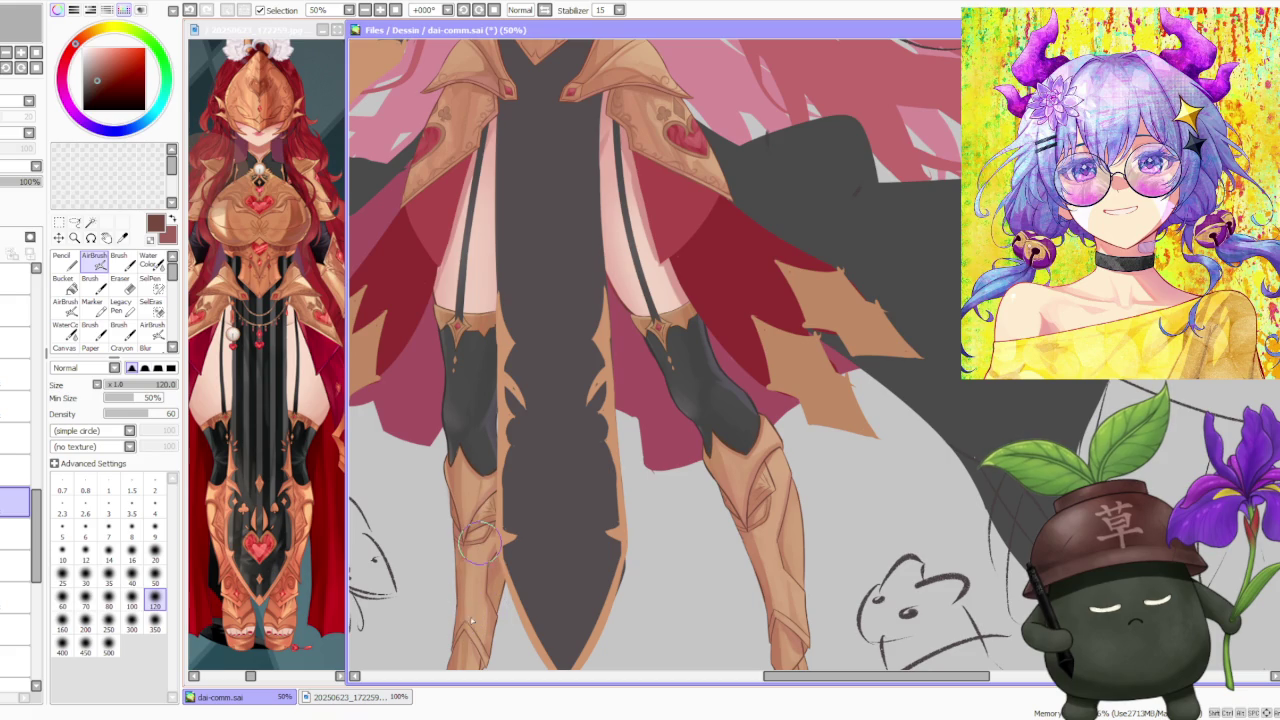
scroll(630, 440, "down", 2)
scroll(630, 440, "down", 1)
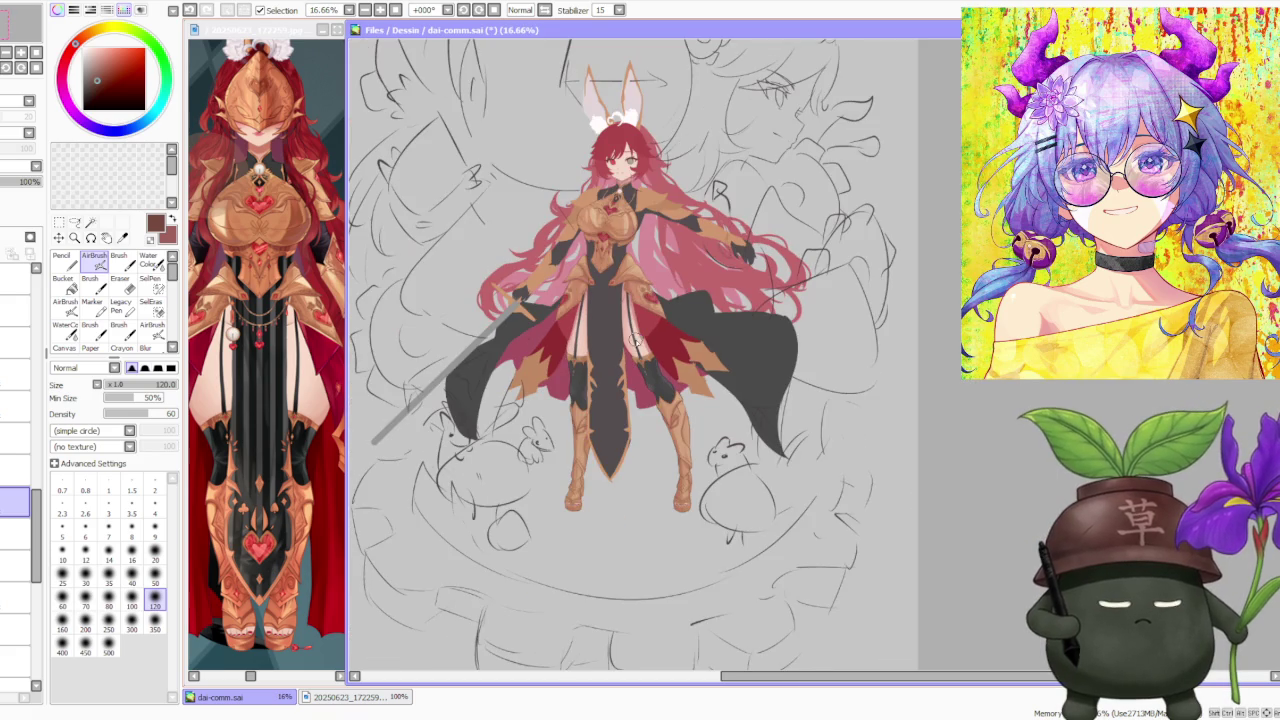
scroll(718, 313, "up", 1)
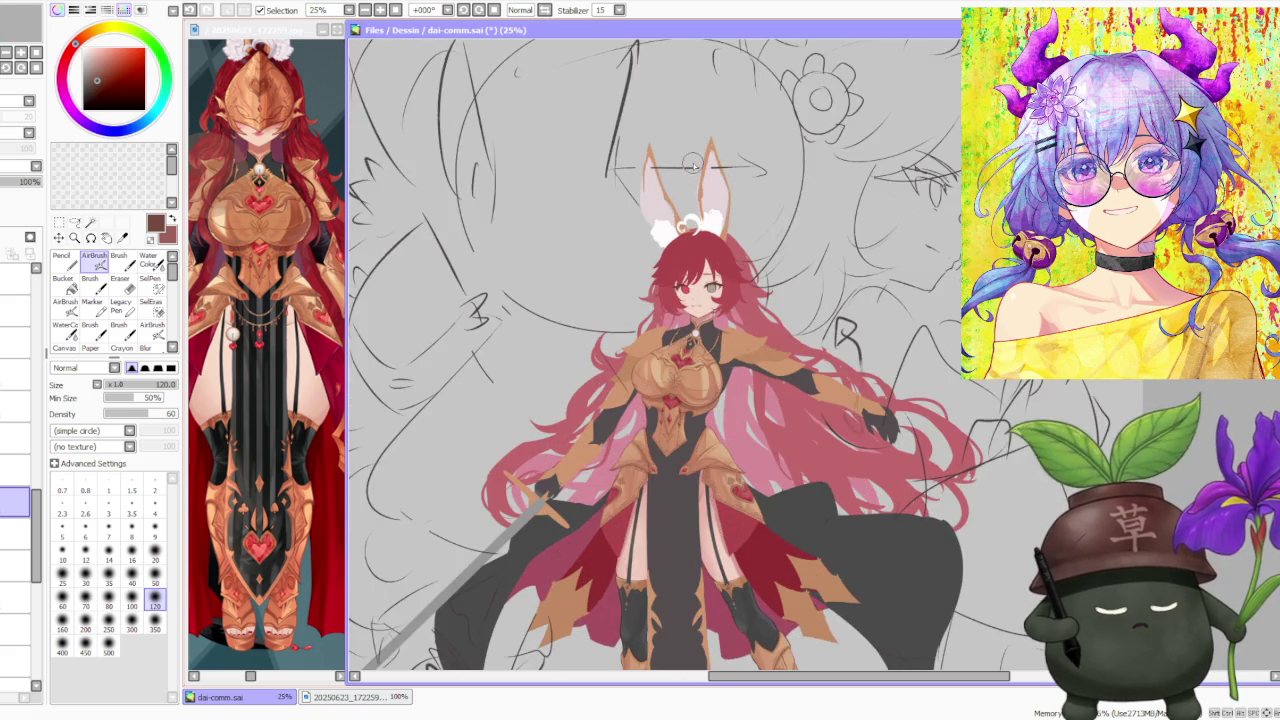
scroll(718, 313, "down", 1)
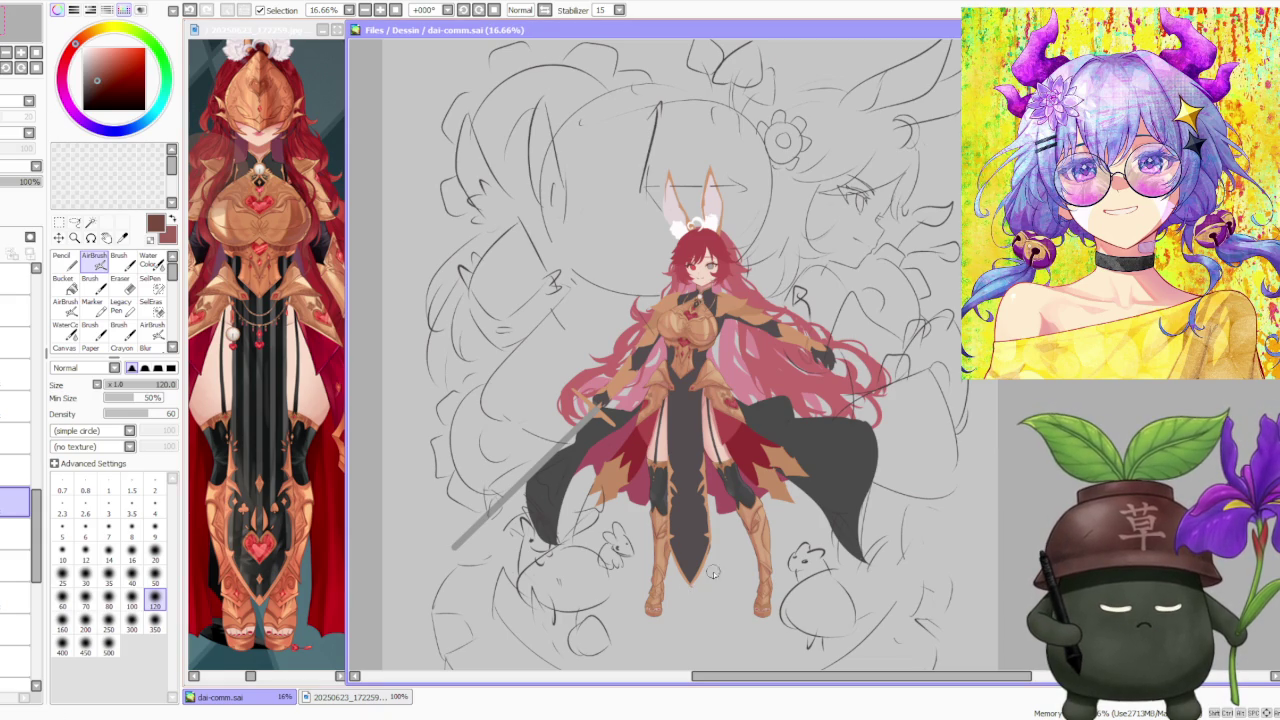
scroll(750, 292, "down", 1)
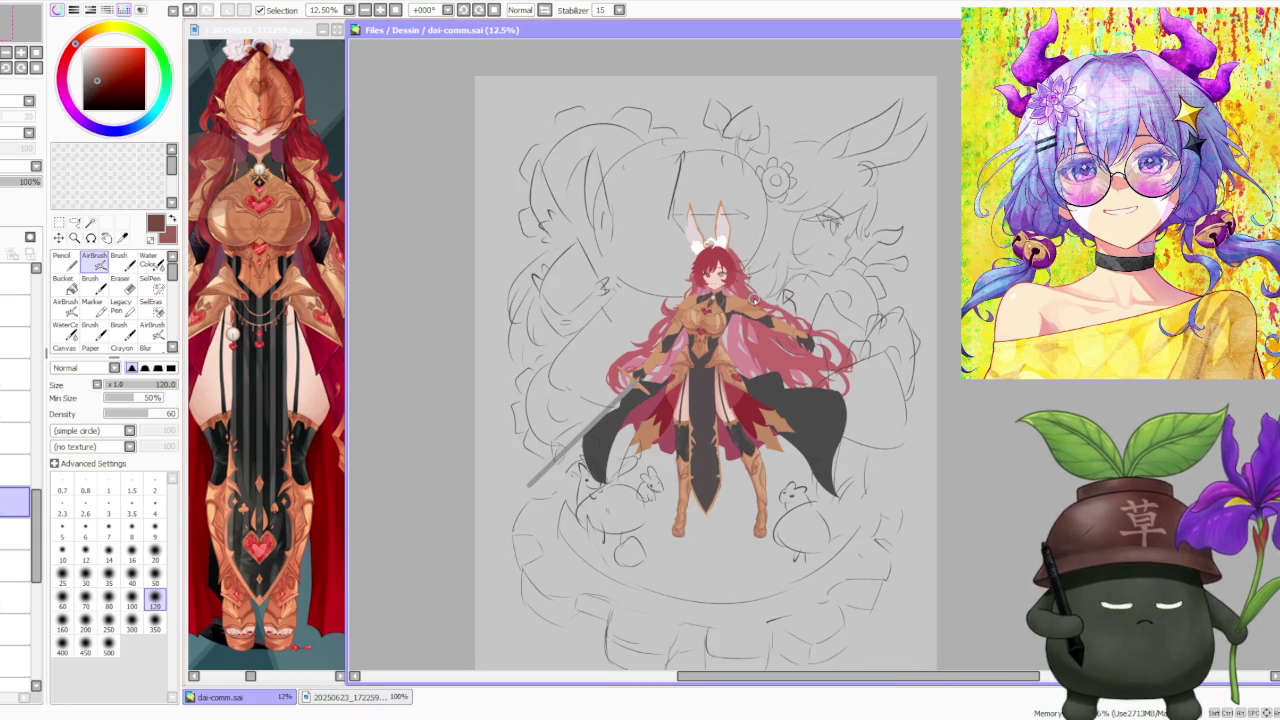
scroll(750, 285, "up", 1)
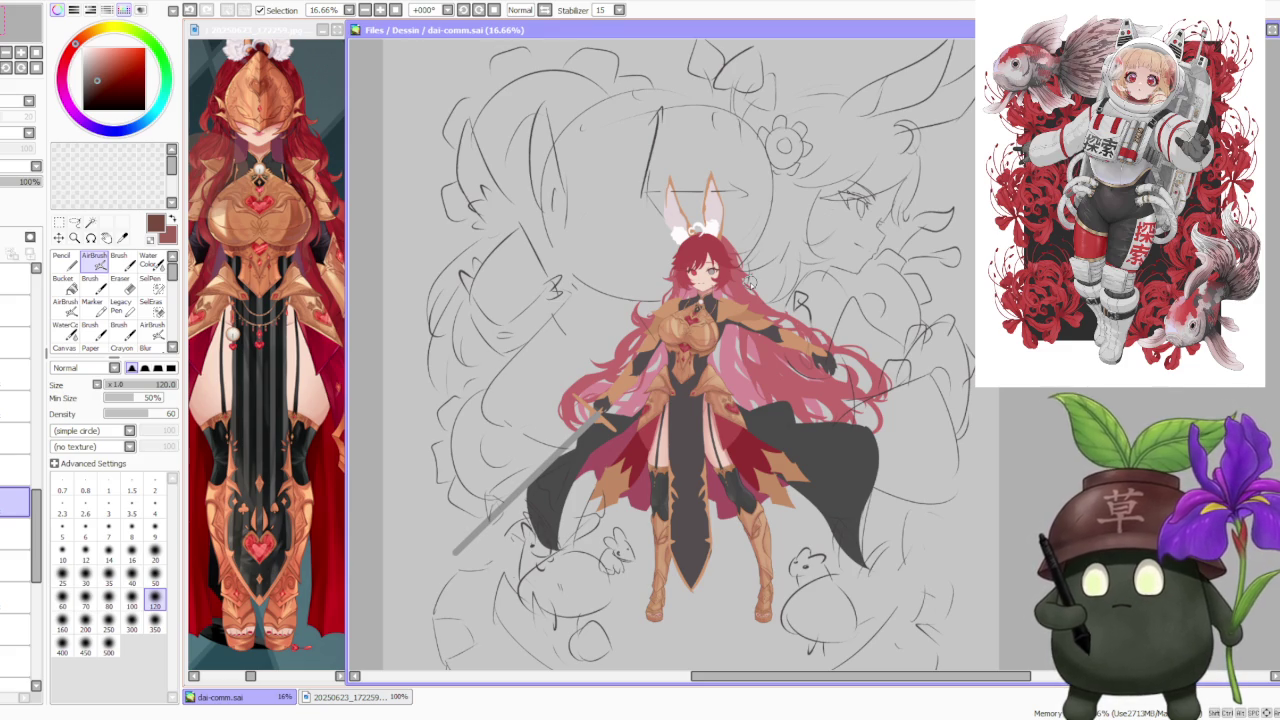
key("alt+Tab")
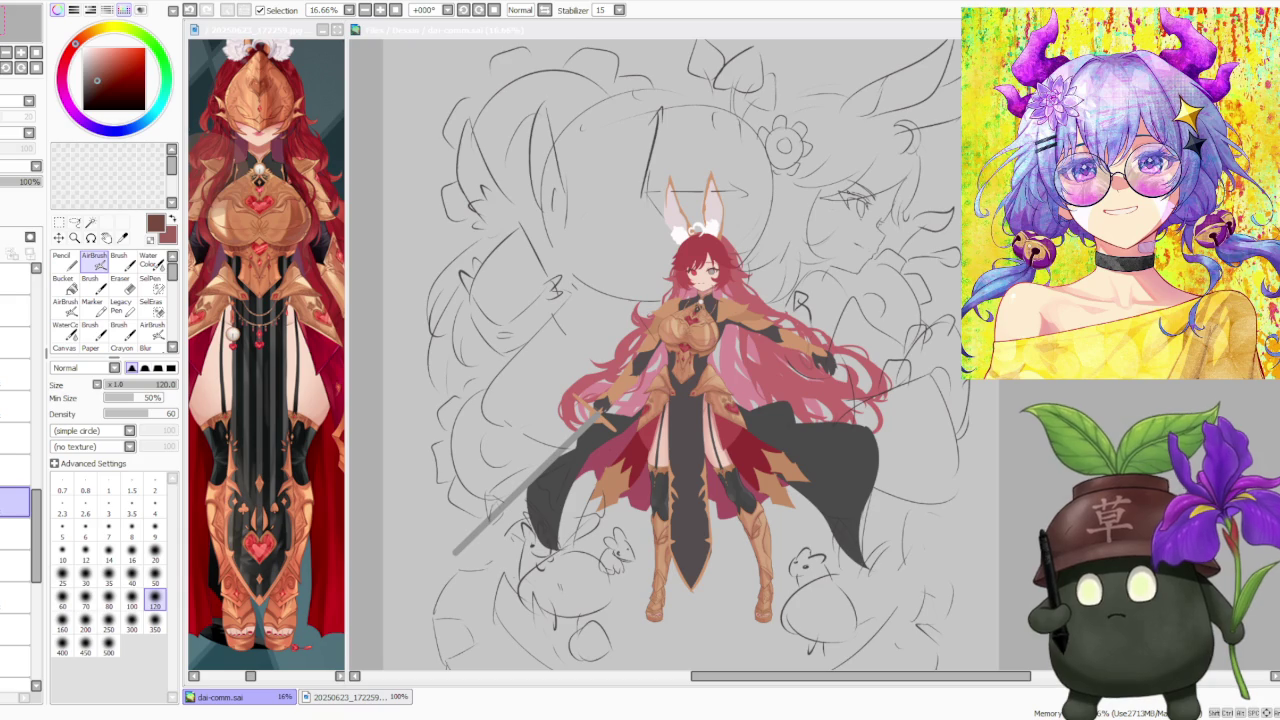
left_click(176, 505)
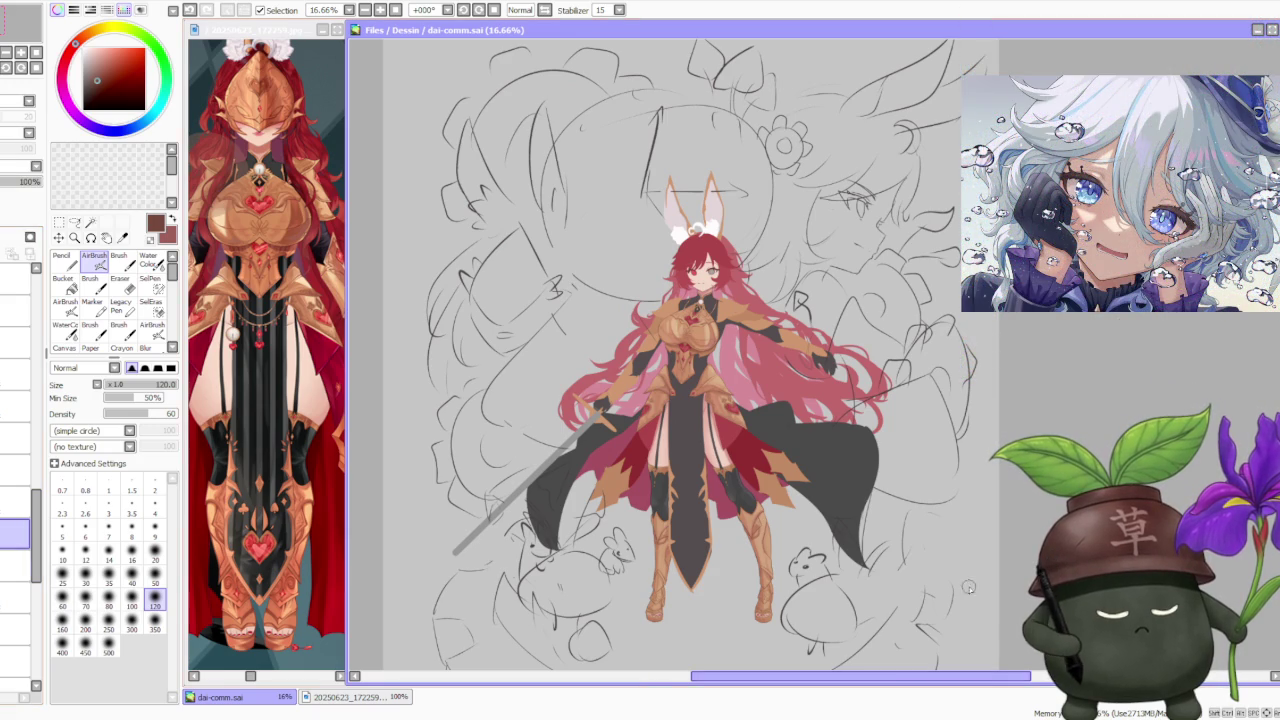
- Sample the heart gem's crimson and switch to the brush at size 25, density 100
left_click_drag(876, 648, 896, 628)
scroll(896, 628, "up", 2)
scroll(657, 571, "up", 1)
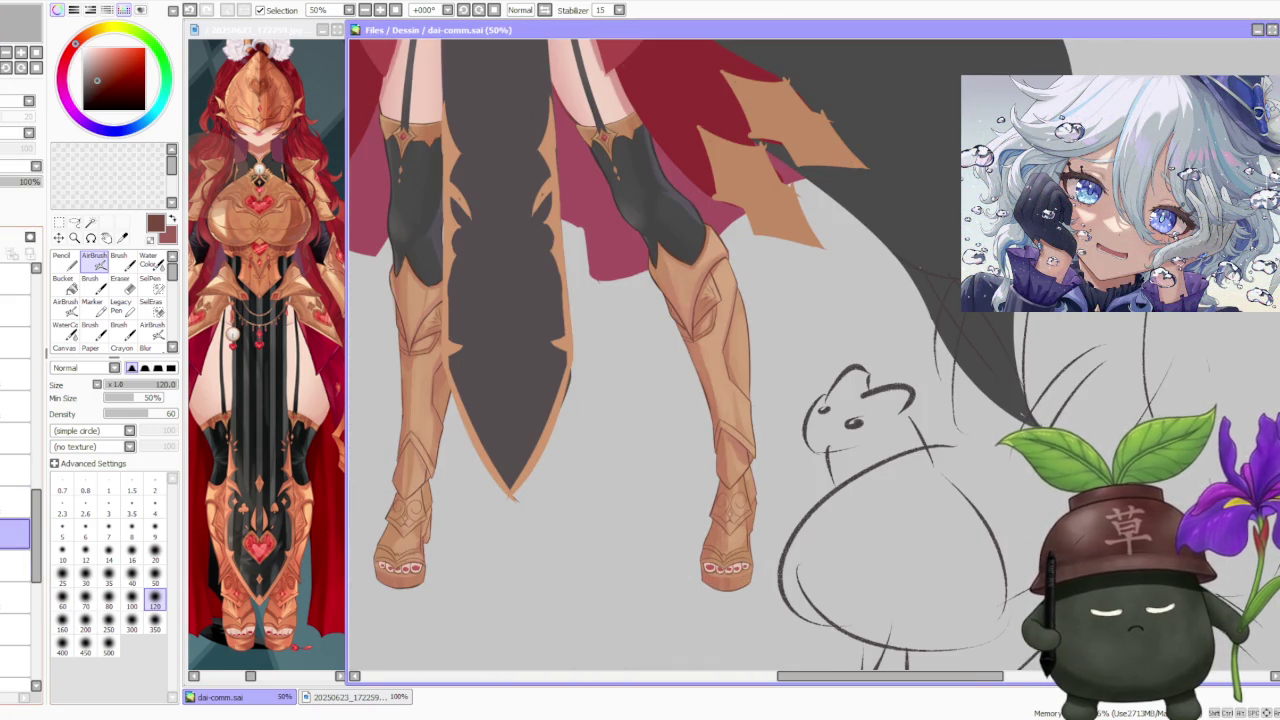
scroll(699, 399, "down", 3)
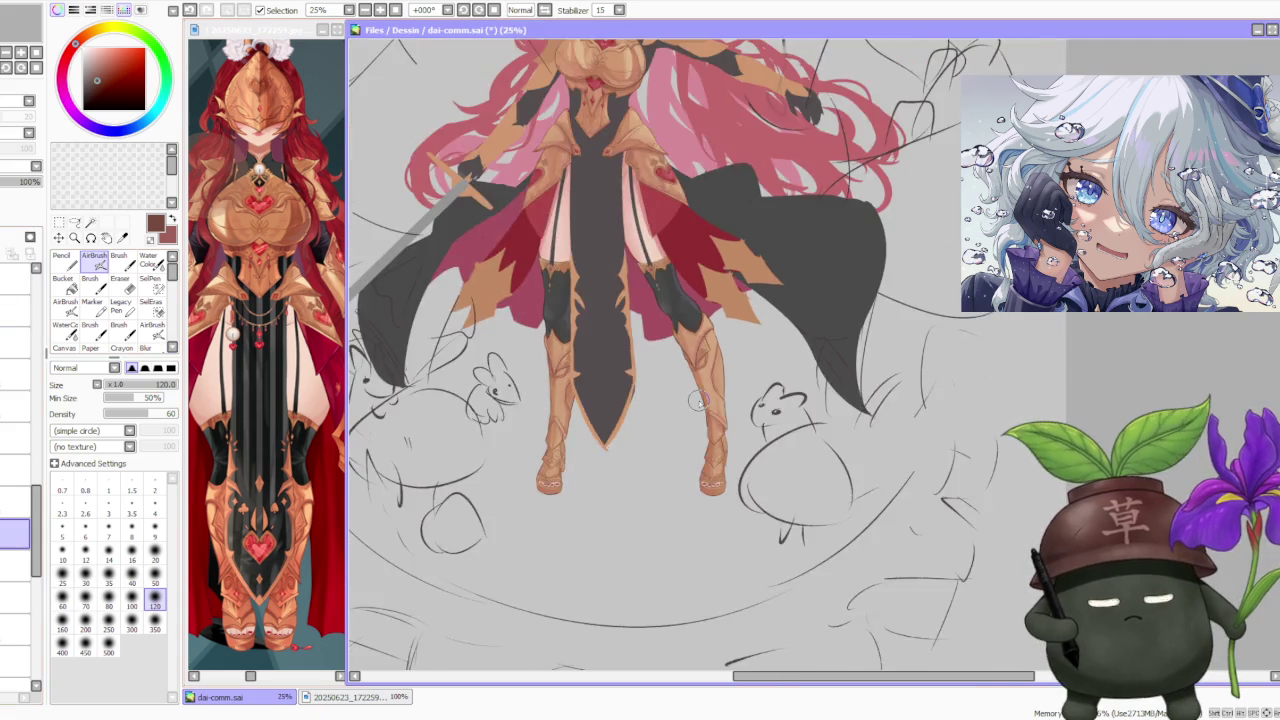
scroll(940, 347, "up", 1)
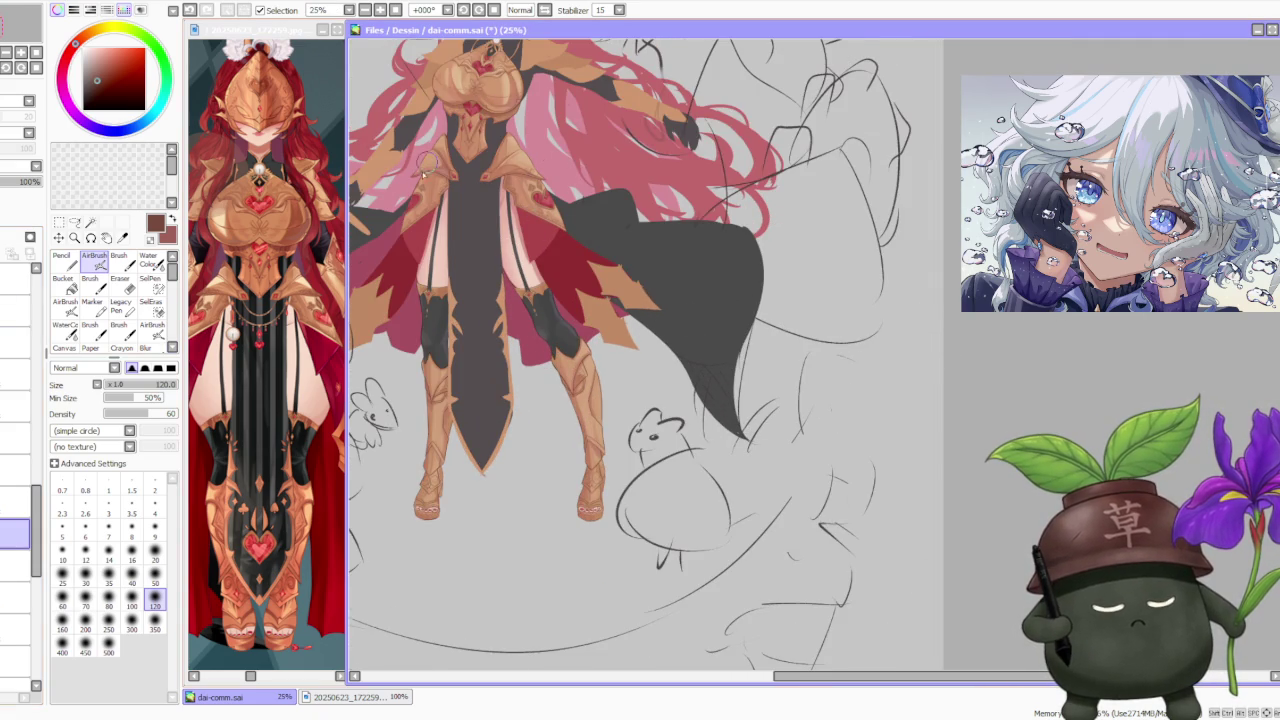
scroll(560, 184, "up", 2)
scroll(540, 220, "up", 2)
left_click(524, 248, "alt")
scroll(524, 248, "down", 1)
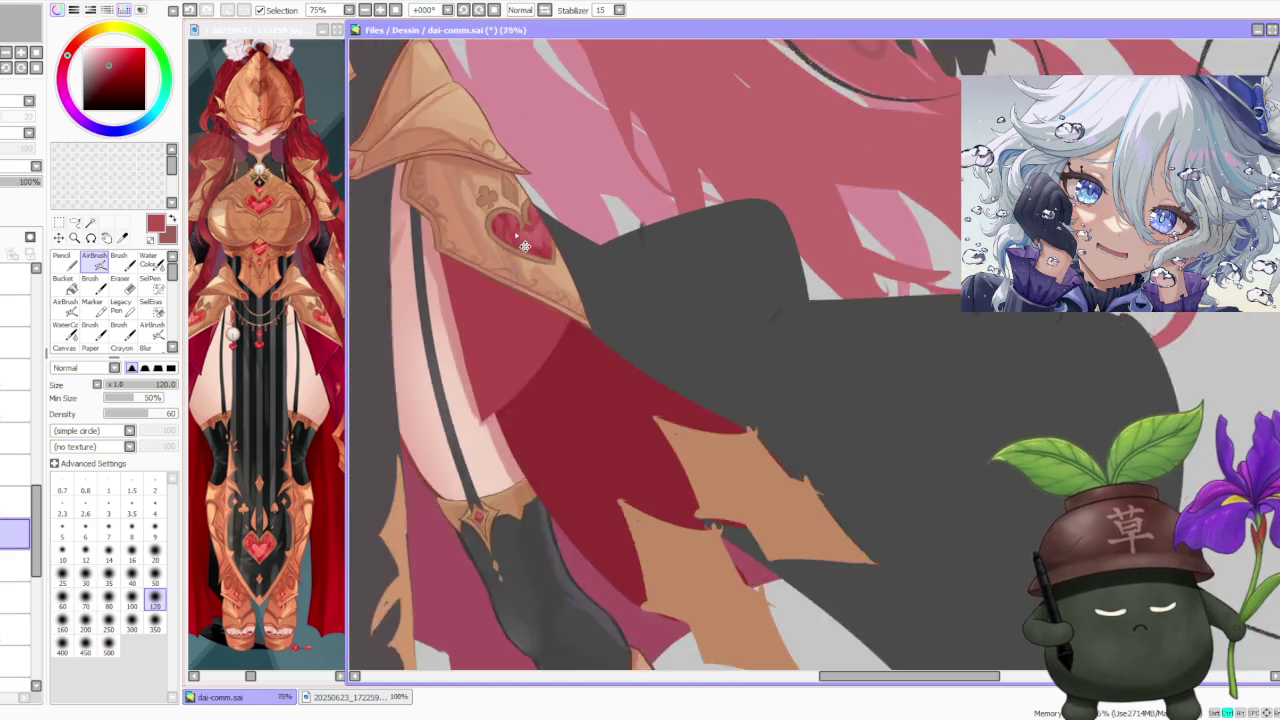
scroll(524, 248, "down", 3)
left_click(118, 258)
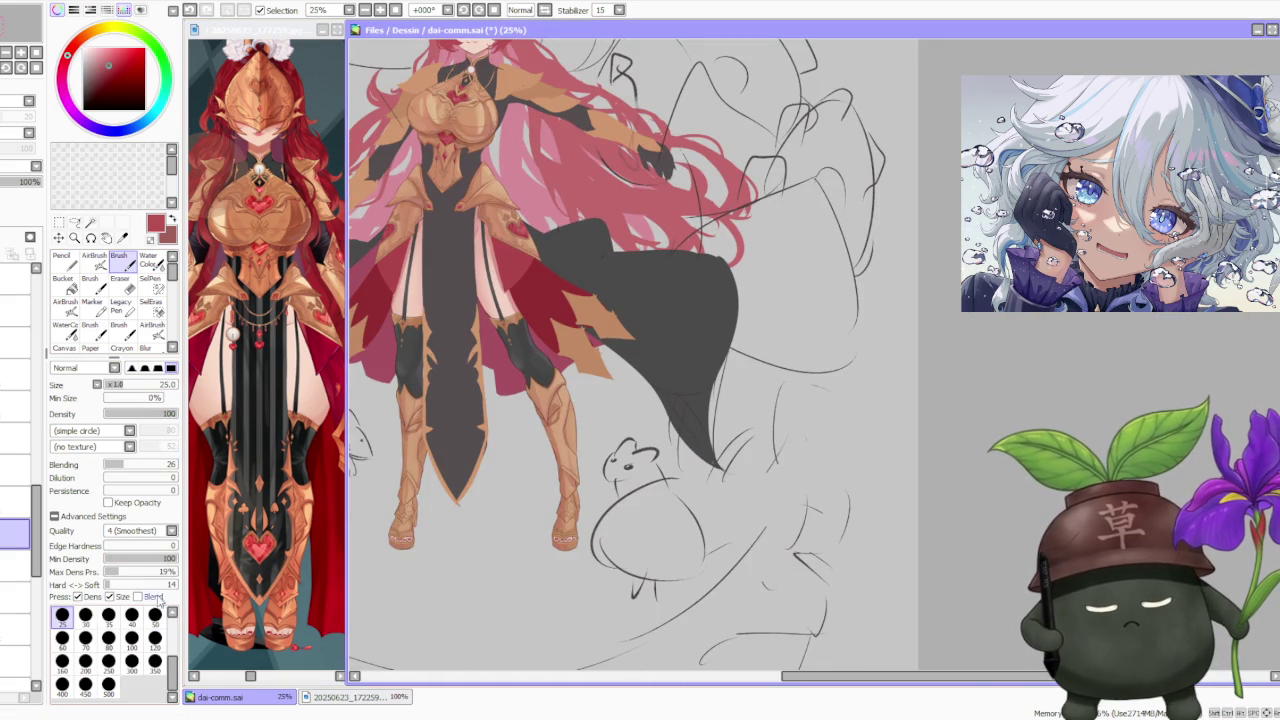
scroll(561, 505, "up", 3)
scroll(561, 503, "up", 2)
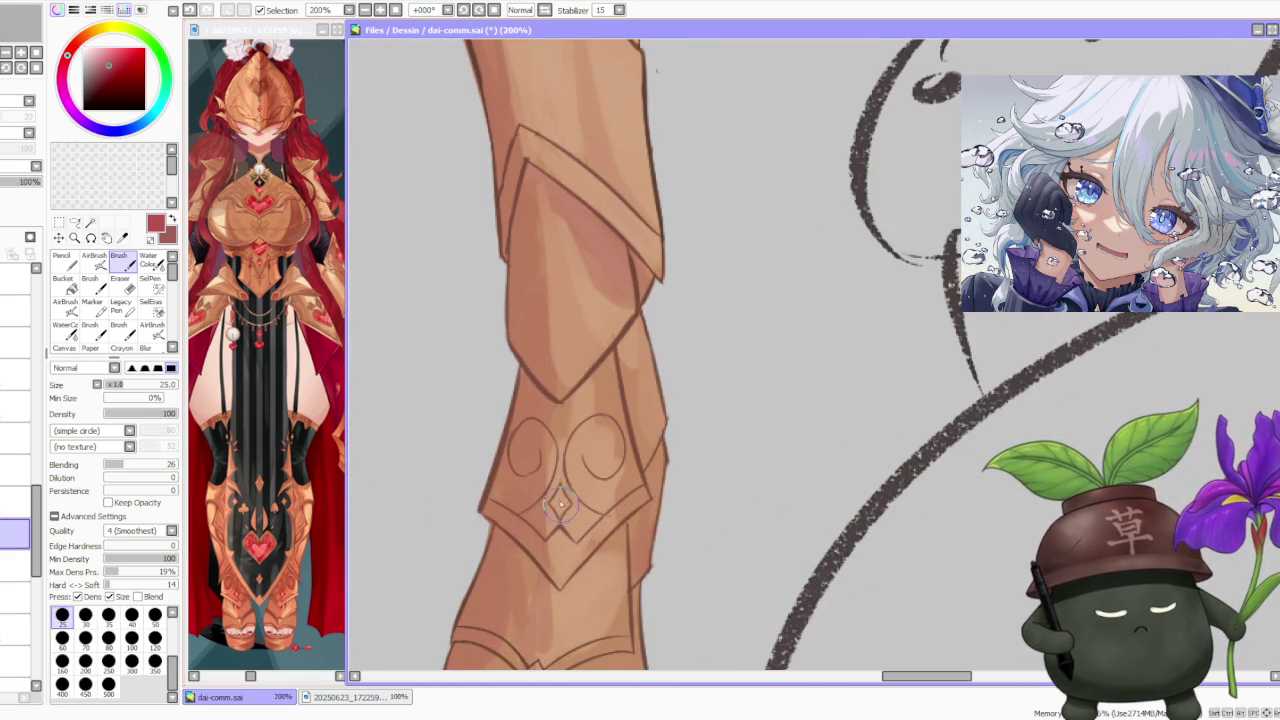
- At 200% zoom, paint a small red diamond gem under the swirl on the knee plate
left_click_drag(561, 490, 563, 510)
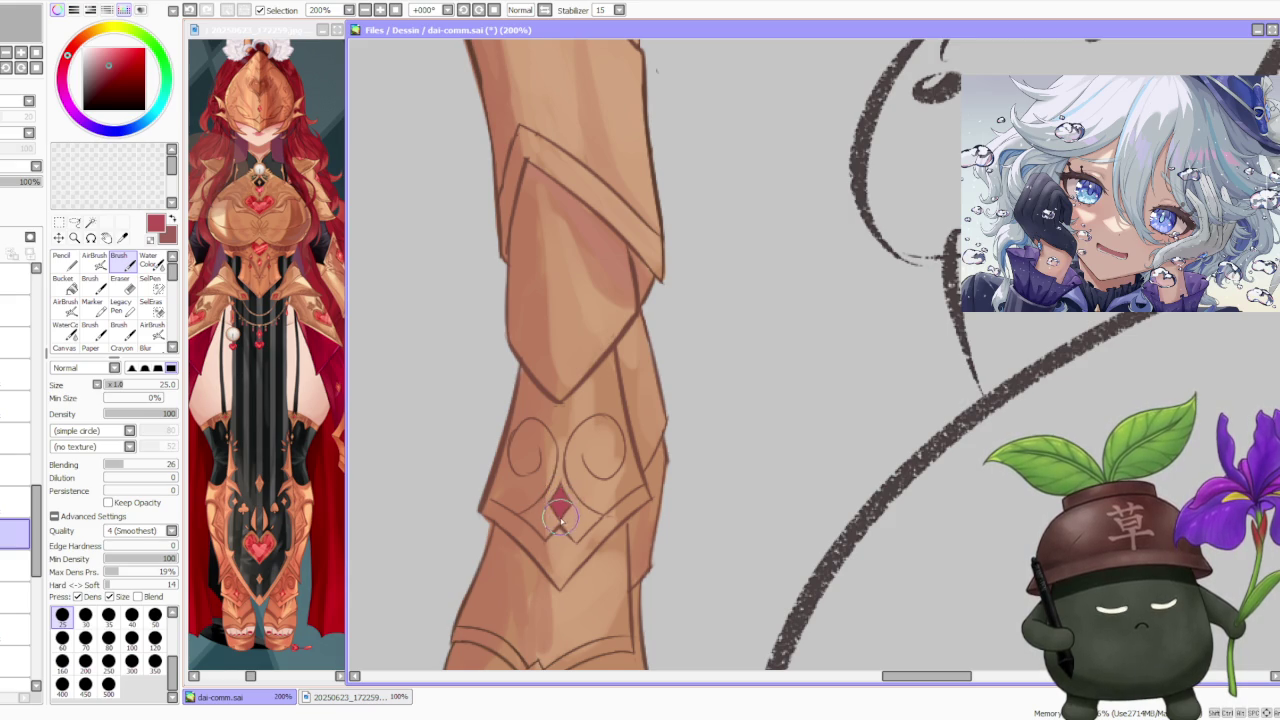
scroll(560, 515, "down", 2)
scroll(563, 403, "down", 2)
scroll(563, 403, "down", 2)
scroll(563, 403, "up", 3)
scroll(492, 503, "up", 2)
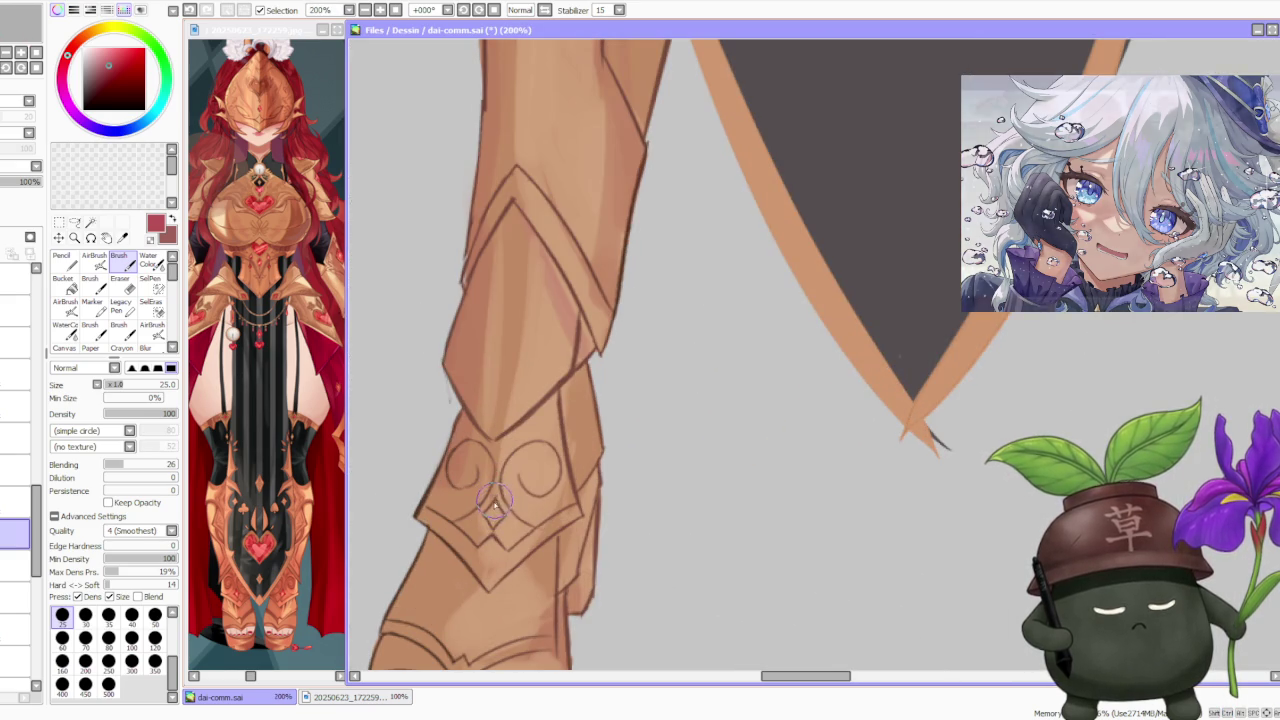
left_click_drag(492, 505, 496, 516)
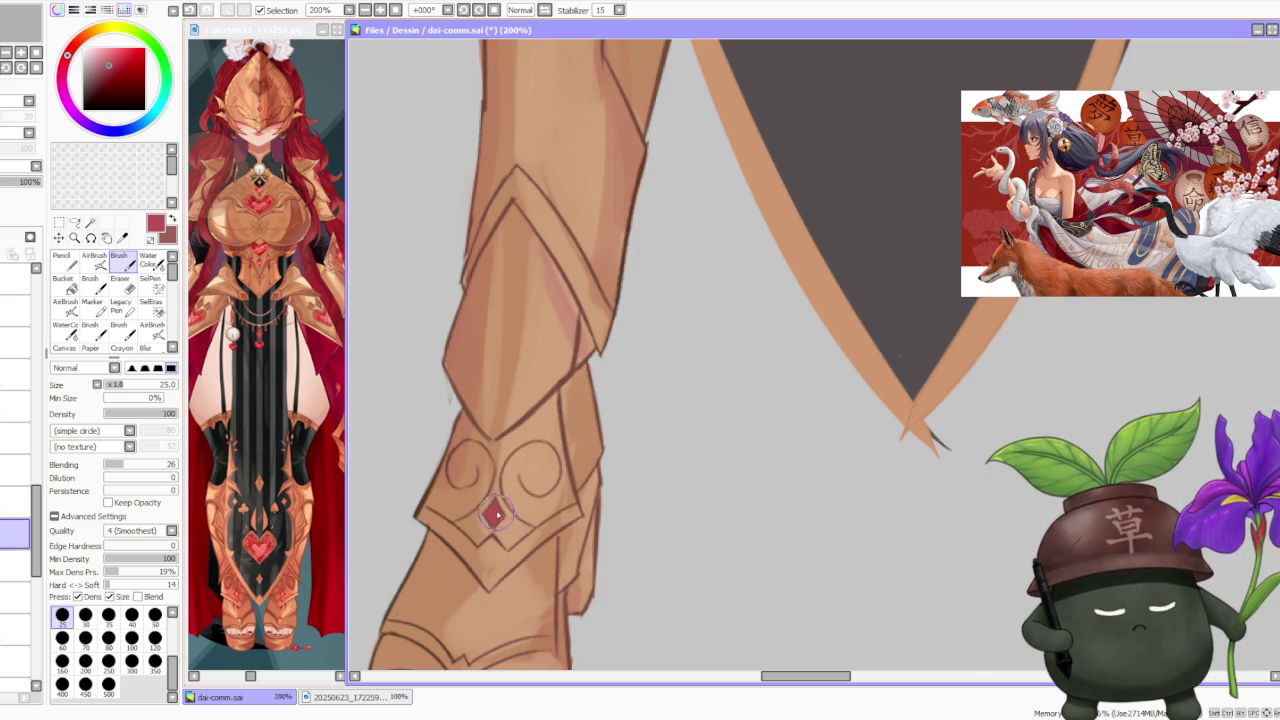
scroll(496, 515, "down", 1)
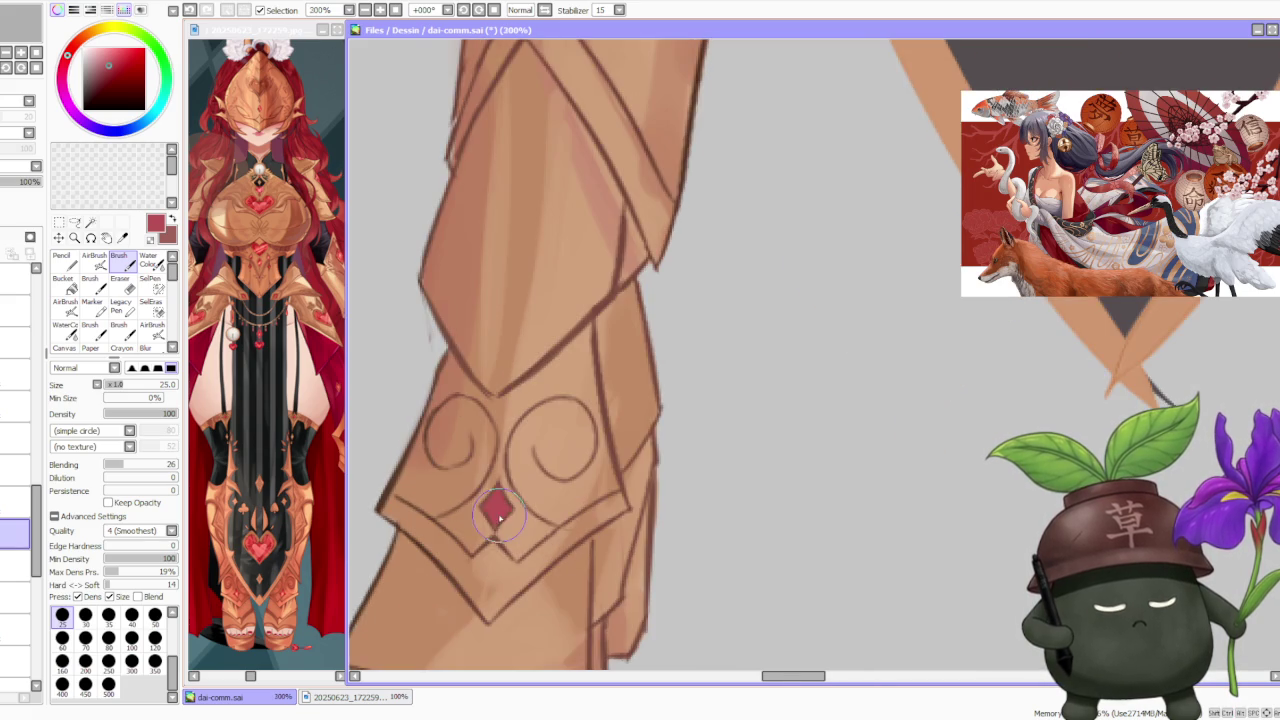
scroll(505, 518, "down", 2)
scroll(600, 470, "down", 2)
scroll(710, 416, "down", 1)
- Zoom to 300% and fill out the red gem on the knee plate
scroll(710, 416, "down", 1)
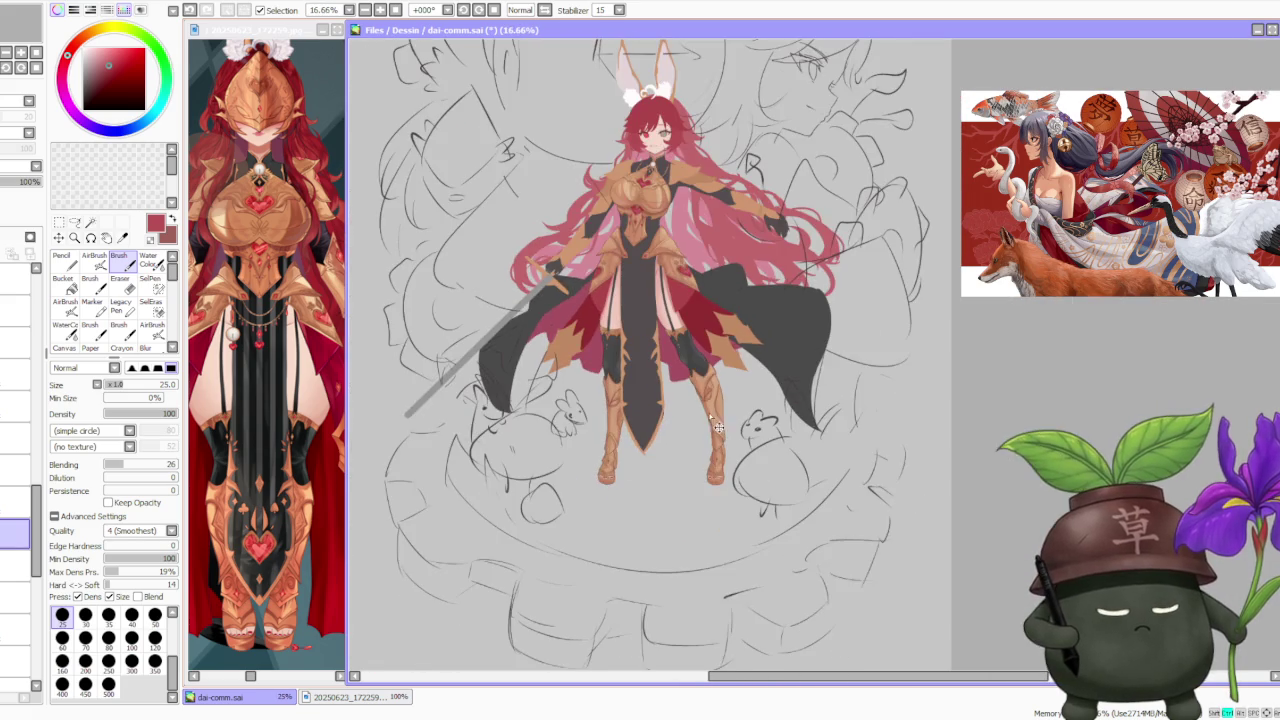
scroll(710, 416, "down", 1)
scroll(705, 298, "up", 1)
scroll(705, 298, "up", 1)
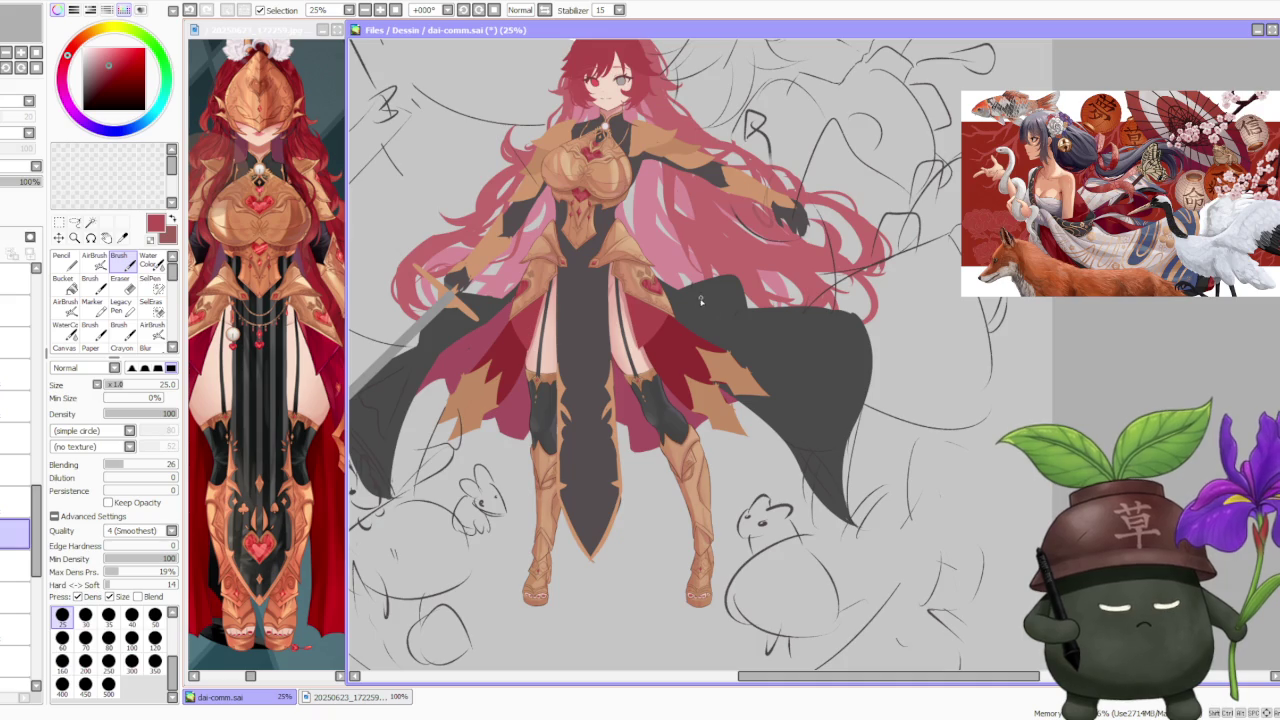
scroll(650, 297, "up", 2)
scroll(650, 297, "down", 2)
scroll(680, 400, "up", 1)
scroll(690, 450, "up", 2)
scroll(698, 483, "up", 1)
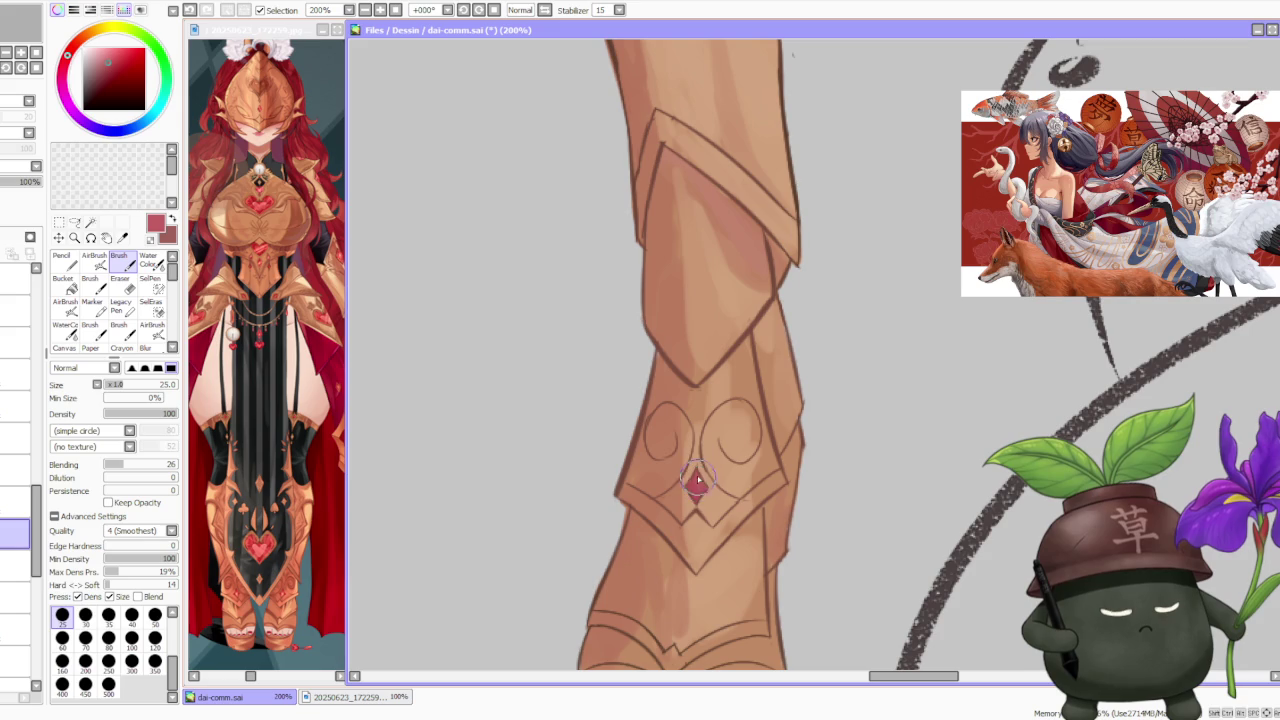
scroll(700, 487, "down", 2)
scroll(425, 448, "up", 3)
mouse_move(425, 448)
left_mouse_down()
mouse_move(400, 470)
mouse_move(420, 480)
mouse_move(412, 462)
mouse_move(390, 470)
mouse_move(405, 480)
mouse_move(400, 460)
left_mouse_up()
- Reshape the lower point of the red knee-plate gem
scroll(401, 459, "down", 1)
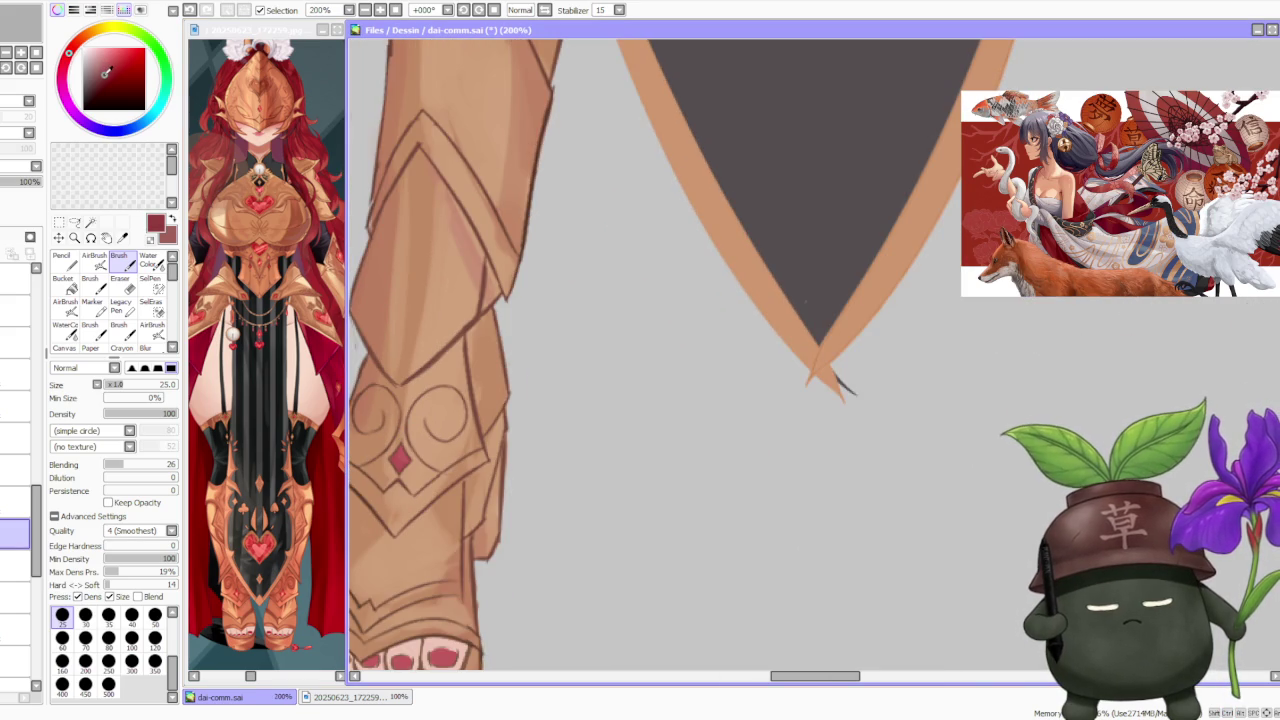
scroll(398, 462, "up", 1)
mouse_move(400, 465)
left_mouse_down()
mouse_move(390, 450)
mouse_move(405, 490)
mouse_move(395, 478)
left_mouse_up()
scroll(395, 470, "down", 1)
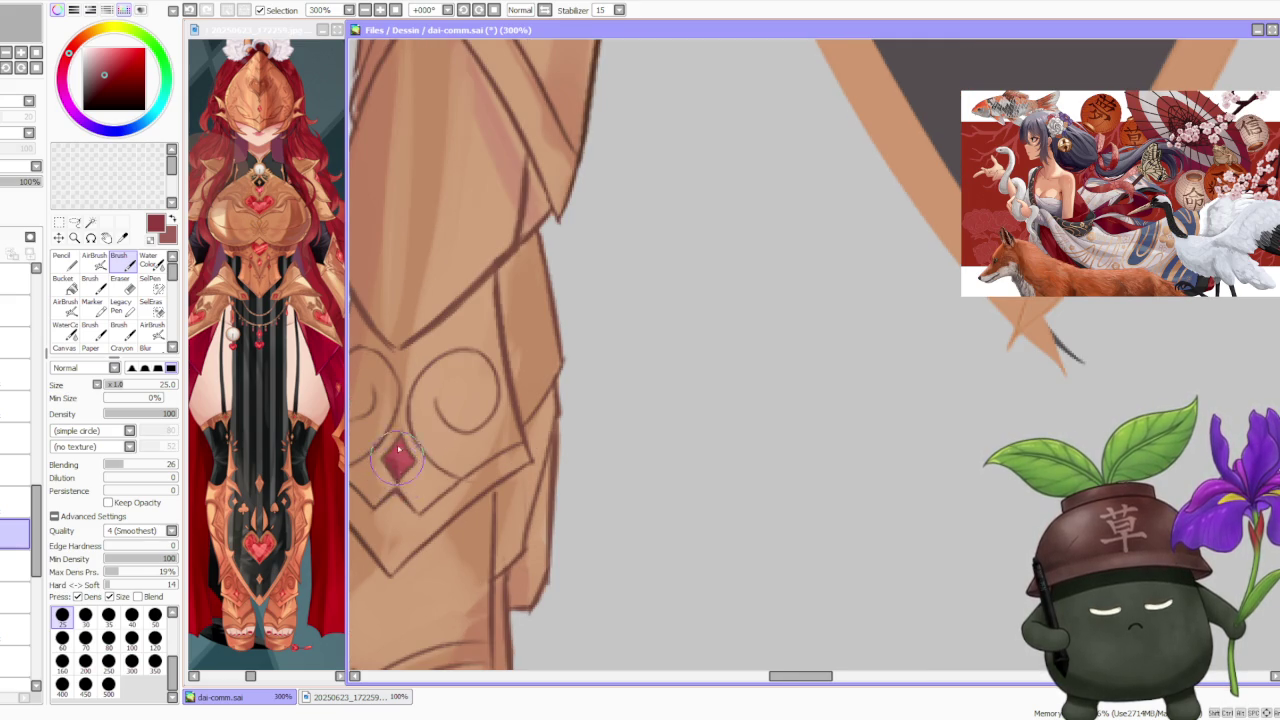
- Pan to the other boot and paint a matching red gem on its armour plate
left_click_drag(600, 500, 600, 250)
left_click_drag(914, 426, 700, 380)
scroll(1020, 392, "up", 1)
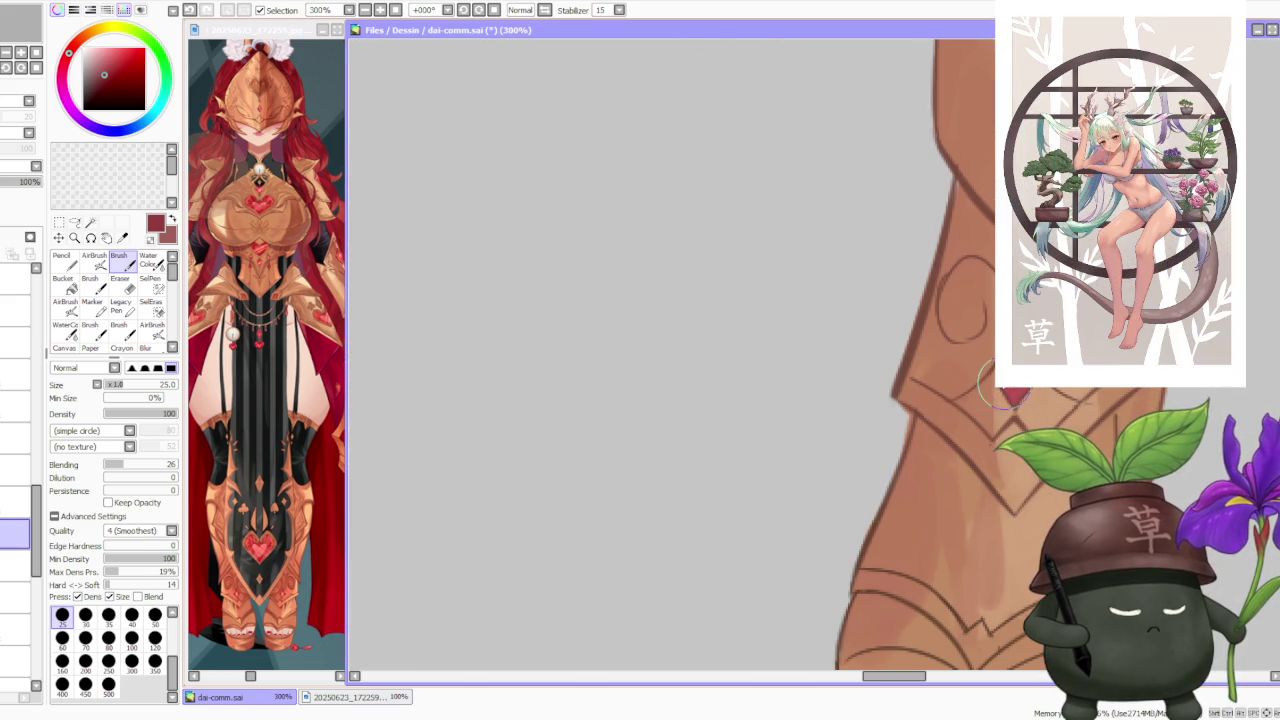
mouse_move(1010, 395)
left_mouse_down()
mouse_move(1000, 405)
mouse_move(1005, 395)
left_mouse_up()
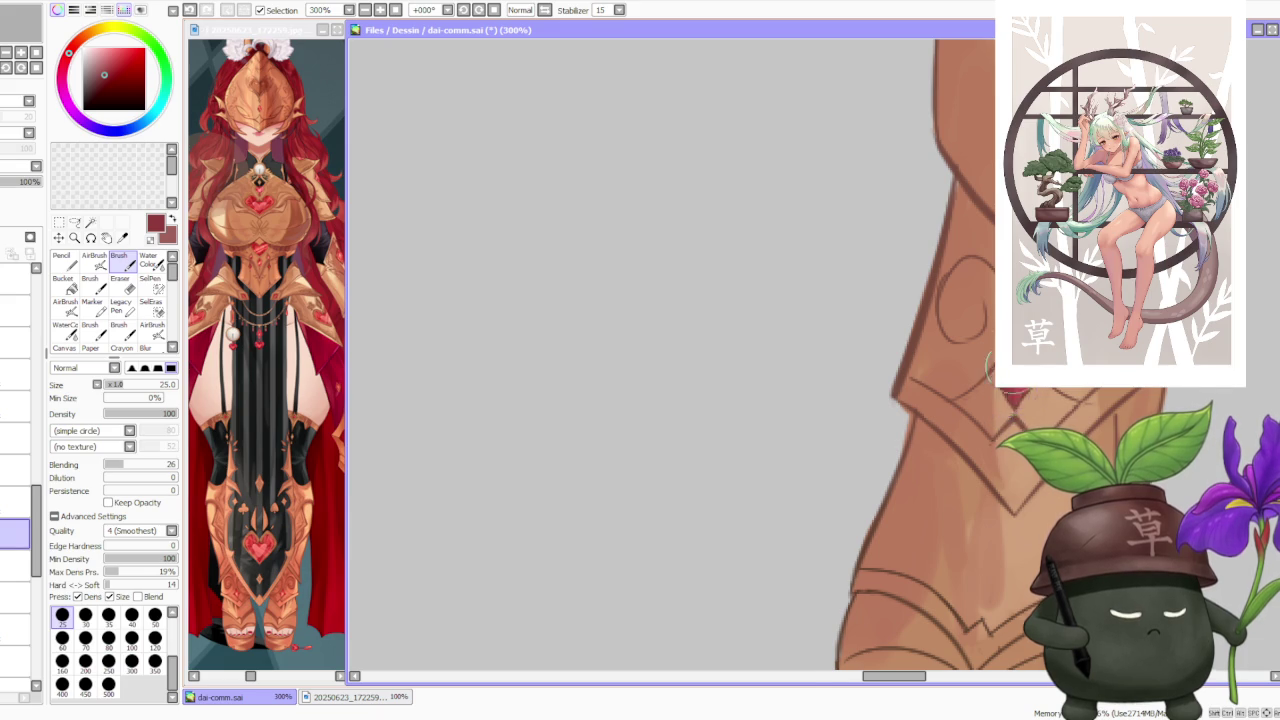
scroll(1000, 395, "down", 3)
scroll(930, 385, "down", 3)
- Zoom in and out on the mirrored canvas to inspect the finished boot gems
scroll(864, 378, "down", 3)
scroll(864, 378, "up", 2)
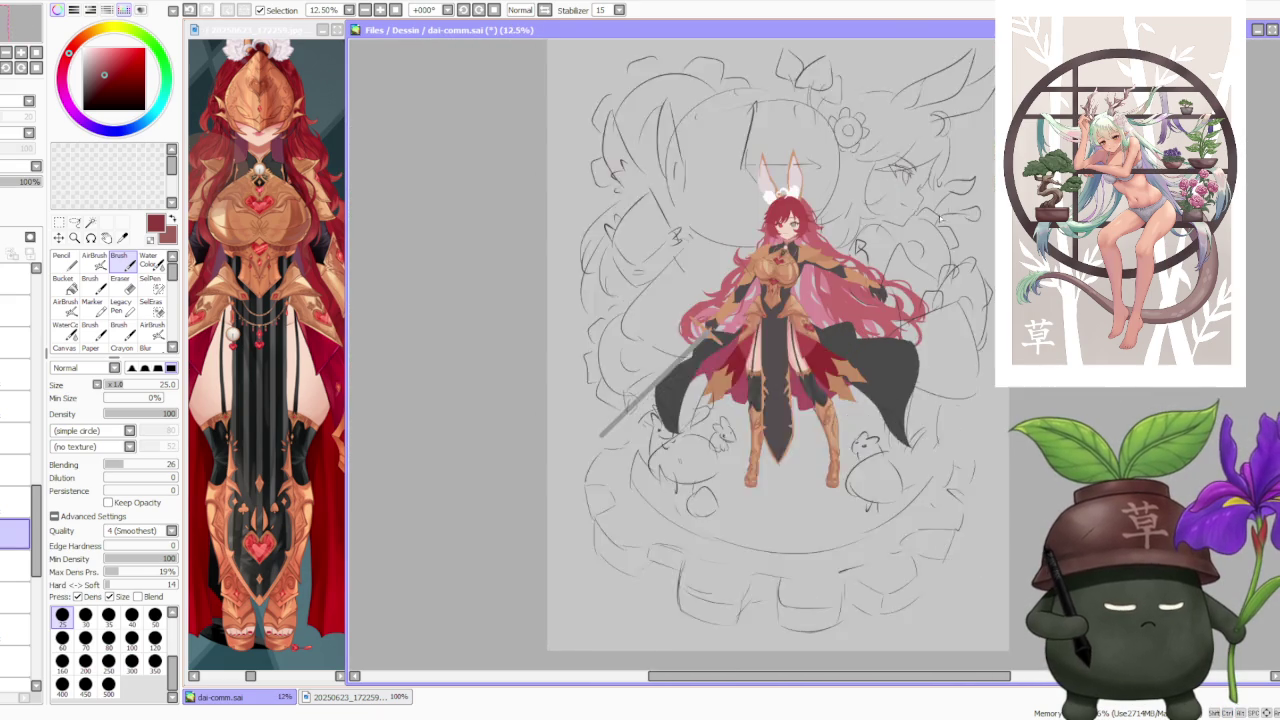
scroll(800, 400, "up", 1)
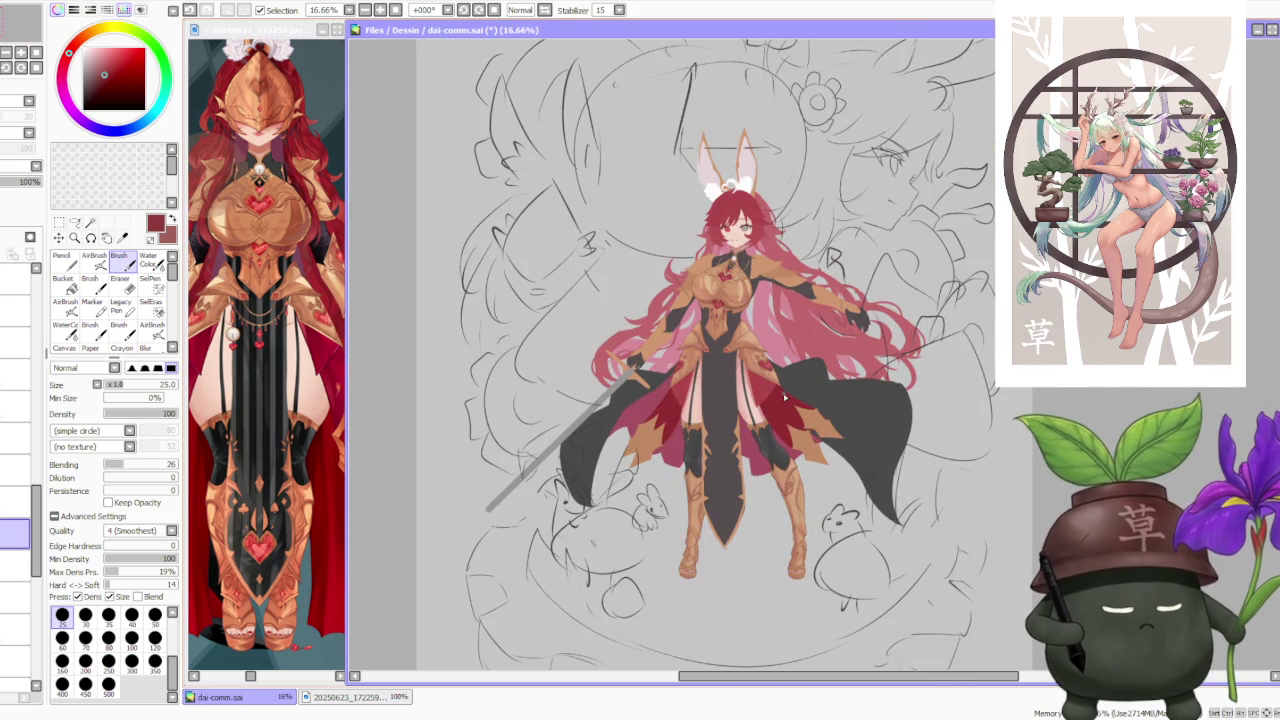
scroll(786, 424, "up", 1)
scroll(793, 281, "up", 1)
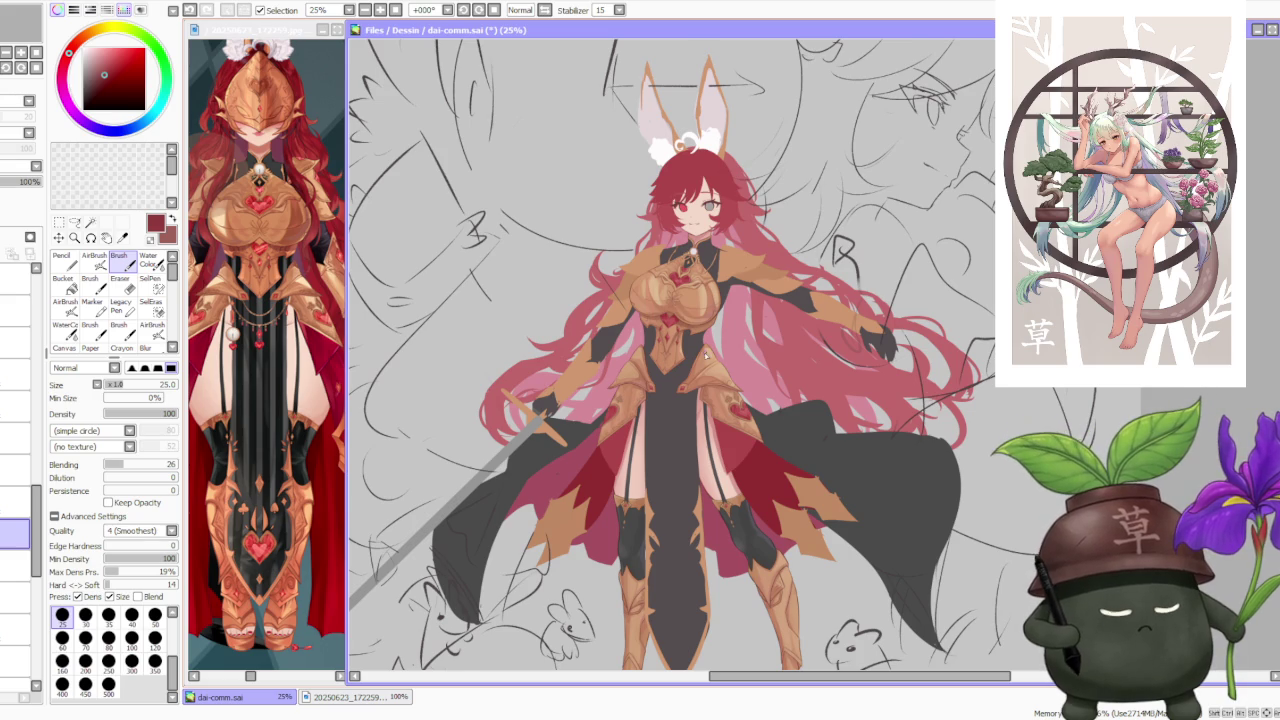
scroll(712, 445, "down", 1)
scroll(676, 405, "up", 2)
scroll(674, 417, "down", 2)
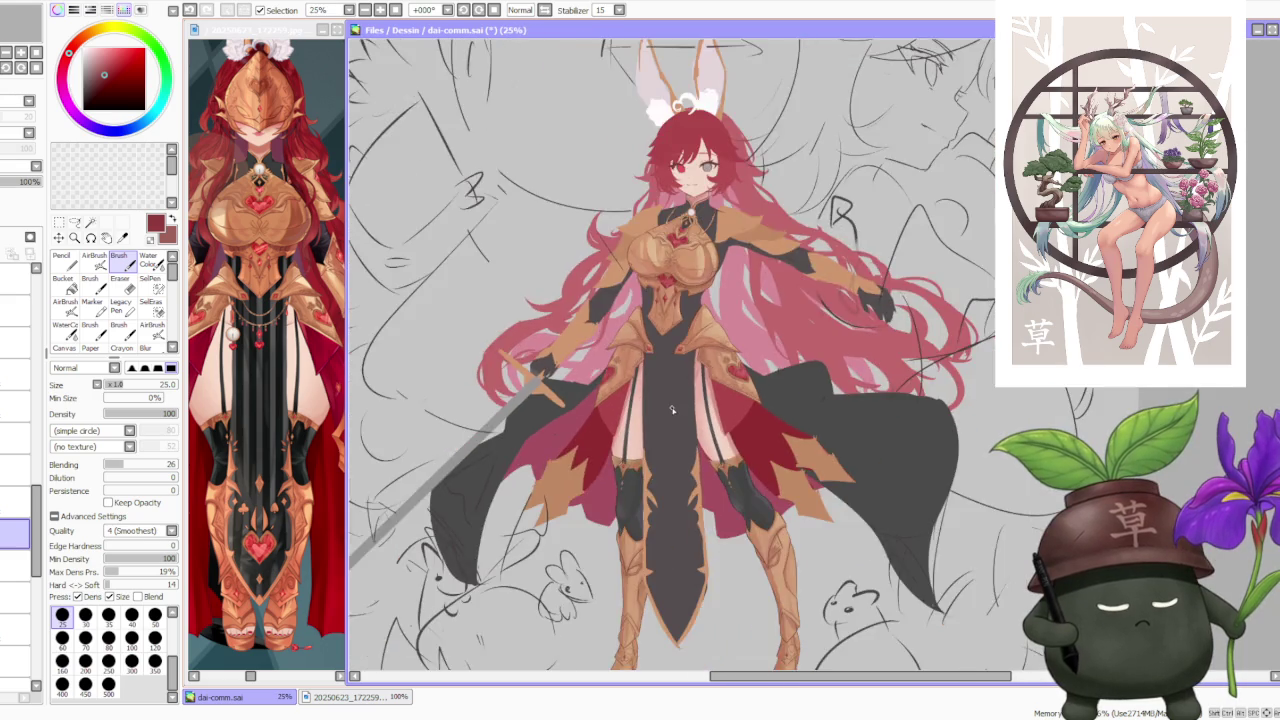
scroll(680, 410, "down", 2)
scroll(695, 300, "up", 1)
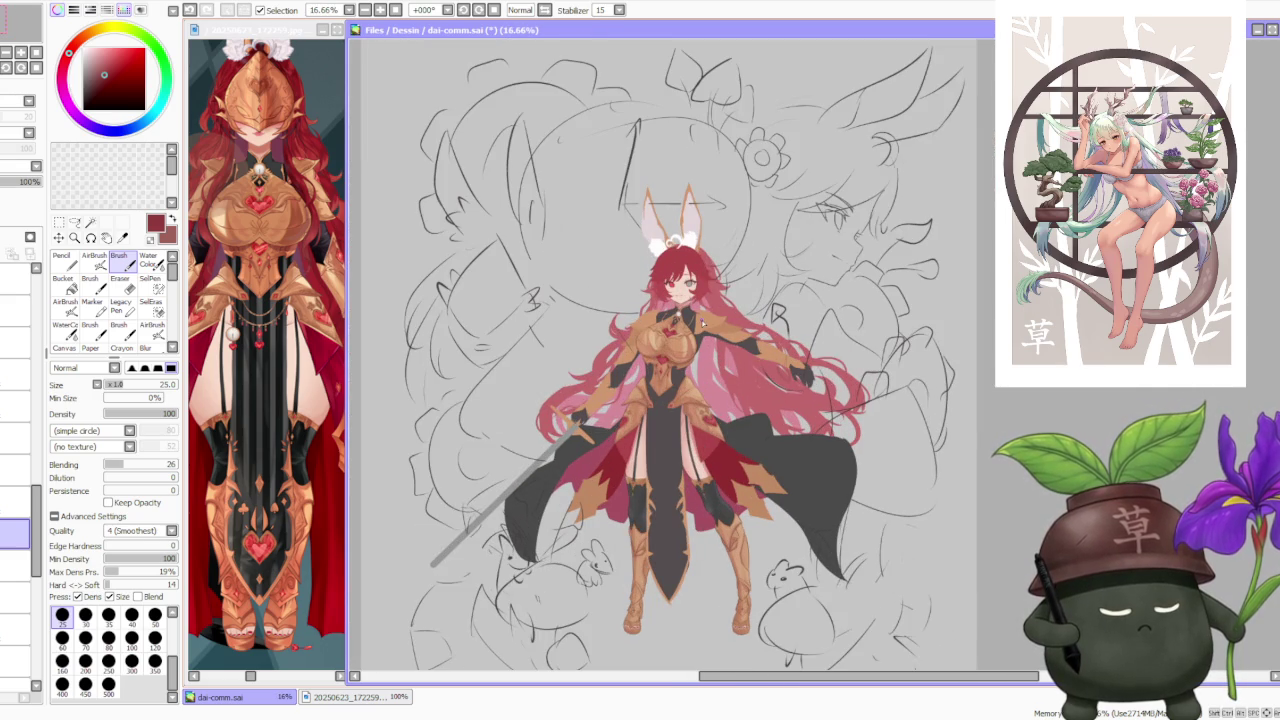
scroll(703, 323, "up", 2)
scroll(676, 258, "up", 1)
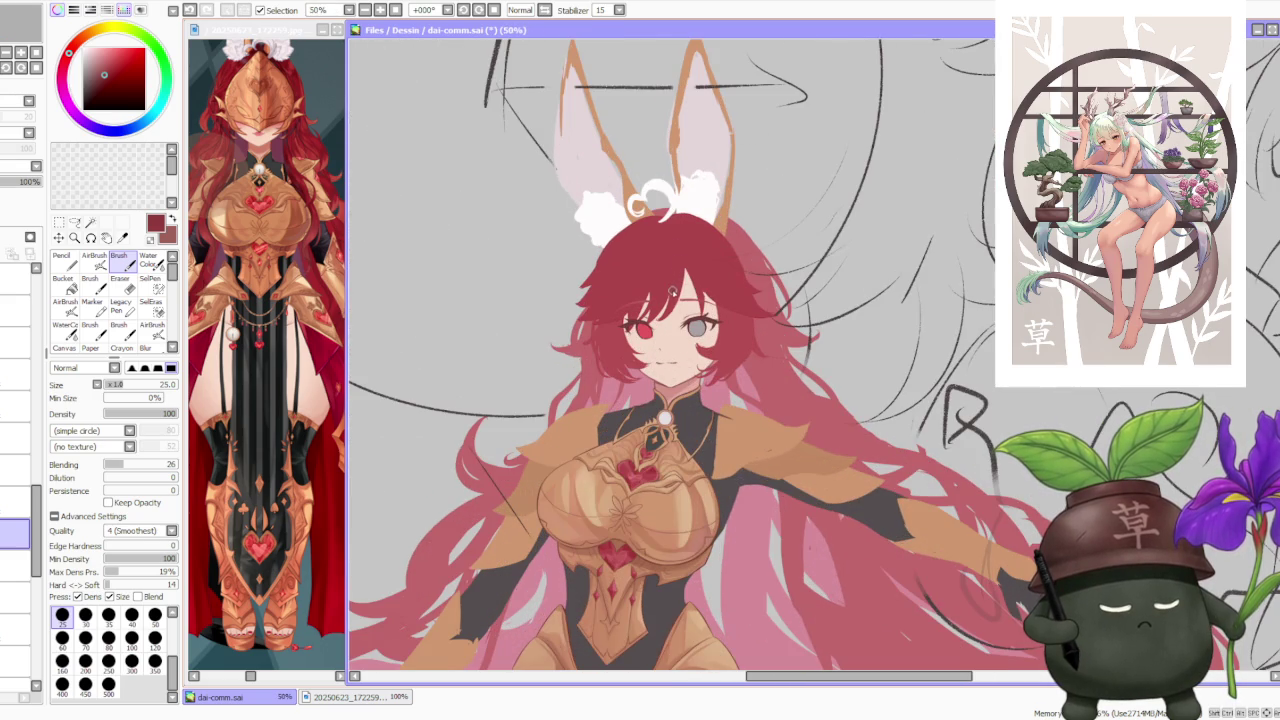
scroll(673, 291, "down", 1)
scroll(671, 303, "up", 1)
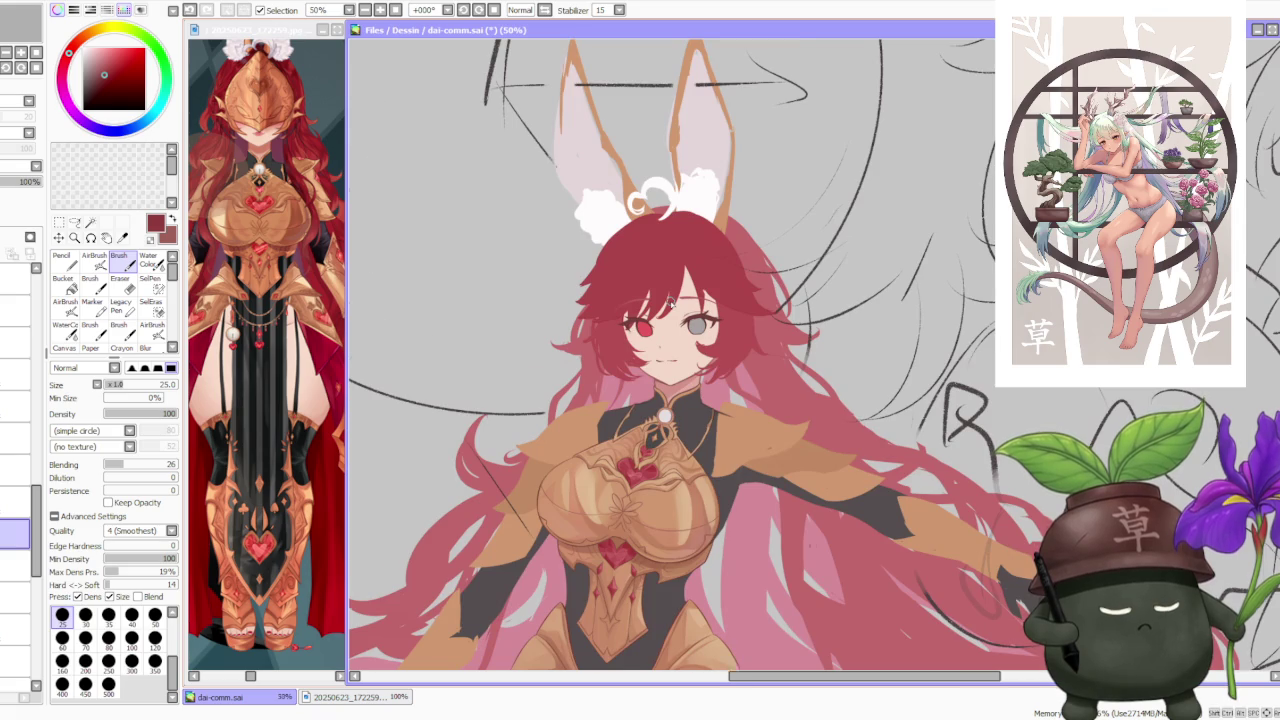
scroll(671, 302, "down", 3)
scroll(656, 211, "up", 1)
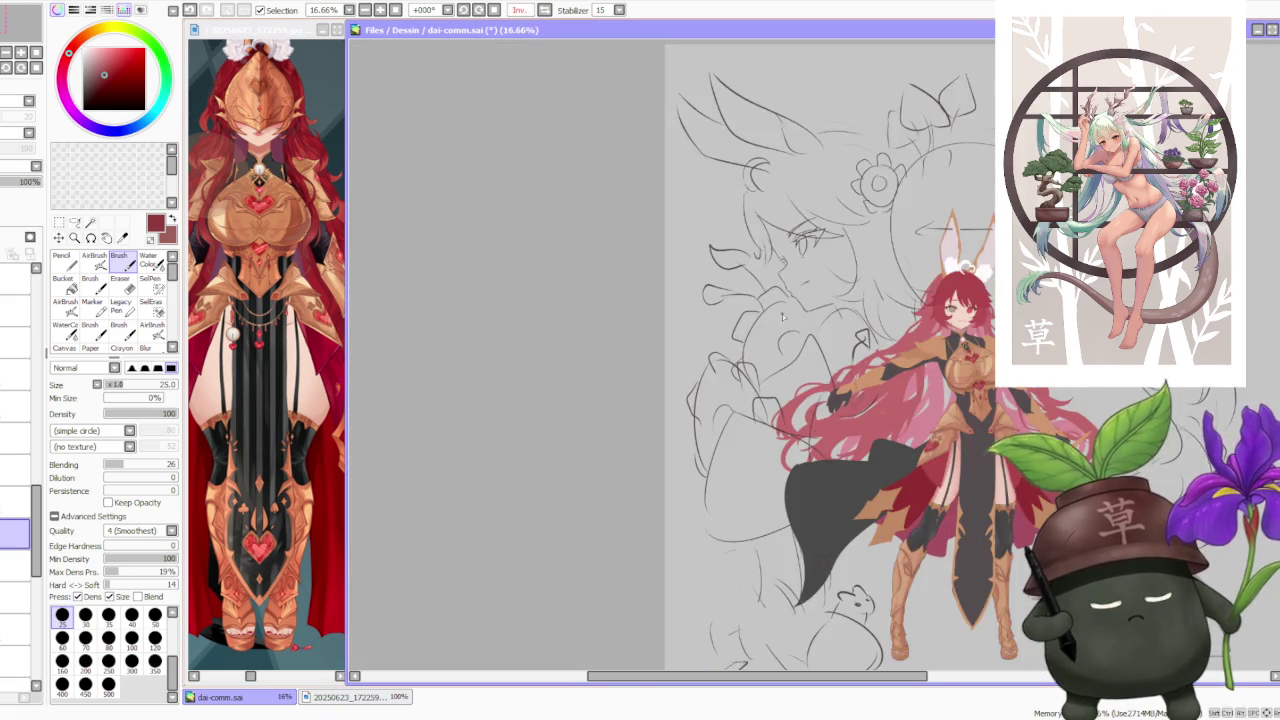
scroll(656, 211, "down", 1)
scroll(884, 311, "up", 2)
scroll(884, 311, "up", 2)
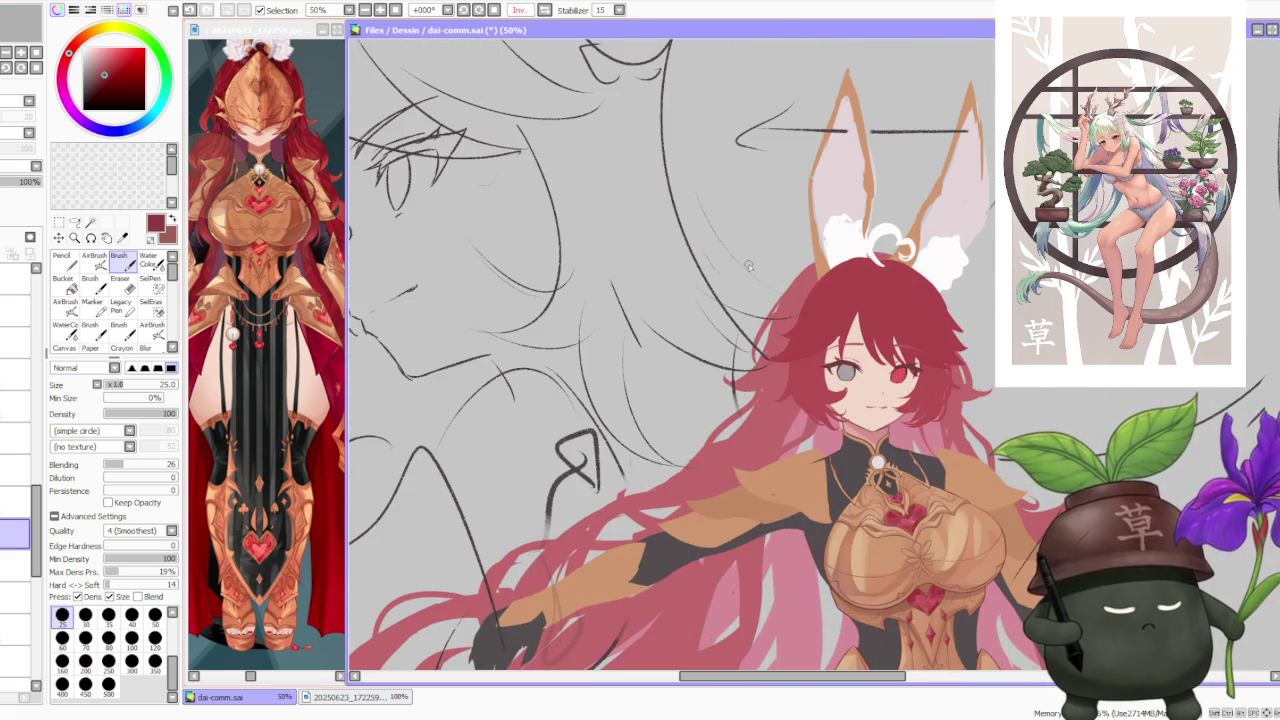
scroll(553, 30, "down", 1)
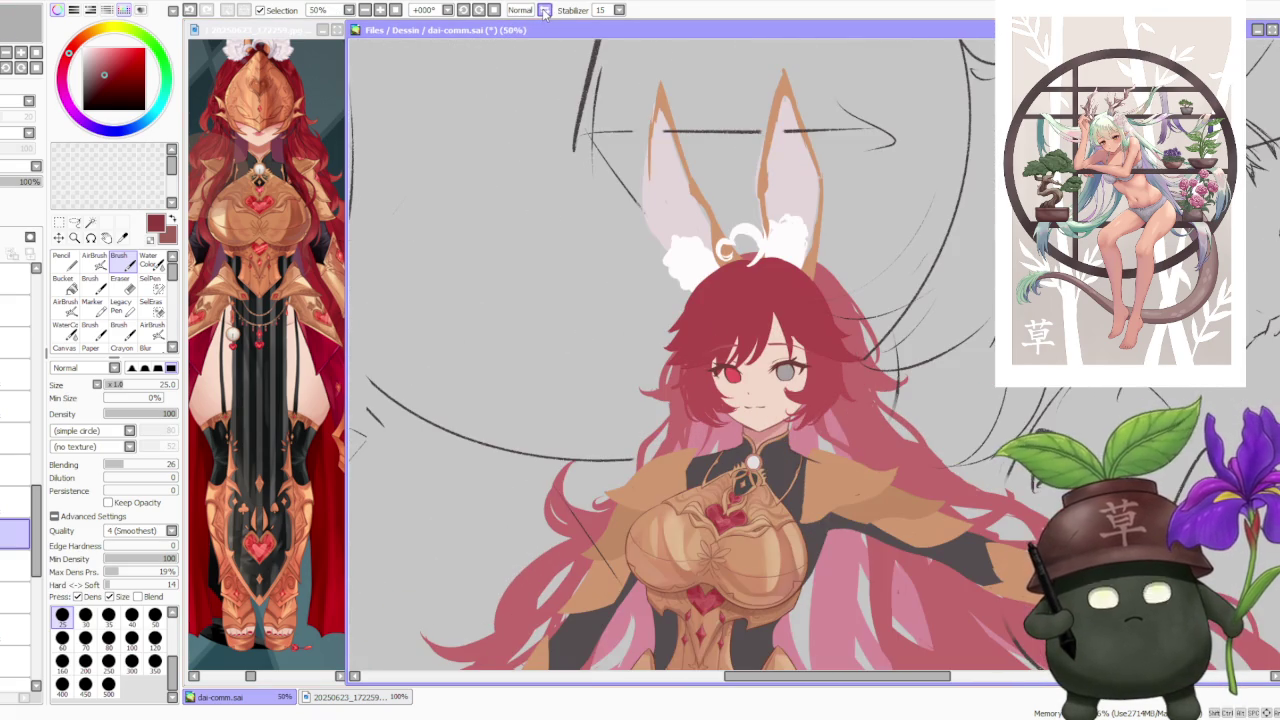
- Flip the view from Inv. back to Normal and review the whole armored figure
key("h")
scroll(535, 371, "down", 1)
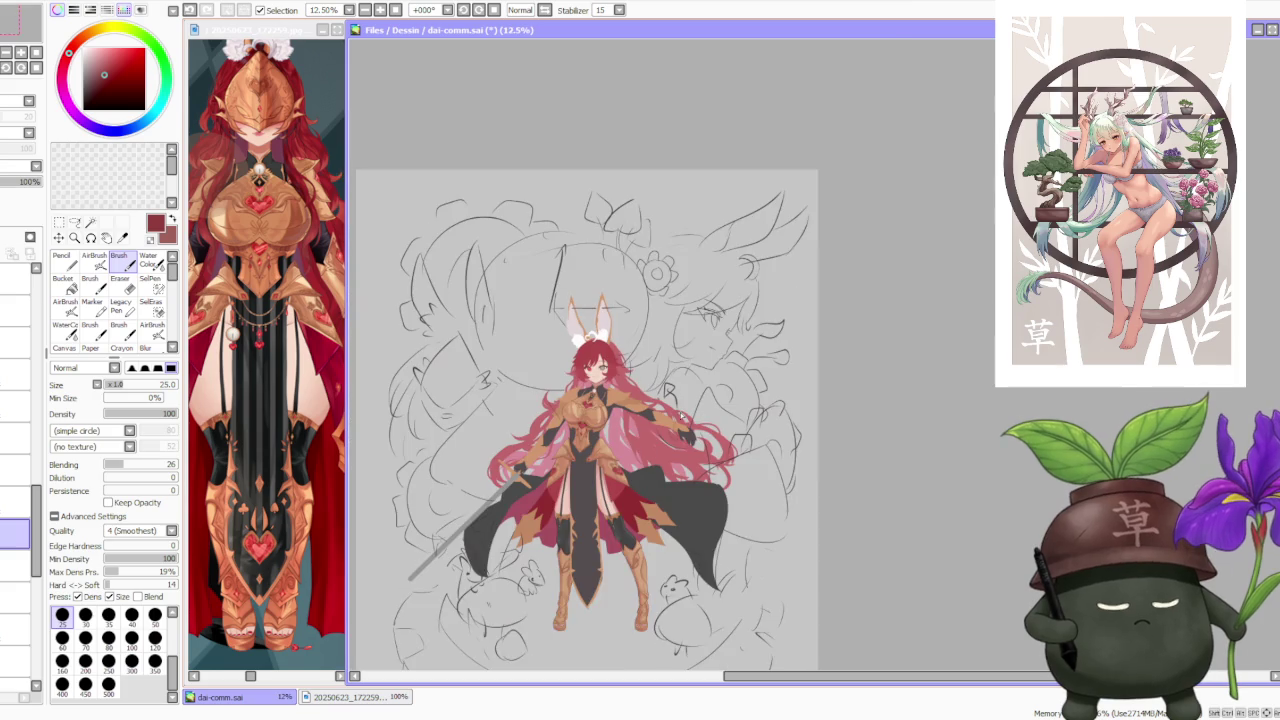
scroll(633, 481, "up", 2)
scroll(625, 450, "down", 1)
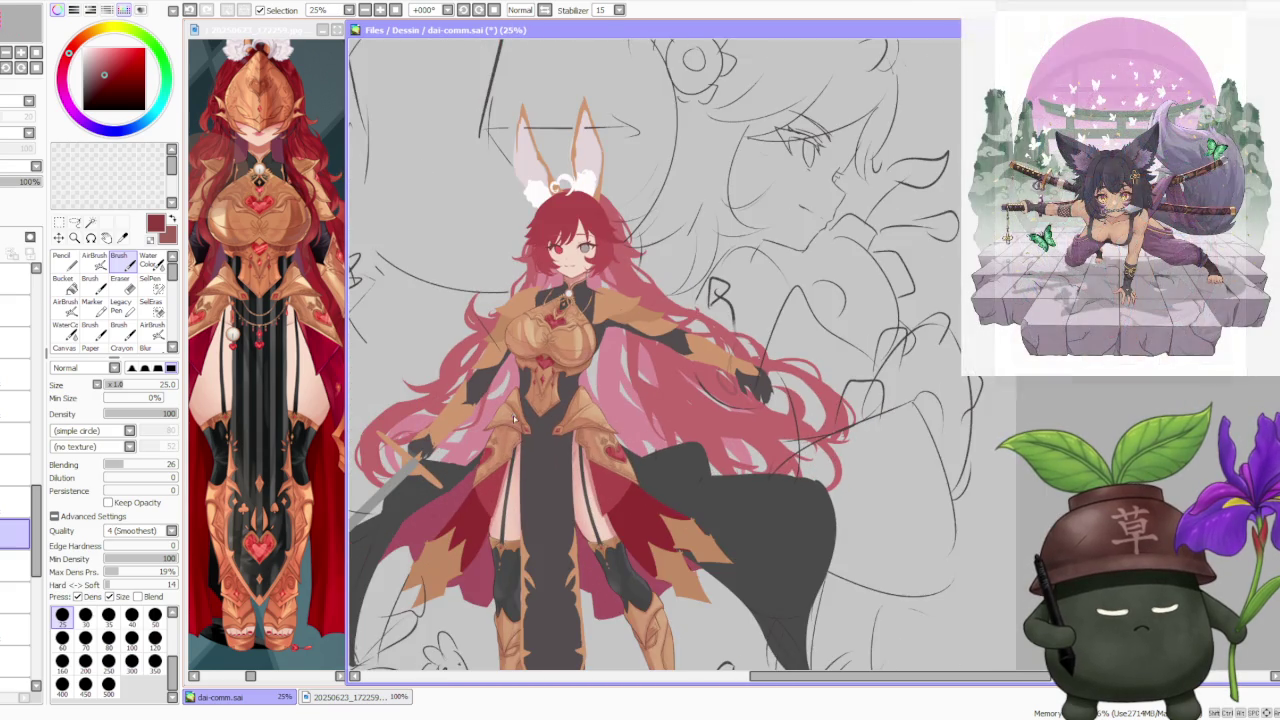
scroll(628, 410, "down", 1)
scroll(585, 428, "up", 1)
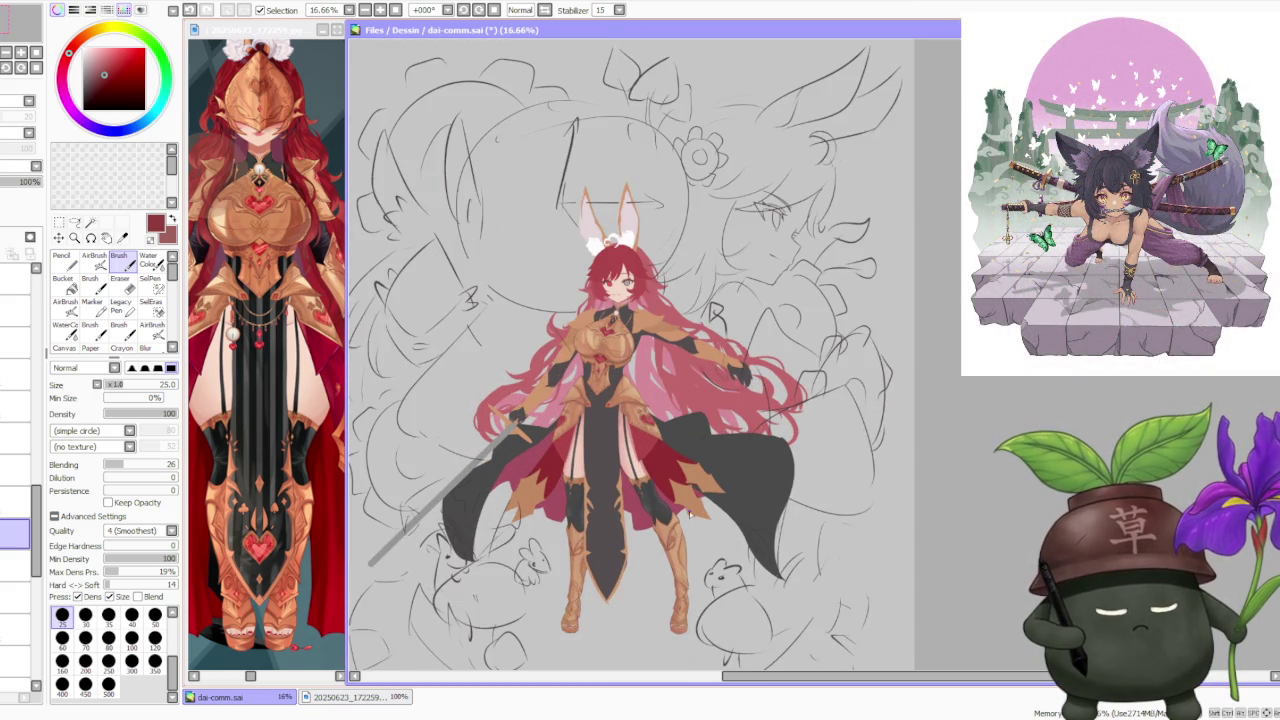
scroll(604, 573, "up", 2)
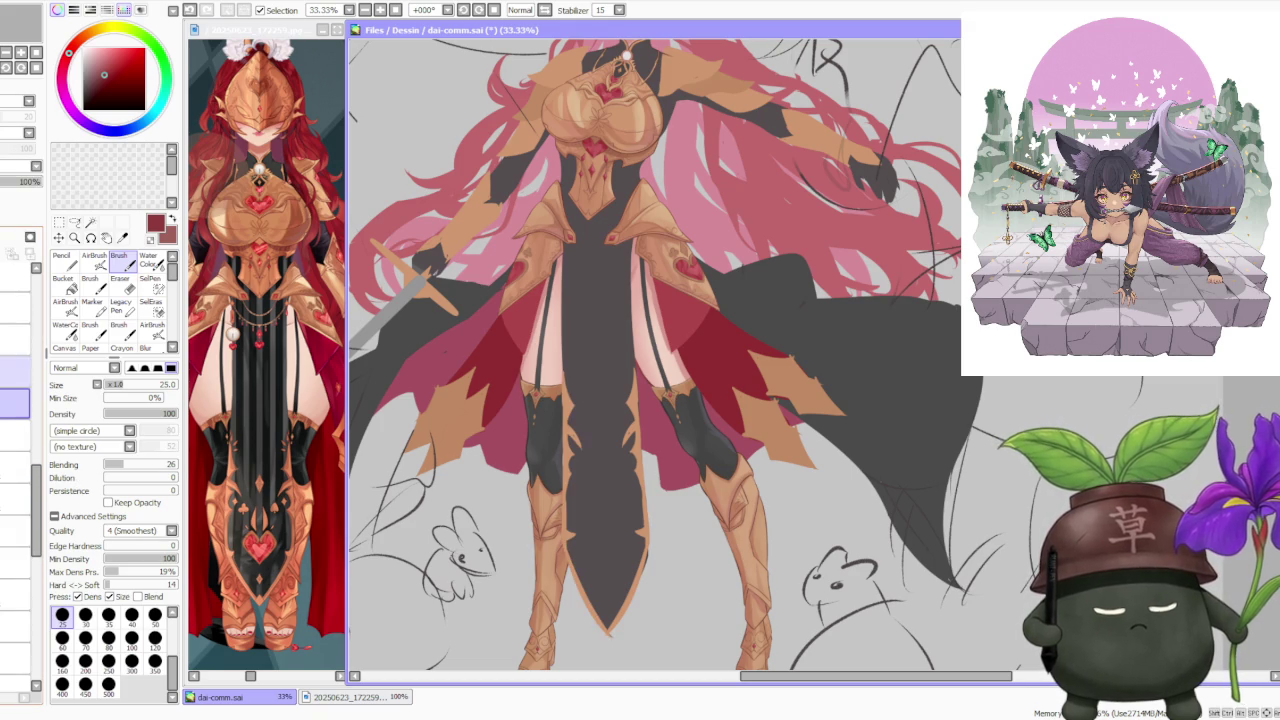
left_click(15, 372)
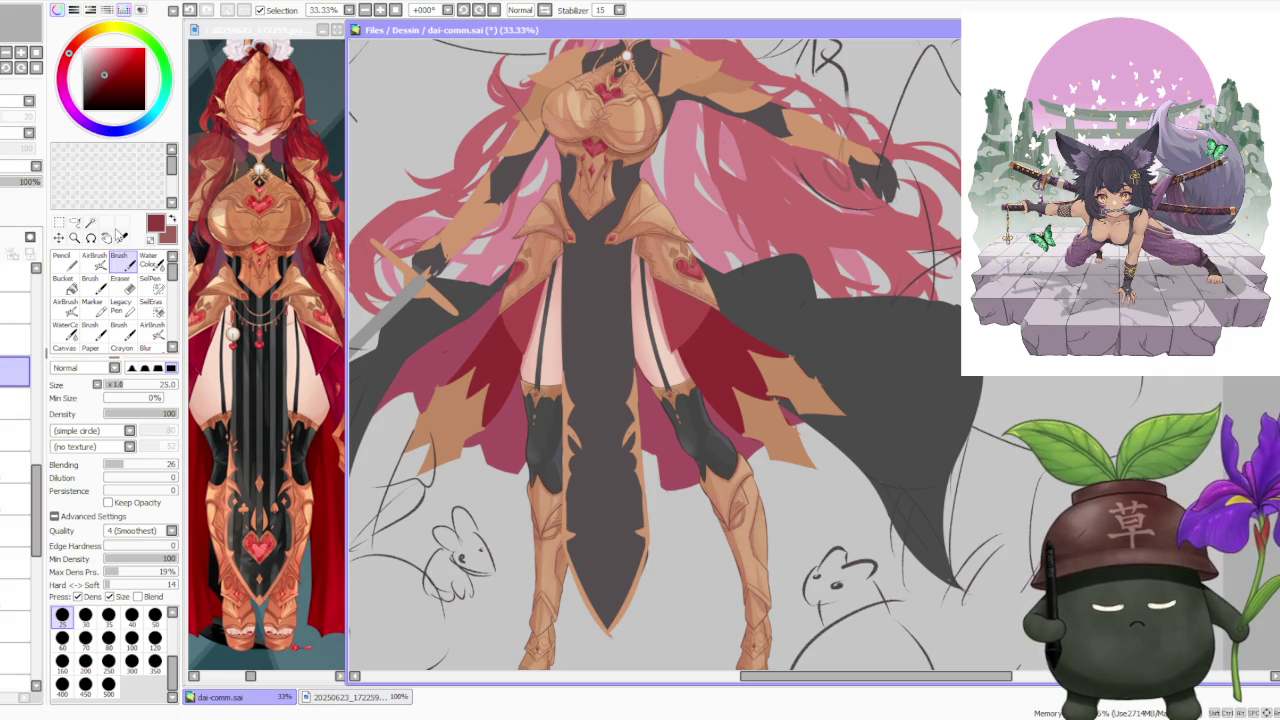
- Free Deform the tabard layer, dragging its bottom tip slightly right
left_click(59, 222)
scroll(474, 357, "down", 1)
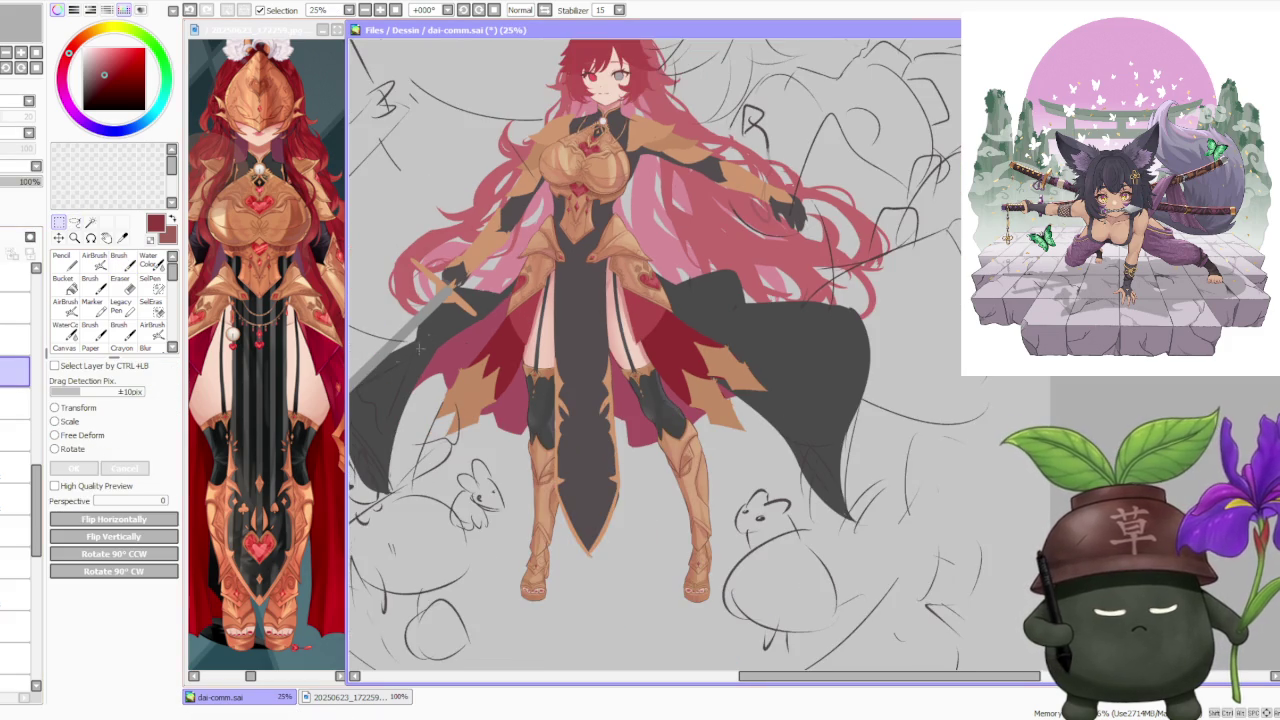
left_click(56, 435)
scroll(603, 583, "up", 2)
scroll(603, 583, "up", 2)
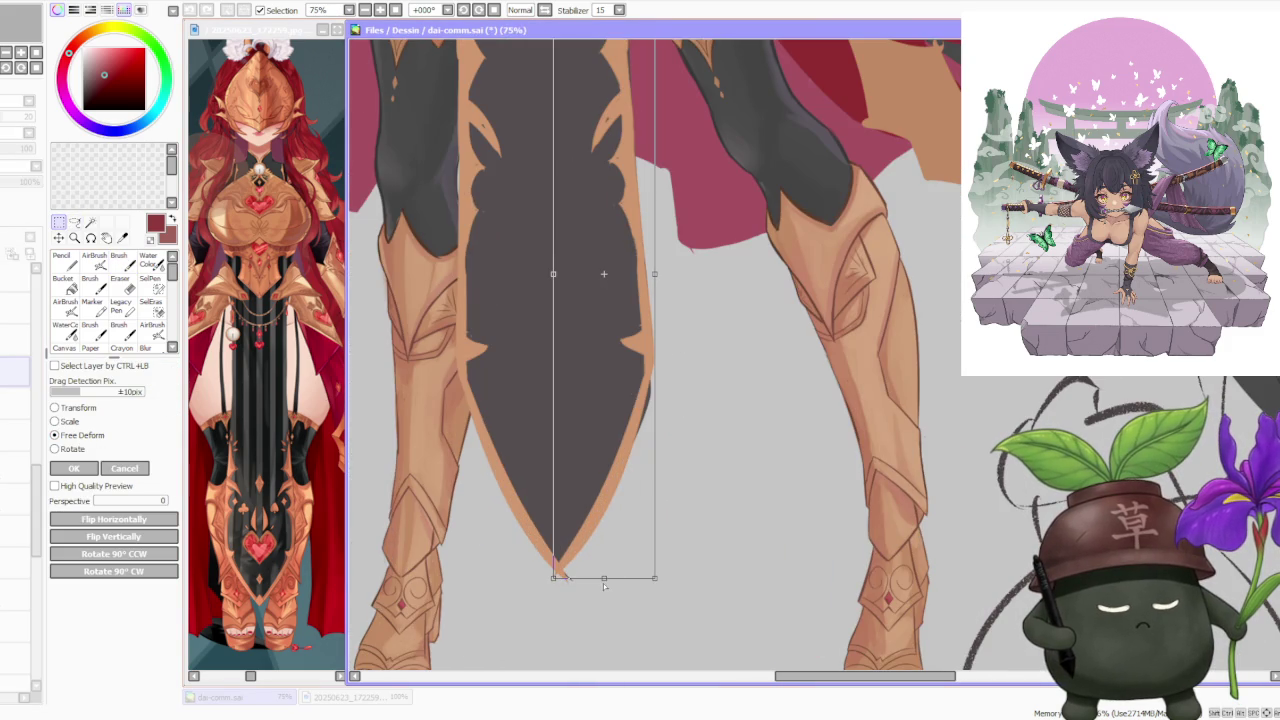
left_click_drag(603, 583, 612, 583)
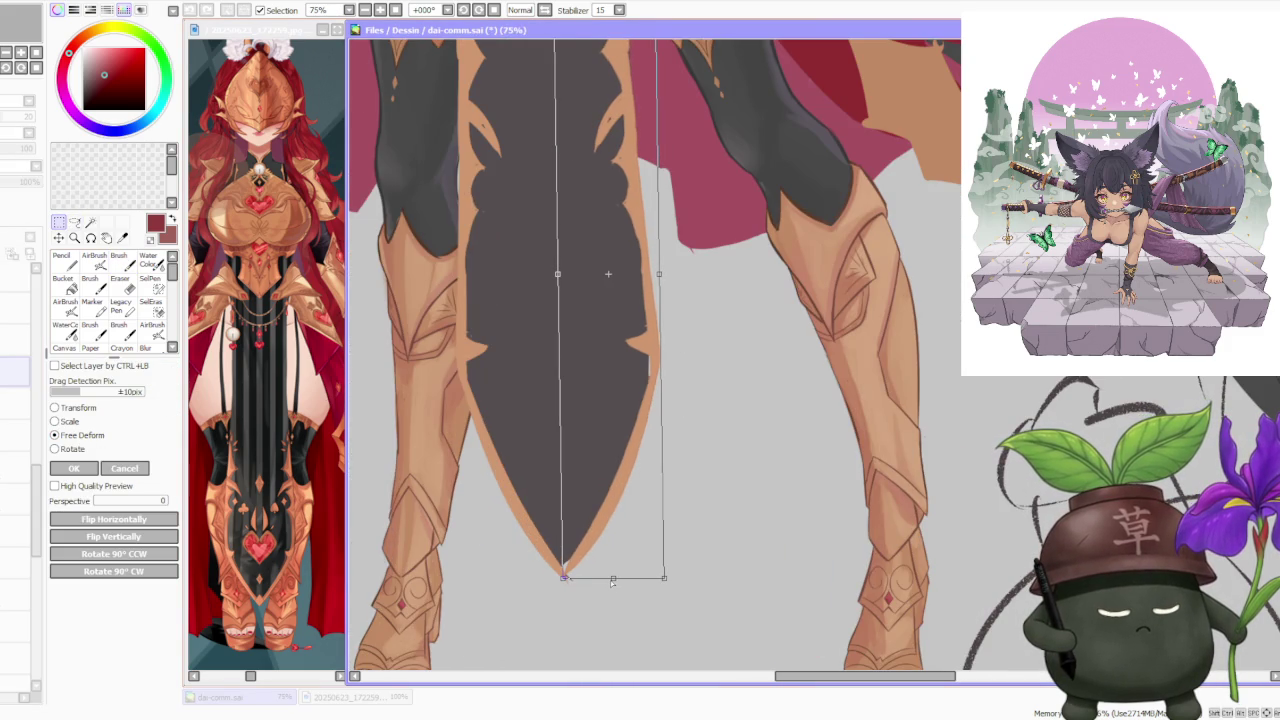
- Check the centred tabard tip between the legs and apply the deformation
scroll(614, 578, "down", 3)
scroll(603, 548, "down", 2)
scroll(590, 460, "up", 4)
scroll(580, 450, "up", 2)
scroll(550, 422, "down", 2)
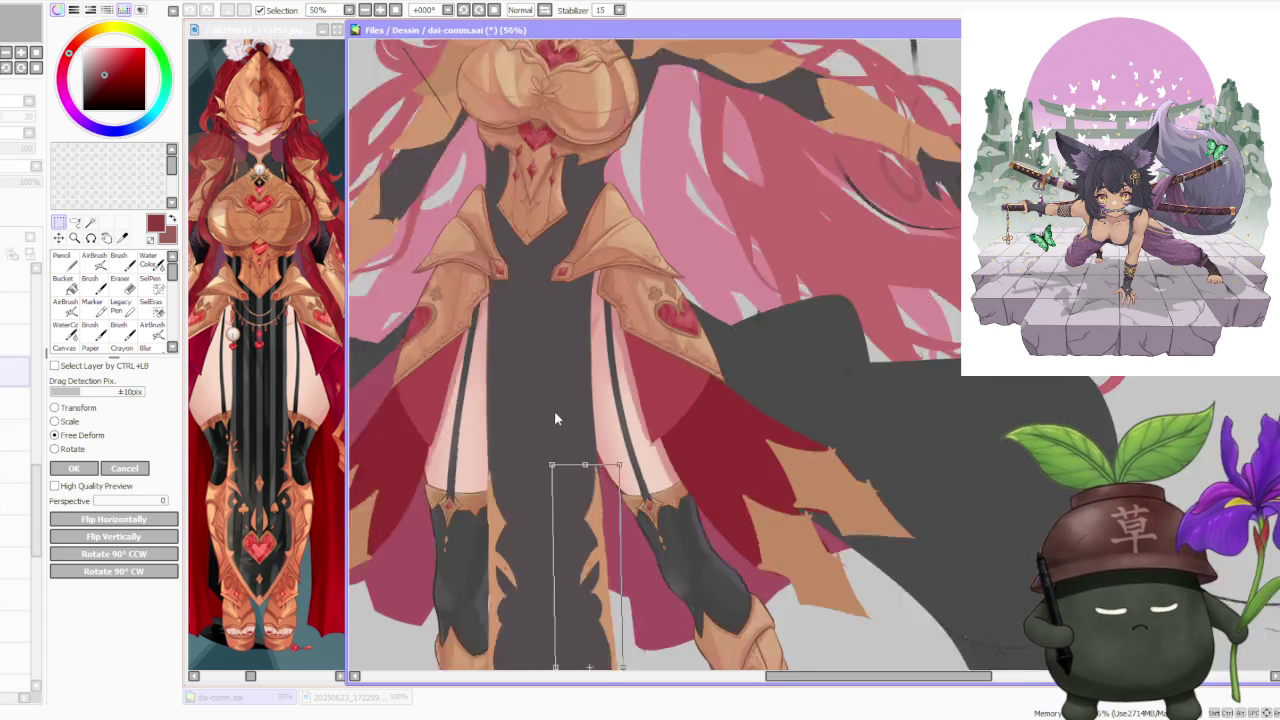
scroll(550, 422, "down", 1)
key("Return")
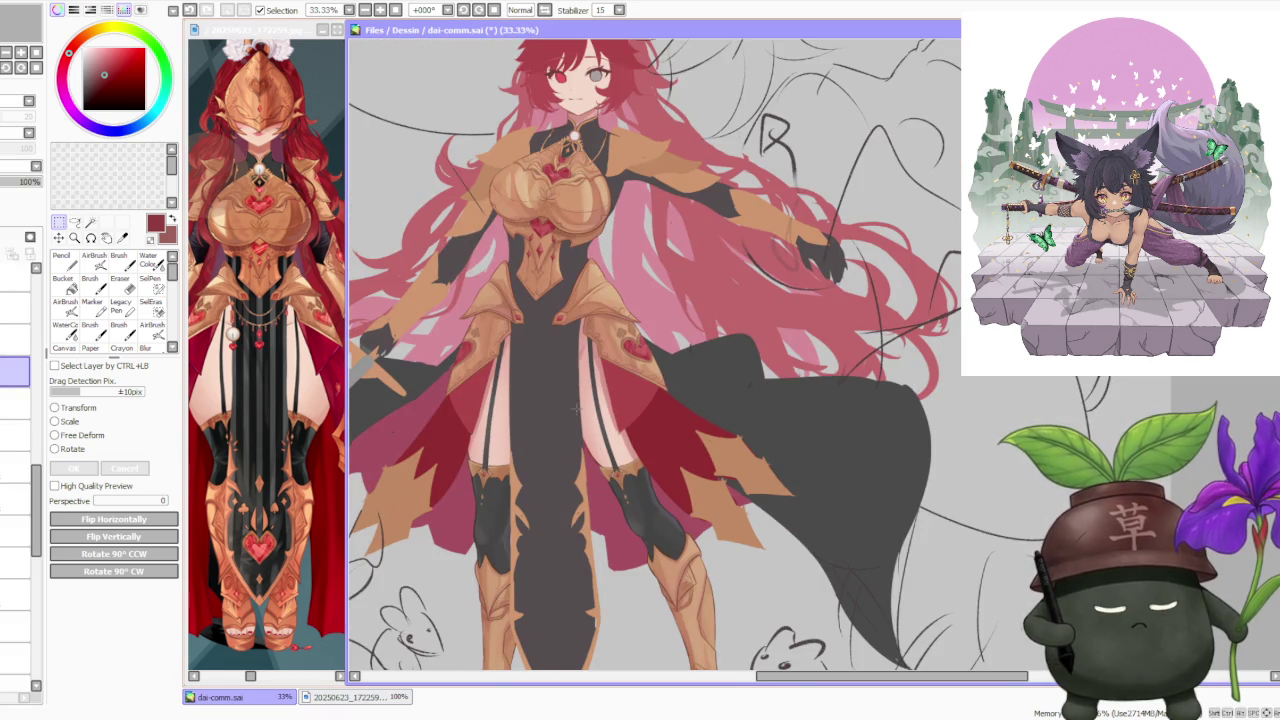
scroll(576, 407, "down", 2)
scroll(571, 440, "up", 3)
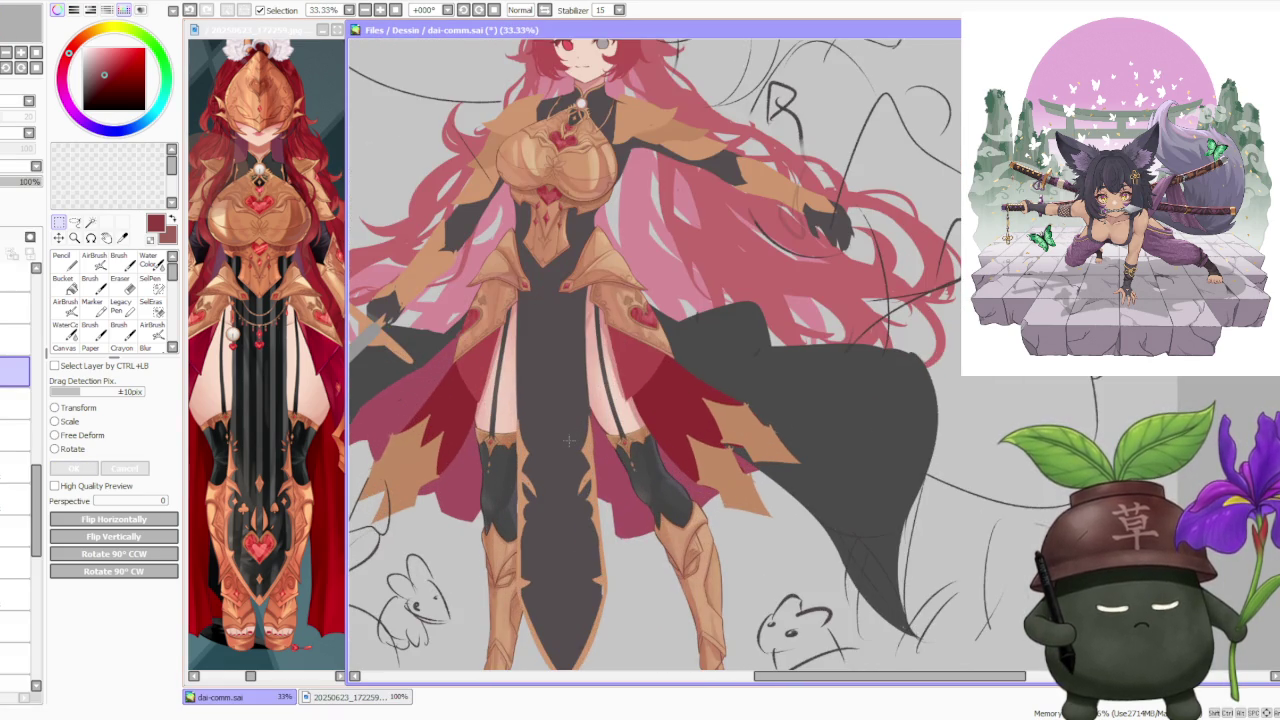
scroll(575, 312, "up", 1)
scroll(585, 318, "down", 2)
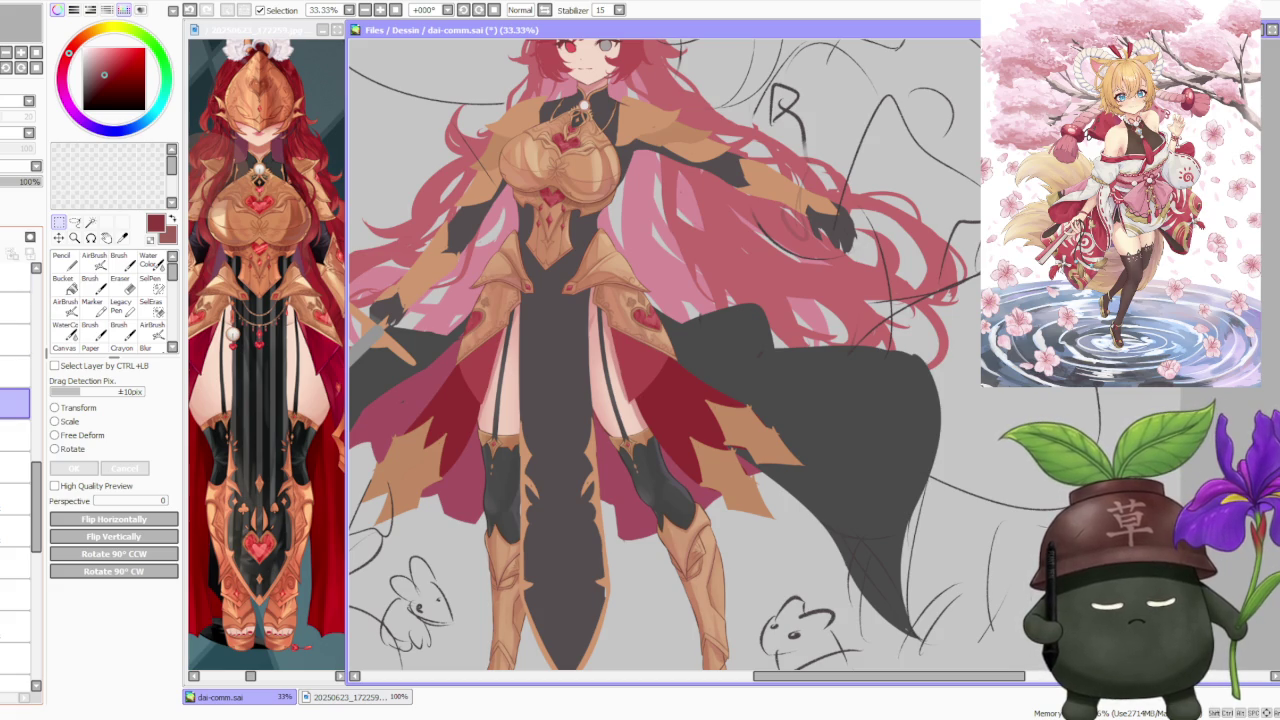
- Pick the tan armour colour and set the Brush to size 120
left_click(592, 442, "alt")
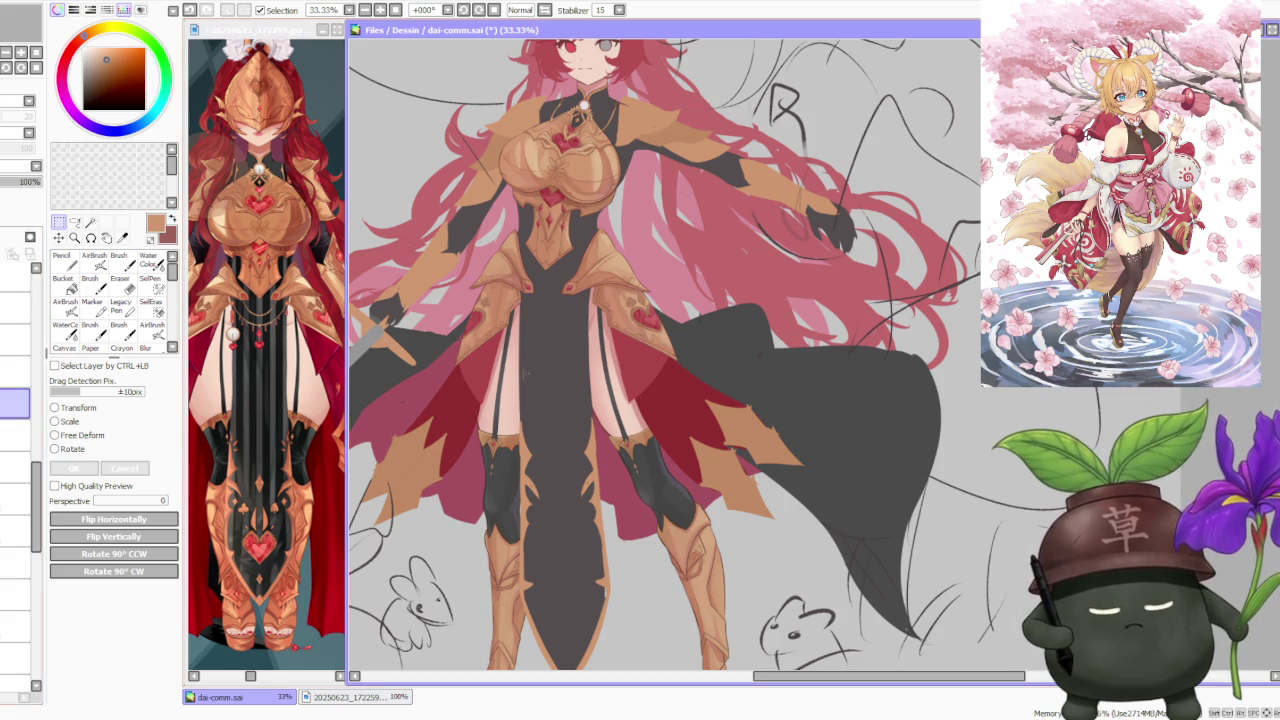
left_click(119, 258)
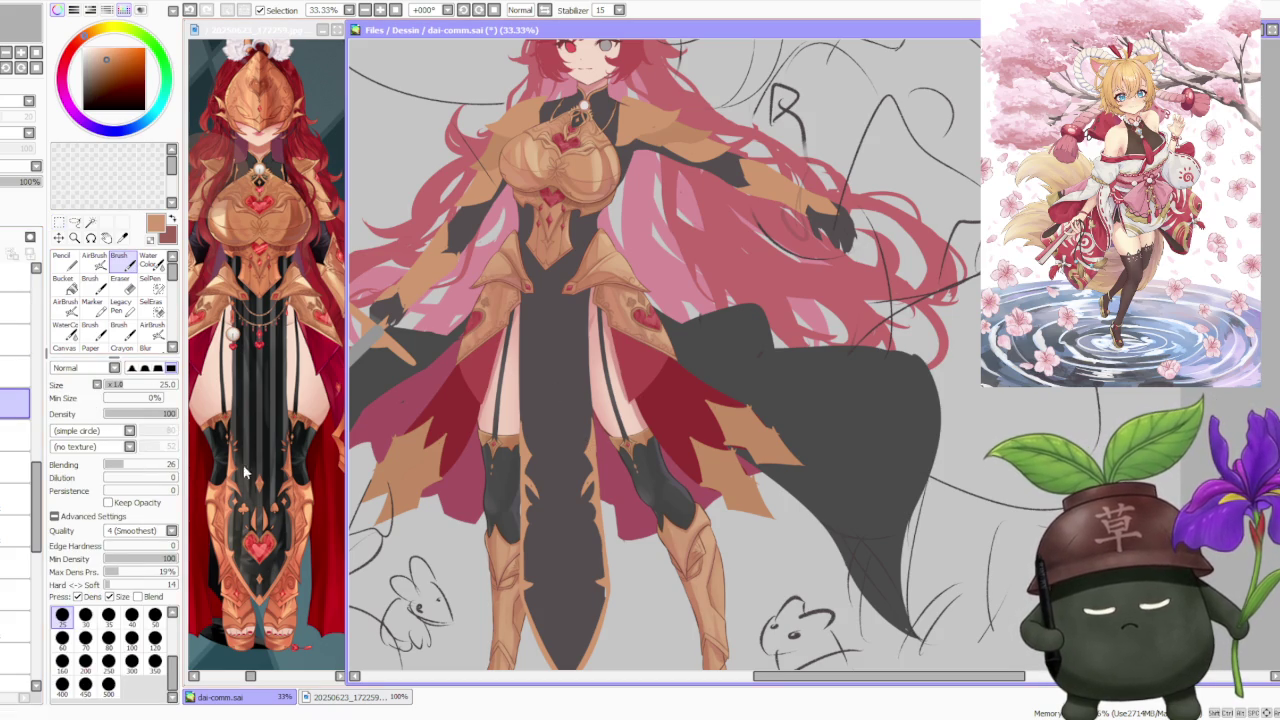
left_click(155, 637)
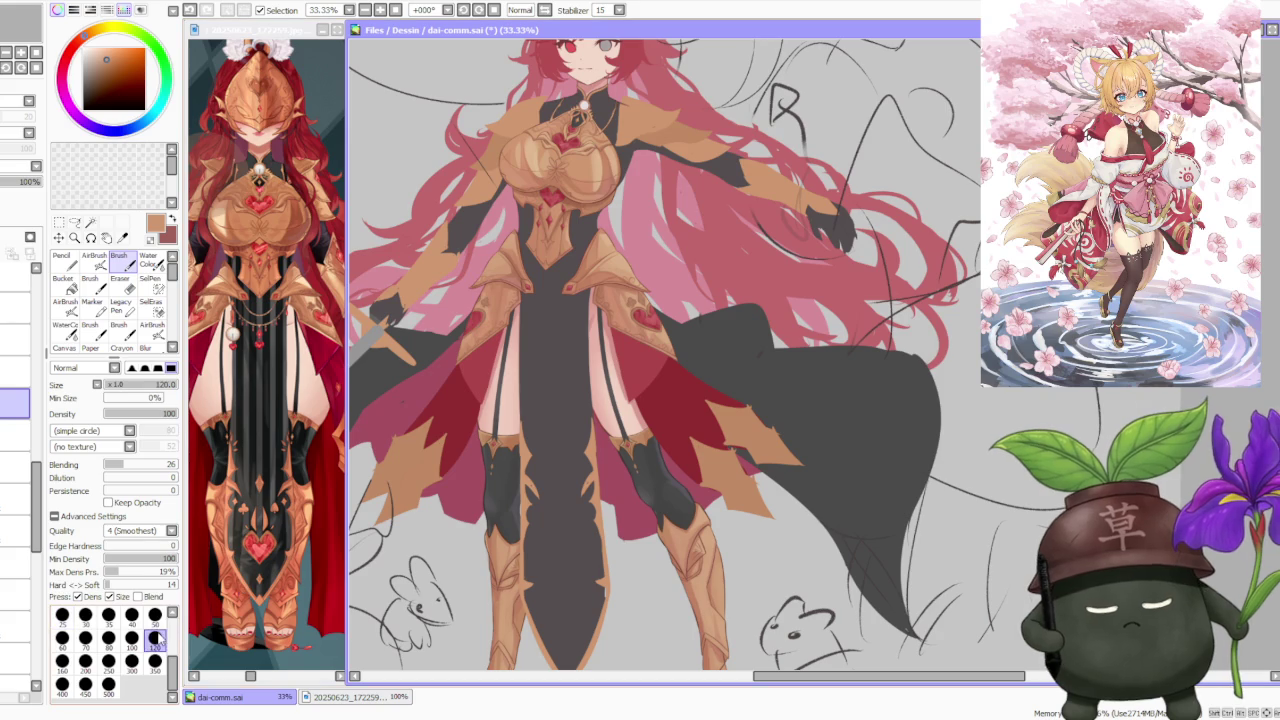
scroll(580, 477, "up", 1)
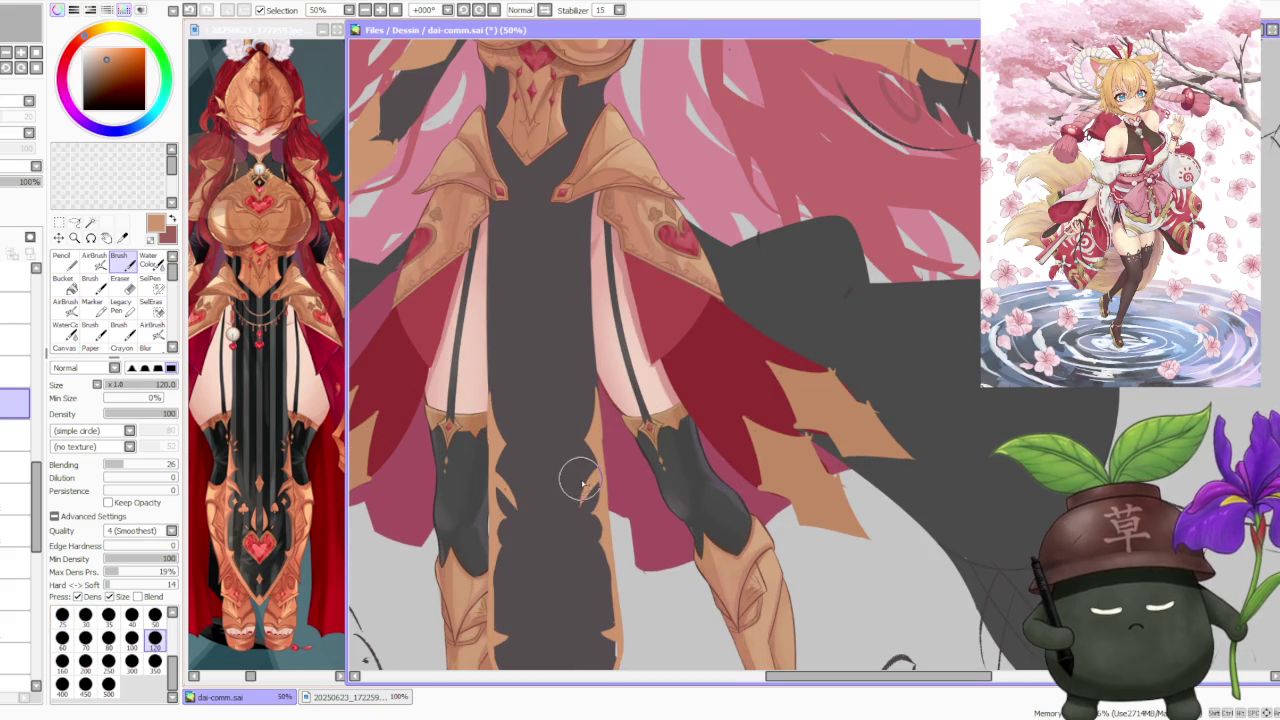
- Enlarge the reference image to study the tabard and leg area
left_click(290, 456)
scroll(285, 455, "up", 2)
scroll(285, 455, "down", 1)
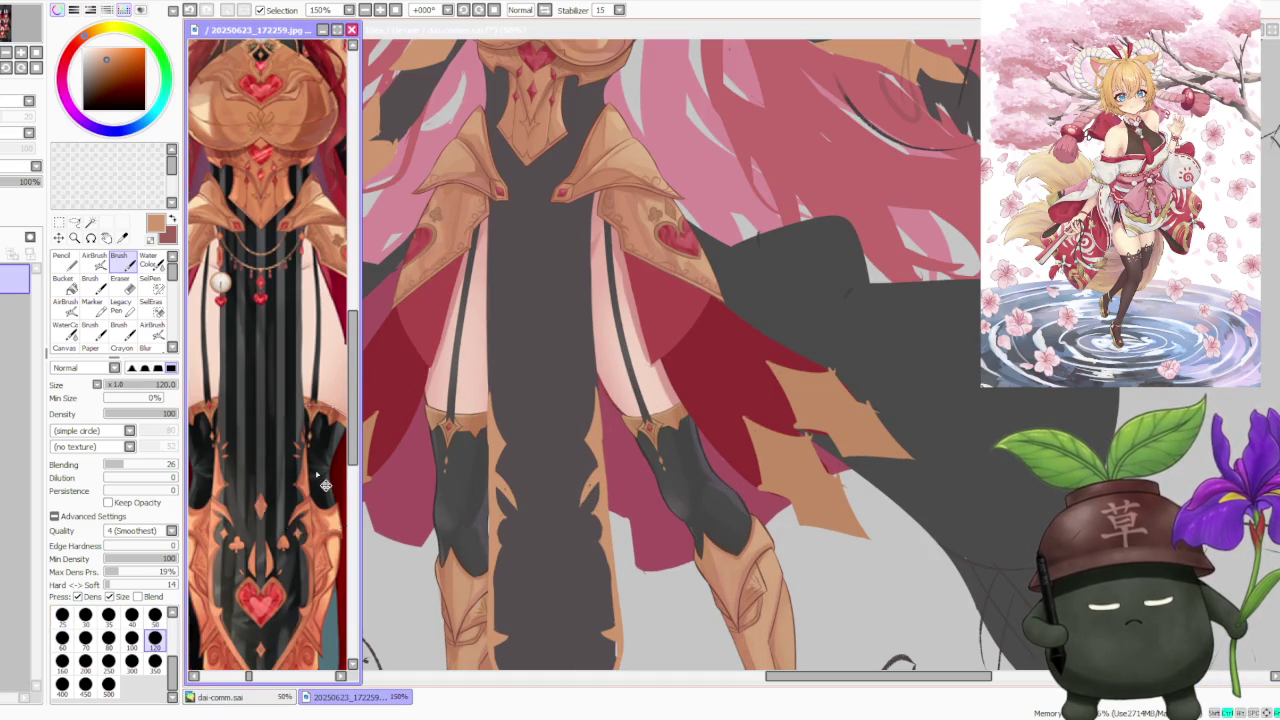
left_click(560, 345)
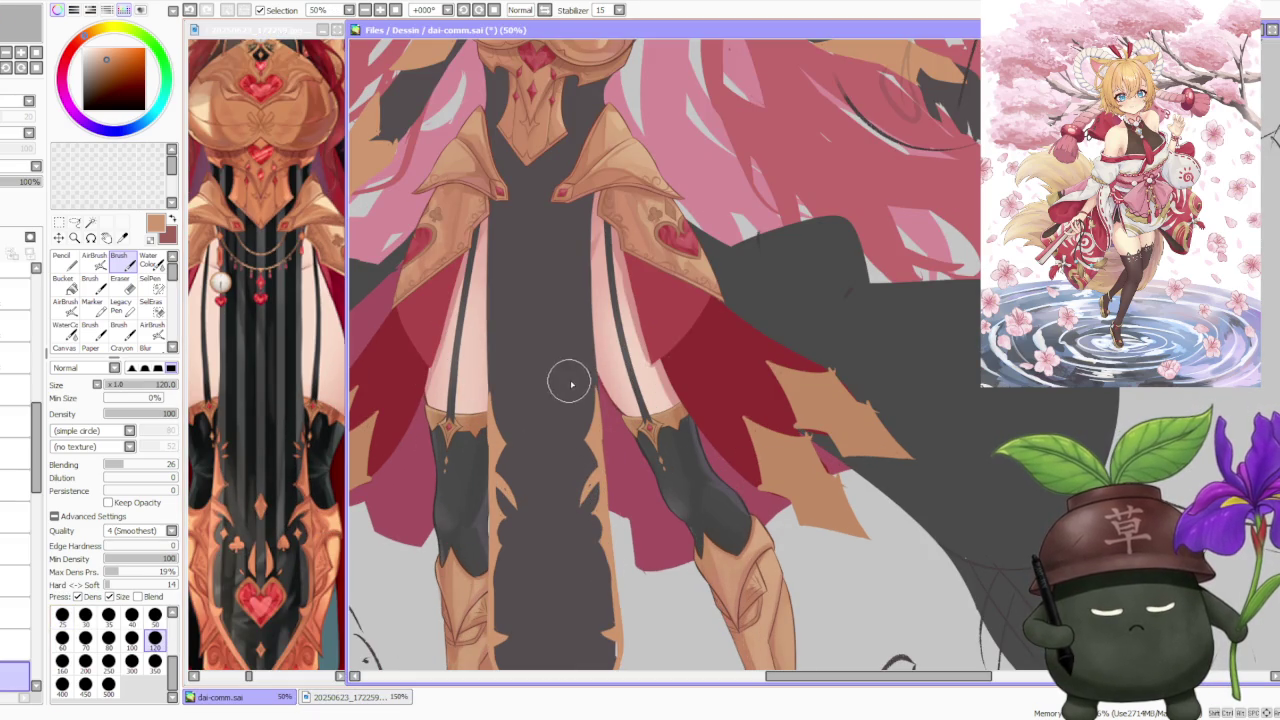
- On the chosen layer, undo the last stroke and repaint the tan inner-leg edge
left_click(38, 505)
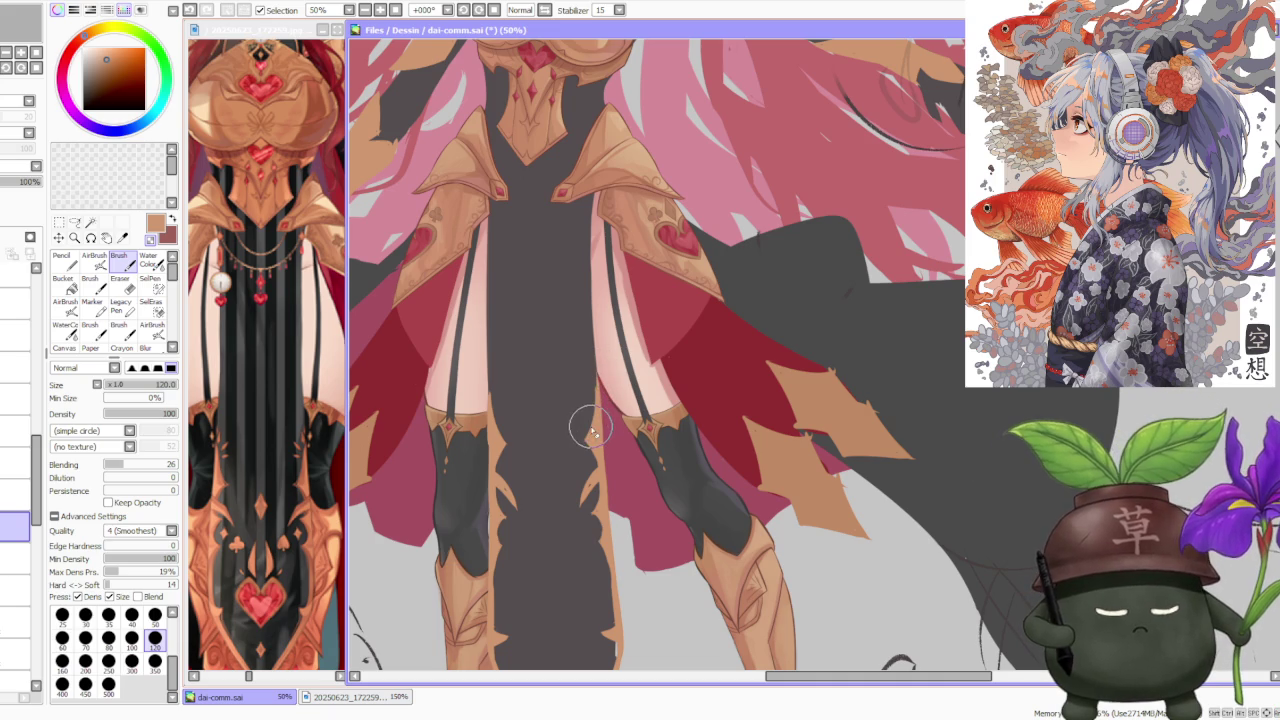
key("ctrl+z")
left_click_drag(590, 410, 600, 360)
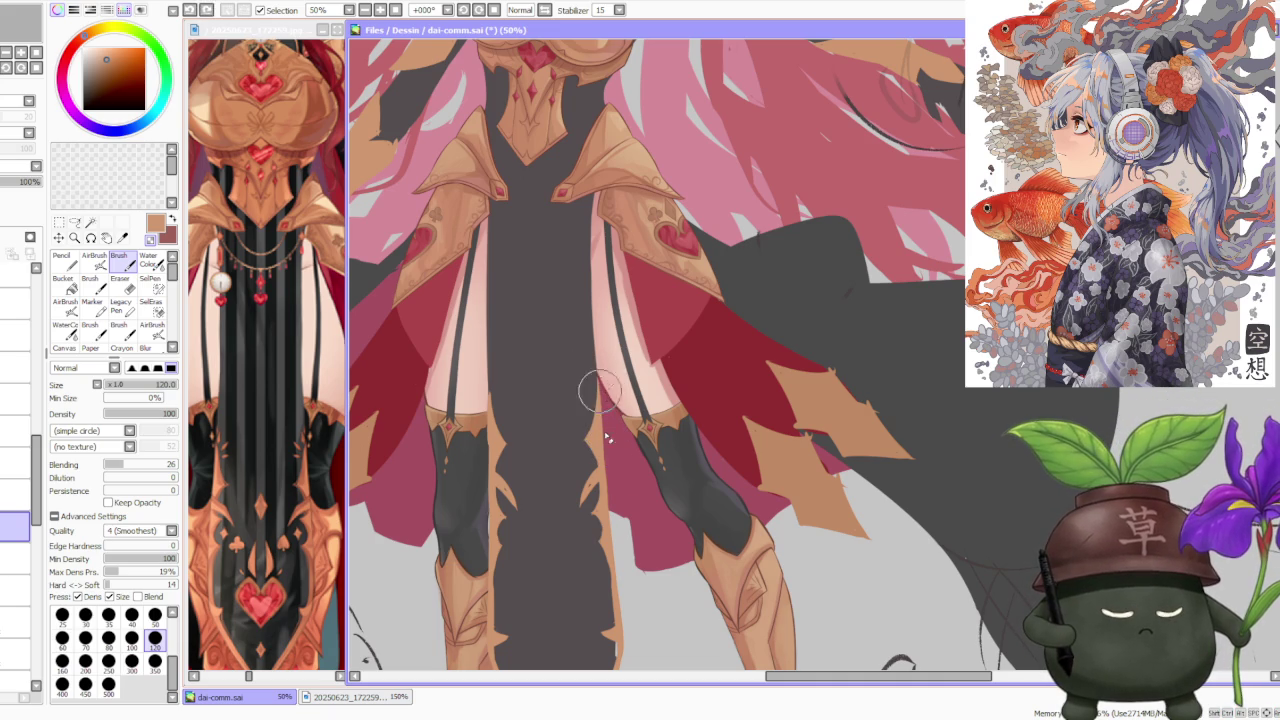